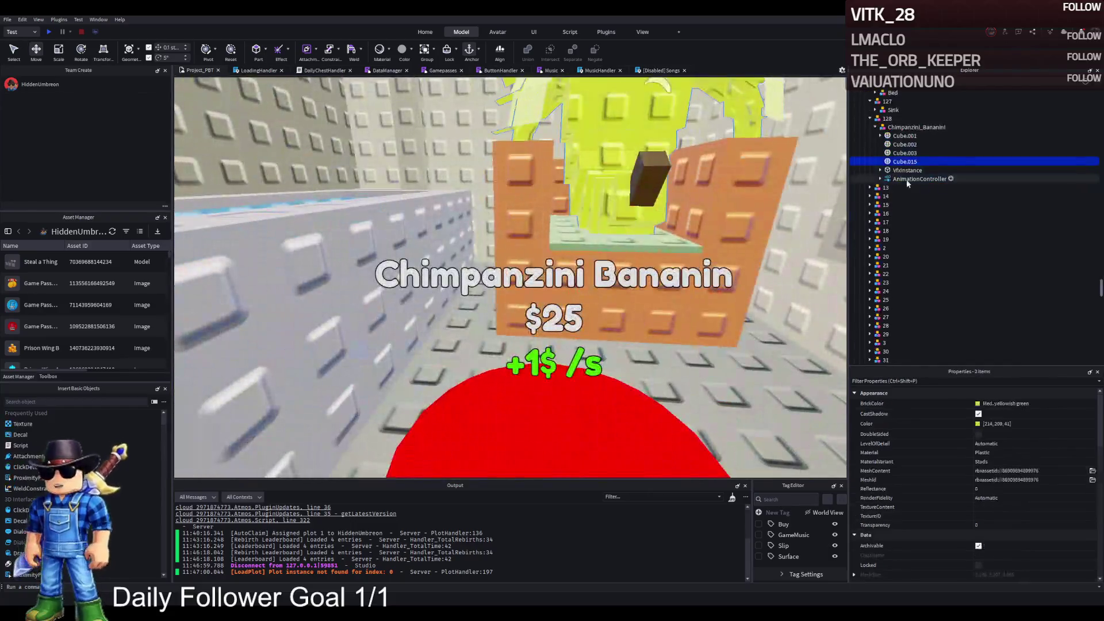
Move the Blueberrinni_Octopusini model into Upgrades > Prison > W1 in Explorer
{"action": "left_click", "coordinate": [901, 162]}
{"action": "left_click_drag", "start_coordinate": [901, 162], "coordinate": [902, 128]}
{"action": "left_click", "coordinate": [898, 141]}
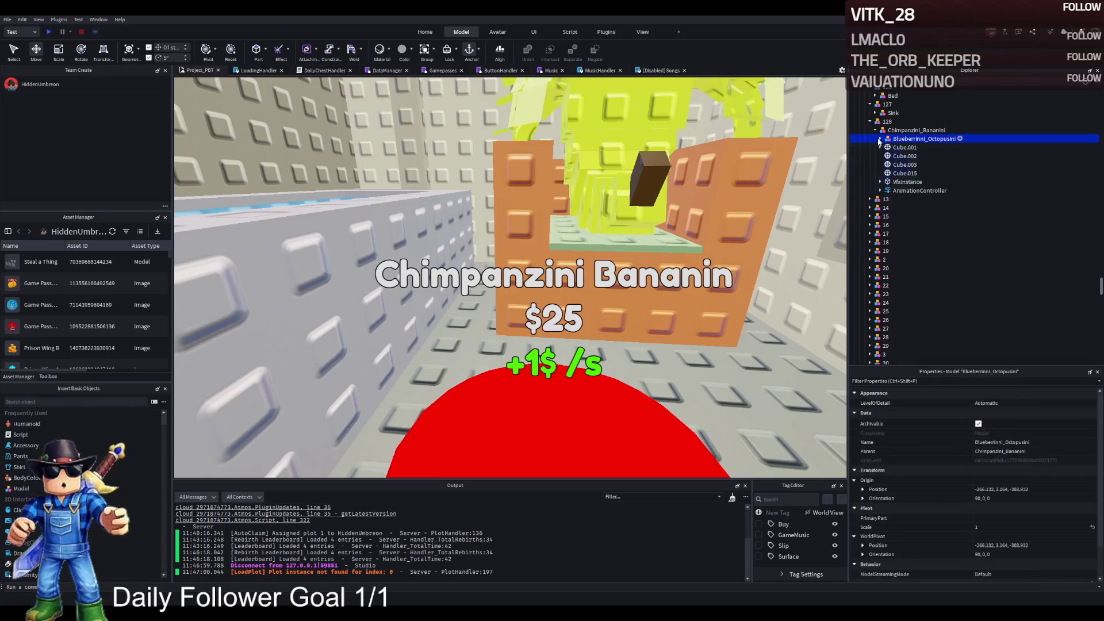
{"action": "key", "text": "Left"}
{"action": "key", "text": "Down"}
{"action": "key", "text": "Down"}
{"action": "key", "text": "Down"}
{"action": "mouse_move", "coordinate": [893, 140]}
{"action": "left_mouse_down"}
{"action": "mouse_move", "coordinate": [926, 139]}
{"action": "mouse_move", "coordinate": [913, 92]}
{"action": "mouse_move", "coordinate": [905, 191]}
{"action": "mouse_move", "coordinate": [892, 179]}
{"action": "left_mouse_up"}
Duplicate upgrade model 128, rename the copy 129, and focus on its red buy pad
{"action": "scroll", "coordinate": [861, 284], "scroll_direction": "down", "scroll_amount": 2}
{"action": "scroll", "coordinate": [861, 284], "scroll_direction": "down", "scroll_amount": 5}
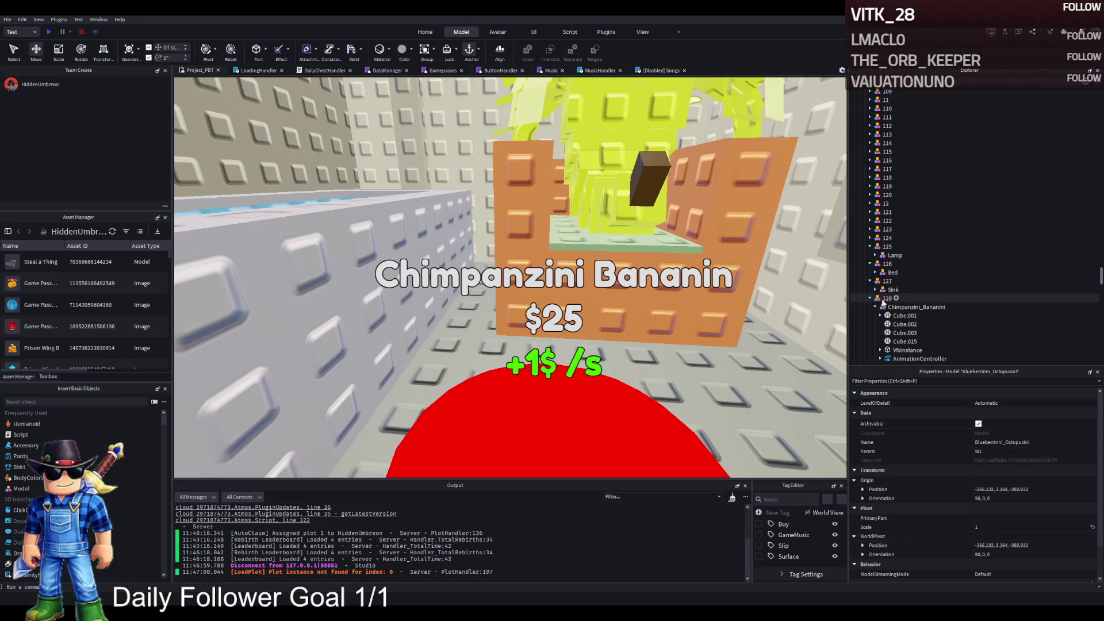
{"action": "left_click", "coordinate": [885, 254]}
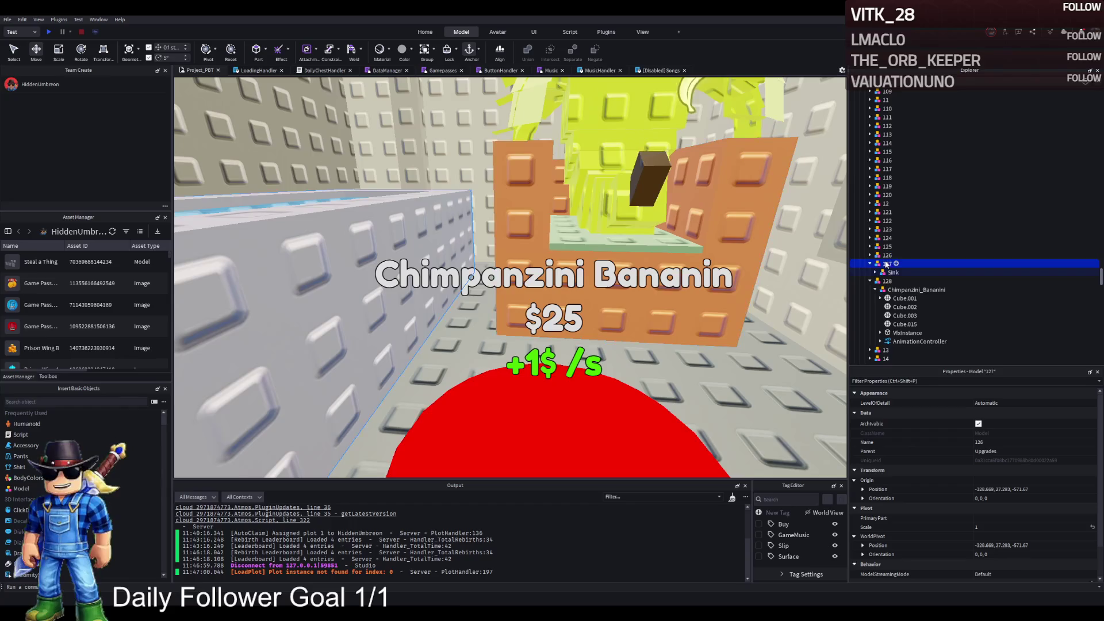
{"action": "left_click", "coordinate": [888, 290]}
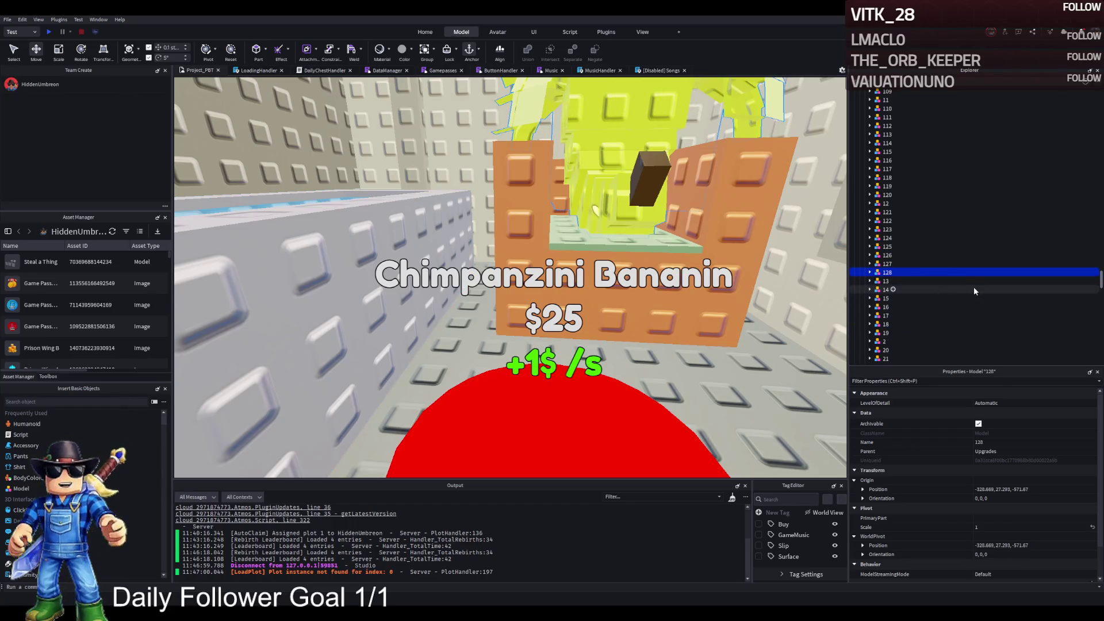
{"action": "key", "text": "ctrl+d"}
{"action": "type", "text": "129"}
{"action": "key", "text": "Return"}
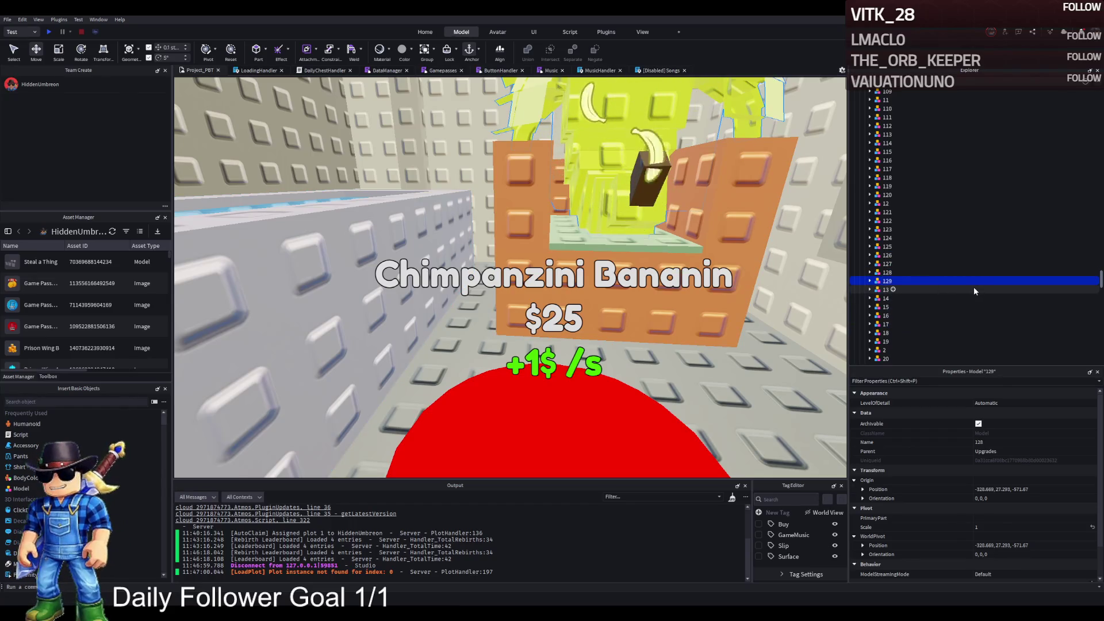
{"action": "left_click", "coordinate": [869, 281]}
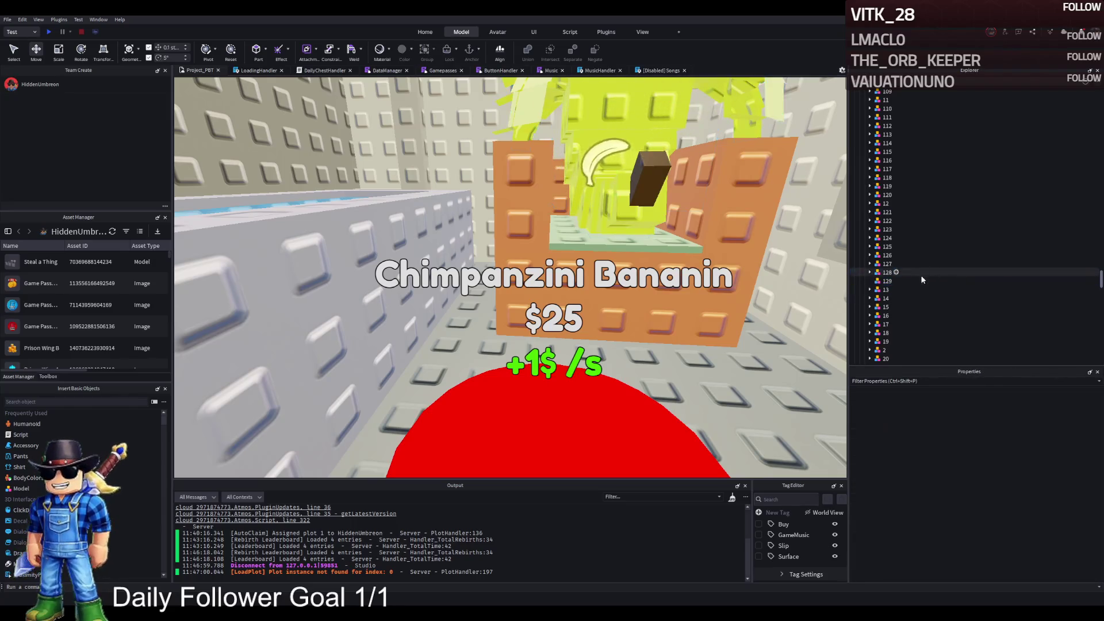
{"action": "left_click", "coordinate": [869, 280]}
{"action": "key", "text": "f"}
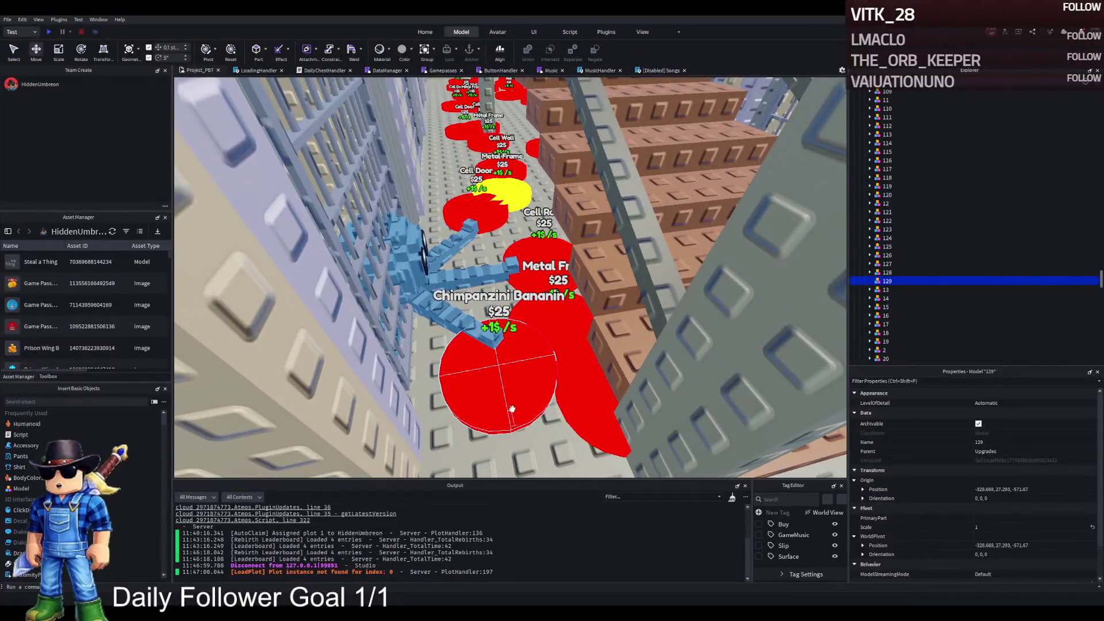
{"action": "left_click", "coordinate": [511, 408]}
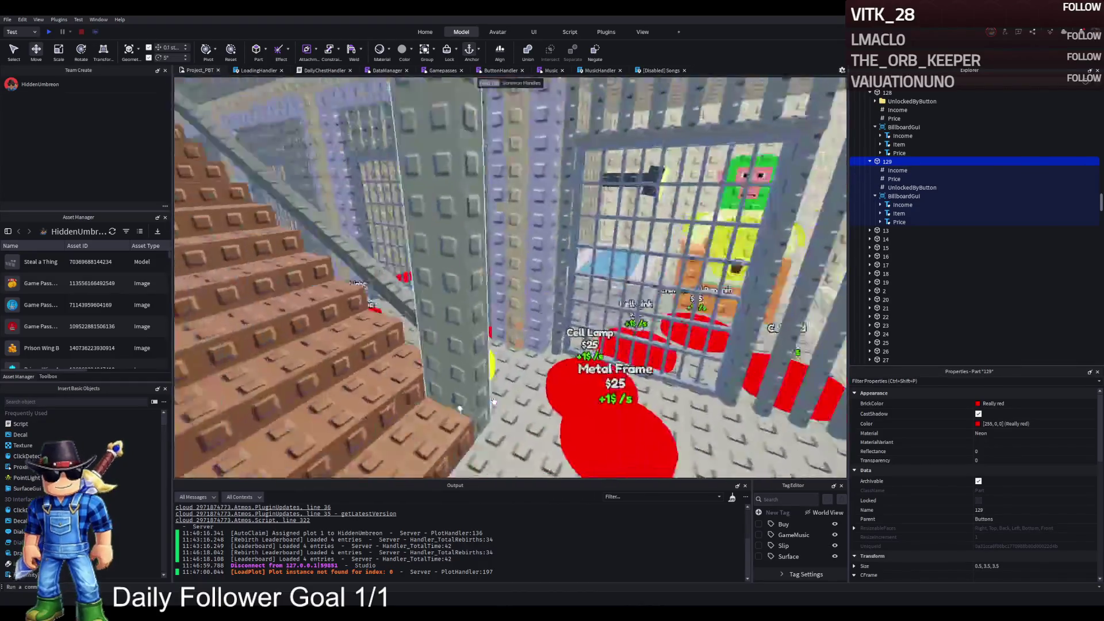
Duplicate the Sink model and slide the copy 7.5 studs along X
{"action": "left_click", "coordinate": [549, 351]}
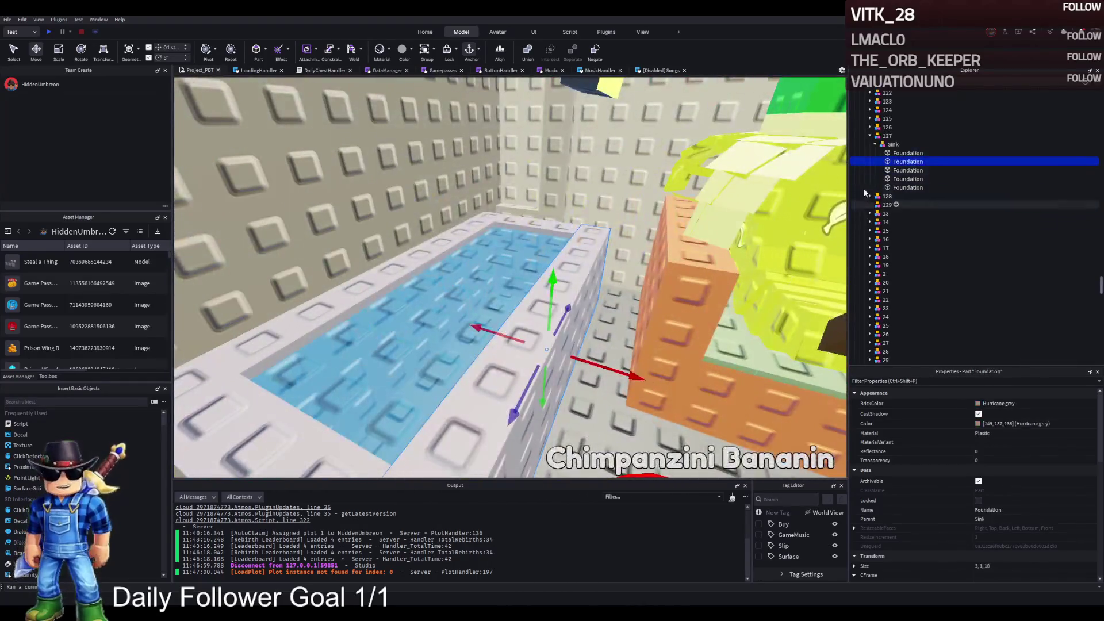
{"action": "left_click", "coordinate": [882, 144]}
{"action": "key", "text": "ctrl+d"}
{"action": "mouse_move", "coordinate": [598, 273]}
{"action": "left_mouse_down"}
{"action": "mouse_move", "coordinate": [506, 276]}
{"action": "mouse_move", "coordinate": [546, 239]}
{"action": "left_mouse_up"}
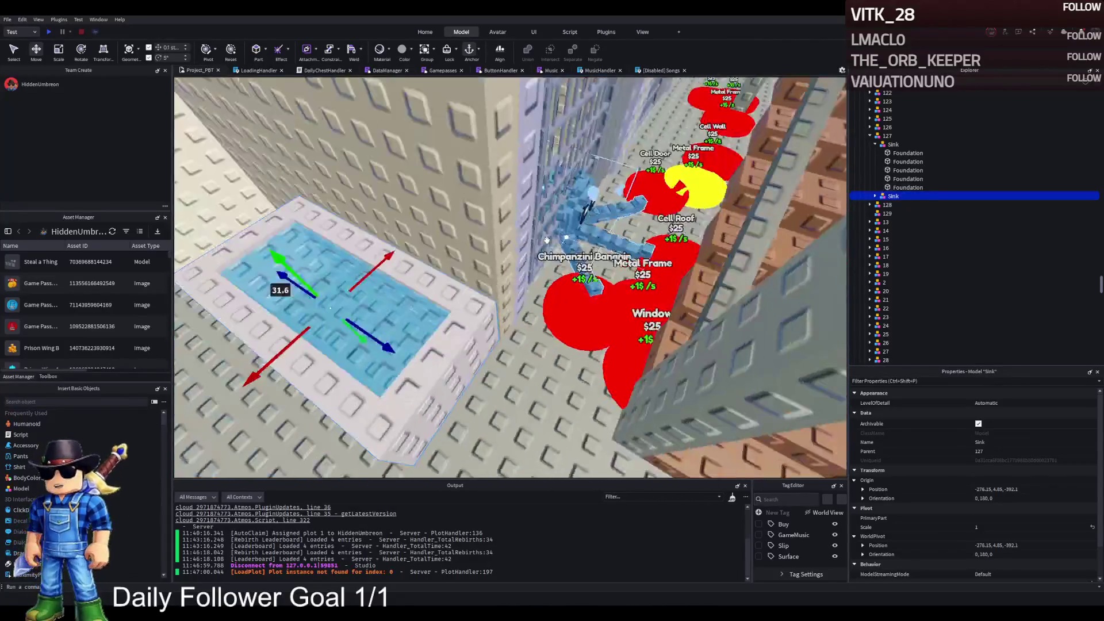
{"action": "key", "text": "d"}
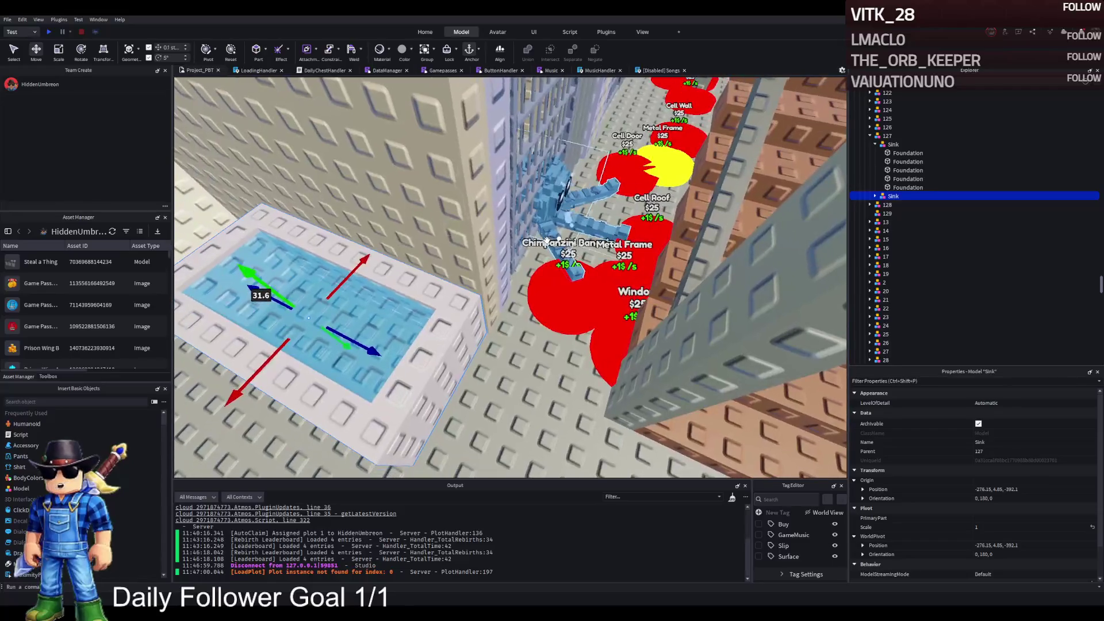
{"action": "key", "text": "d"}
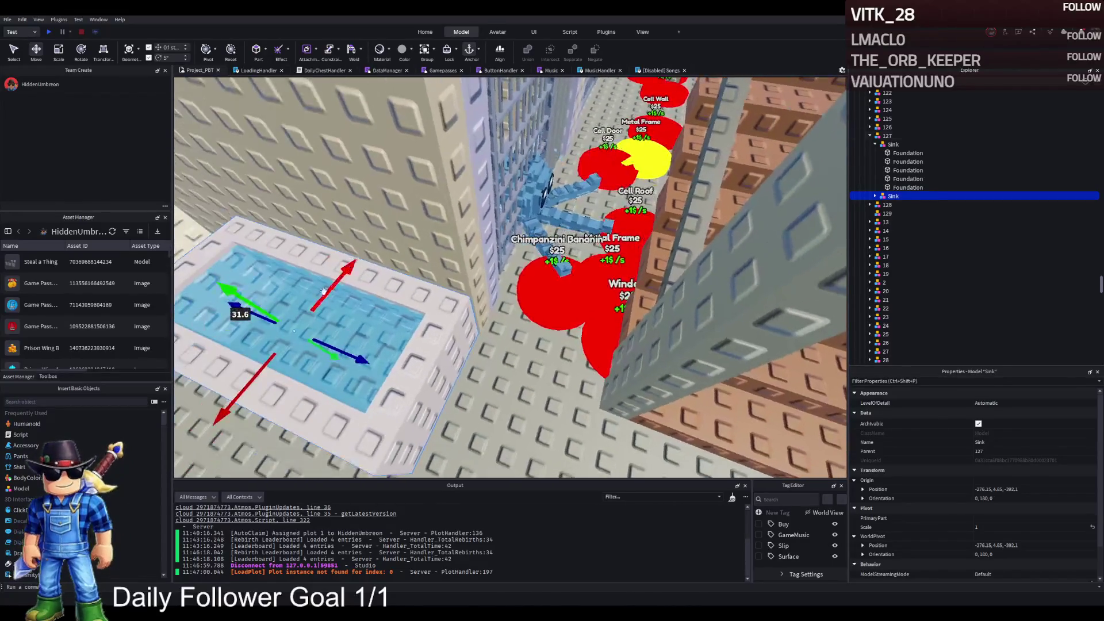
{"action": "left_click_drag", "start_coordinate": [336, 290], "coordinate": [466, 138]}
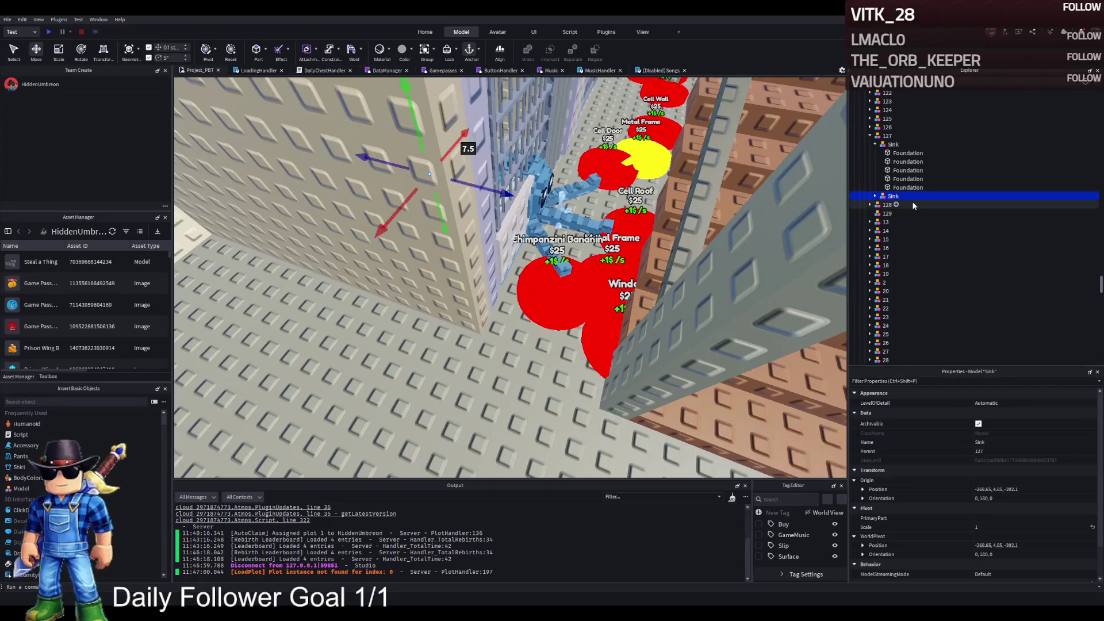
{"action": "scroll", "coordinate": [894, 199], "scroll_direction": "up", "scroll_amount": 15}
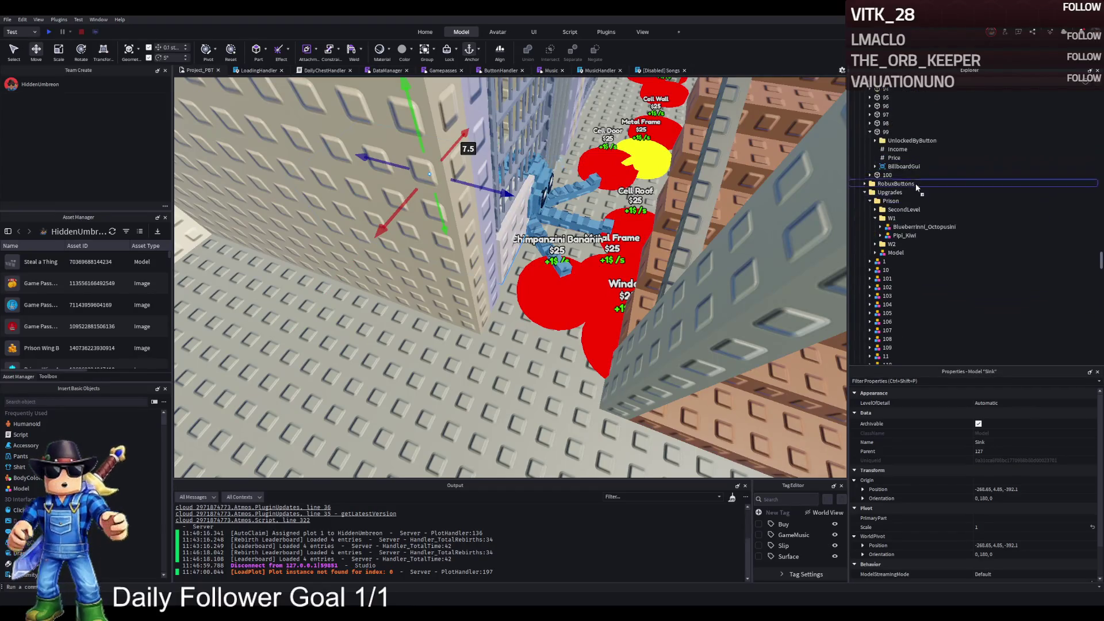
File the sink copy under W1 and offset it 3.4 studs along Z
{"action": "left_click_drag", "start_coordinate": [893, 220], "coordinate": [893, 220]}
{"action": "left_click_drag", "start_coordinate": [495, 189], "coordinate": [428, 173]}
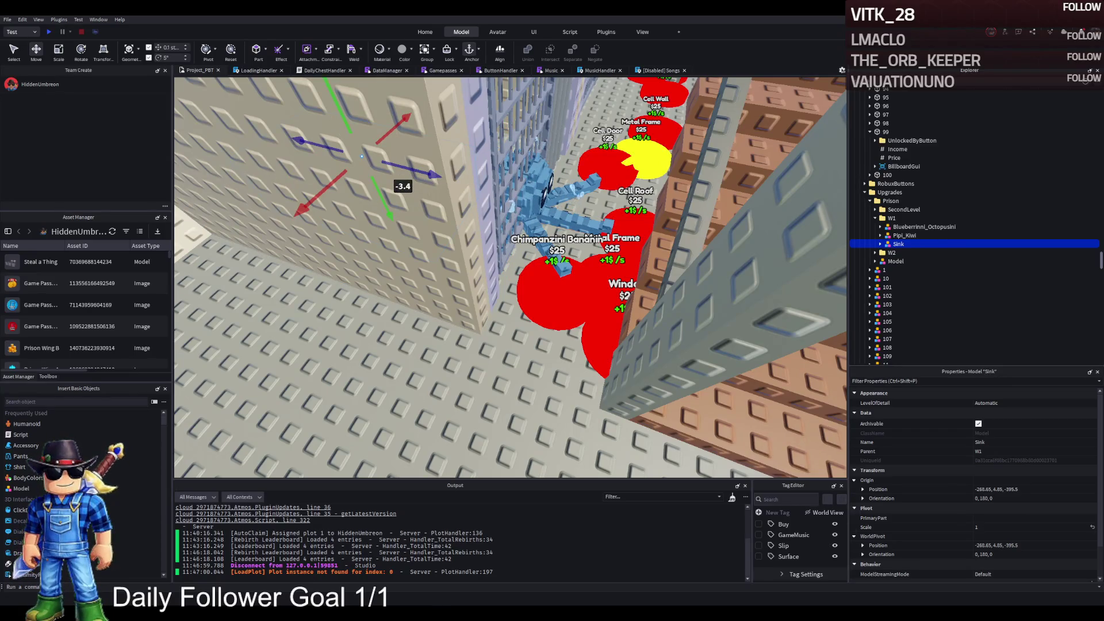
{"action": "key", "text": "f"}
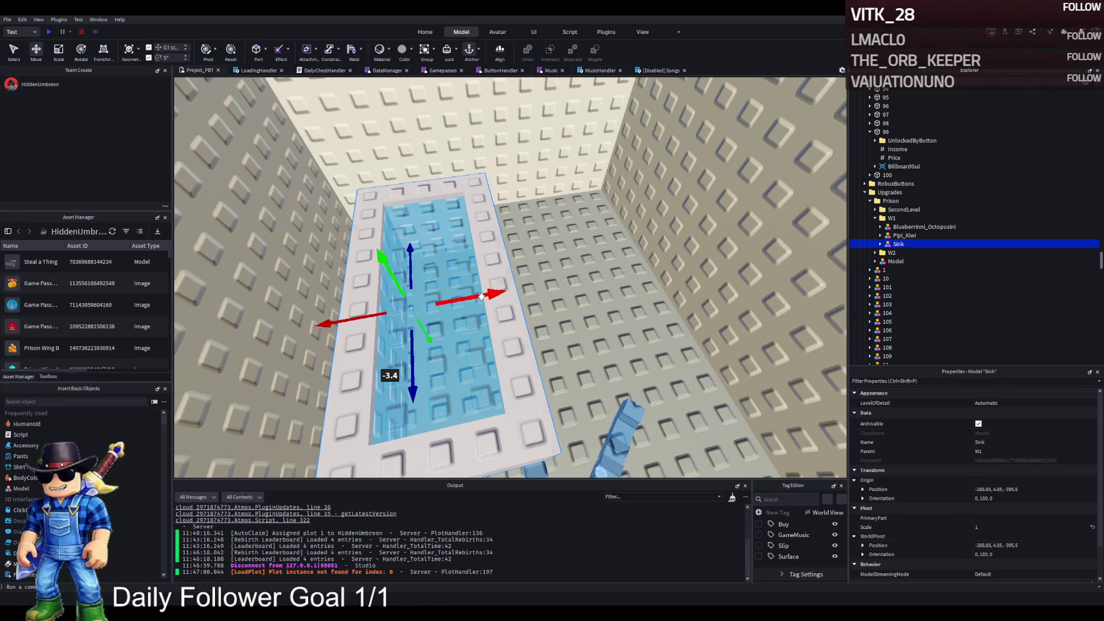
{"action": "left_click_drag", "start_coordinate": [479, 300], "coordinate": [540, 284]}
Shift the whole Blueberrinni_Octopusini model slightly along one axis
{"action": "scroll", "coordinate": [541, 284], "scroll_direction": "up", "scroll_amount": 3}
{"action": "left_click", "coordinate": [586, 228]}
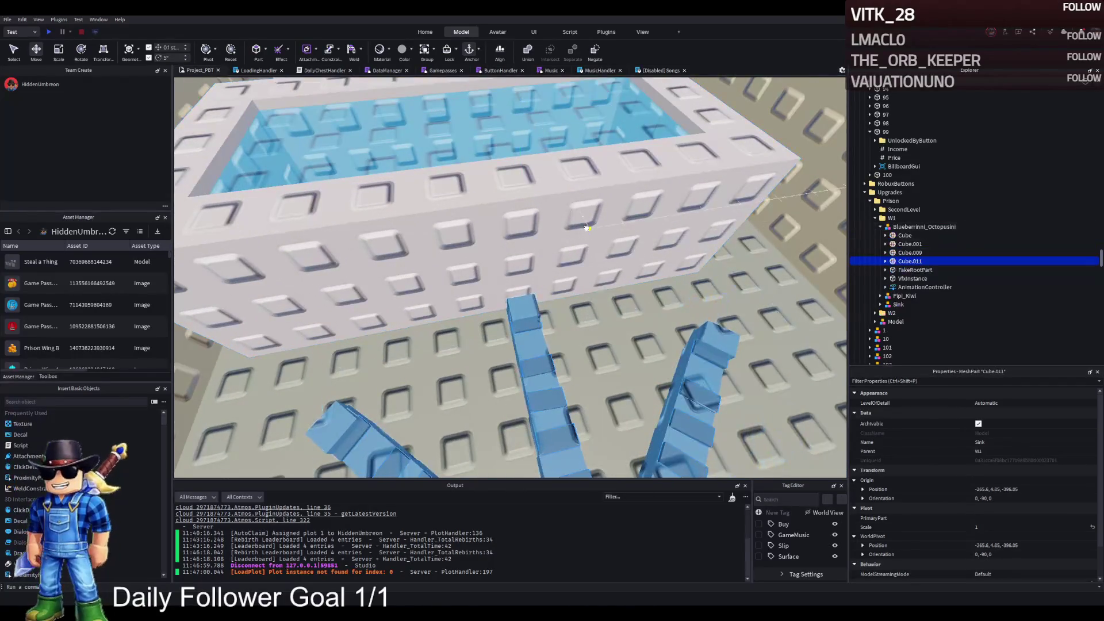
{"action": "scroll", "coordinate": [586, 228], "scroll_direction": "up", "scroll_amount": 2}
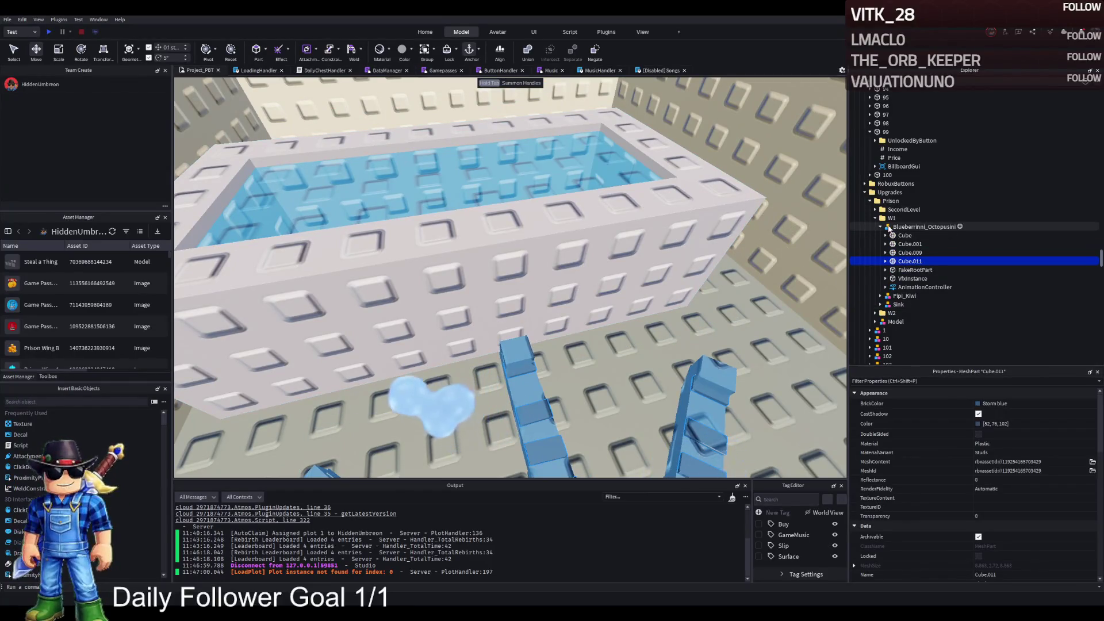
{"action": "left_click", "coordinate": [879, 228]}
{"action": "left_click", "coordinate": [896, 227]}
{"action": "key", "text": "f"}
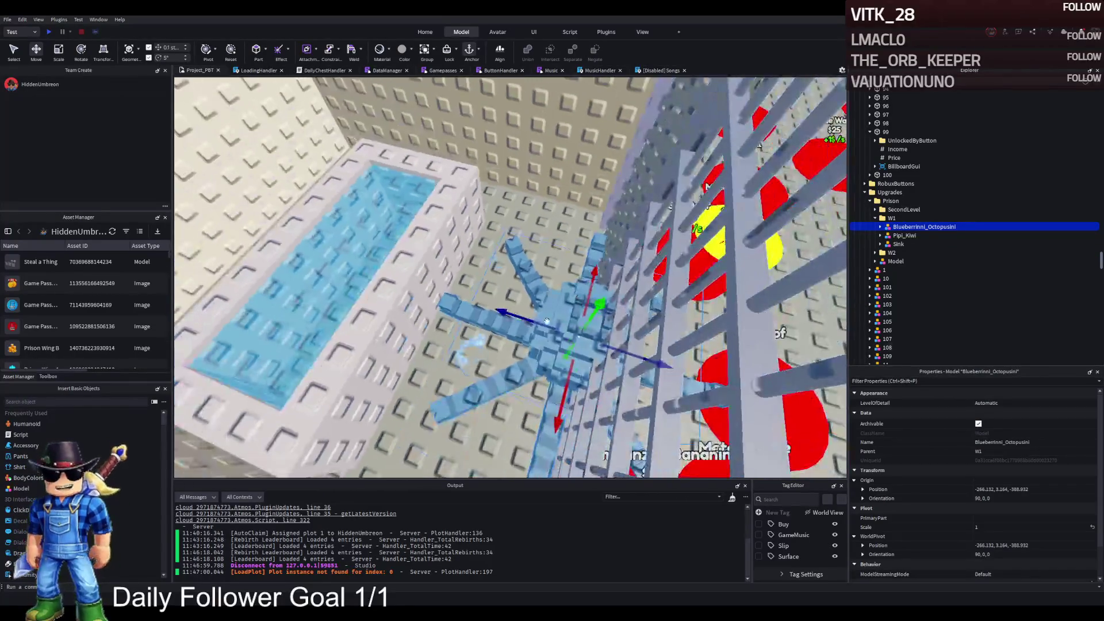
{"action": "left_click_drag", "start_coordinate": [632, 352], "coordinate": [741, 321]}
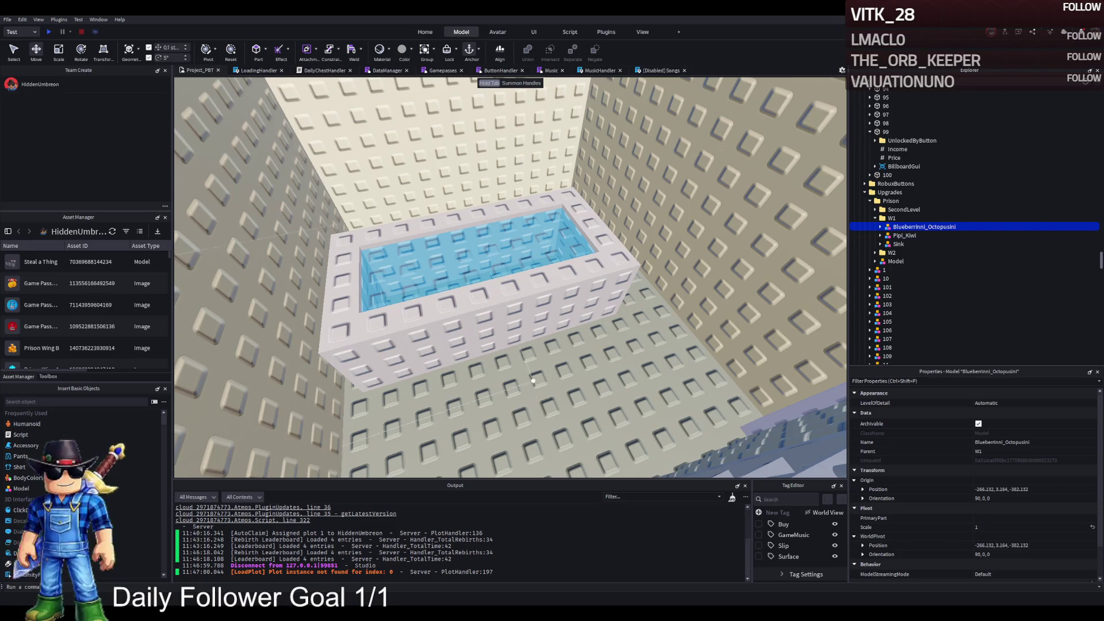
Shift the whole Sink model slightly along X
{"action": "left_click", "coordinate": [492, 299]}
{"action": "key", "text": "f"}
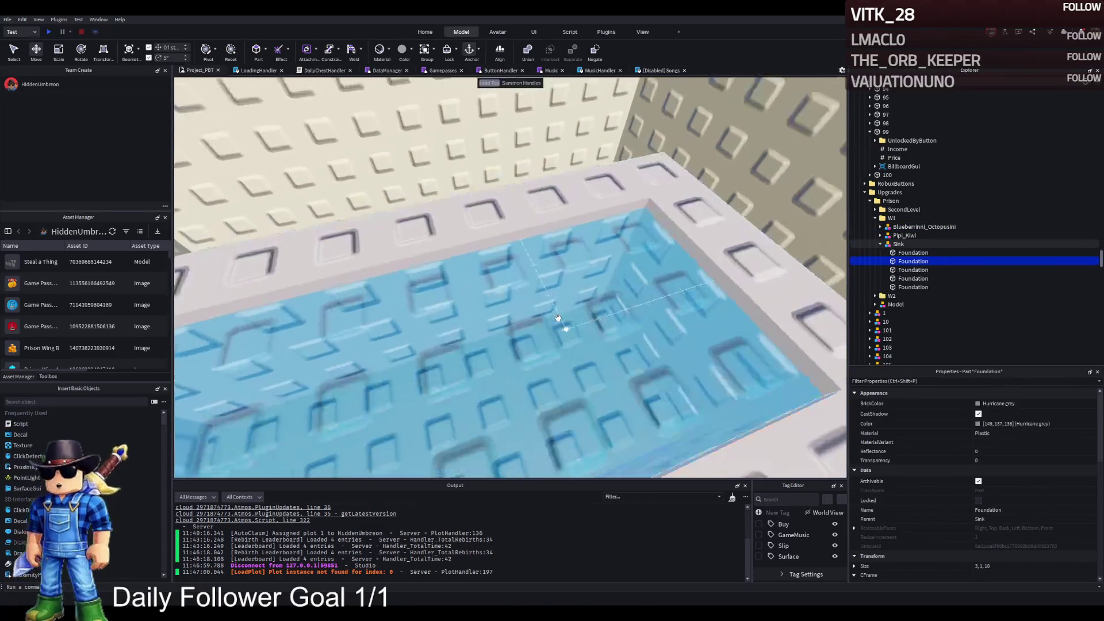
{"action": "left_click", "coordinate": [529, 295]}
{"action": "key", "text": "f"}
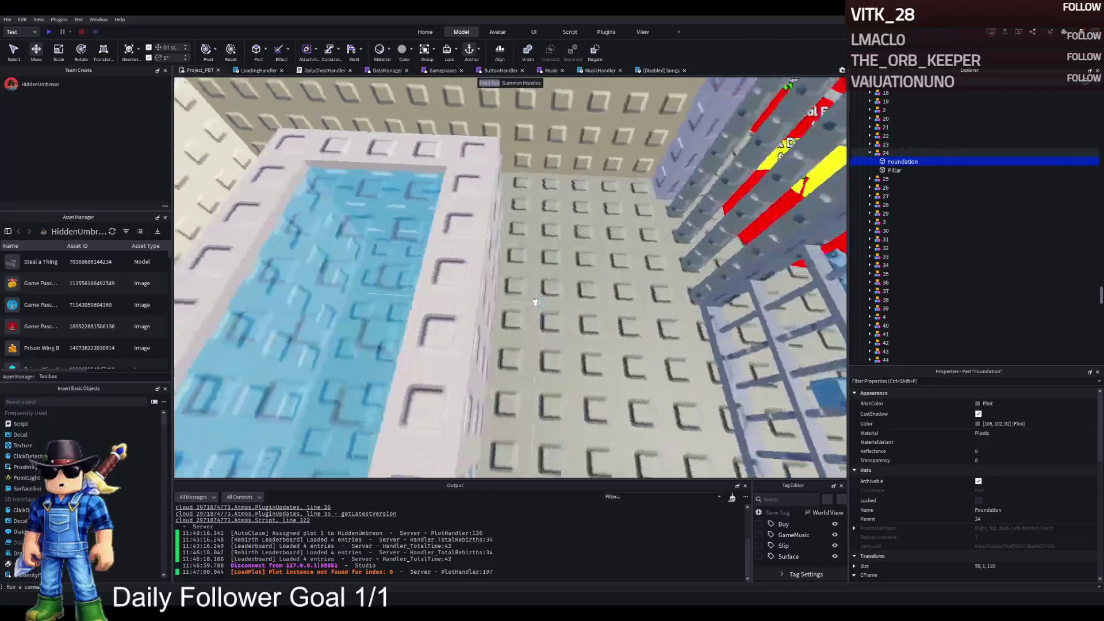
{"action": "left_click", "coordinate": [544, 276]}
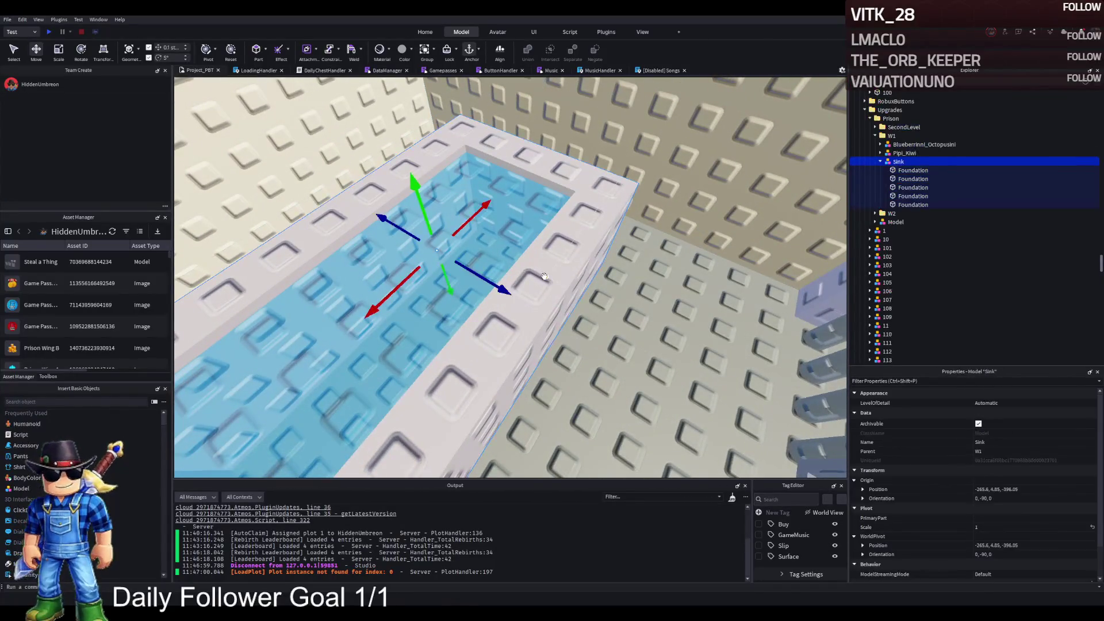
{"action": "left_click_drag", "start_coordinate": [544, 276], "coordinate": [751, 253]}
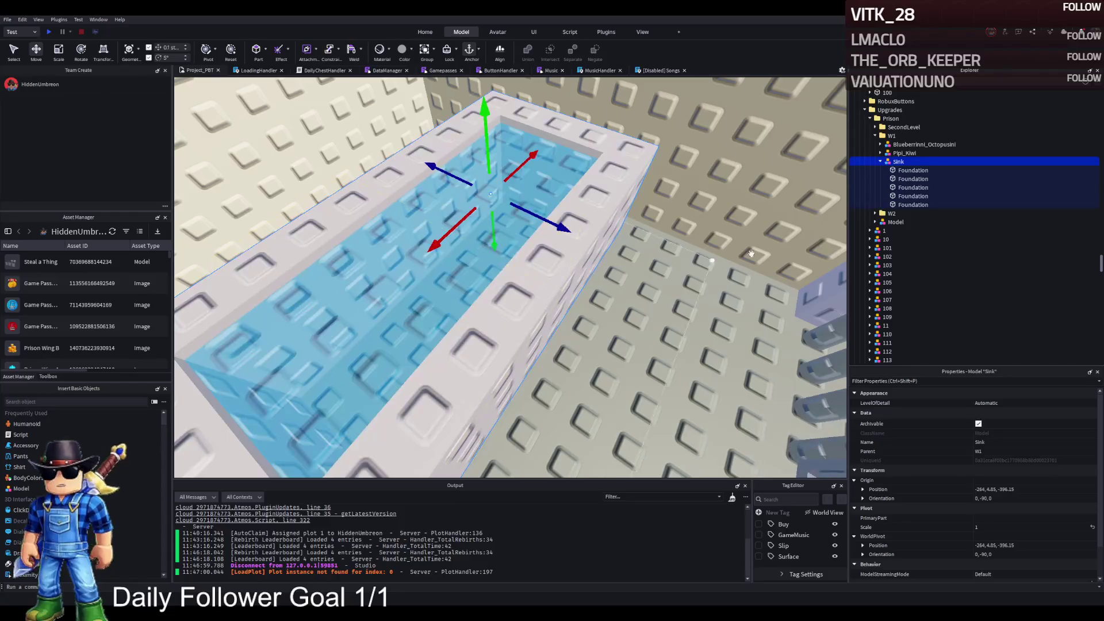
Duplicate a sink wall part and move it out from between the pools
{"action": "left_click", "coordinate": [914, 171]}
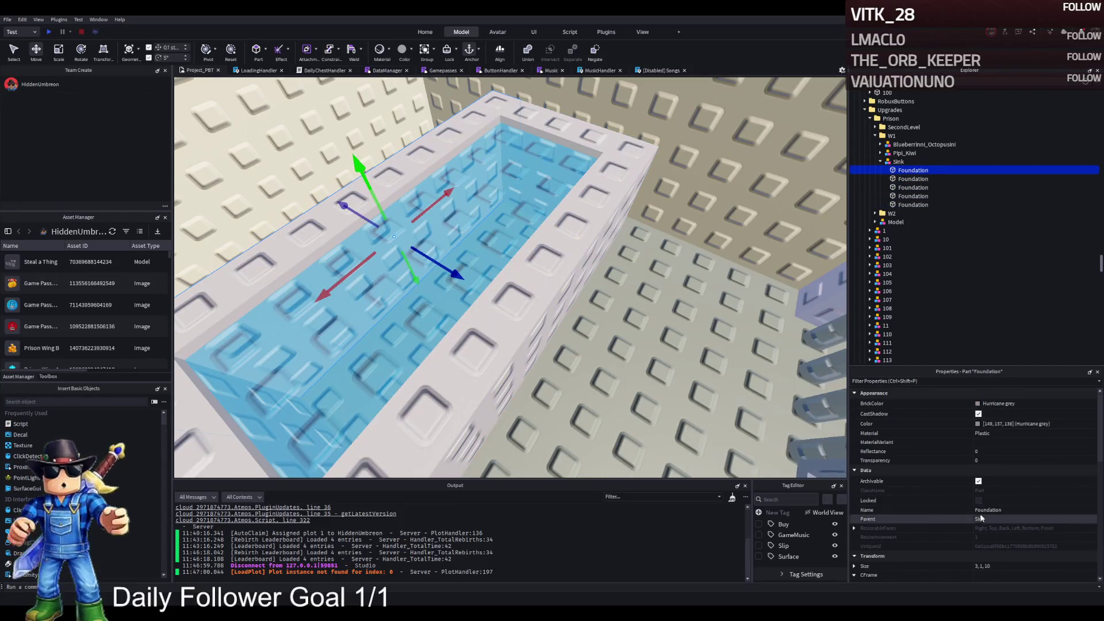
{"action": "key", "text": "ctrl+d"}
{"action": "key", "text": "ctrl+d"}
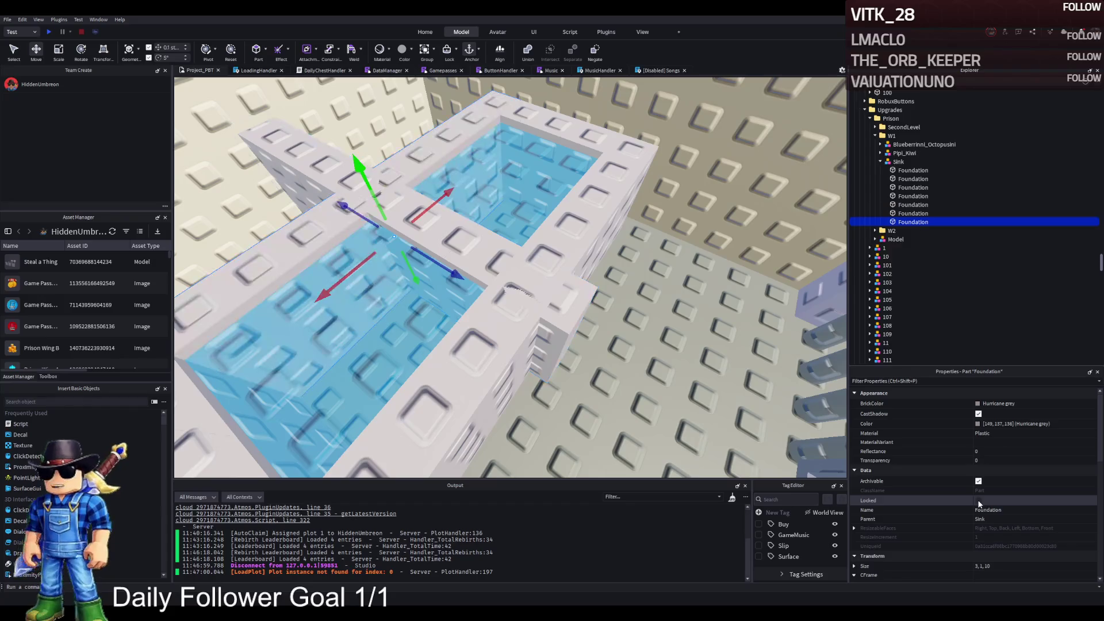
{"action": "key", "text": "Delete"}
{"action": "left_click", "coordinate": [418, 221]}
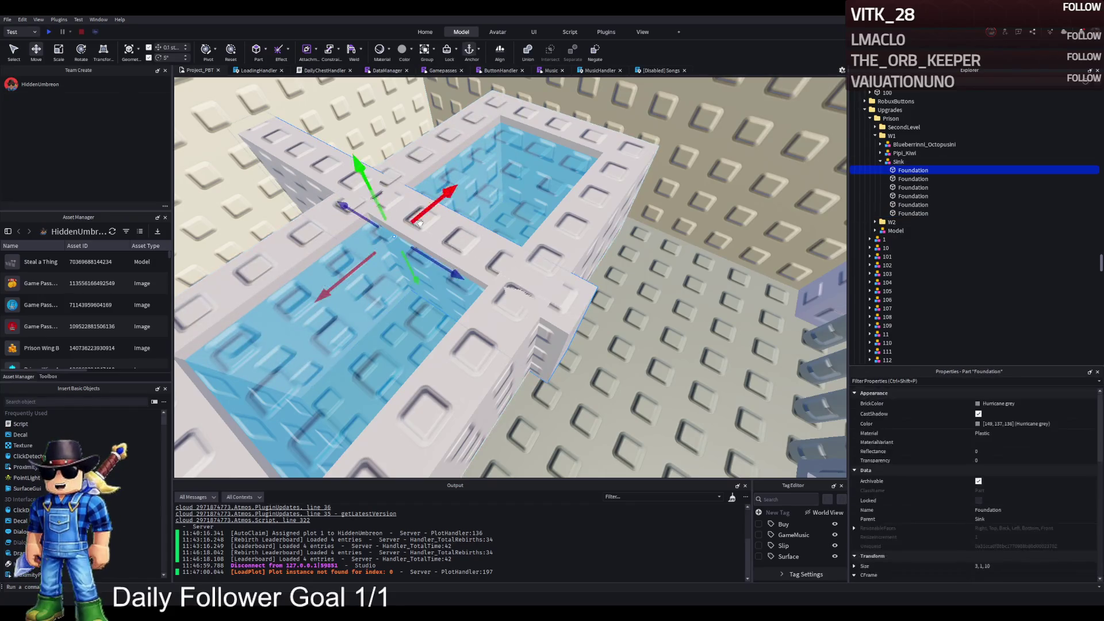
{"action": "mouse_move", "coordinate": [418, 222]}
{"action": "left_mouse_down"}
{"action": "mouse_move", "coordinate": [488, 263]}
{"action": "mouse_move", "coordinate": [481, 270]}
{"action": "left_mouse_up"}
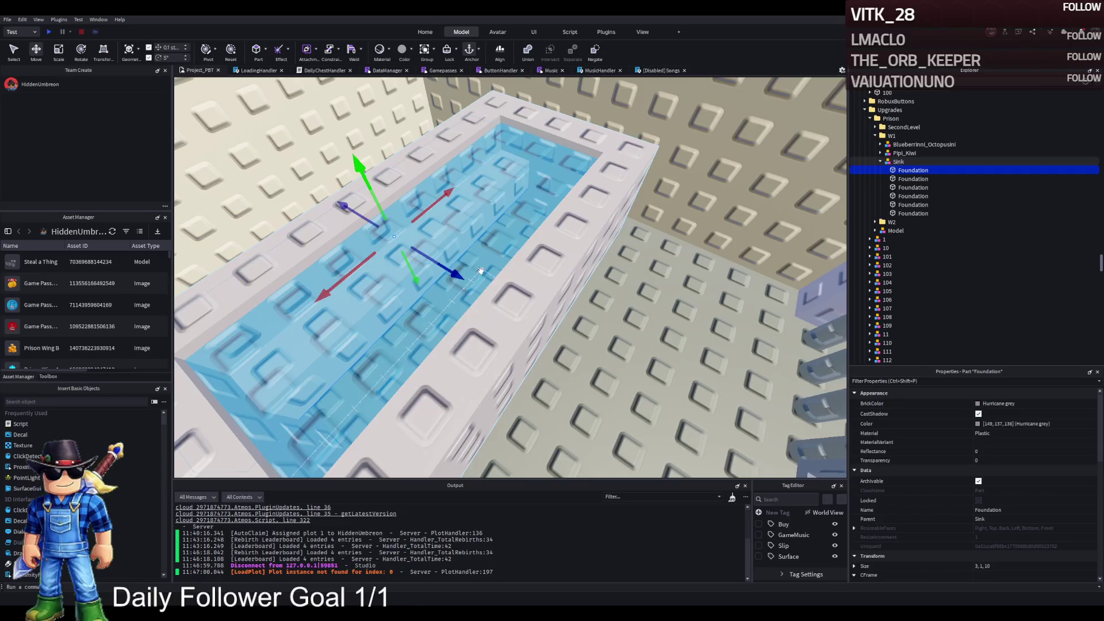
Make the wall part a Cylinder and set its Size to 5, 5, 5
{"action": "scroll", "coordinate": [993, 491], "scroll_direction": "down", "scroll_amount": 10}
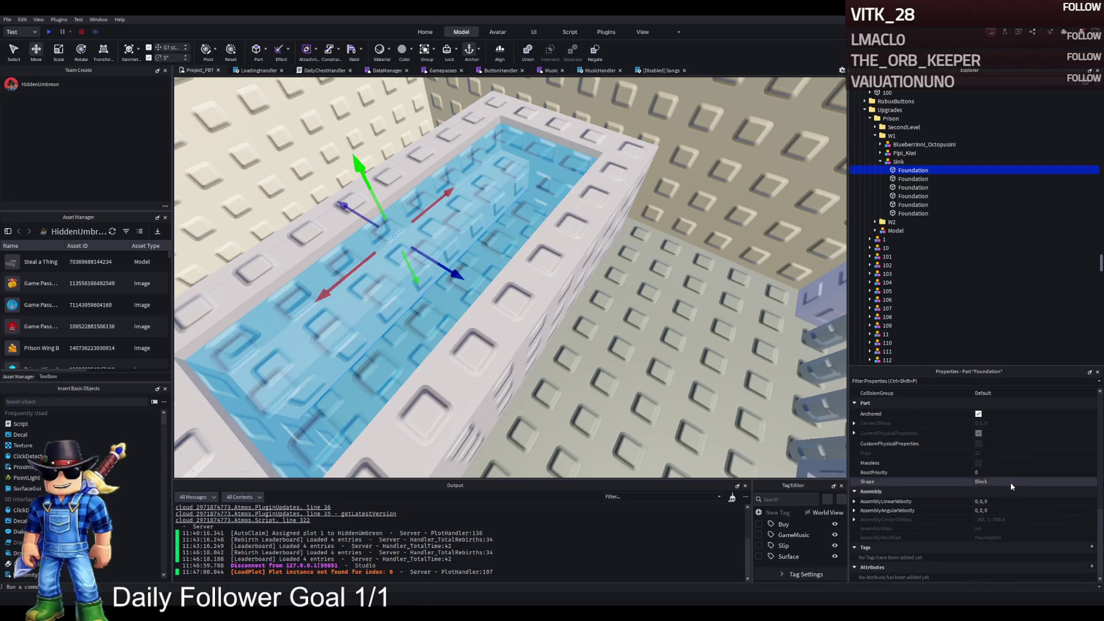
{"action": "left_click", "coordinate": [1009, 482]}
{"action": "left_click", "coordinate": [1033, 491]}
{"action": "scroll", "coordinate": [511, 302], "scroll_direction": "up", "scroll_amount": 2}
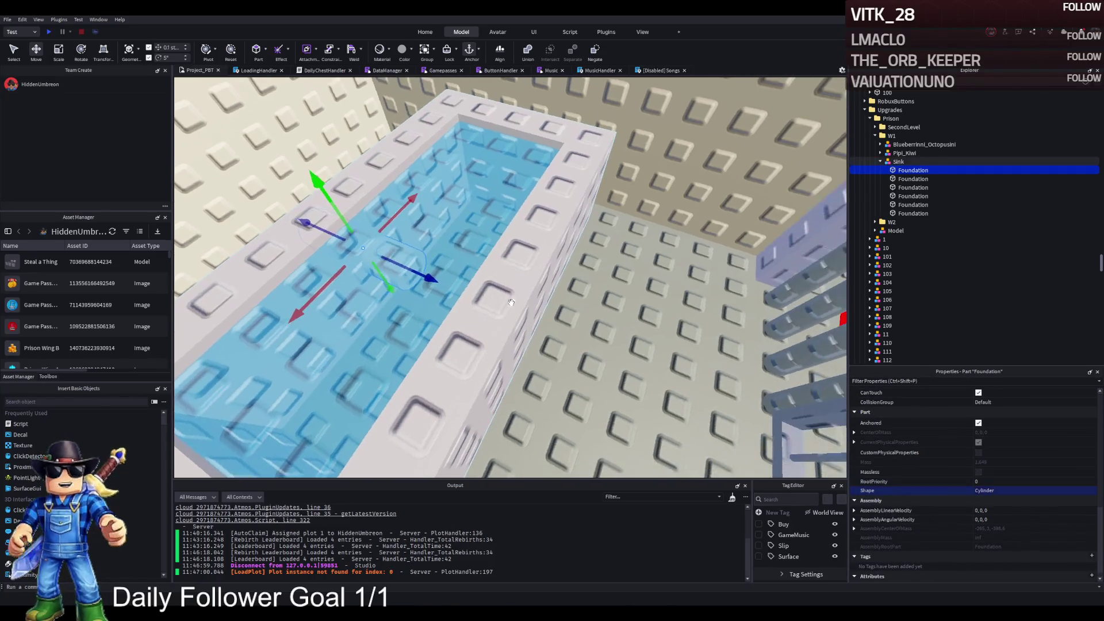
{"action": "scroll", "coordinate": [1022, 449], "scroll_direction": "up", "scroll_amount": 5}
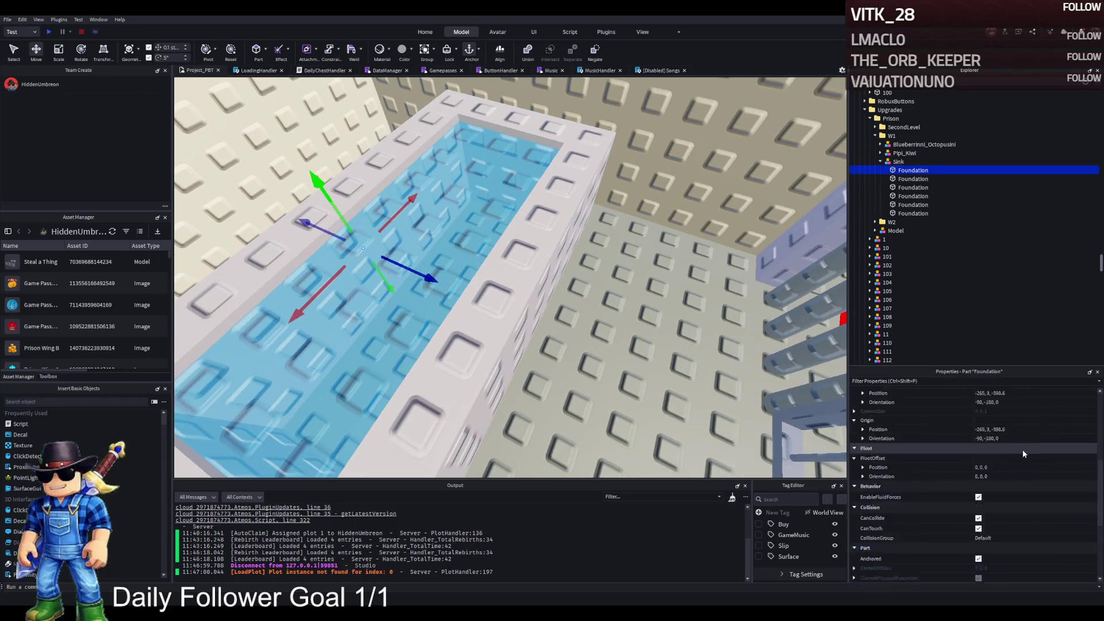
{"action": "left_click", "coordinate": [999, 456]}
{"action": "type", "text": "5"}
{"action": "key", "text": "Return"}
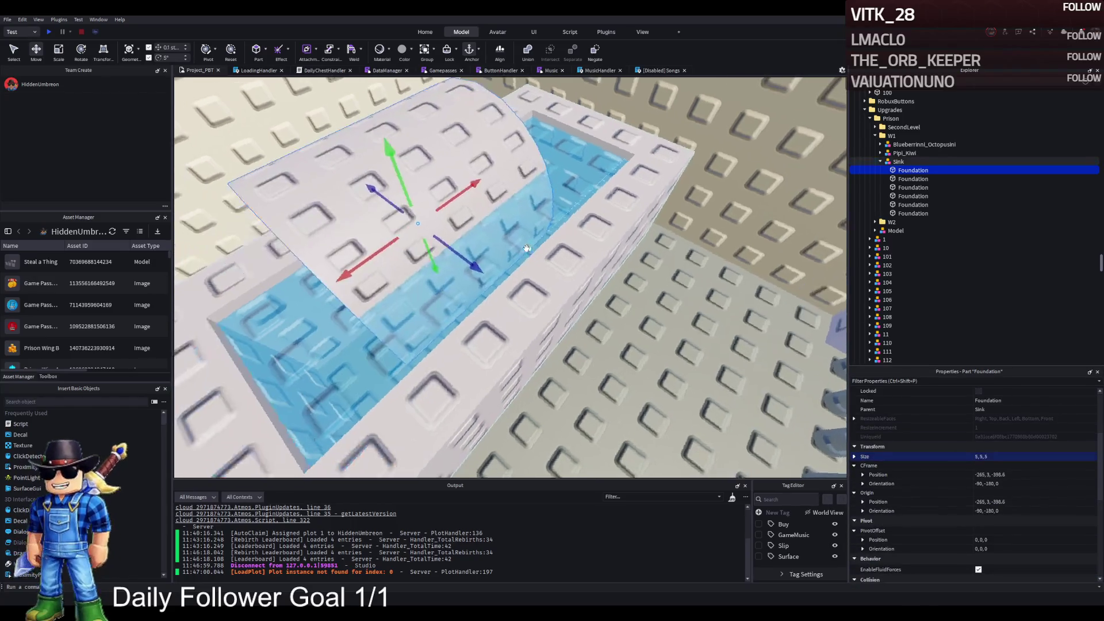
Shift the cylinder along its blue axis, thin it, and set its Size to 8, 8, 8
{"action": "left_click_drag", "start_coordinate": [462, 257], "coordinate": [504, 280]}
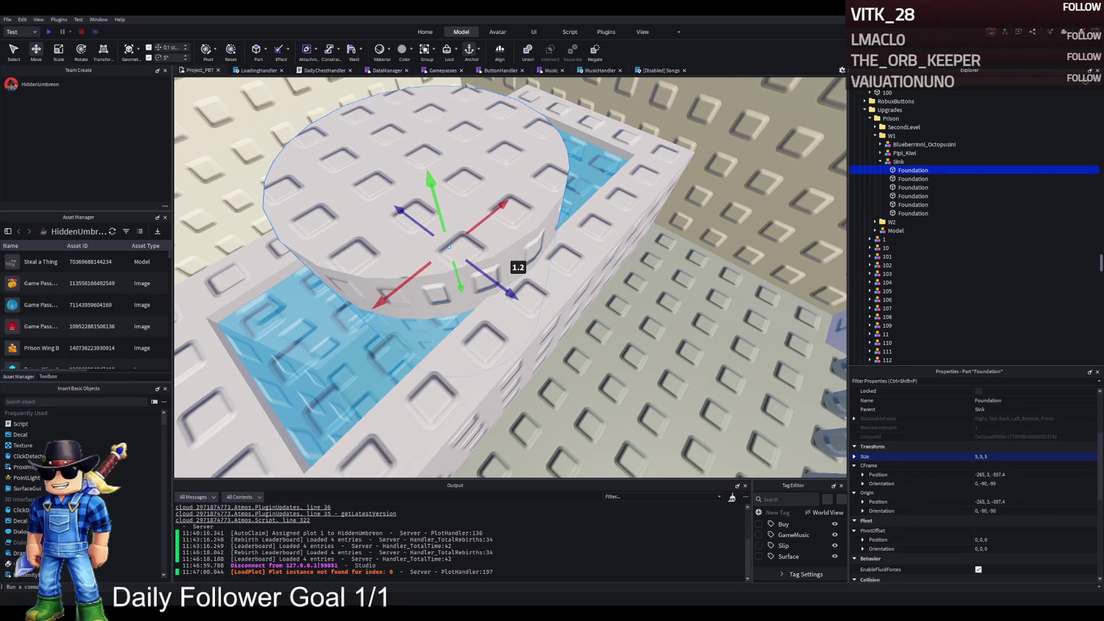
{"action": "key", "text": "f"}
{"action": "key", "text": "ctrl+3"}
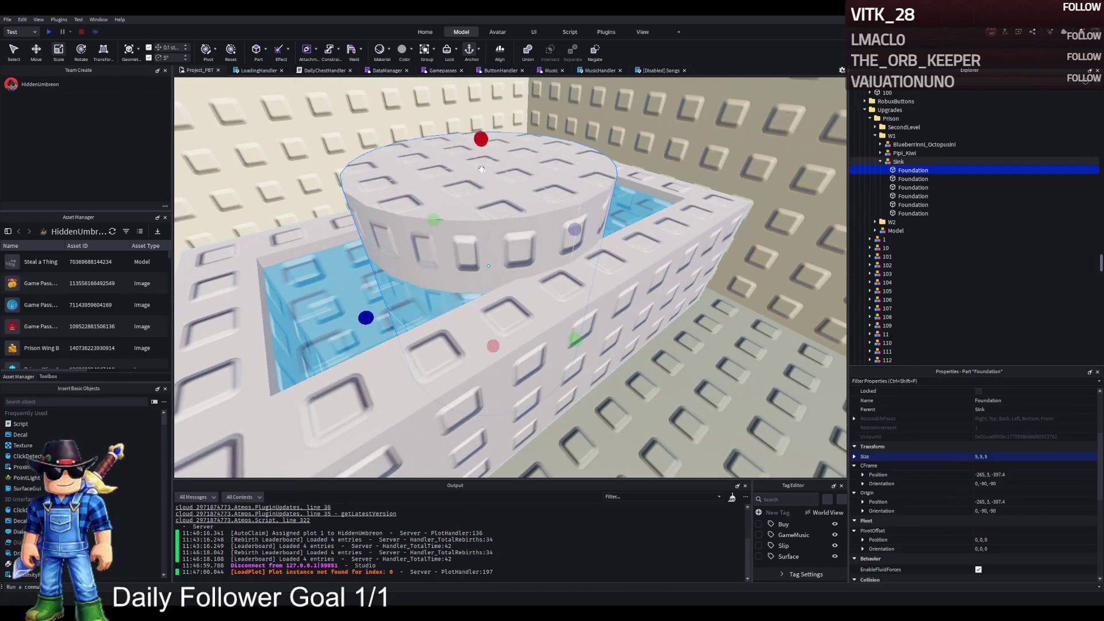
{"action": "mouse_move", "coordinate": [480, 138]}
{"action": "left_mouse_down"}
{"action": "mouse_move", "coordinate": [484, 74]}
{"action": "mouse_move", "coordinate": [491, 196]}
{"action": "left_mouse_up"}
{"action": "left_click", "coordinate": [1012, 456]}
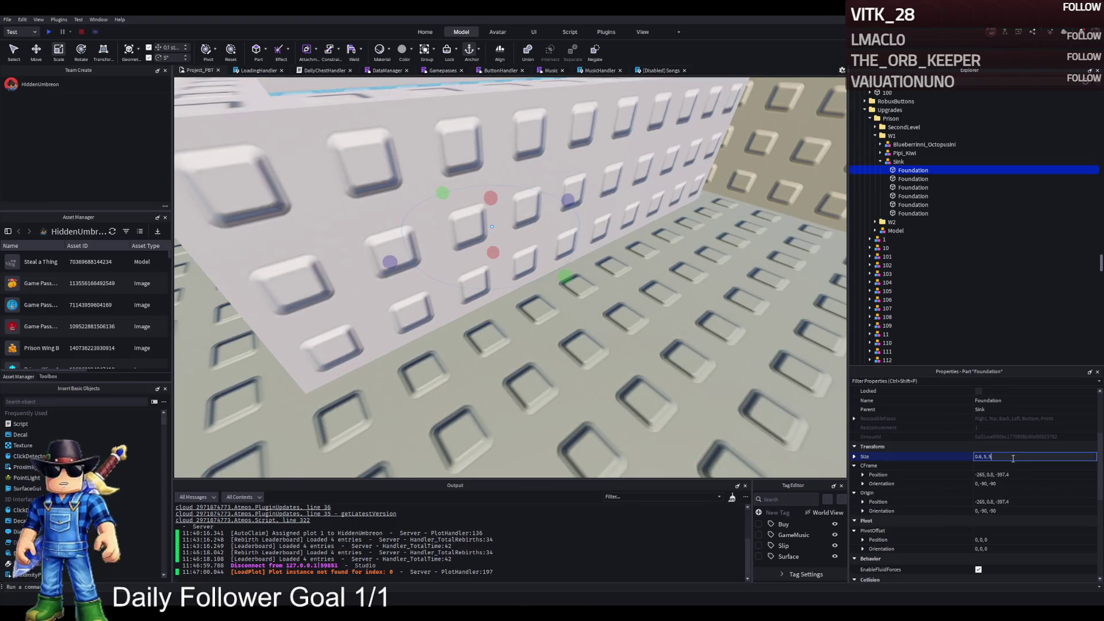
{"action": "type", "text": "8,8,8"}
{"action": "key", "text": "Return"}
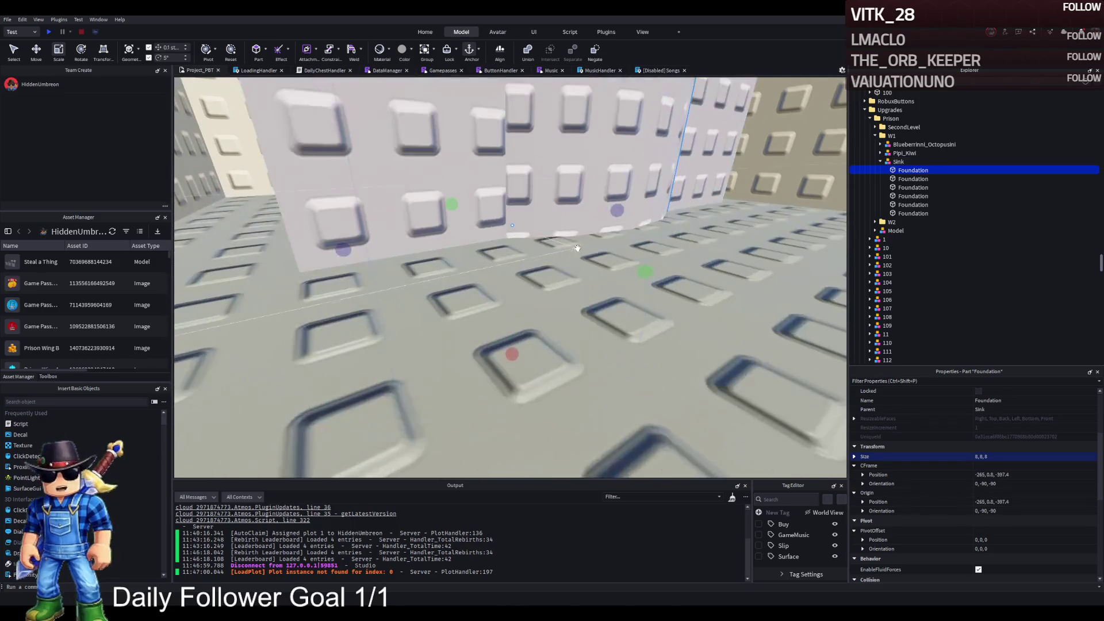
Shorten the cylinder, duplicate it, and resize it to 3.025 high by 7.8 diameter
{"action": "key", "text": "f"}
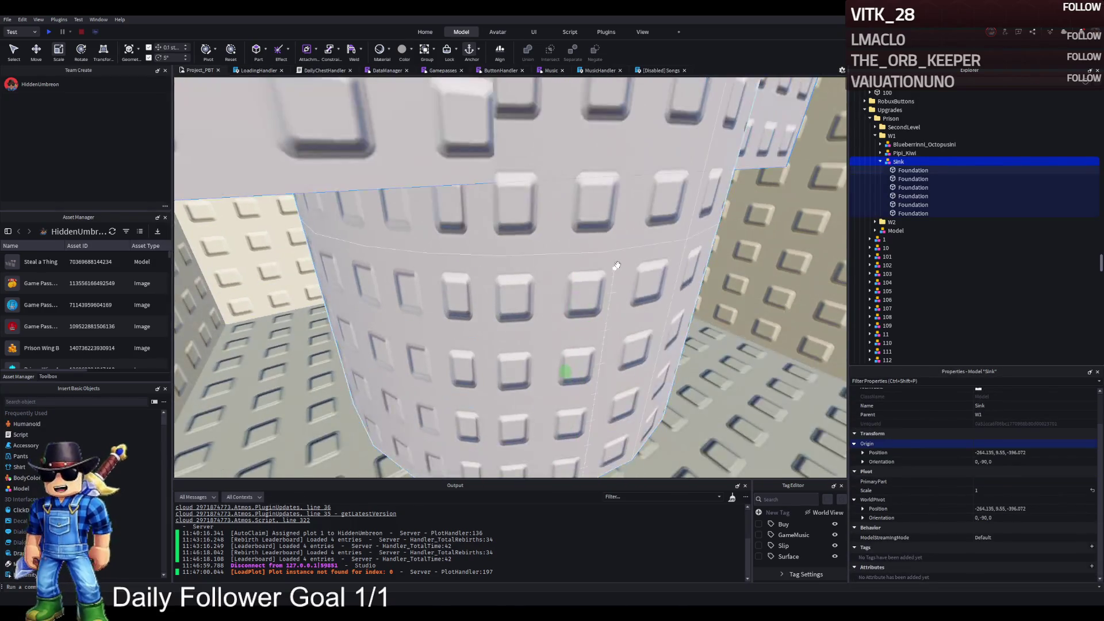
{"action": "key", "text": "s"}
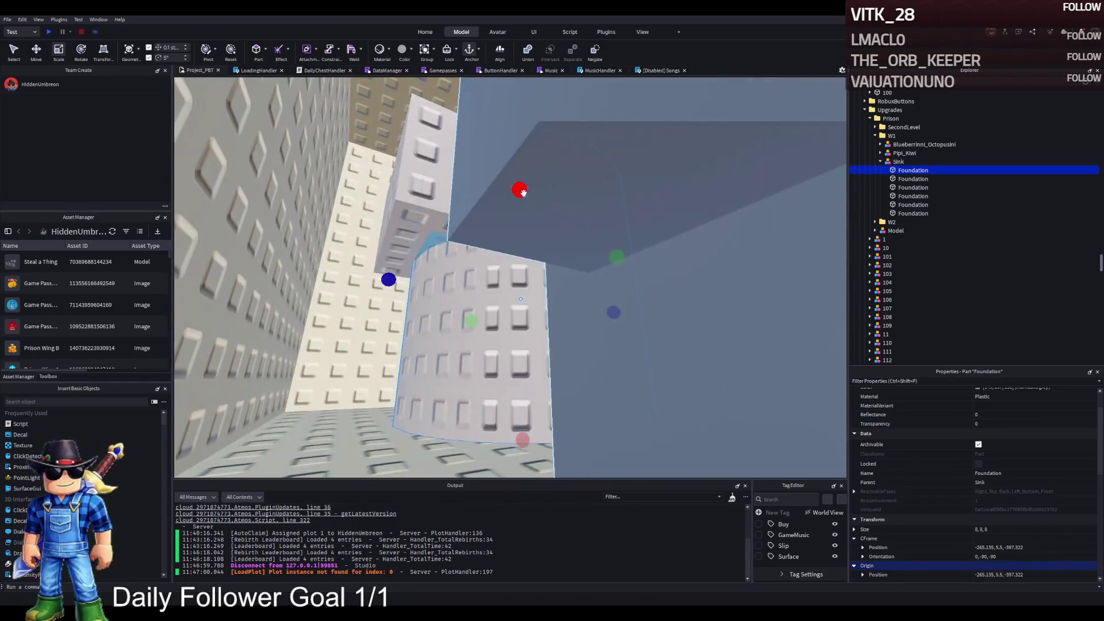
{"action": "mouse_move", "coordinate": [522, 192]}
{"action": "left_mouse_down"}
{"action": "mouse_move", "coordinate": [520, 338]}
{"action": "mouse_move", "coordinate": [520, 303]}
{"action": "left_mouse_up"}
{"action": "key", "text": "f"}
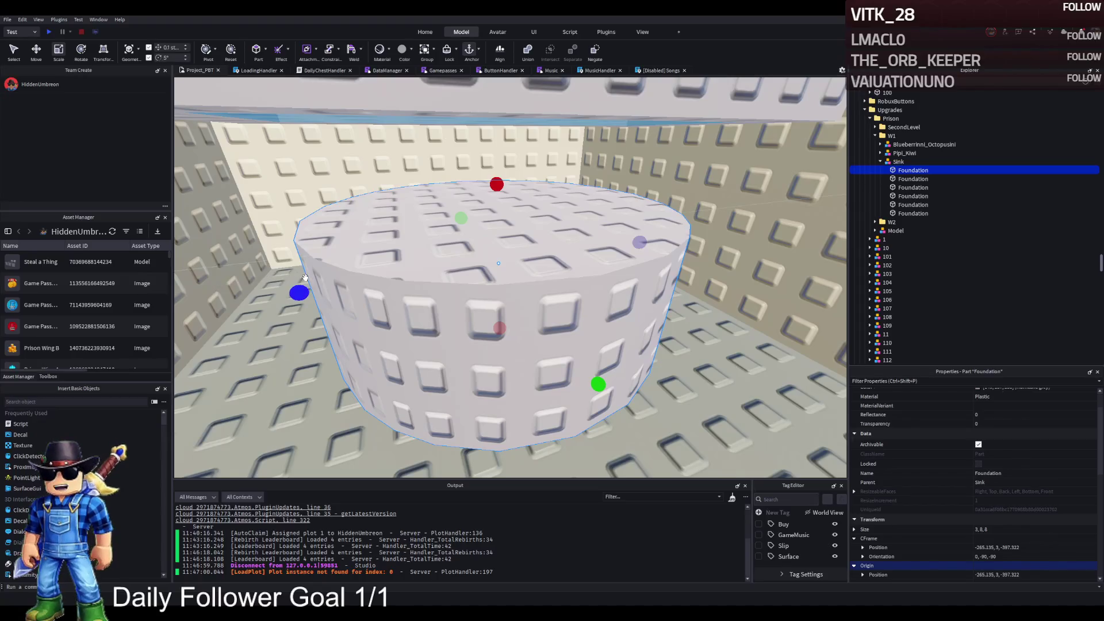
{"action": "key", "text": "ctrl+d"}
{"action": "left_click_drag", "start_coordinate": [639, 241], "coordinate": [636, 242]}
{"action": "left_click_drag", "start_coordinate": [493, 118], "coordinate": [498, 182]}
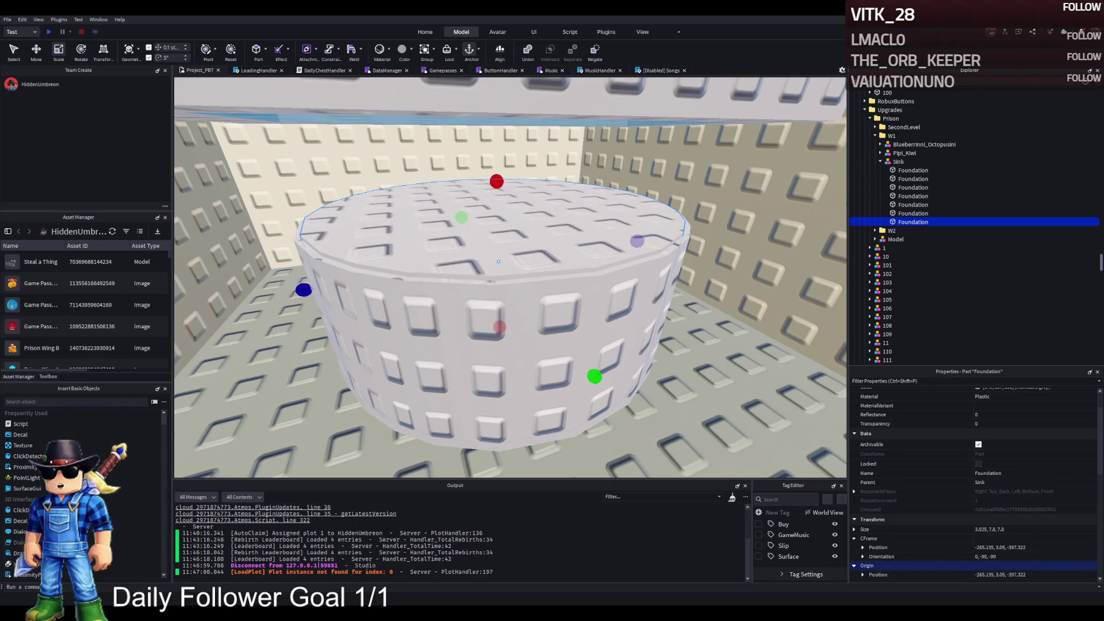
Duplicate the finished cylinder and name the copy Water
{"action": "key", "text": "ctrl+d"}
{"action": "left_click", "coordinate": [960, 229]}
{"action": "type", "text": "W"}
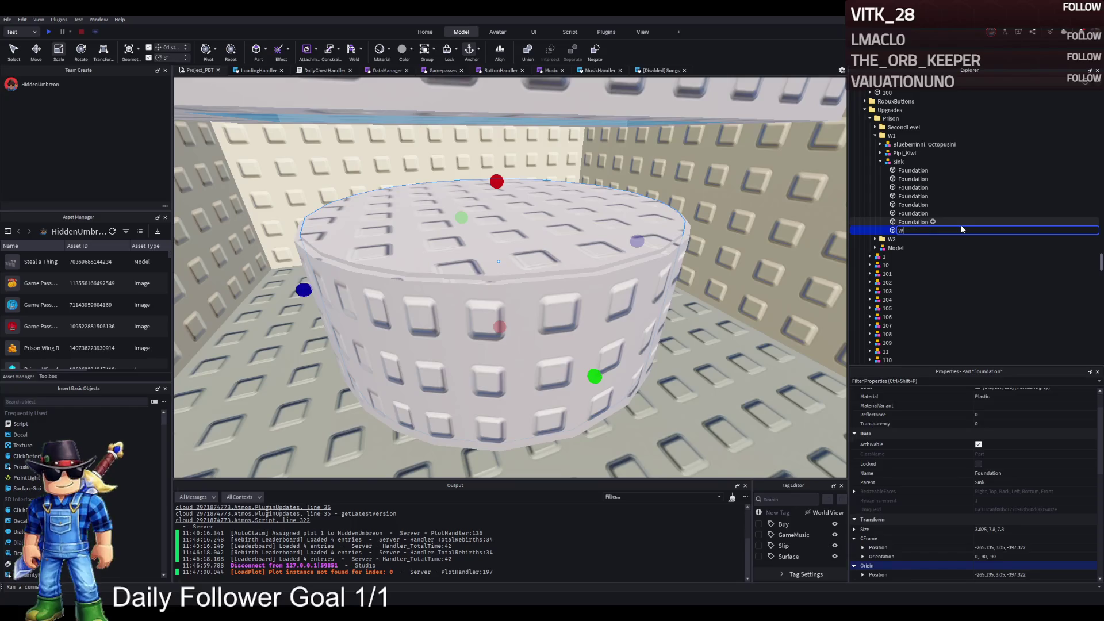
{"action": "type", "text": "ater"}
{"action": "double_click", "coordinate": [917, 223]}
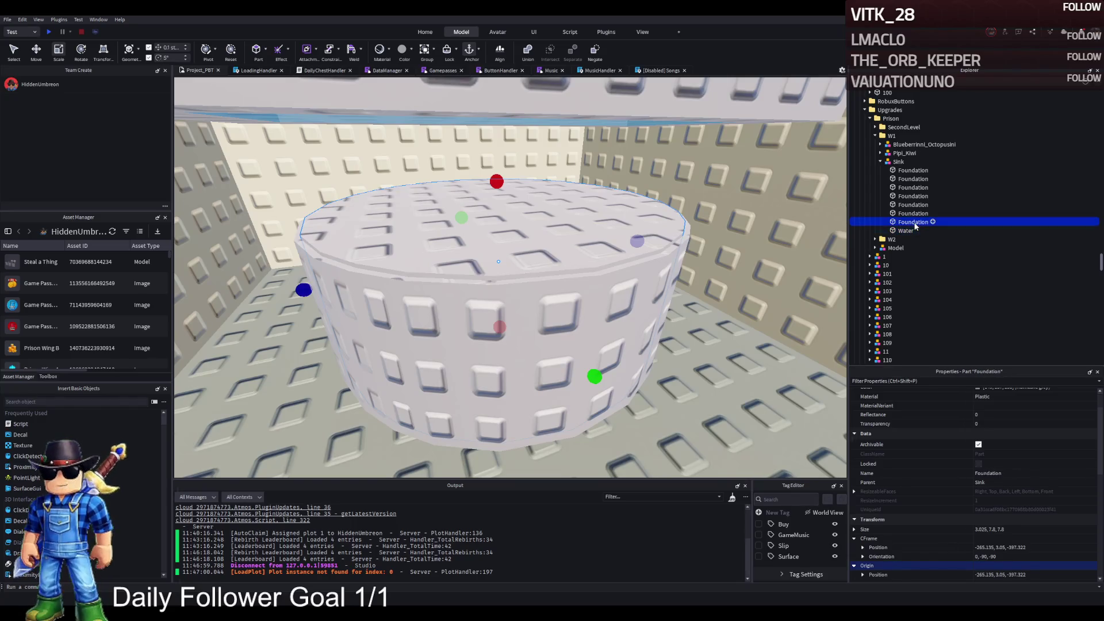
Name the Foundation copy NEga and make it a negative part
{"action": "type", "text": "NEga"}
{"action": "key", "text": "Return"}
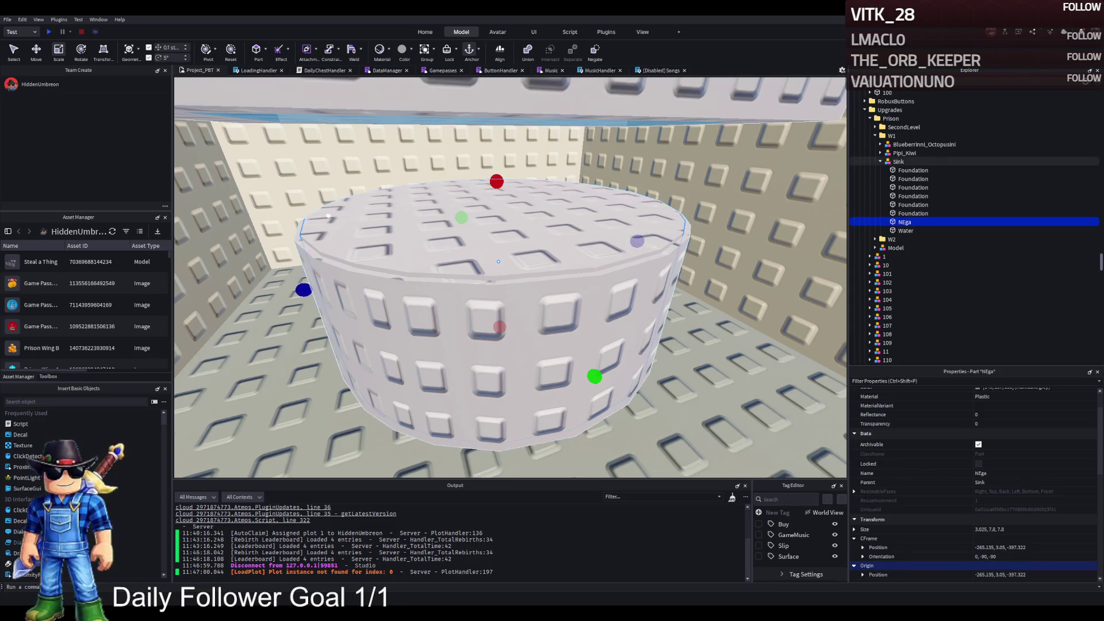
{"action": "left_click", "coordinate": [549, 248]}
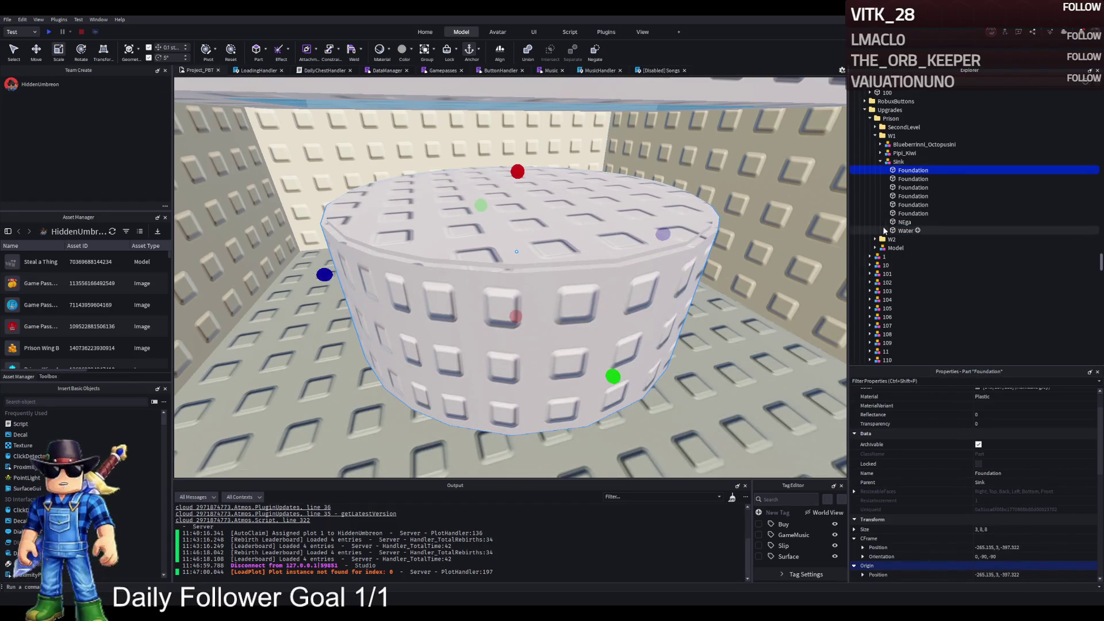
{"action": "left_click", "coordinate": [547, 315], "text": "ctrl"}
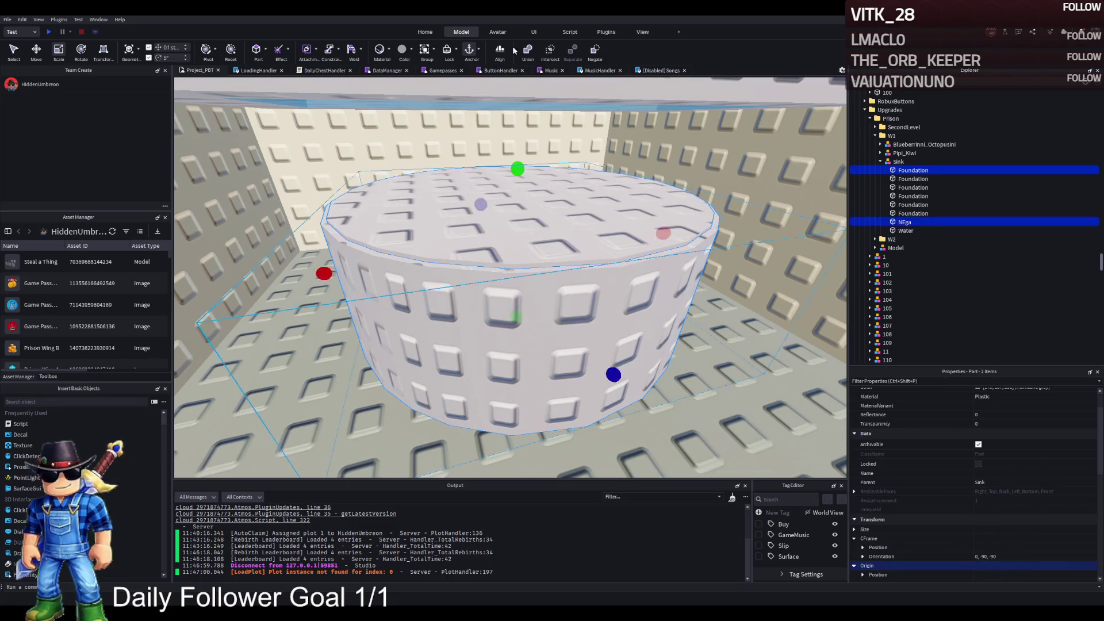
{"action": "left_click", "coordinate": [903, 222]}
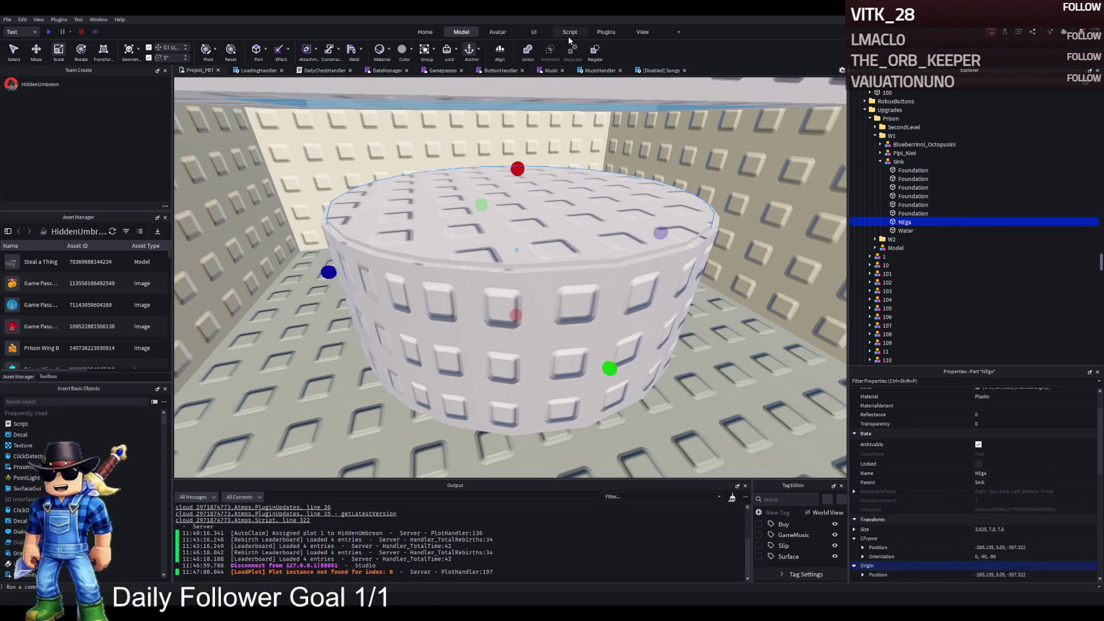
{"action": "left_click", "coordinate": [595, 50]}
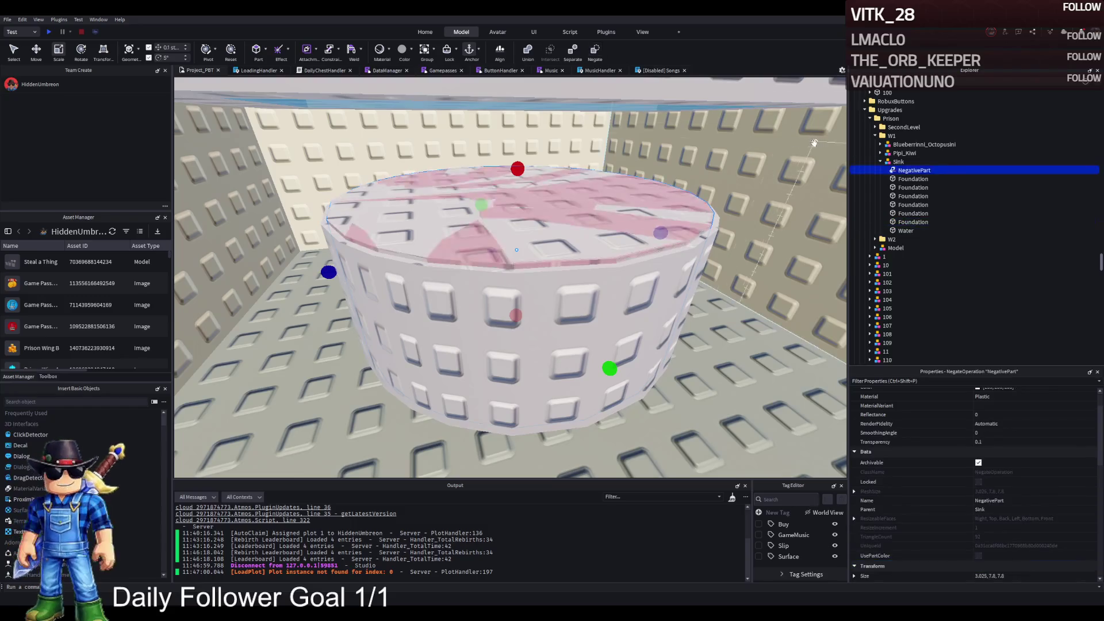
Raise the Foundation cylinder 0.4 studs and union it with the negative part into a hollow basin
{"action": "left_click", "coordinate": [598, 313], "text": "ctrl"}
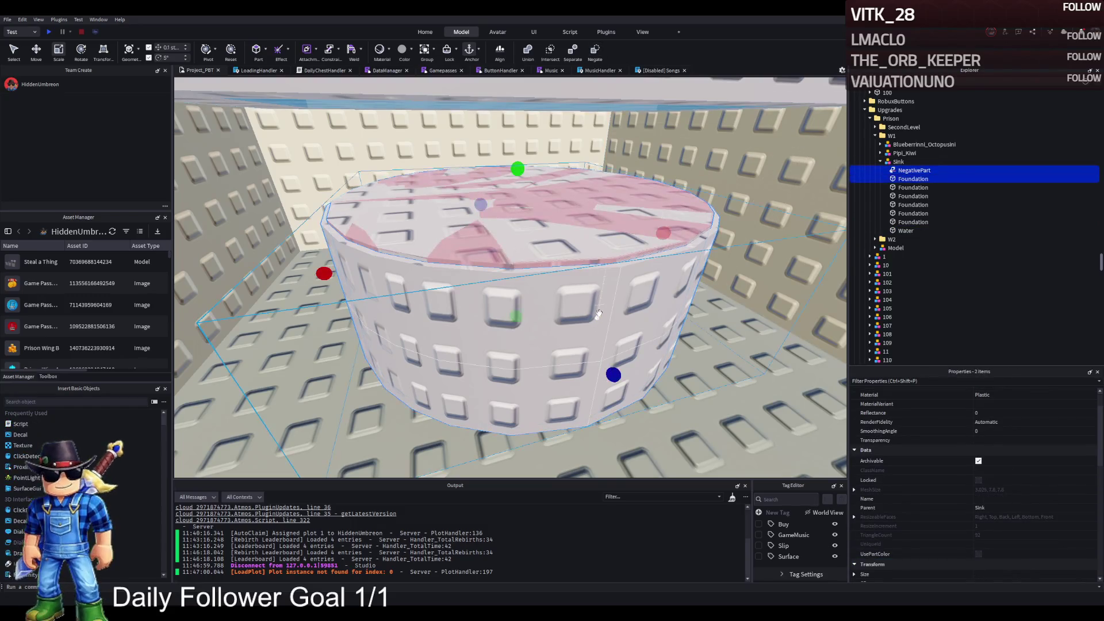
{"action": "left_click", "coordinate": [527, 55]}
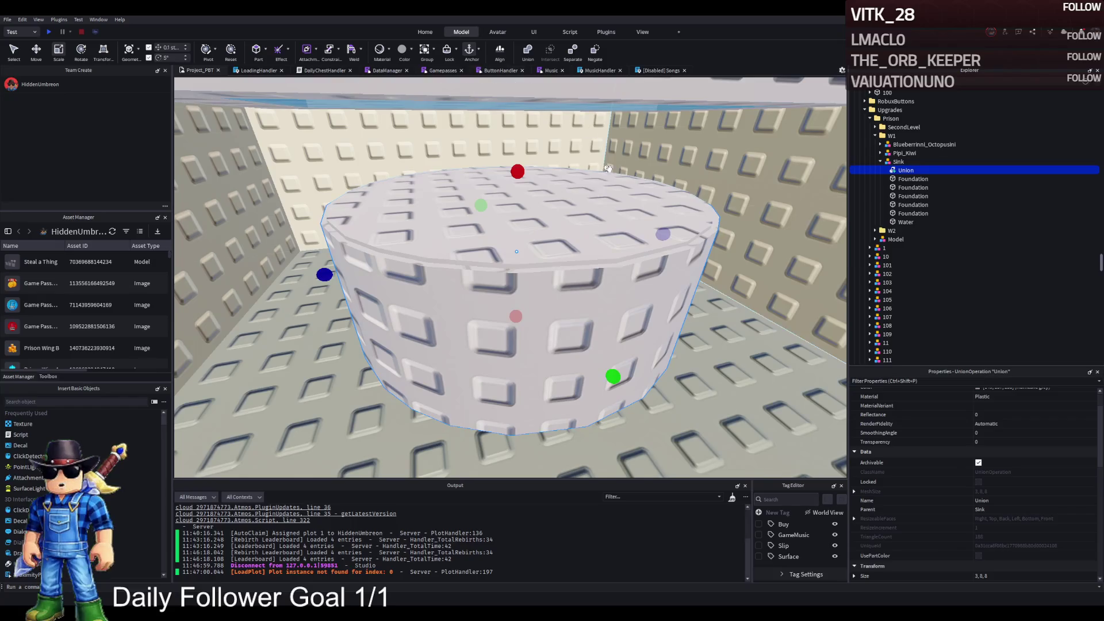
{"action": "key", "text": "ctrl+z"}
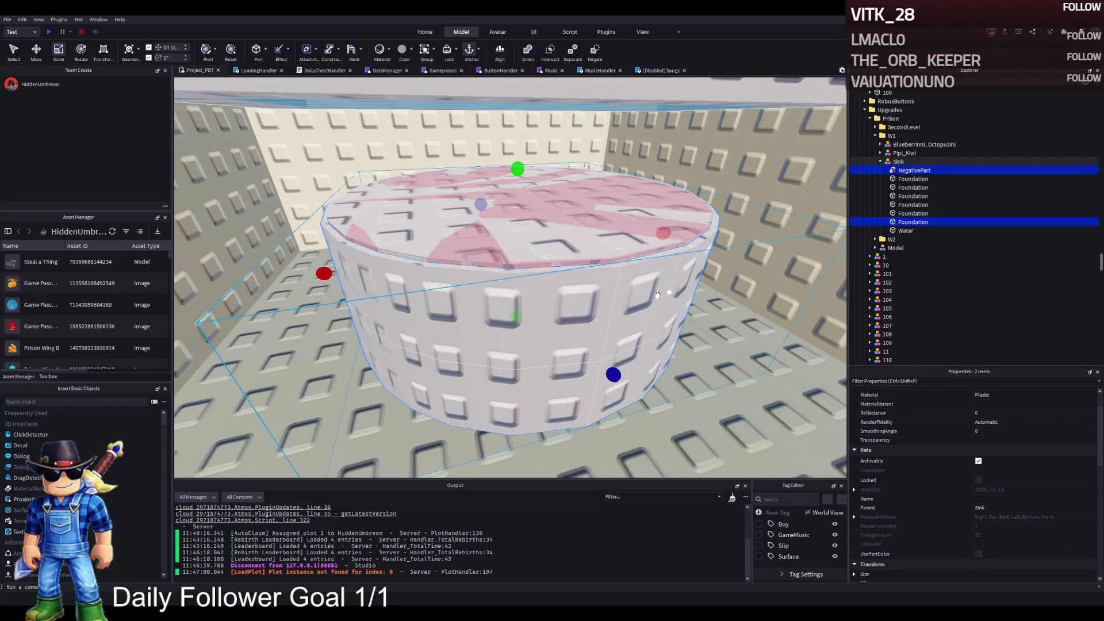
{"action": "left_click", "coordinate": [912, 221]}
{"action": "key", "text": "ctrl+2"}
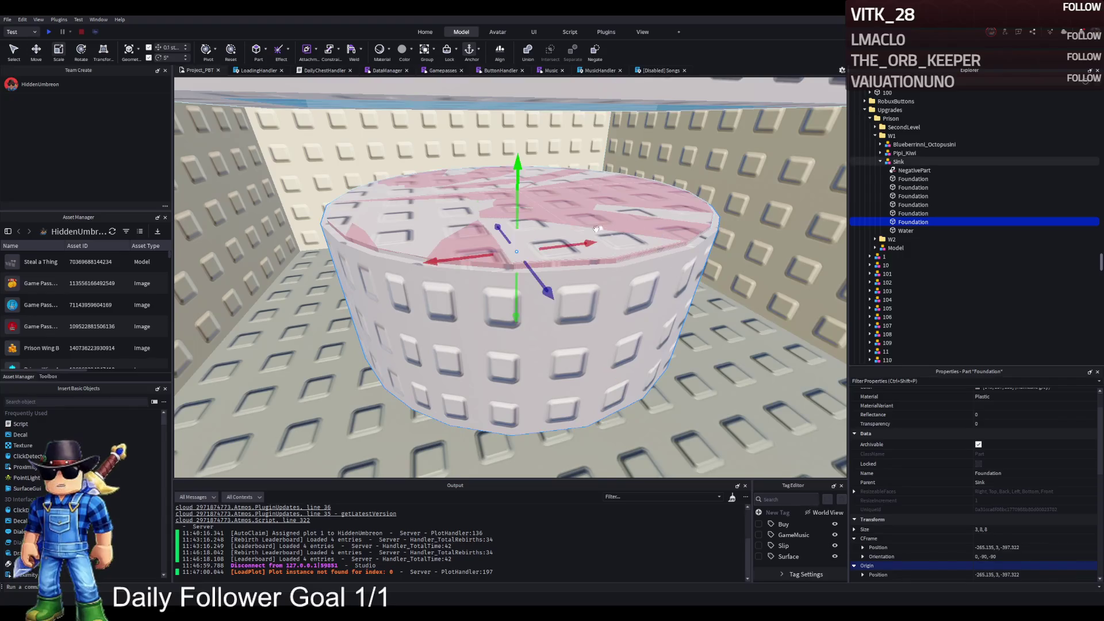
{"action": "left_click_drag", "start_coordinate": [517, 172], "coordinate": [517, 185]}
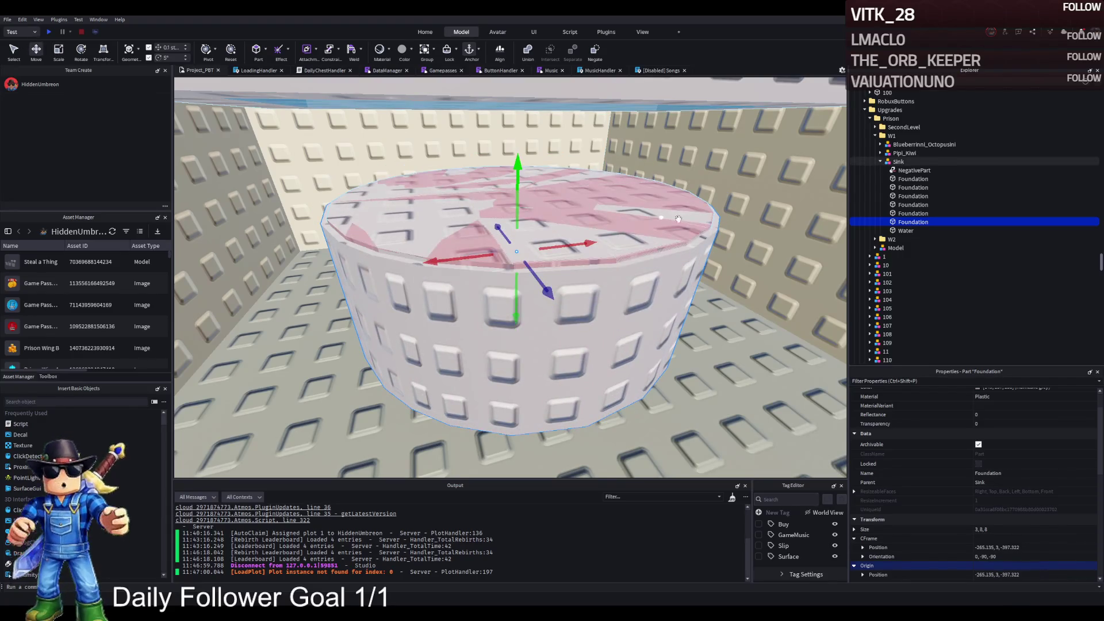
{"action": "left_click", "coordinate": [908, 170], "text": "ctrl"}
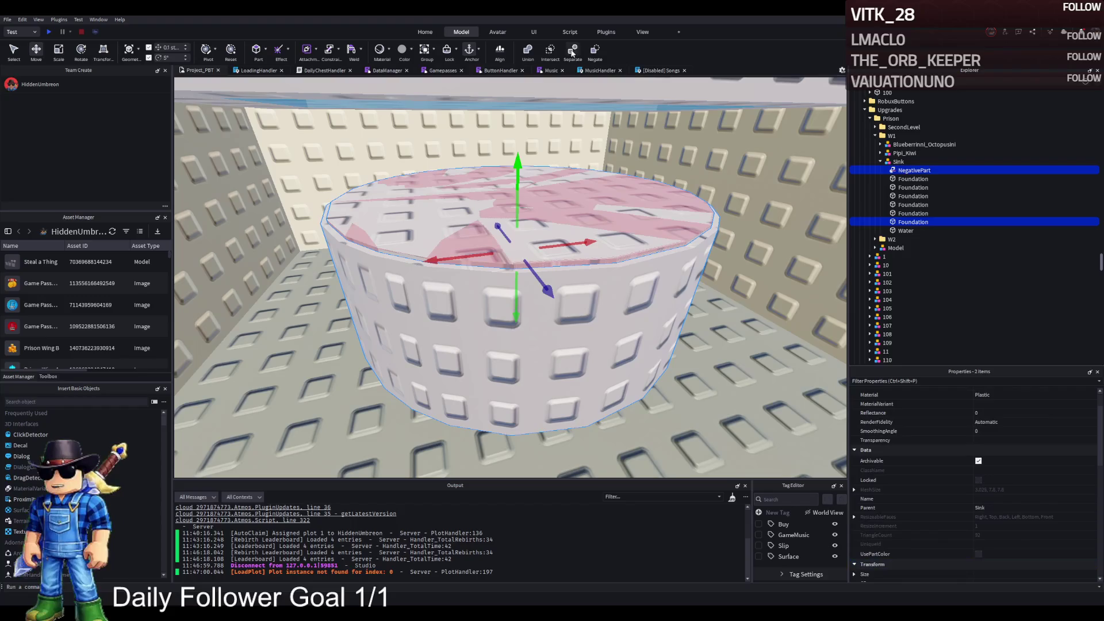
{"action": "left_click", "coordinate": [526, 51]}
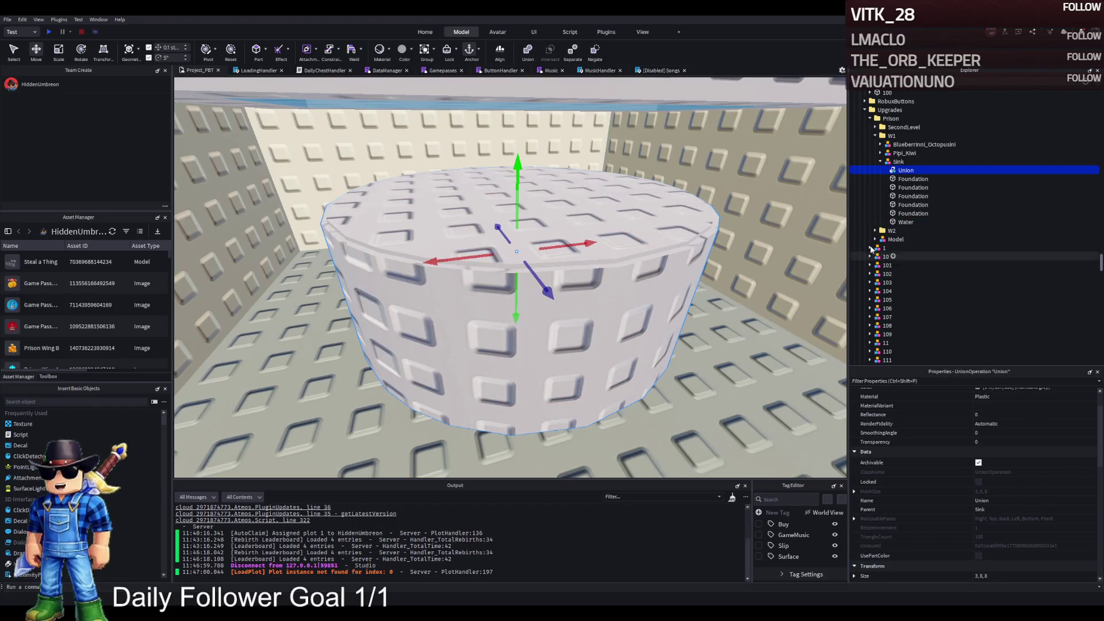
Adjust the Water cylinder's height with the Scale tool to fit inside the basin
{"action": "left_click", "coordinate": [506, 178]}
{"action": "key", "text": "ctrl+3"}
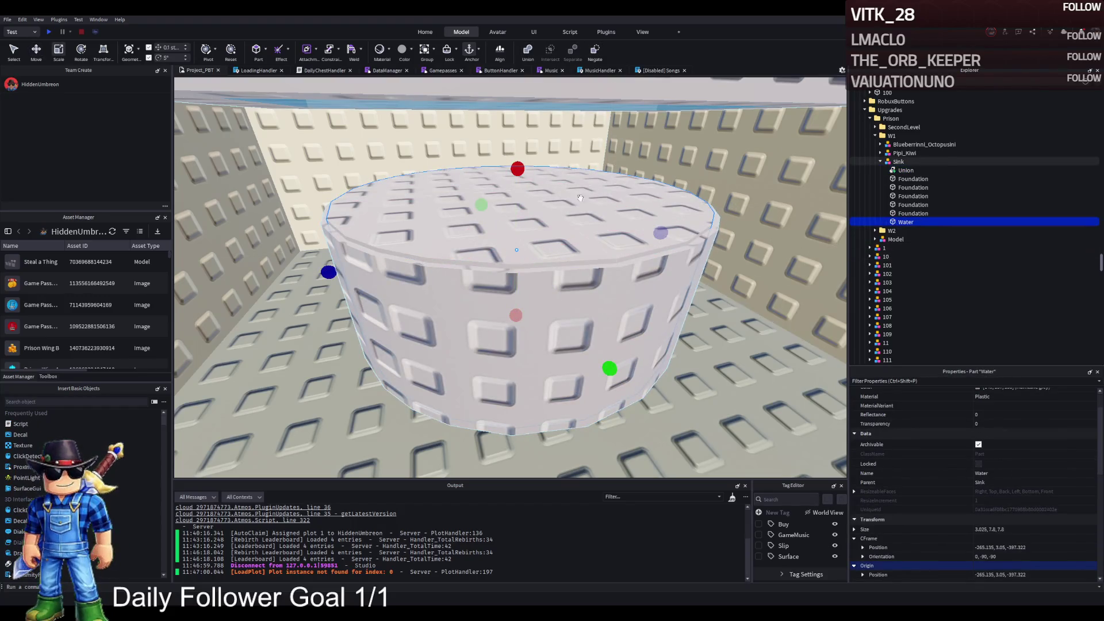
{"action": "left_click_drag", "start_coordinate": [516, 169], "coordinate": [518, 187]}
{"action": "key", "text": "ctrl+z"}
{"action": "left_click", "coordinate": [515, 299]}
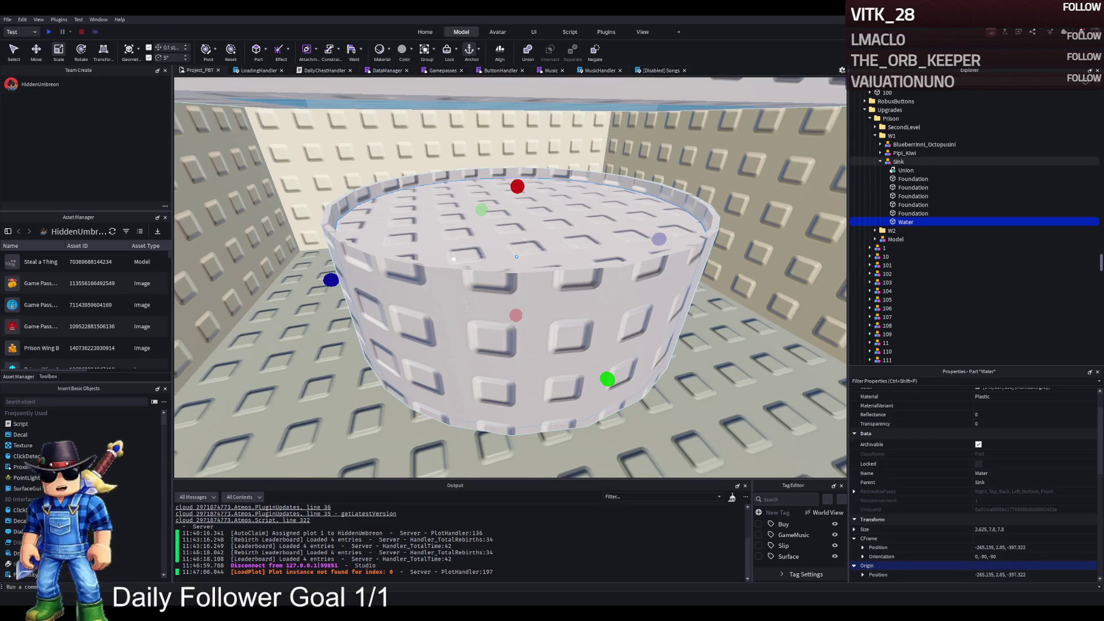
Set the Water's Transparency to 0.5
{"action": "scroll", "coordinate": [994, 454], "scroll_direction": "up", "scroll_amount": 1}
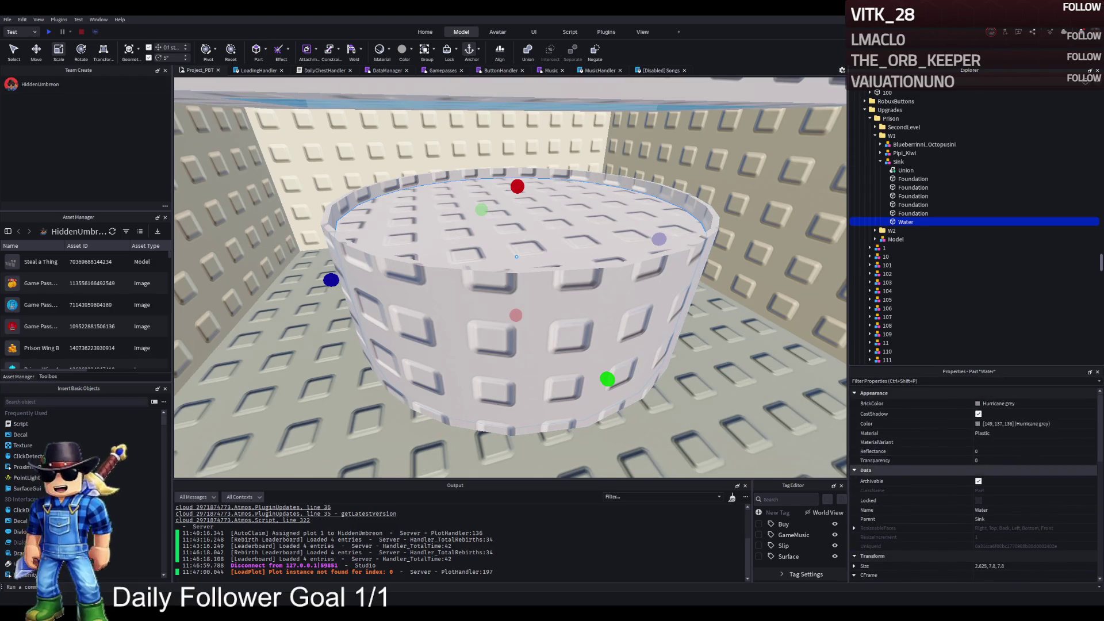
{"action": "left_click", "coordinate": [994, 462]}
{"action": "type", "text": "0.5"}
{"action": "key", "text": "Return"}
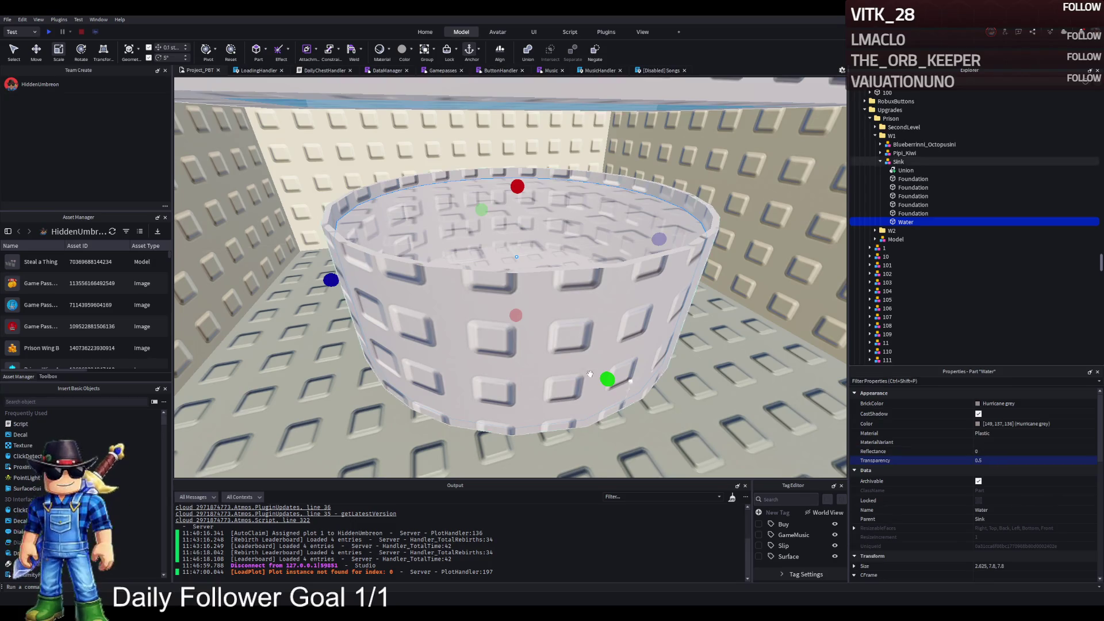
Give the Water the blue colour 13, 105, 172 copied from an existing pool
{"action": "scroll", "coordinate": [516, 359], "scroll_direction": "up", "scroll_amount": 5}
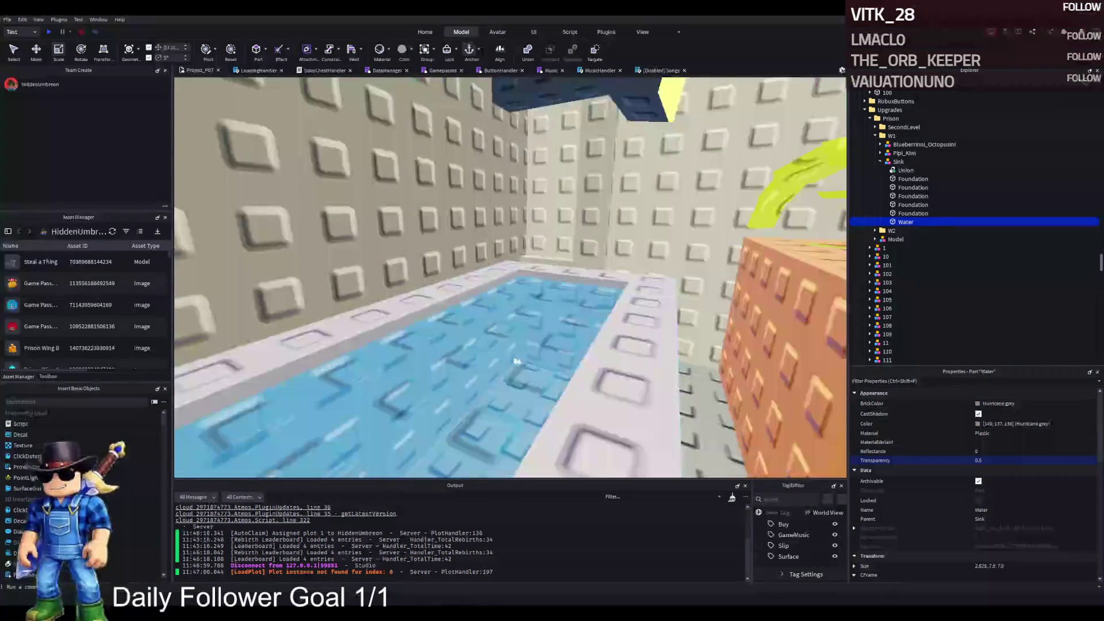
{"action": "left_click", "coordinate": [564, 332]}
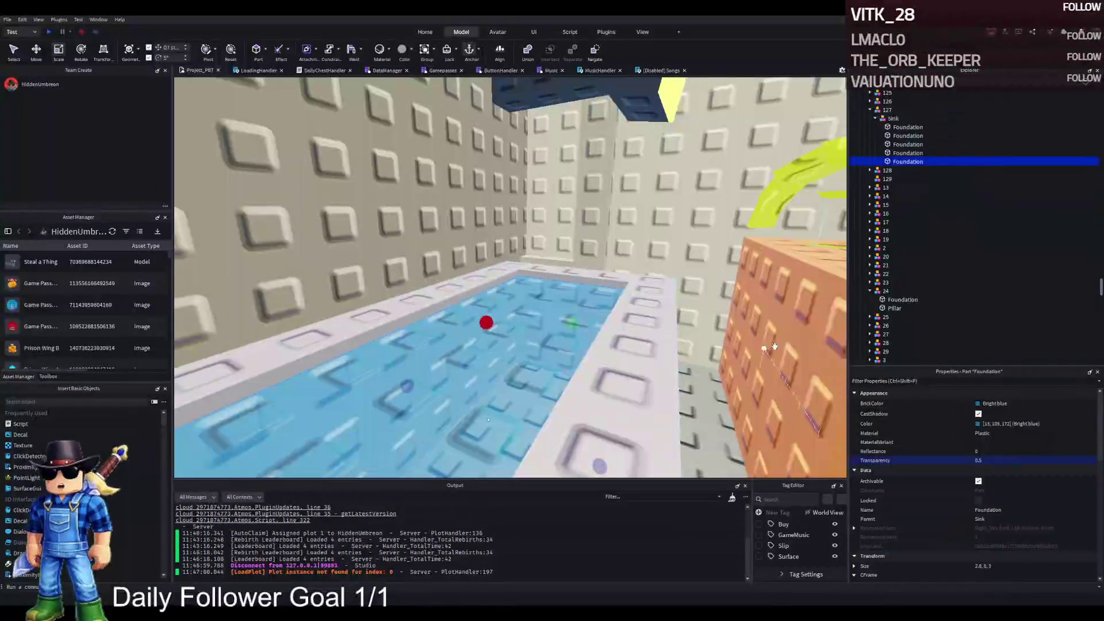
{"action": "scroll", "coordinate": [565, 333], "scroll_direction": "up", "scroll_amount": 10}
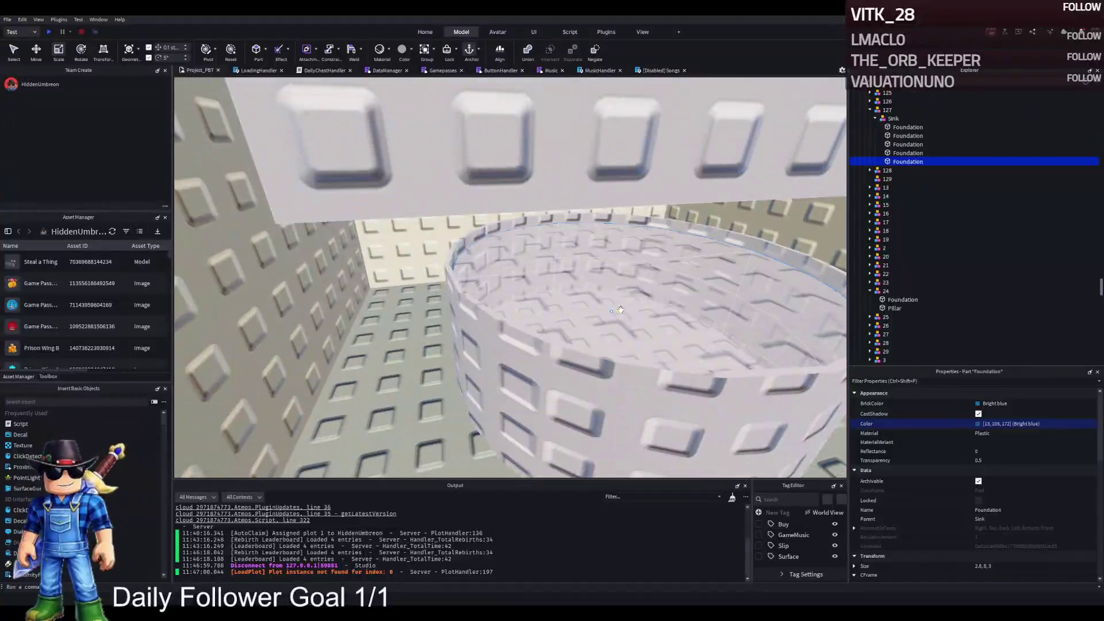
{"action": "left_click", "coordinate": [620, 309]}
{"action": "left_click", "coordinate": [1022, 423]}
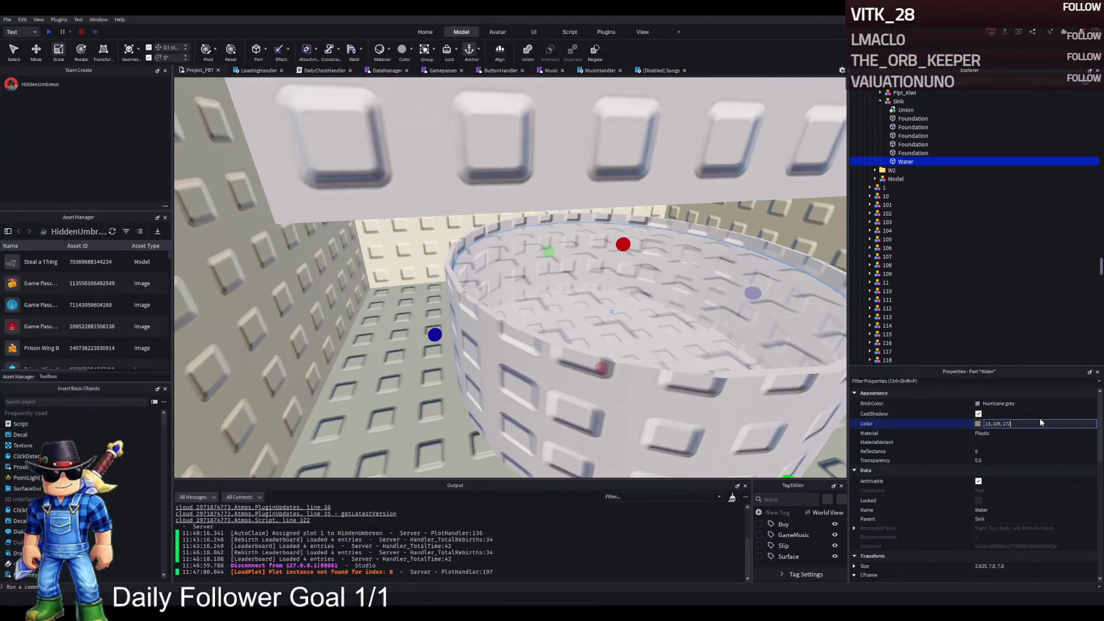
{"action": "key", "text": "ctrl+v"}
{"action": "key", "text": "f"}
{"action": "left_click", "coordinate": [545, 339]}
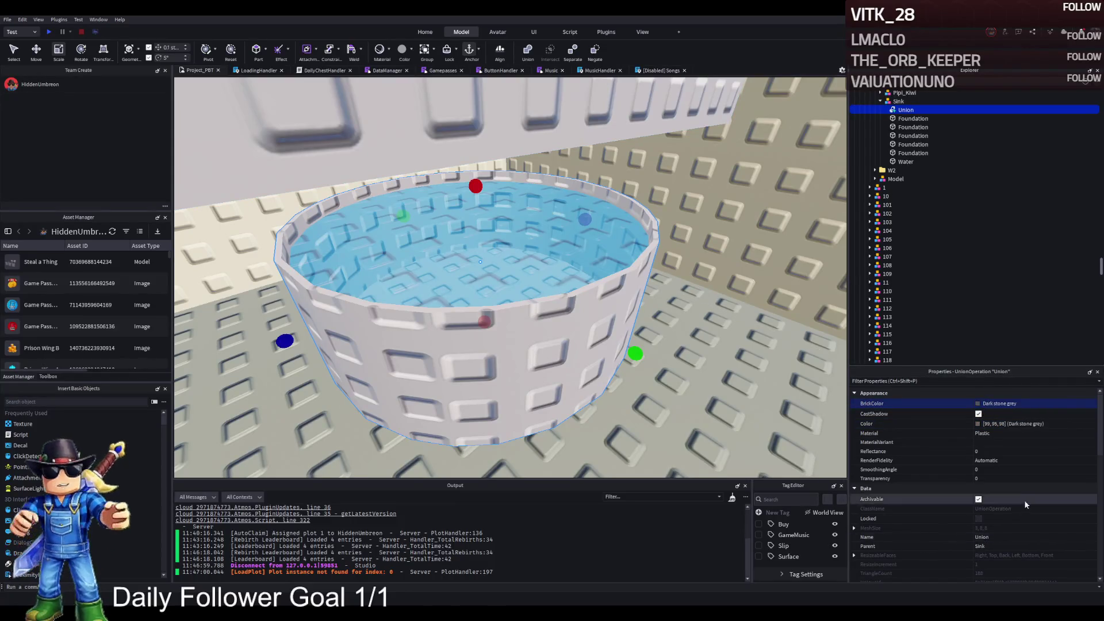
Turn on UsePartColor for the sink's Union
{"action": "scroll", "coordinate": [1020, 503], "scroll_direction": "down", "scroll_amount": 8}
{"action": "scroll", "coordinate": [992, 514], "scroll_direction": "up", "scroll_amount": 3}
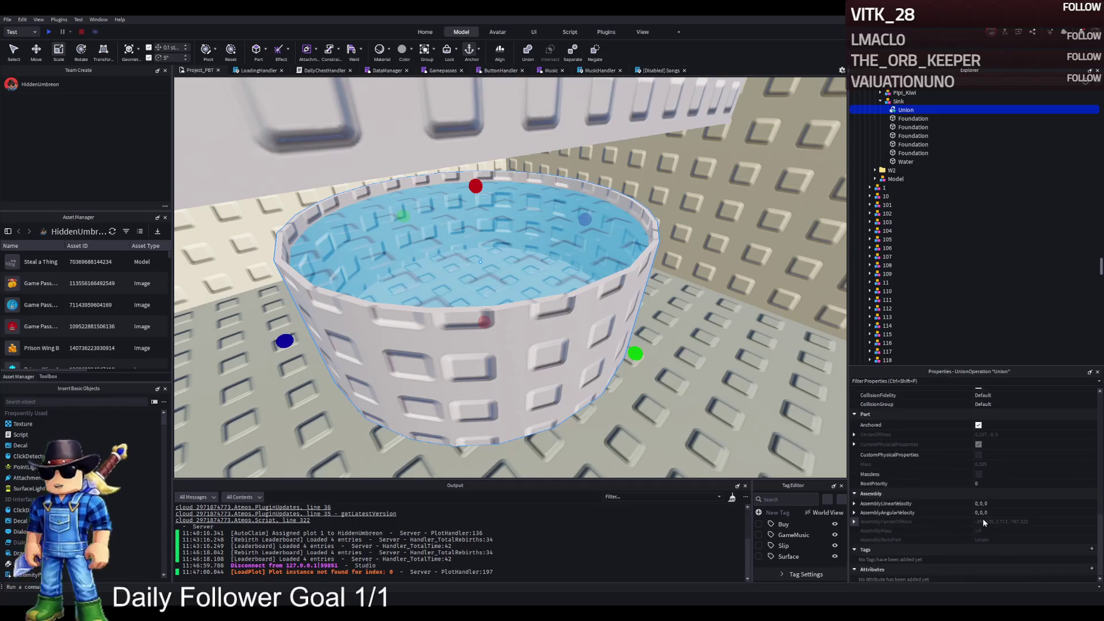
{"action": "scroll", "coordinate": [987, 449], "scroll_direction": "up", "scroll_amount": 4}
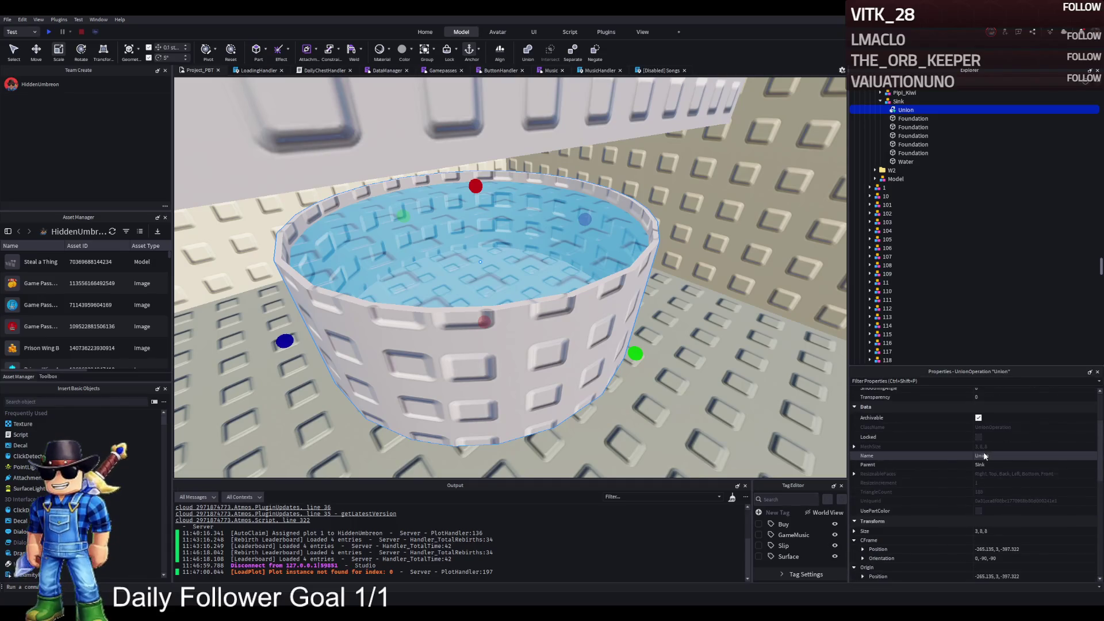
{"action": "left_click", "coordinate": [977, 510]}
{"action": "scroll", "coordinate": [756, 403], "scroll_direction": "up", "scroll_amount": 3}
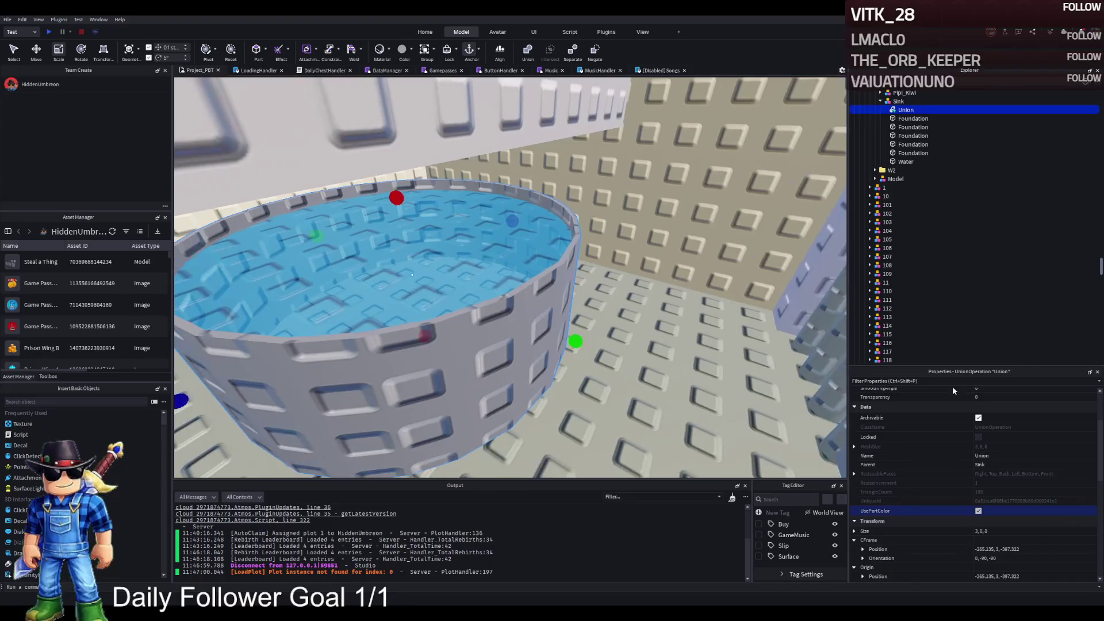
{"action": "scroll", "coordinate": [984, 411], "scroll_direction": "up", "scroll_amount": 2}
Cycle the Union's BrickColor down to Medium stone grey
{"action": "left_click", "coordinate": [977, 398]}
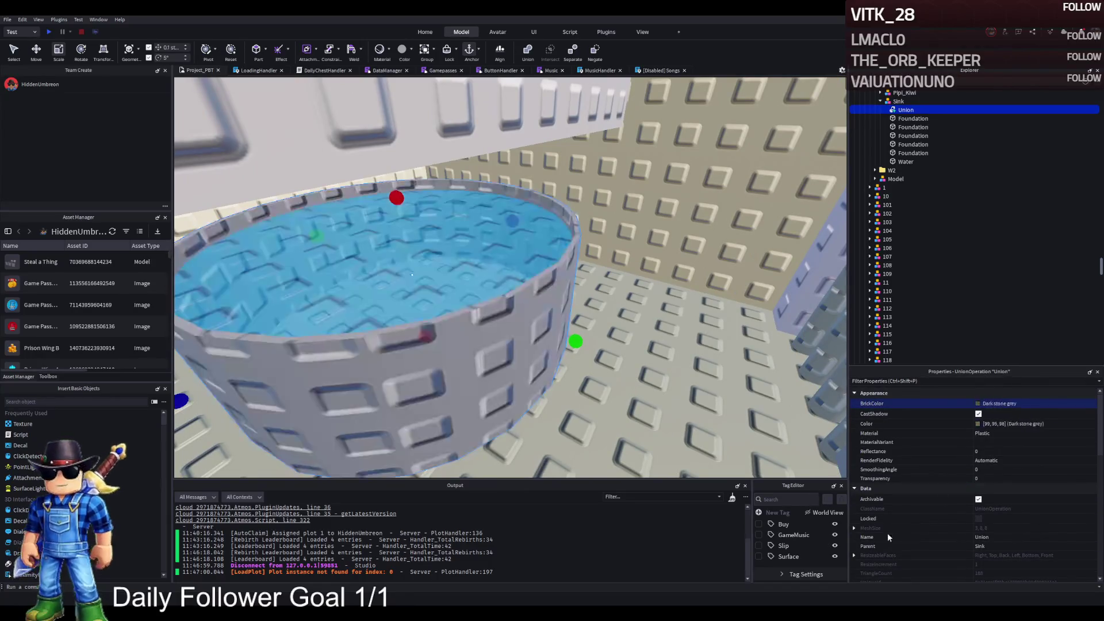
{"action": "key", "text": "Down"}
{"action": "key", "text": "Down"}
{"action": "key", "text": "Down"}
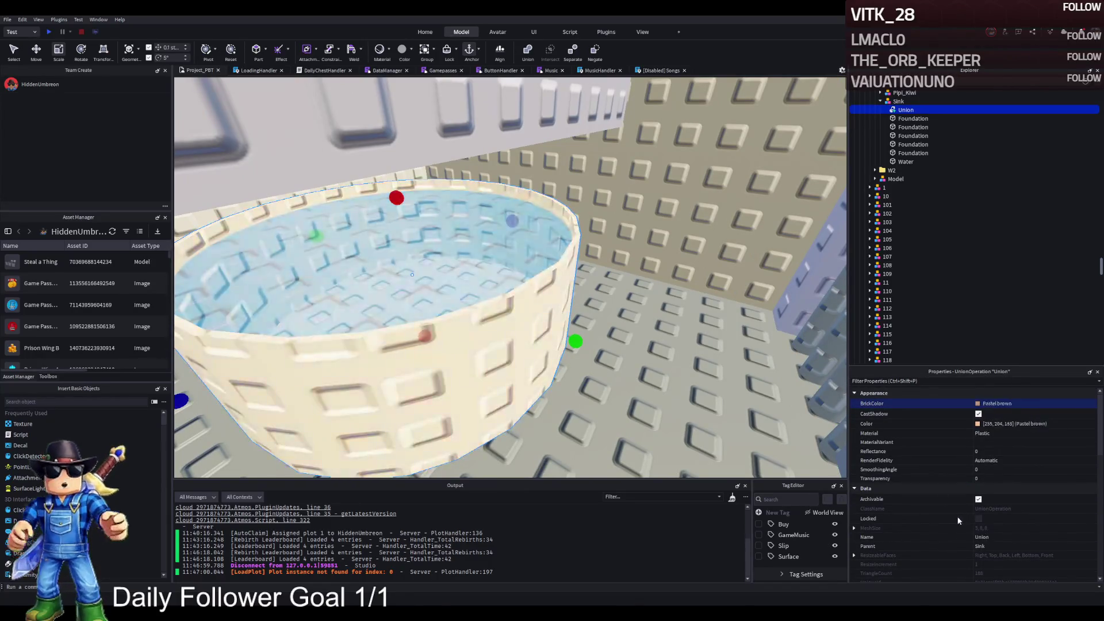
{"action": "key", "text": "Down"}
{"action": "key", "text": "Down"}
{"action": "key", "text": "Down"}
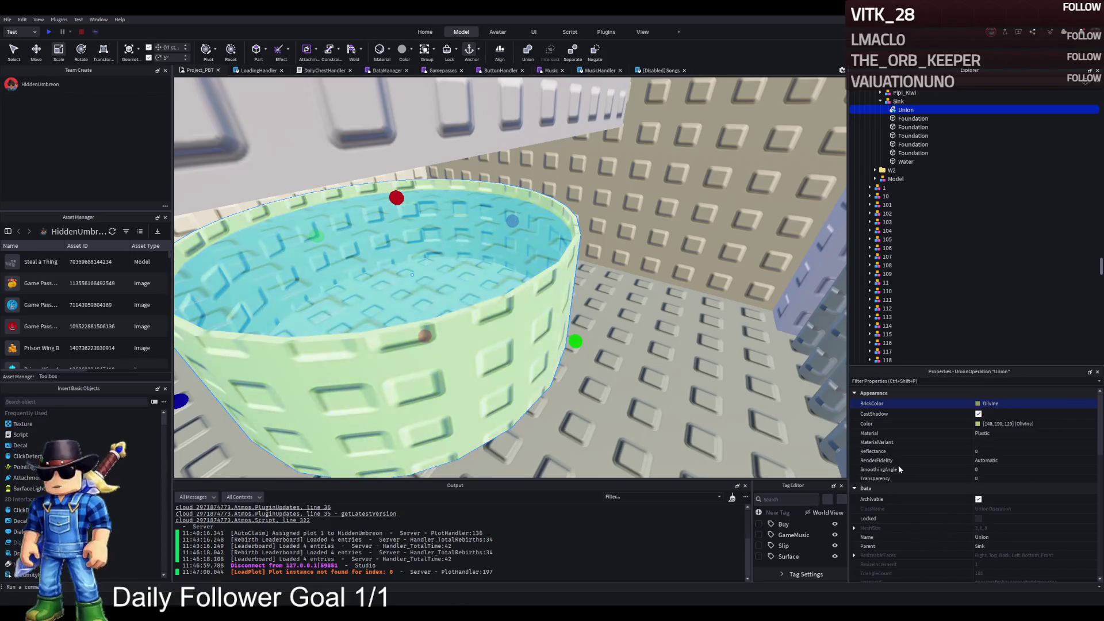
{"action": "key", "text": "Down"}
{"action": "key", "text": "Down"}
{"action": "key", "text": "Down"}
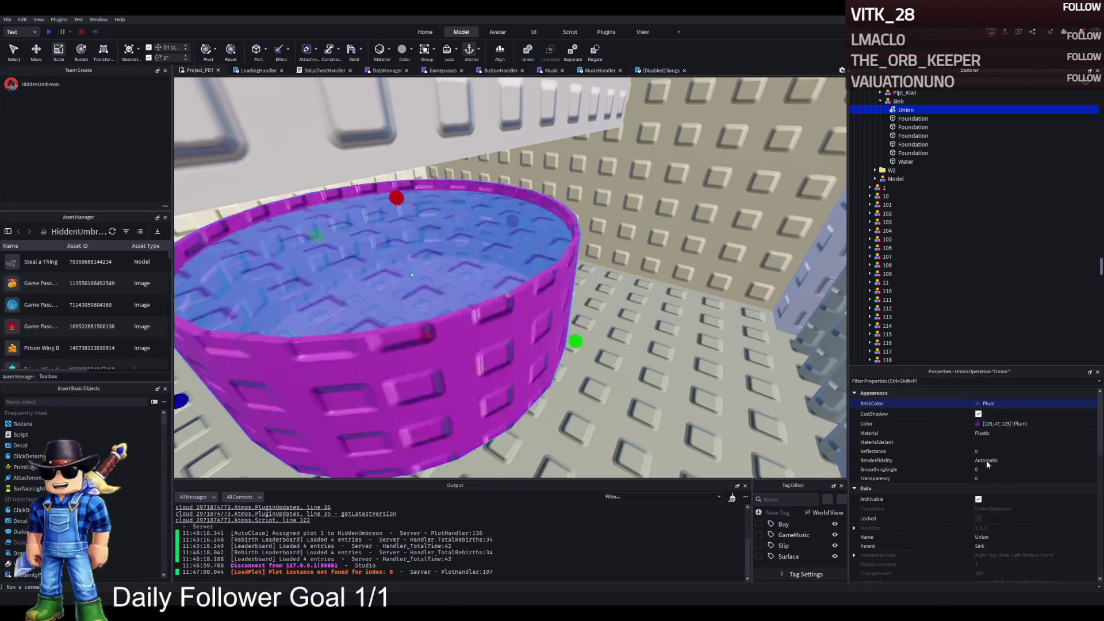
{"action": "key", "text": "Down"}
{"action": "key", "text": "Down"}
{"action": "key", "text": "Down"}
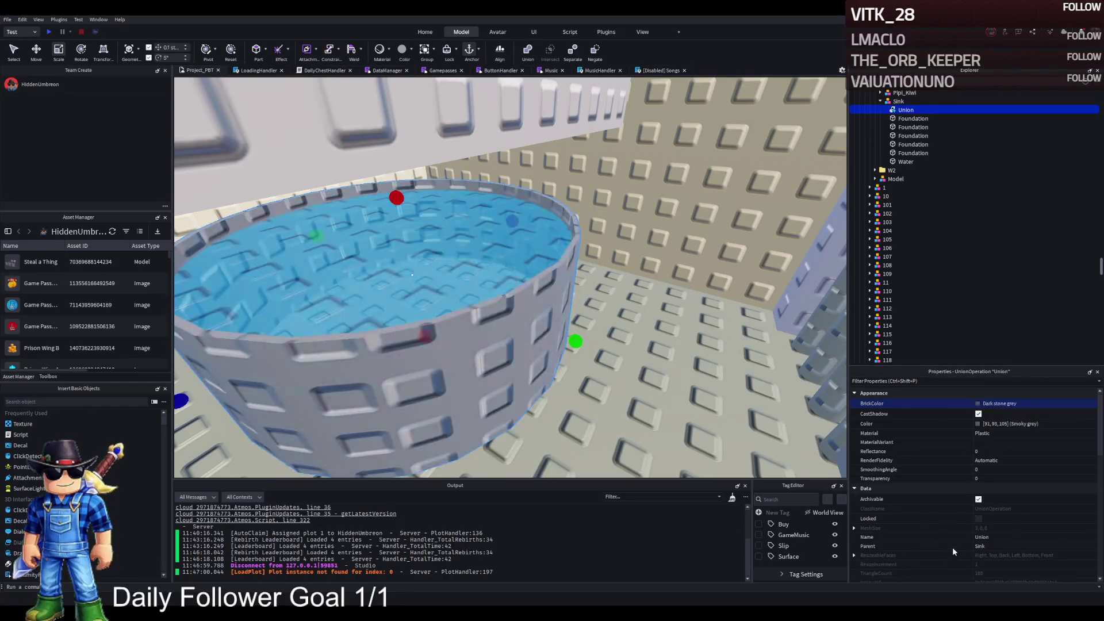
{"action": "key", "text": "Down"}
{"action": "key", "text": "Down"}
{"action": "key", "text": "Down"}
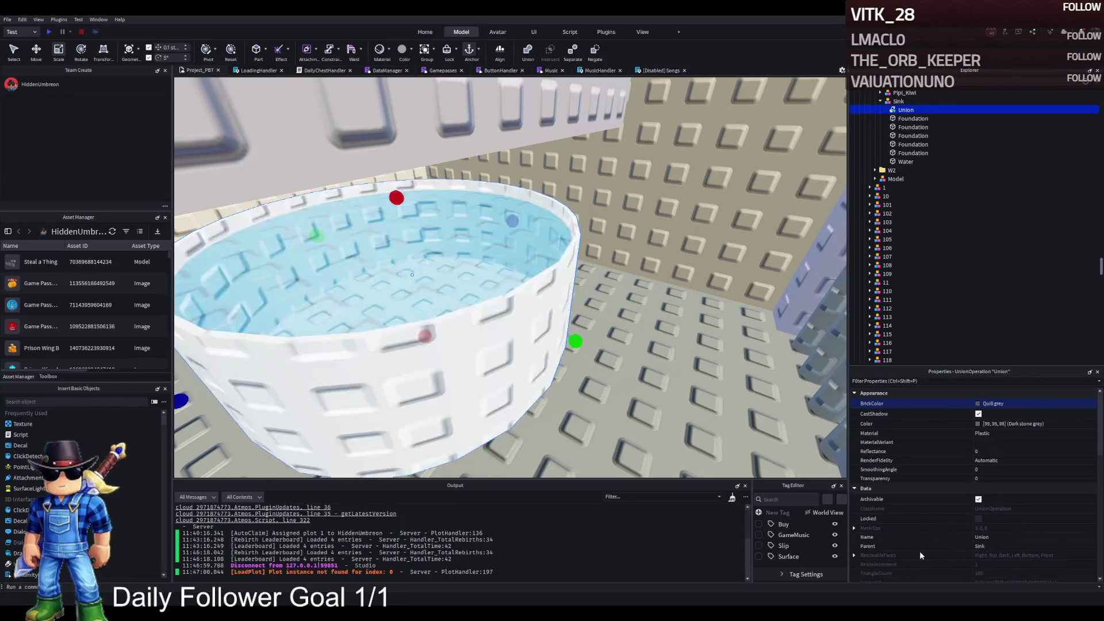
{"action": "key", "text": "Down"}
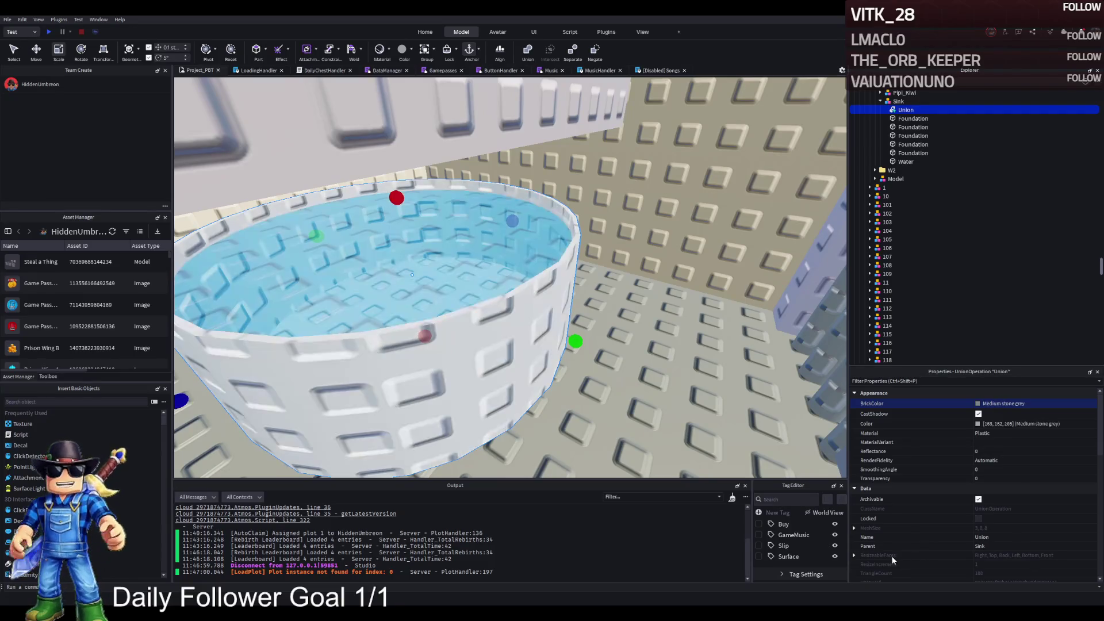
{"action": "scroll", "coordinate": [615, 340], "scroll_direction": "down", "scroll_amount": 5}
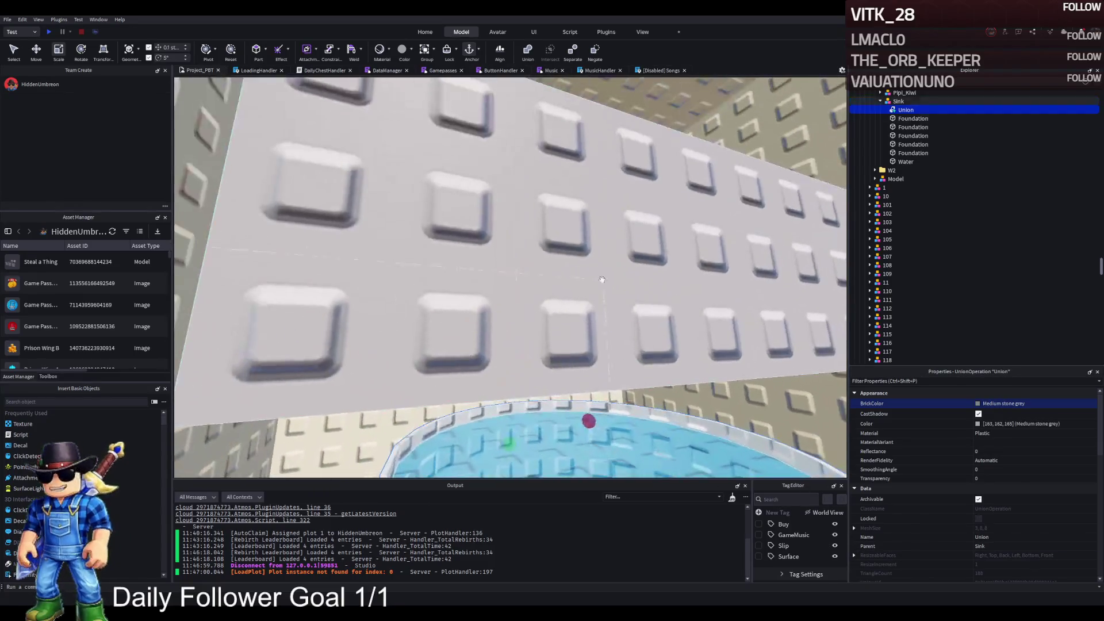
{"action": "left_click", "coordinate": [611, 251]}
Delete the three old Foundation walls and the transparent box, then move the last Foundation beside the tub
{"action": "key", "text": "f"}
{"action": "left_click", "coordinate": [575, 270], "text": "ctrl"}
{"action": "left_click", "coordinate": [535, 260], "text": "ctrl"}
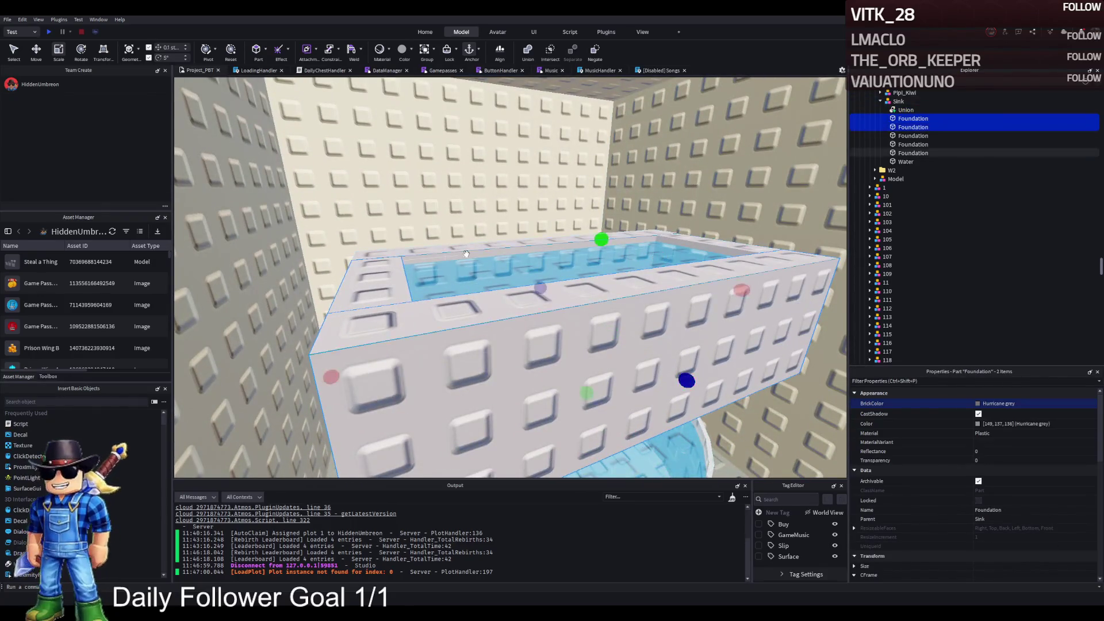
{"action": "key", "text": "Delete"}
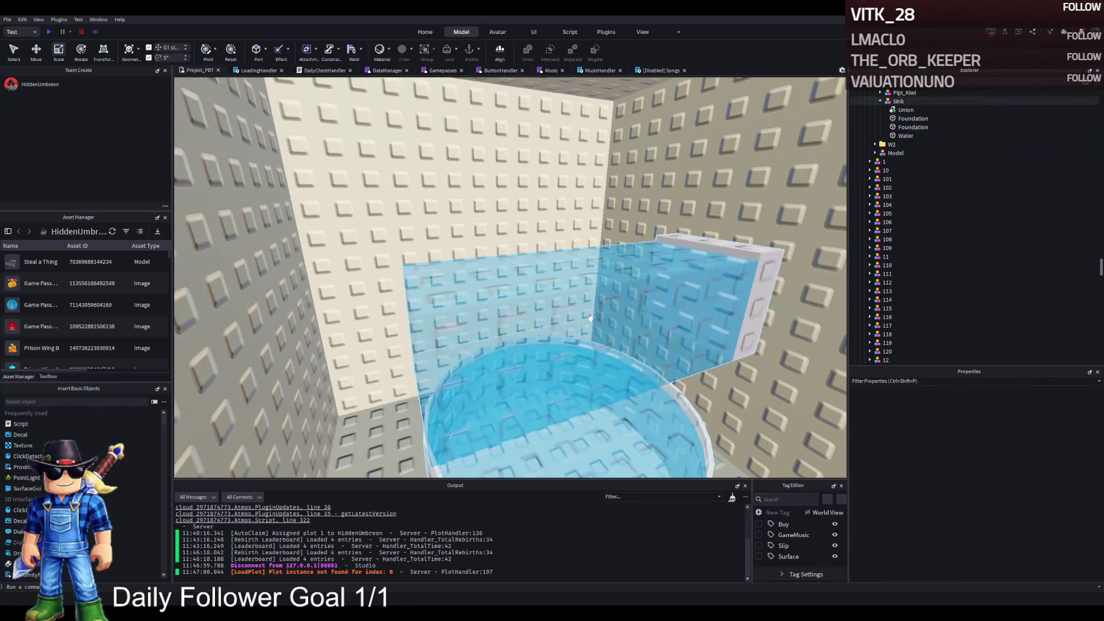
{"action": "left_click", "coordinate": [592, 318]}
{"action": "key", "text": "Delete"}
{"action": "mouse_move", "coordinate": [713, 321]}
{"action": "left_mouse_down"}
{"action": "mouse_move", "coordinate": [740, 414]}
{"action": "mouse_move", "coordinate": [660, 421]}
{"action": "left_mouse_up"}
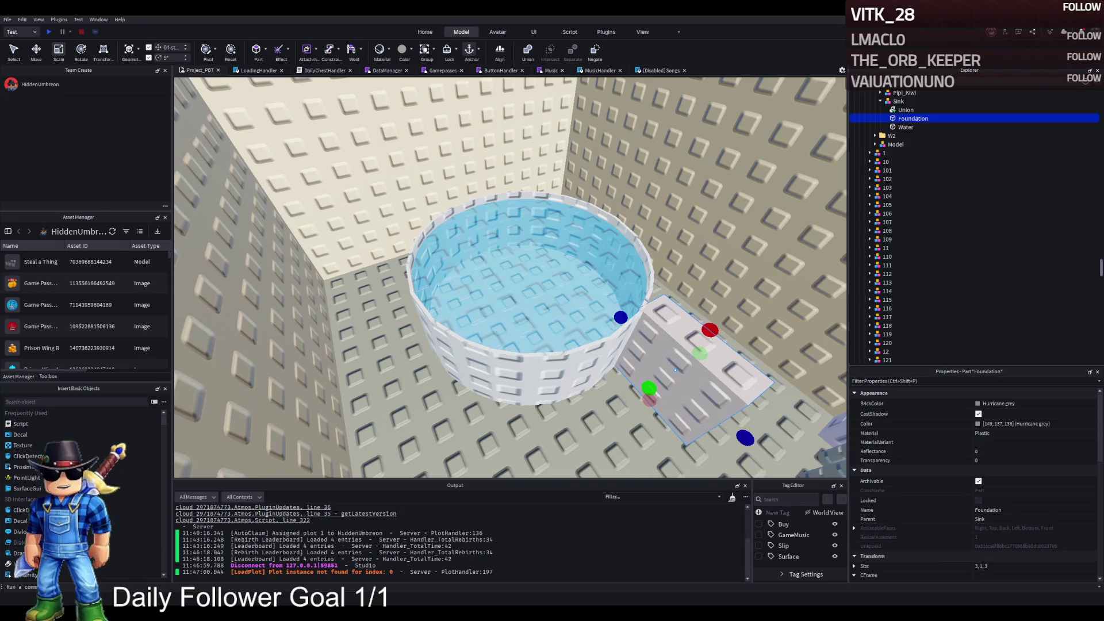
Shift the whole Sink model 1.8 studs along its depth axis
{"action": "key", "text": "w"}
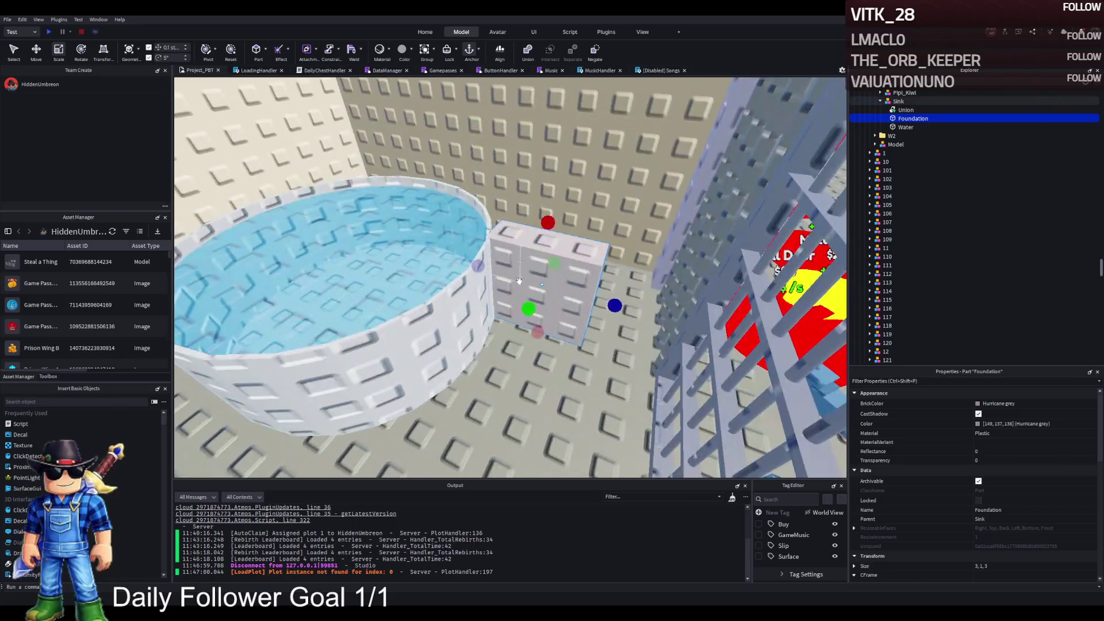
{"action": "key", "text": "f"}
{"action": "left_click", "coordinate": [632, 242]}
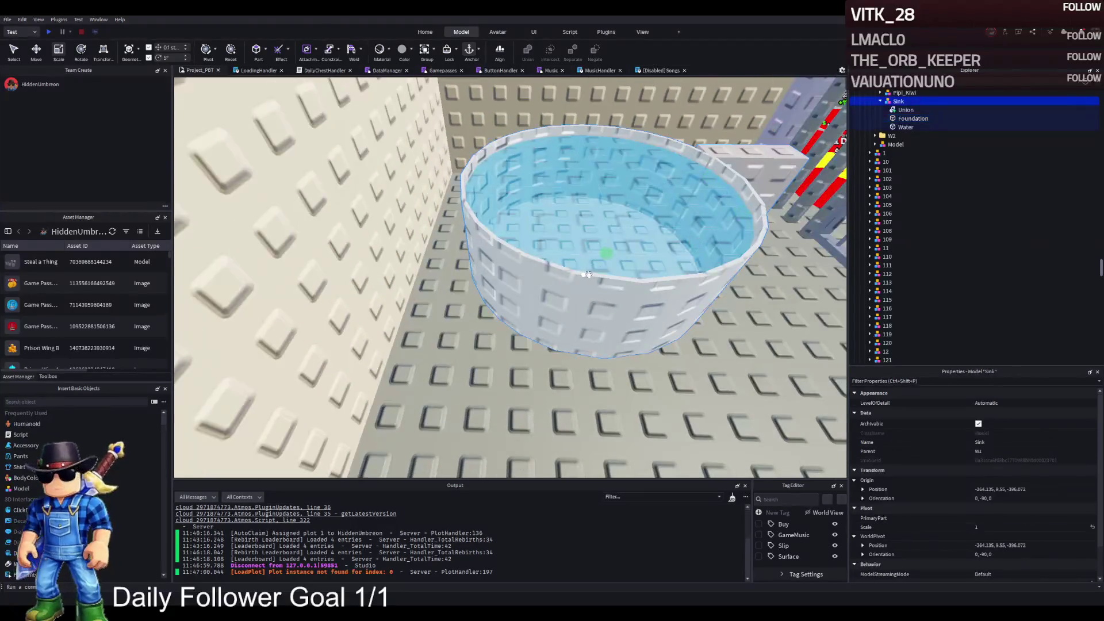
{"action": "key", "text": "ctrl+2"}
{"action": "scroll", "coordinate": [633, 242], "scroll_direction": "up", "scroll_amount": 5}
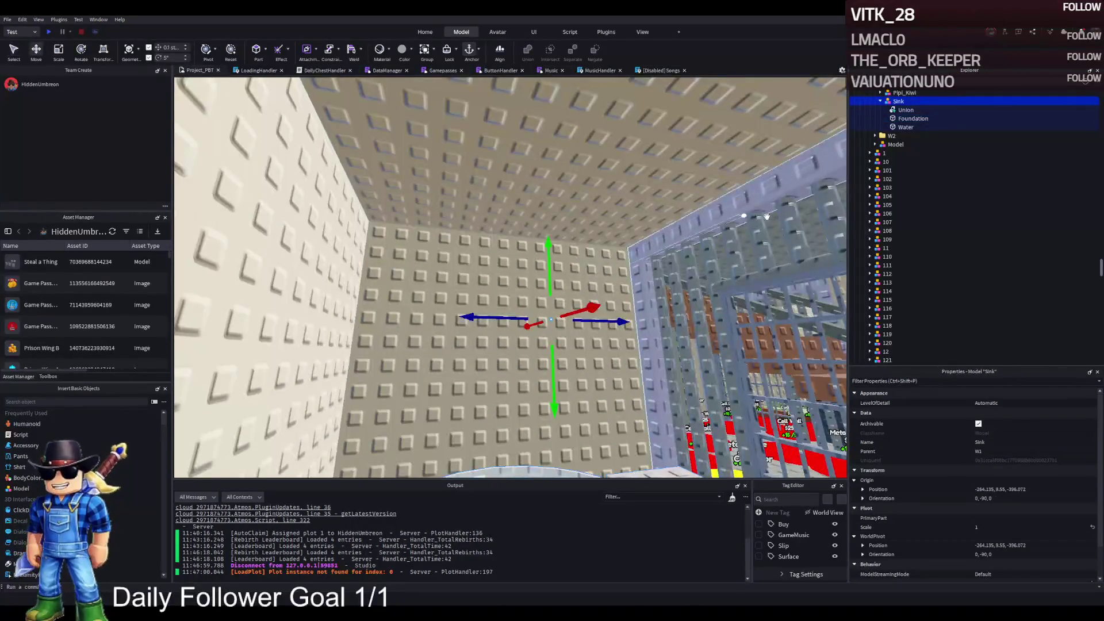
{"action": "scroll", "coordinate": [907, 149], "scroll_direction": "up", "scroll_amount": 3}
{"action": "scroll", "coordinate": [518, 172], "scroll_direction": "down", "scroll_amount": 5}
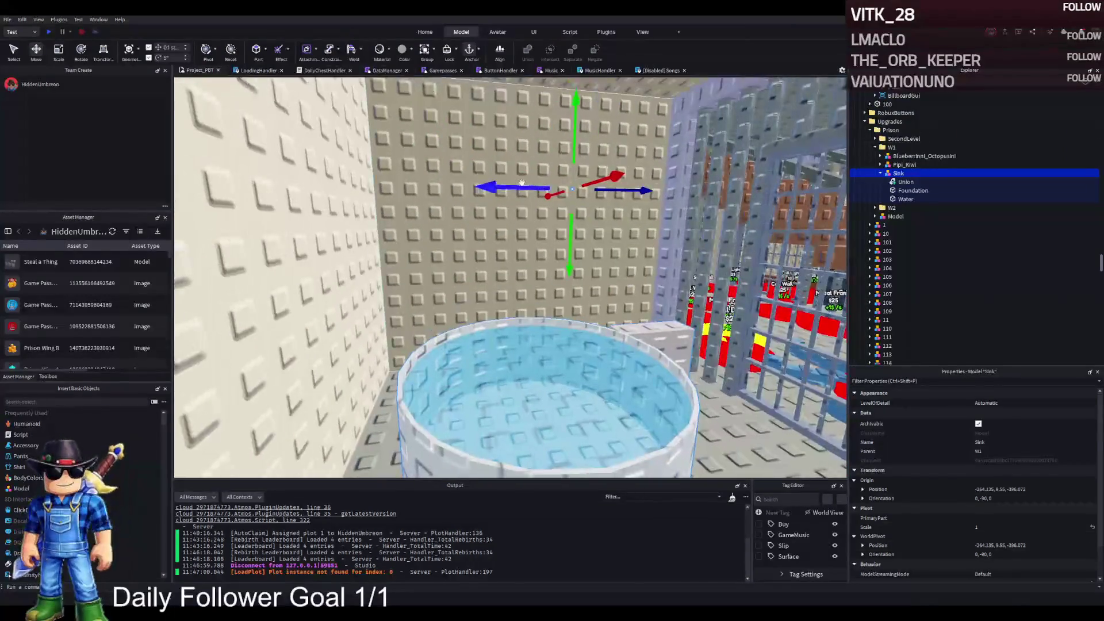
{"action": "scroll", "coordinate": [505, 155], "scroll_direction": "up", "scroll_amount": 8}
{"action": "scroll", "coordinate": [505, 155], "scroll_direction": "down", "scroll_amount": 6}
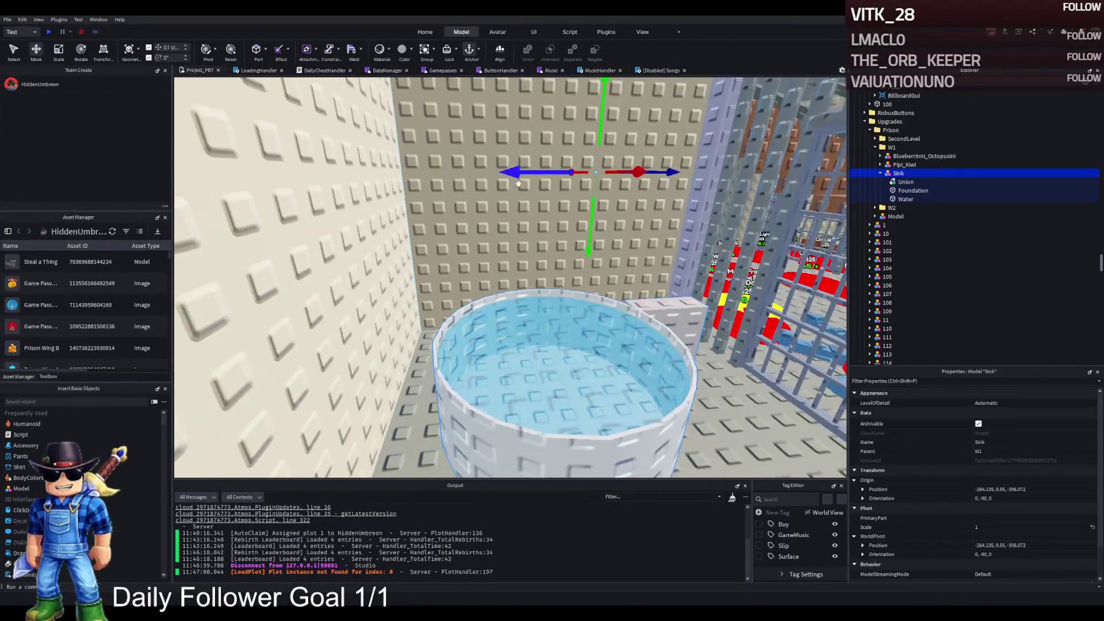
{"action": "left_click_drag", "start_coordinate": [519, 171], "coordinate": [466, 172]}
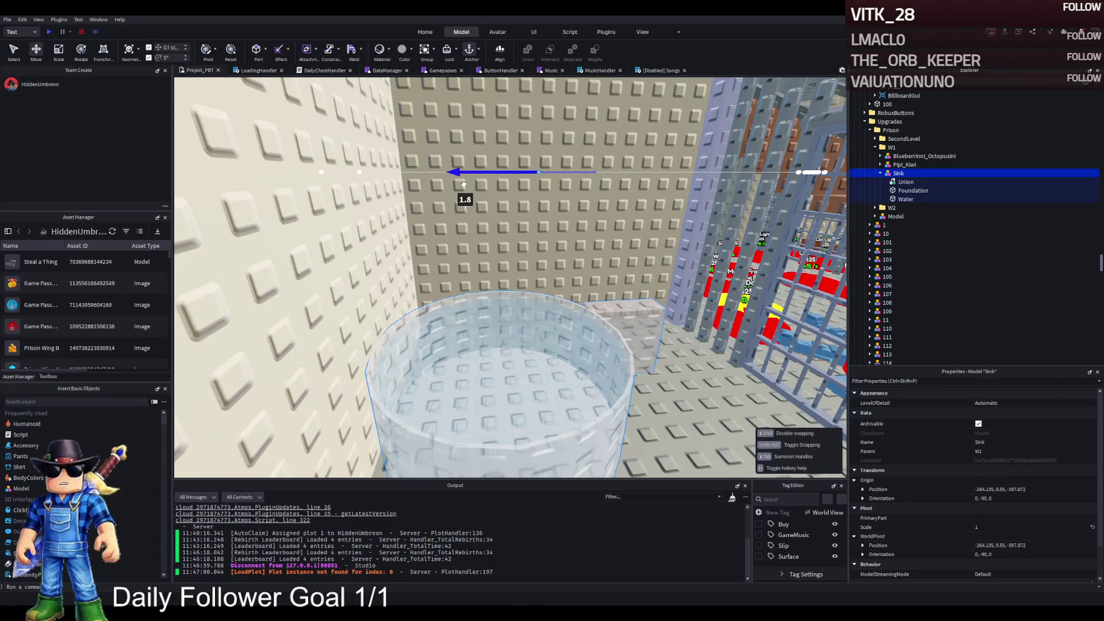
Slide the sink further across the room and set its Foundation block beside the tub
{"action": "scroll", "coordinate": [464, 184], "scroll_direction": "up", "scroll_amount": 5}
{"action": "scroll", "coordinate": [464, 184], "scroll_direction": "down", "scroll_amount": 5}
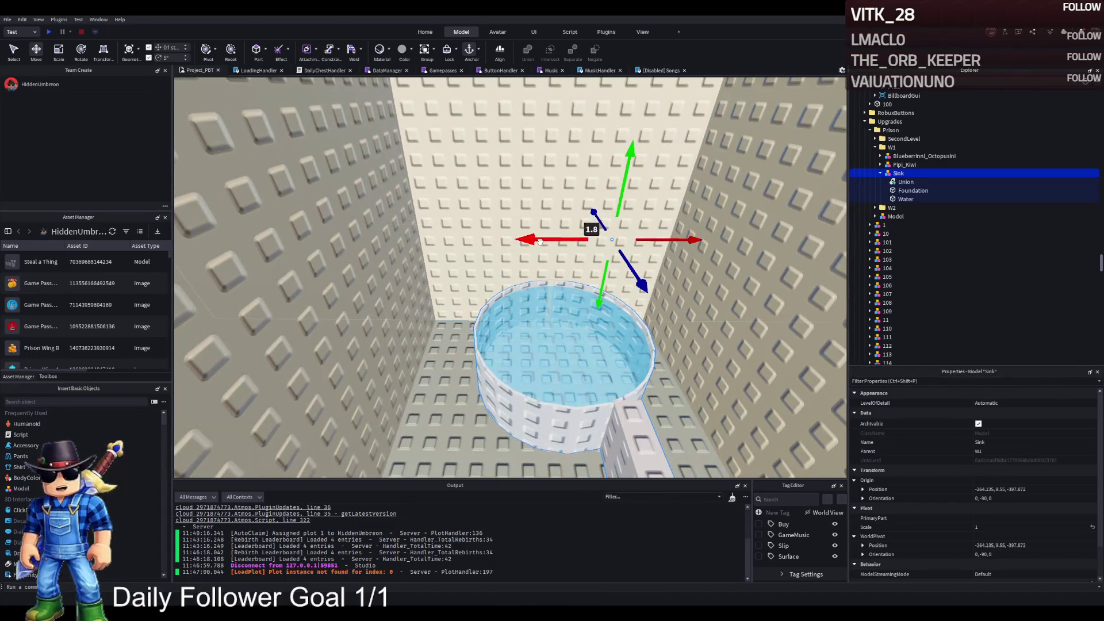
{"action": "left_click_drag", "start_coordinate": [591, 229], "coordinate": [437, 239]}
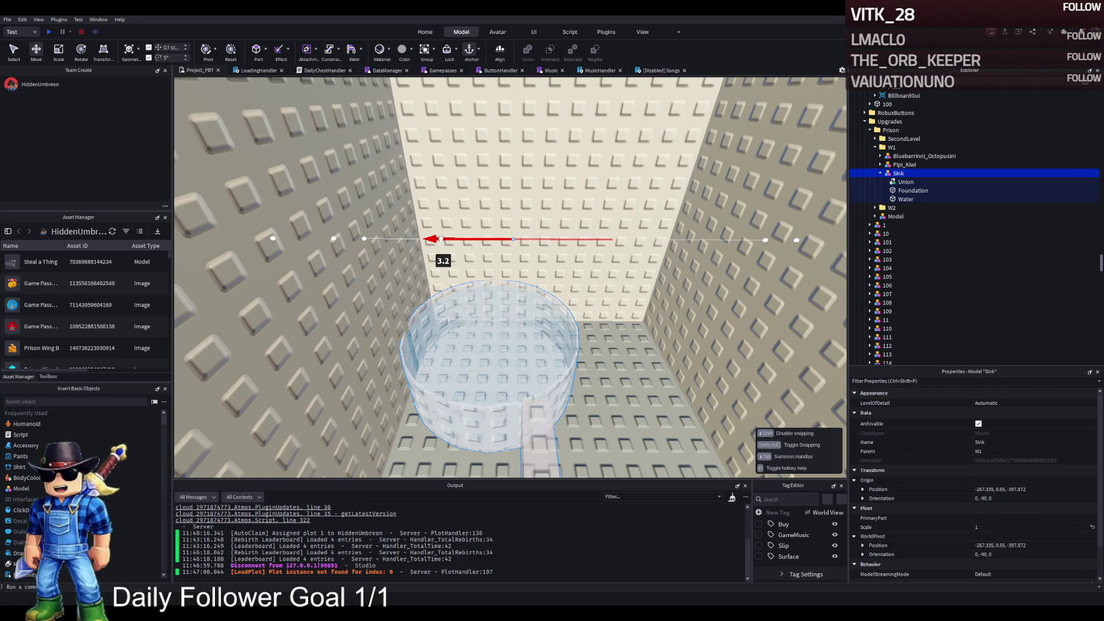
{"action": "left_click_drag", "start_coordinate": [598, 308], "coordinate": [584, 345]}
Give the Foundation the Water's position, then slide it out of the tub and lower it to height 2
{"action": "left_click", "coordinate": [906, 199]}
{"action": "scroll", "coordinate": [1028, 506], "scroll_direction": "down", "scroll_amount": 3}
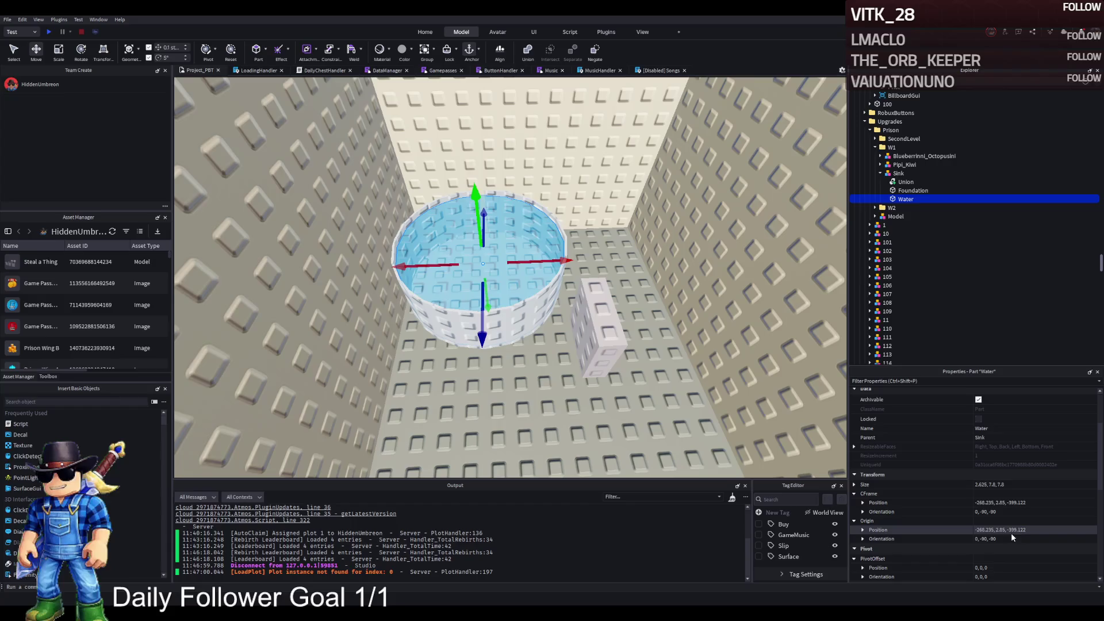
{"action": "left_click", "coordinate": [1030, 503]}
{"action": "key", "text": "ctrl+c"}
{"action": "left_click", "coordinate": [913, 190]}
{"action": "left_click", "coordinate": [1014, 502]}
{"action": "key", "text": "ctrl+v"}
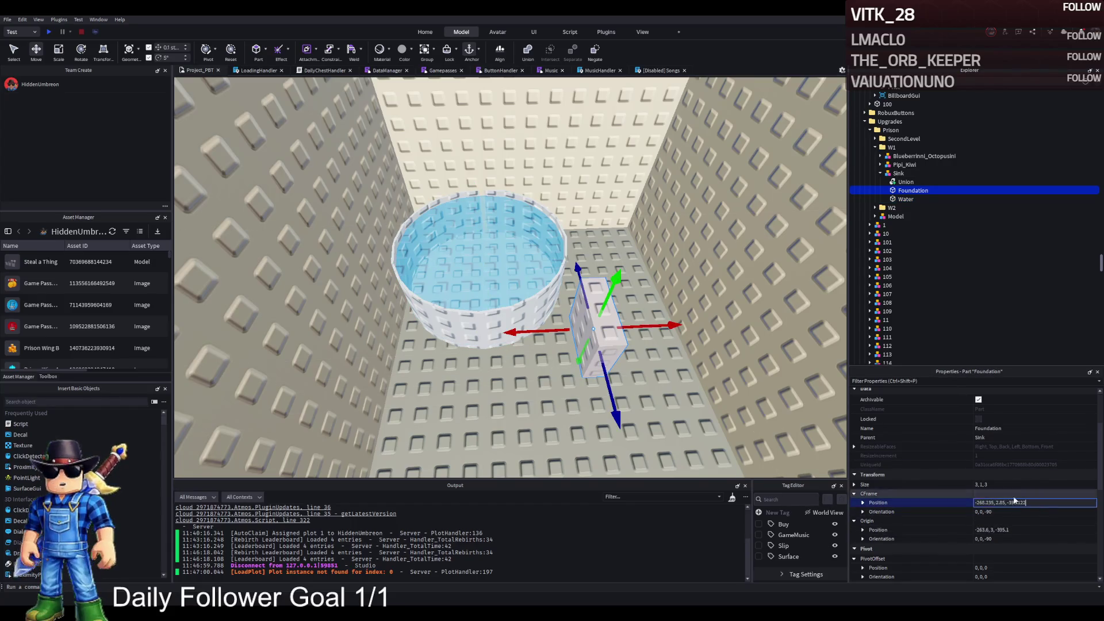
{"action": "key", "text": "Return"}
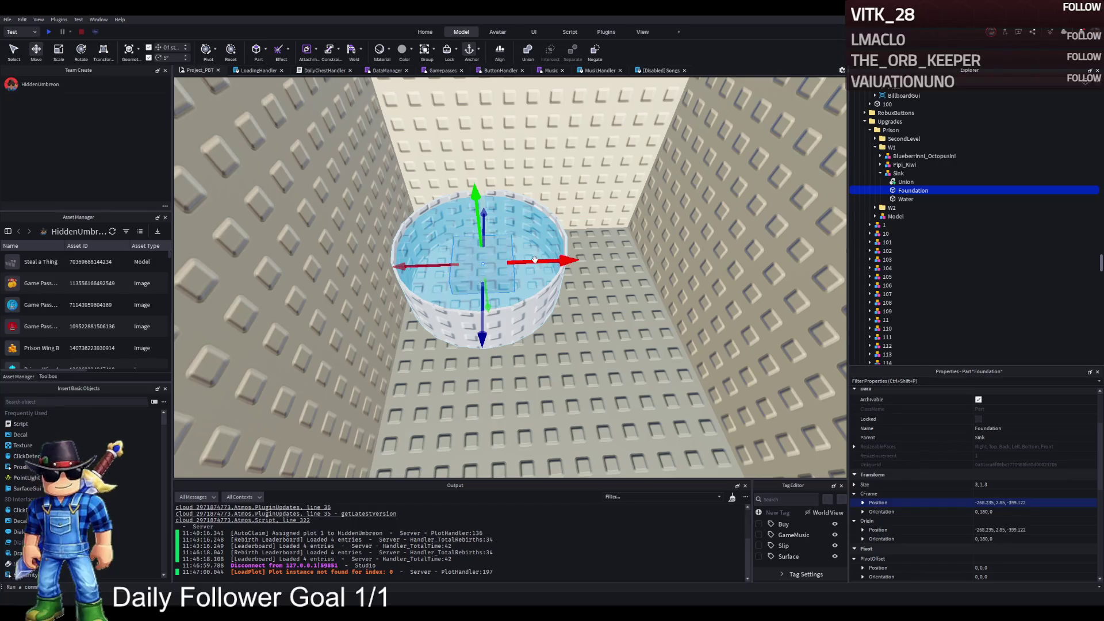
{"action": "mouse_move", "coordinate": [534, 260]}
{"action": "left_mouse_down"}
{"action": "mouse_move", "coordinate": [537, 278]}
{"action": "mouse_move", "coordinate": [608, 262]}
{"action": "left_mouse_up"}
{"action": "scroll", "coordinate": [598, 264], "scroll_direction": "up", "scroll_amount": 5}
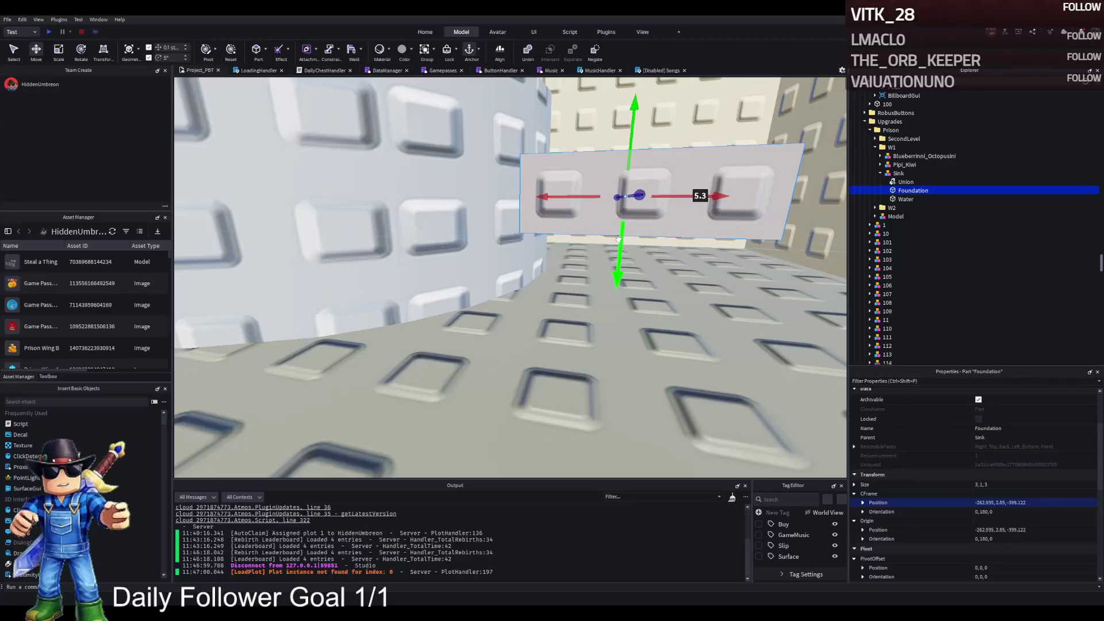
{"action": "left_click_drag", "start_coordinate": [619, 238], "coordinate": [631, 289]}
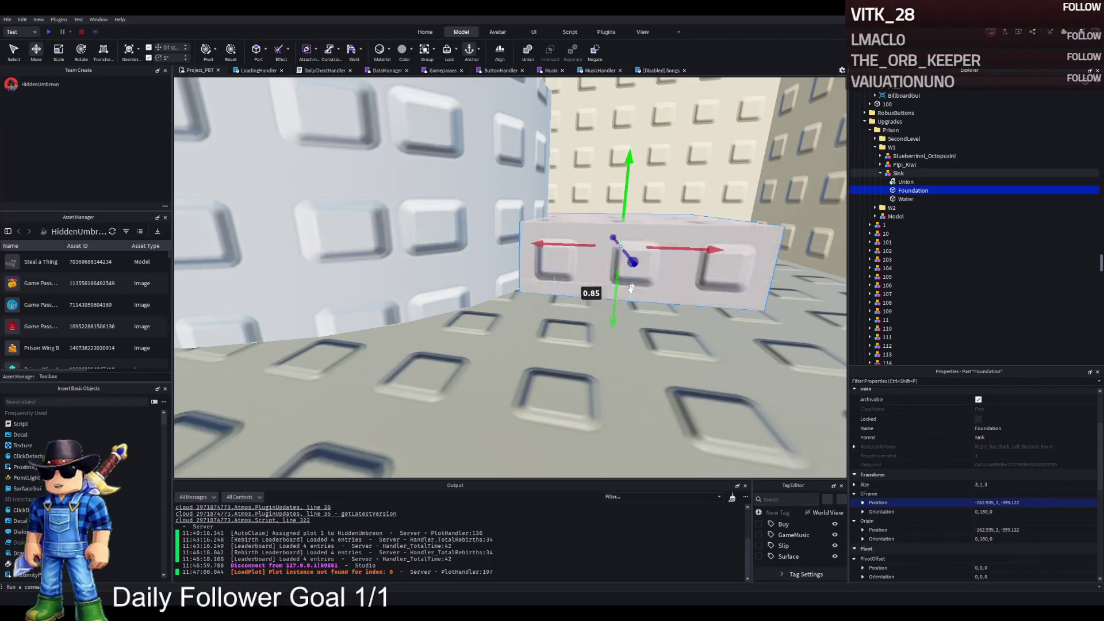
Undo a trial lengthening of the Foundation and raise it to height 3.9
{"action": "key", "text": "ctrl+3"}
{"action": "left_click_drag", "start_coordinate": [633, 216], "coordinate": [704, 210]}
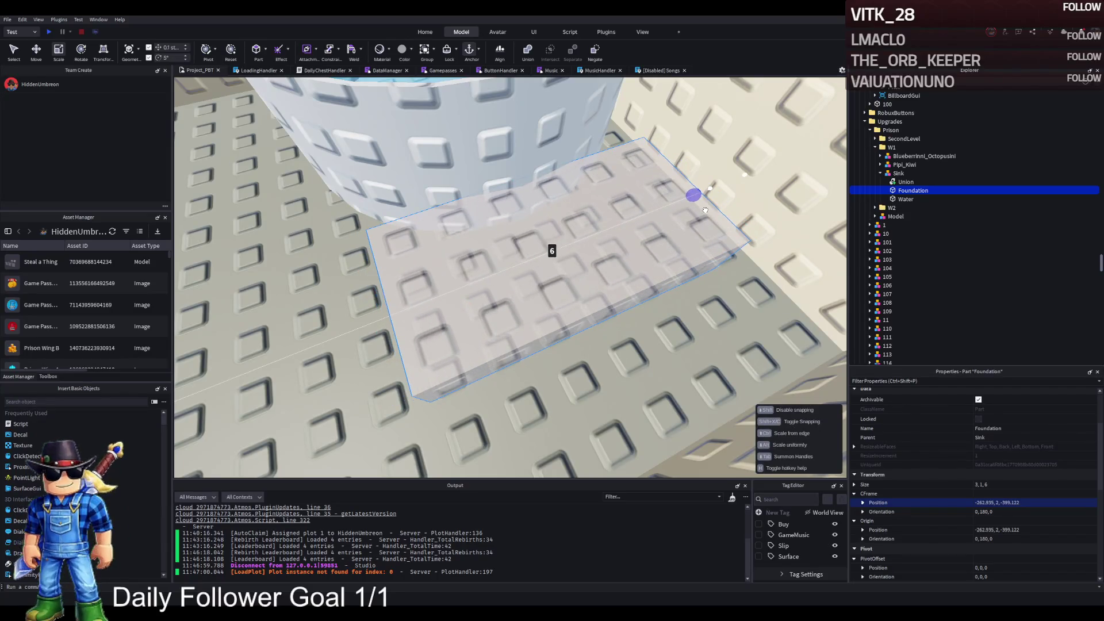
{"action": "key", "text": "ctrl+2"}
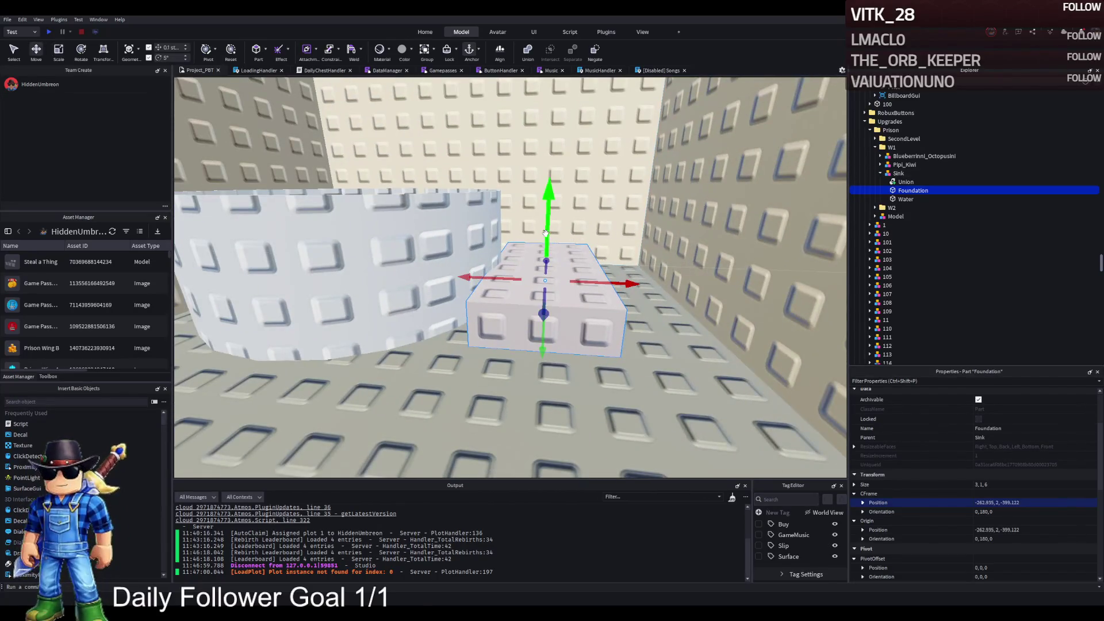
{"action": "key", "text": "ctrl+z"}
{"action": "left_click_drag", "start_coordinate": [546, 233], "coordinate": [549, 91]}
Duplicate the Foundation into lower steps: one at height 3 shifted 2.1 studs, another one stud lower
{"action": "key", "text": "ctrl+d"}
{"action": "mouse_move", "coordinate": [547, 229]}
{"action": "left_mouse_down"}
{"action": "mouse_move", "coordinate": [534, 294]}
{"action": "mouse_move", "coordinate": [524, 290]}
{"action": "left_mouse_up"}
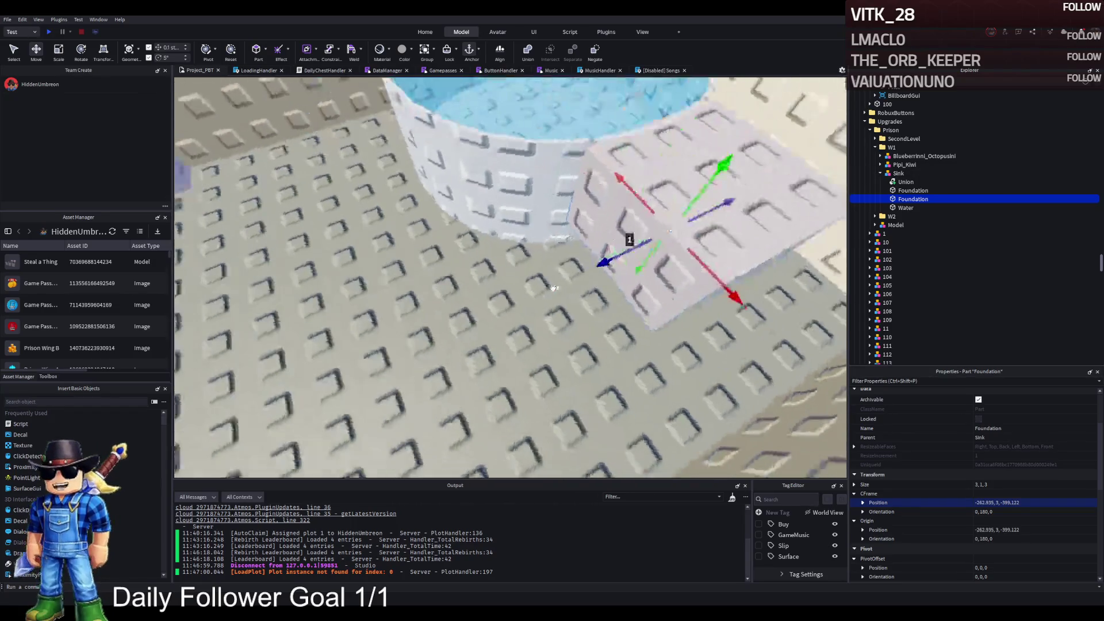
{"action": "mouse_move", "coordinate": [617, 250]}
{"action": "left_mouse_down"}
{"action": "mouse_move", "coordinate": [582, 241]}
{"action": "mouse_move", "coordinate": [513, 338]}
{"action": "mouse_move", "coordinate": [506, 274]}
{"action": "mouse_move", "coordinate": [558, 281]}
{"action": "left_mouse_up"}
{"action": "key", "text": "ctrl+3"}
{"action": "scroll", "coordinate": [558, 282], "scroll_direction": "down", "scroll_amount": 5}
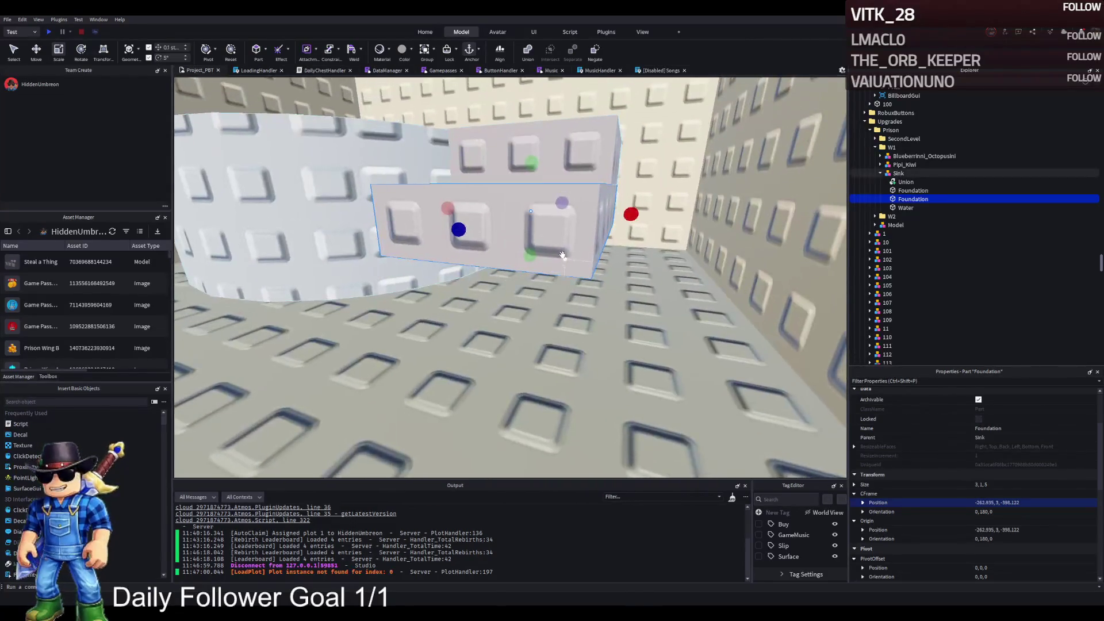
{"action": "key", "text": "ctrl+2"}
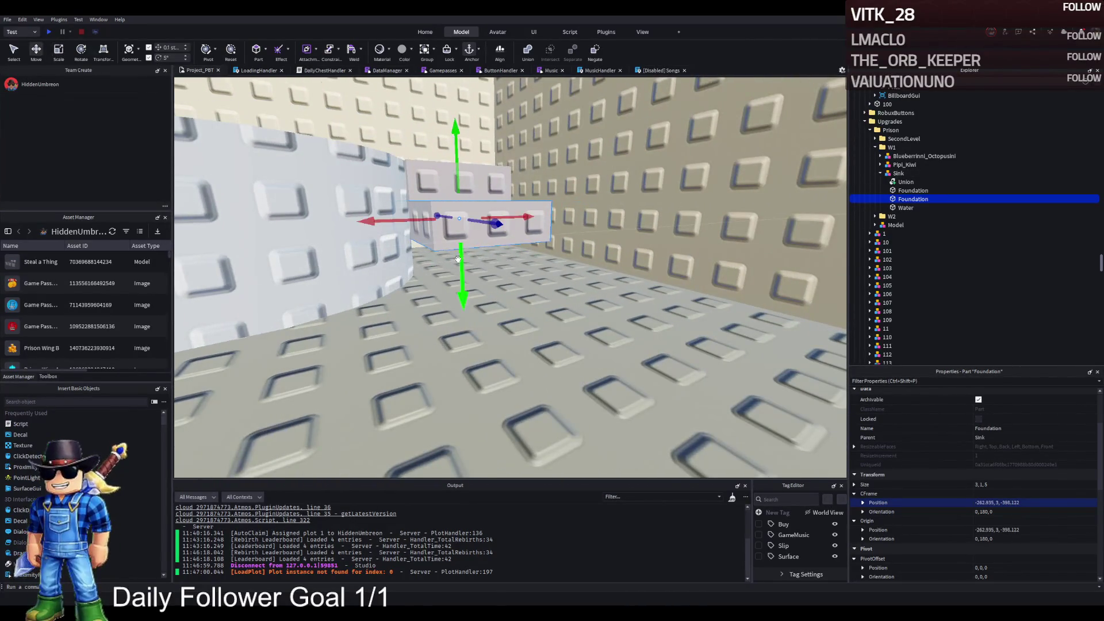
{"action": "key", "text": "ctrl+d"}
{"action": "mouse_move", "coordinate": [460, 259]}
{"action": "left_mouse_down"}
{"action": "mouse_move", "coordinate": [483, 270]}
{"action": "mouse_move", "coordinate": [485, 303]}
{"action": "left_mouse_up"}
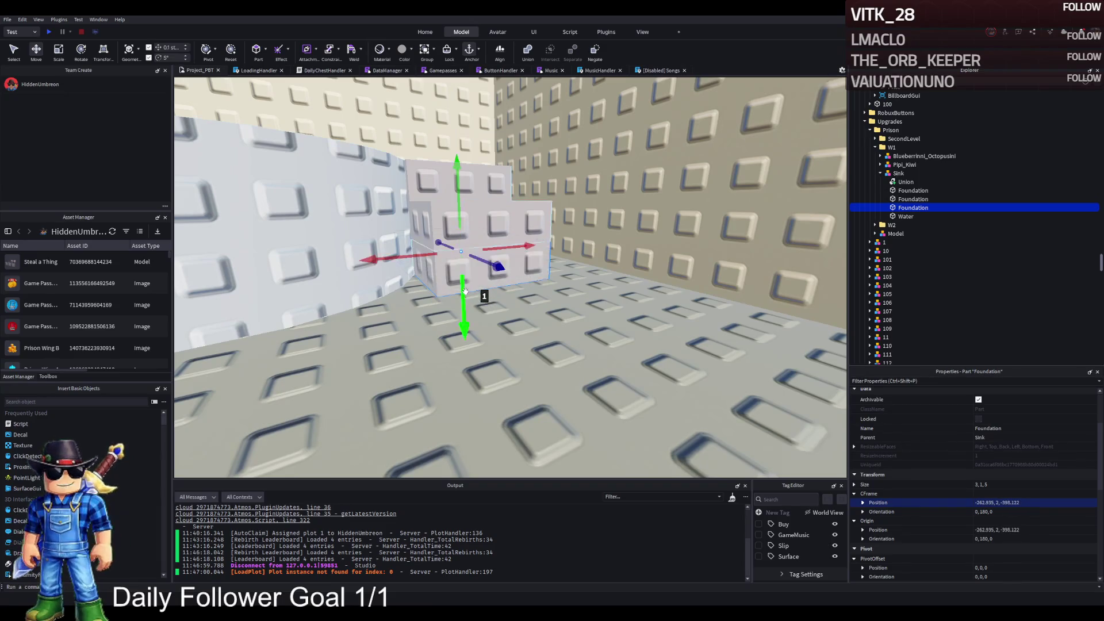
Shift the lowest stair block 0.6 studs along Z and lengthen it from 5 to 6.6 studs
{"action": "key", "text": "ctrl+3"}
{"action": "key", "text": "ctrl+2"}
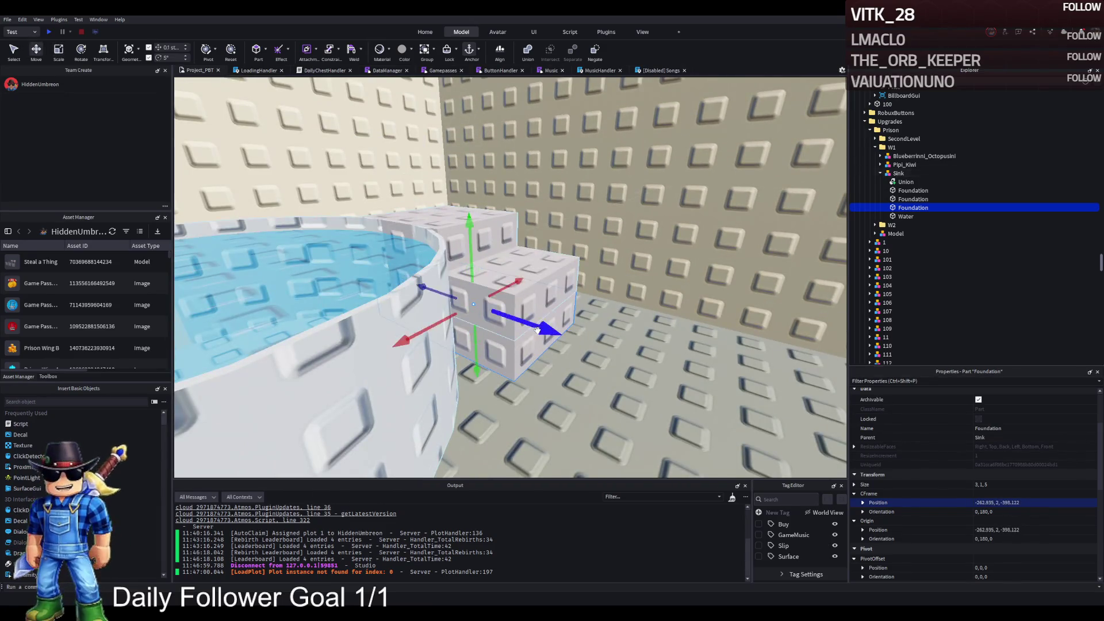
{"action": "mouse_move", "coordinate": [544, 332]}
{"action": "left_mouse_down"}
{"action": "mouse_move", "coordinate": [580, 328]}
{"action": "mouse_move", "coordinate": [604, 345]}
{"action": "left_mouse_up"}
{"action": "key", "text": "ctrl+3"}
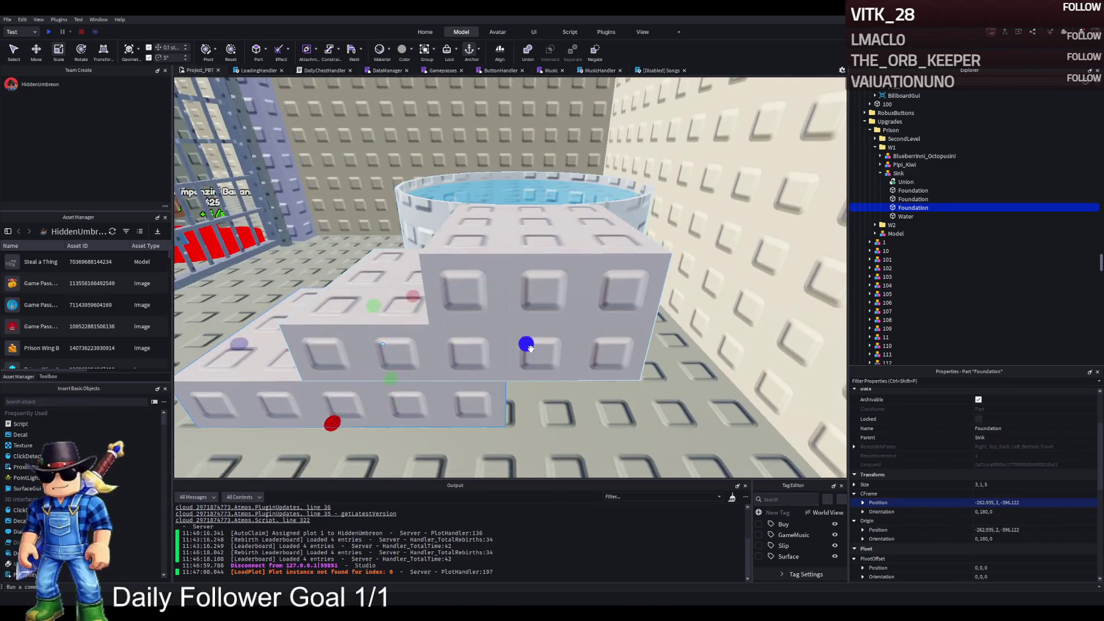
{"action": "left_click_drag", "start_coordinate": [524, 340], "coordinate": [620, 349]}
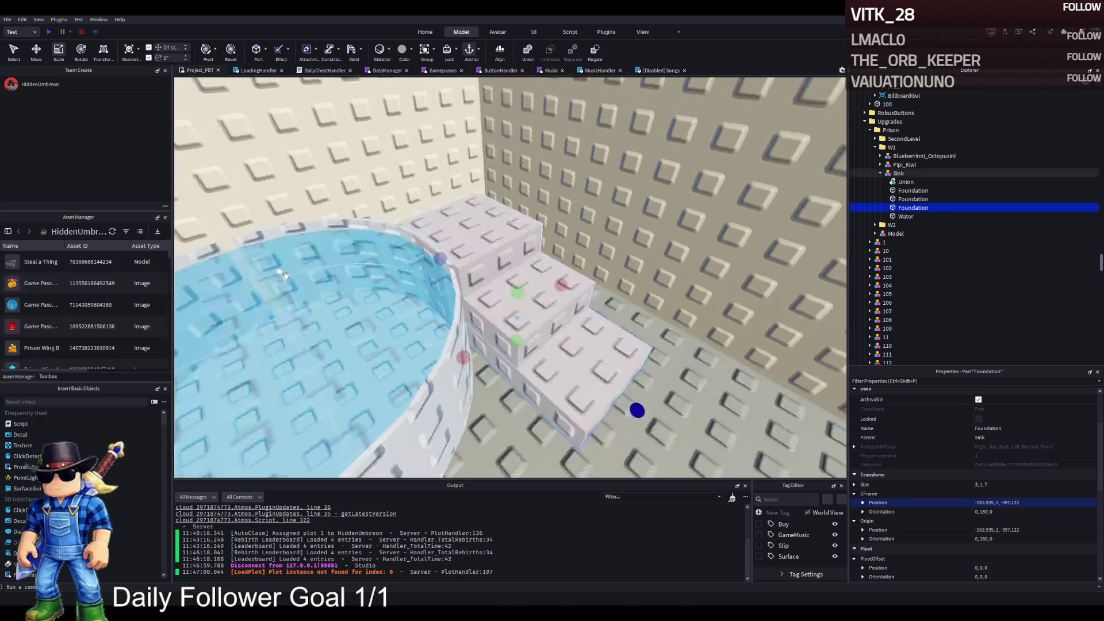
Widen the top Foundation step from 3 to 5 studs
{"action": "scroll", "coordinate": [285, 275], "scroll_direction": "up", "scroll_amount": 5}
{"action": "scroll", "coordinate": [285, 275], "scroll_direction": "down", "scroll_amount": 3}
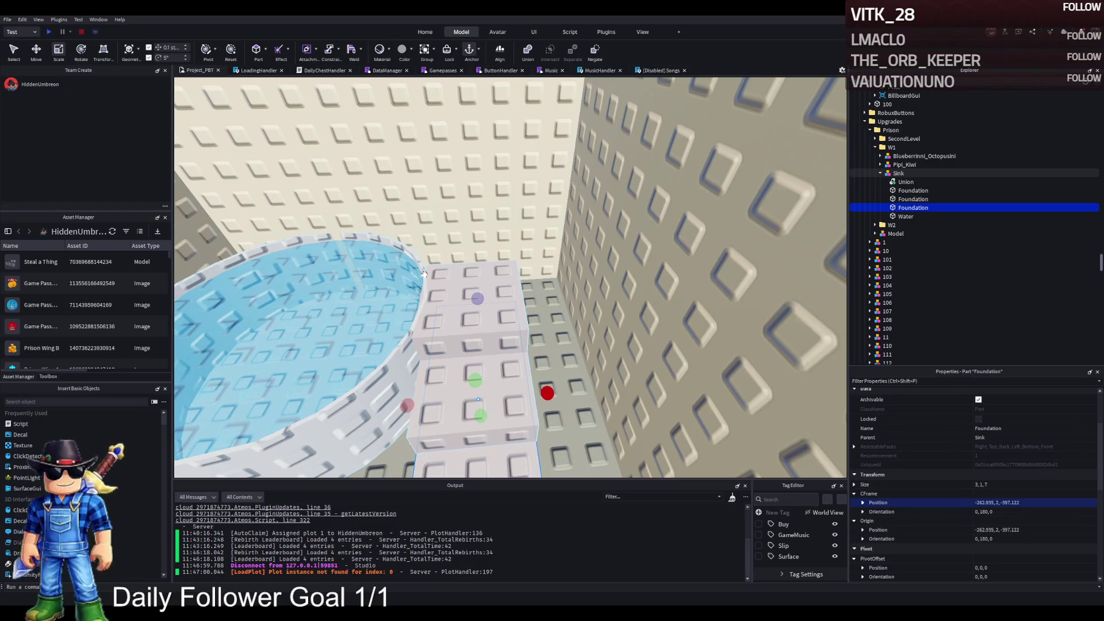
{"action": "key", "text": "ctrl+2"}
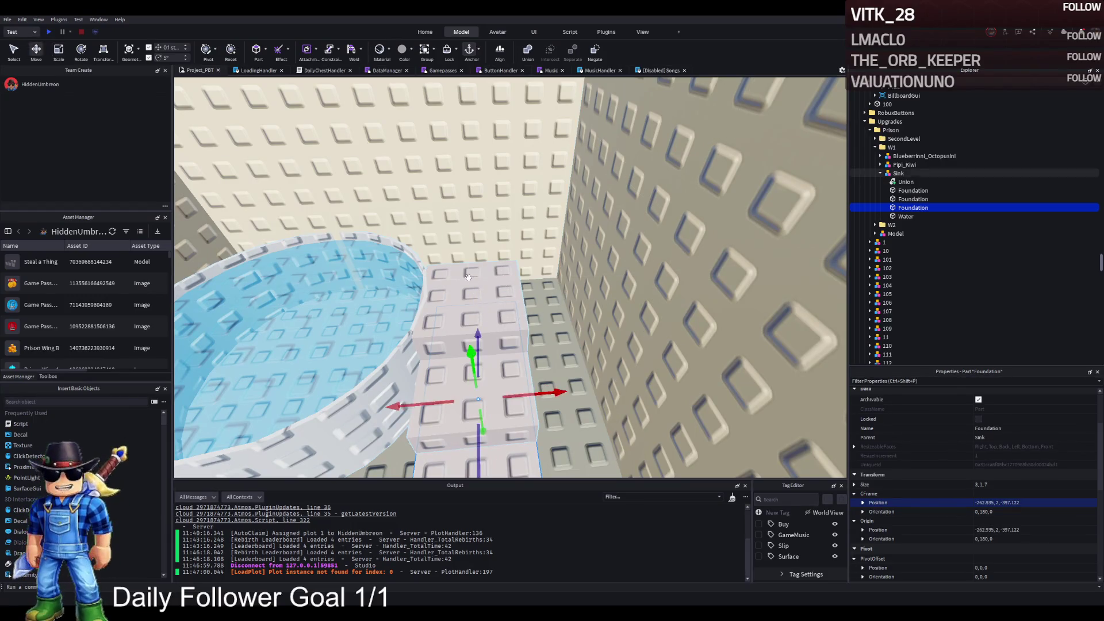
{"action": "left_click", "coordinate": [468, 277]}
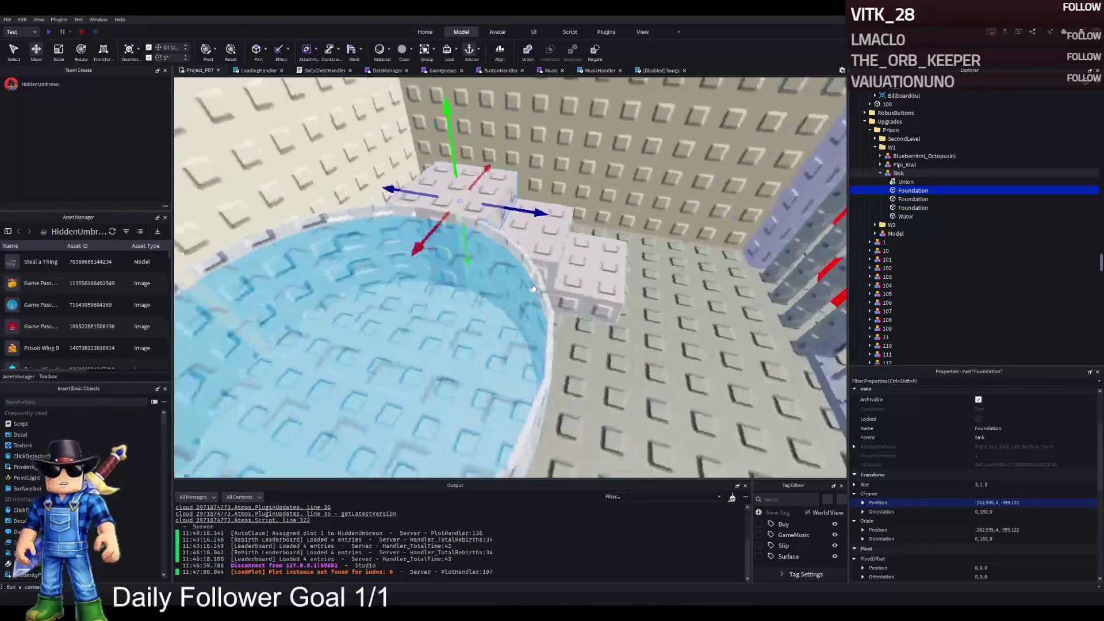
{"action": "scroll", "coordinate": [532, 289], "scroll_direction": "up", "scroll_amount": 5}
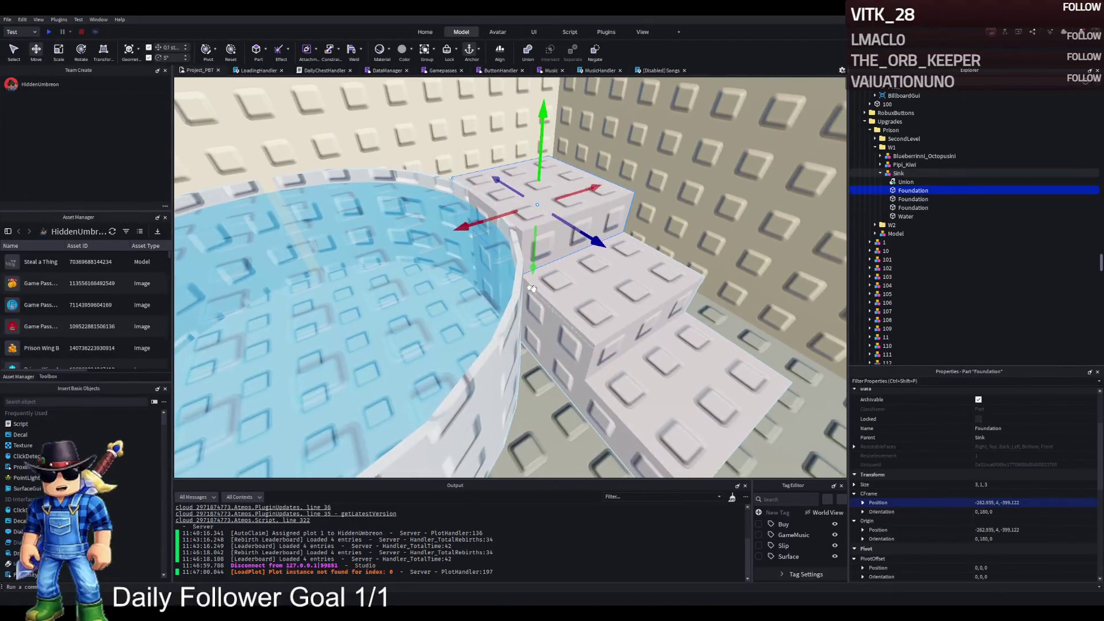
{"action": "key", "text": "e"}
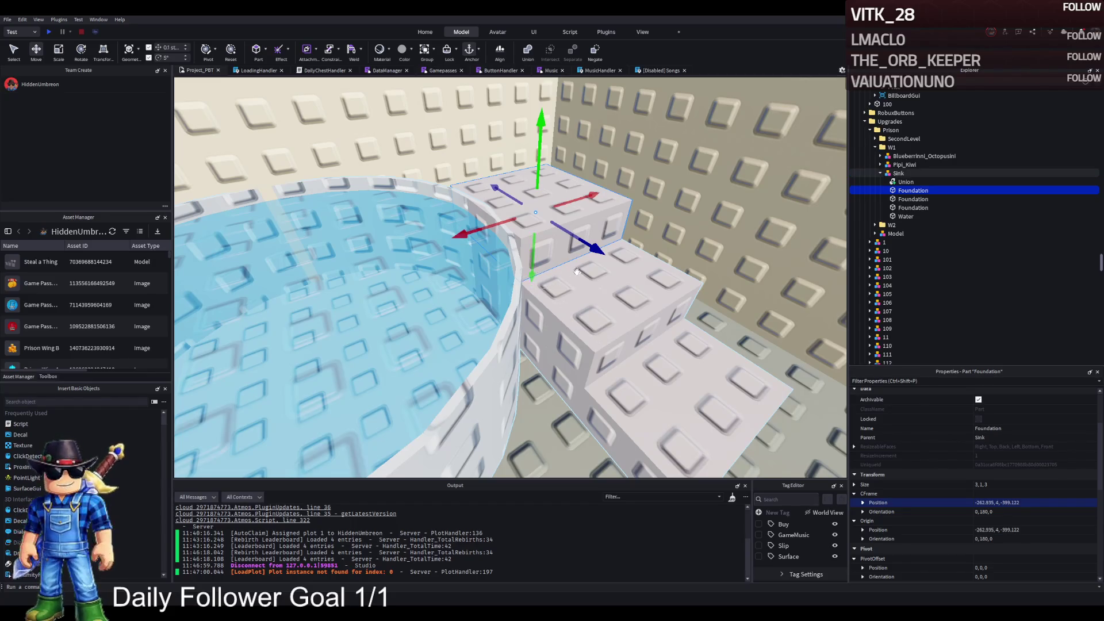
{"action": "scroll", "coordinate": [577, 271], "scroll_direction": "down", "scroll_amount": 5}
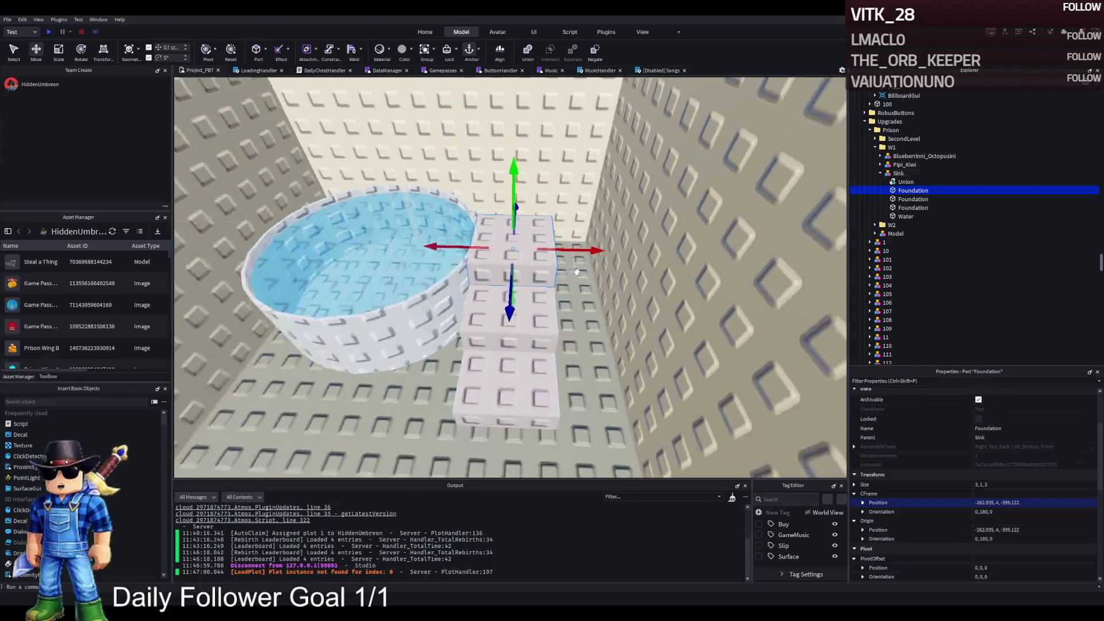
{"action": "scroll", "coordinate": [577, 271], "scroll_direction": "up", "scroll_amount": 3}
{"action": "key", "text": "ctrl+3"}
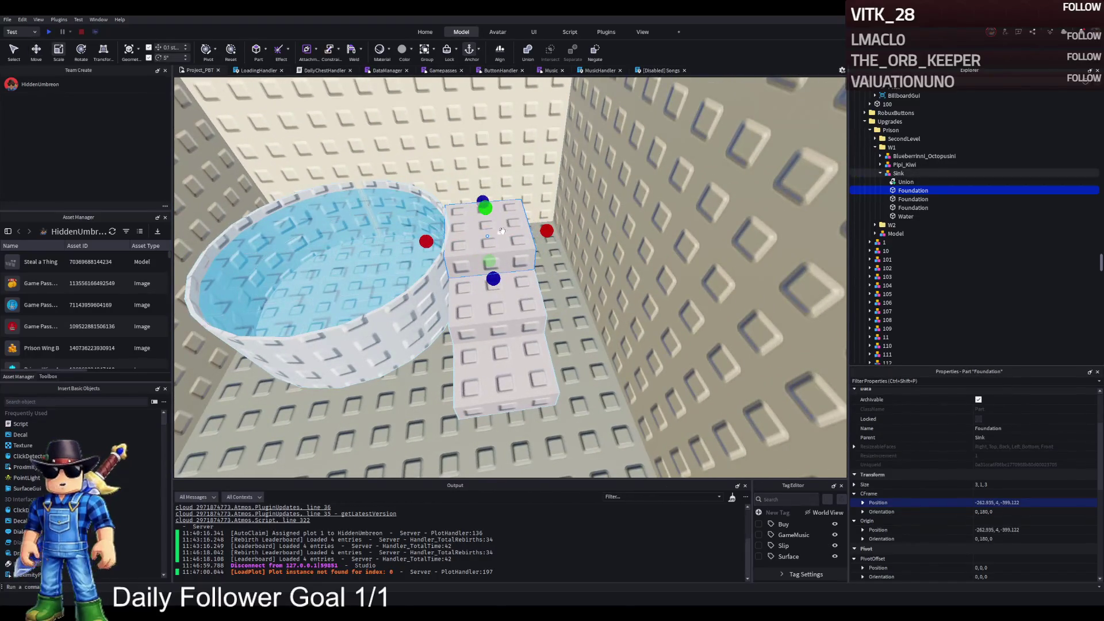
{"action": "key", "text": "f"}
{"action": "left_click_drag", "start_coordinate": [485, 229], "coordinate": [535, 223]}
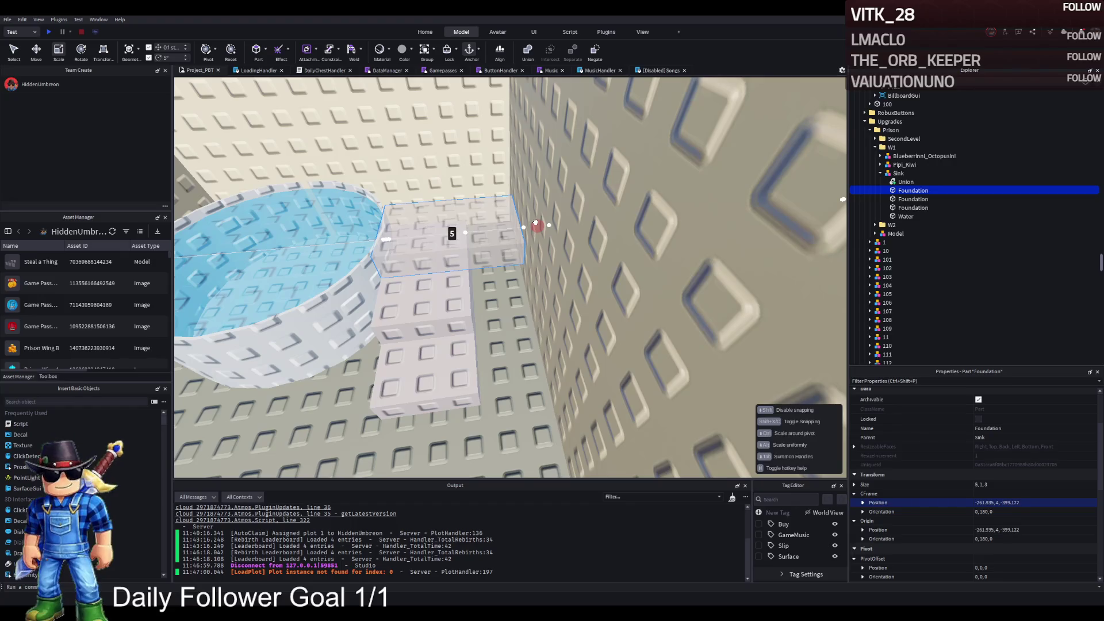
Widen the second step to about 4.9 studs and the third to about 5.1 studs
{"action": "left_click", "coordinate": [488, 281]}
{"action": "left_click_drag", "start_coordinate": [506, 264], "coordinate": [543, 262]}
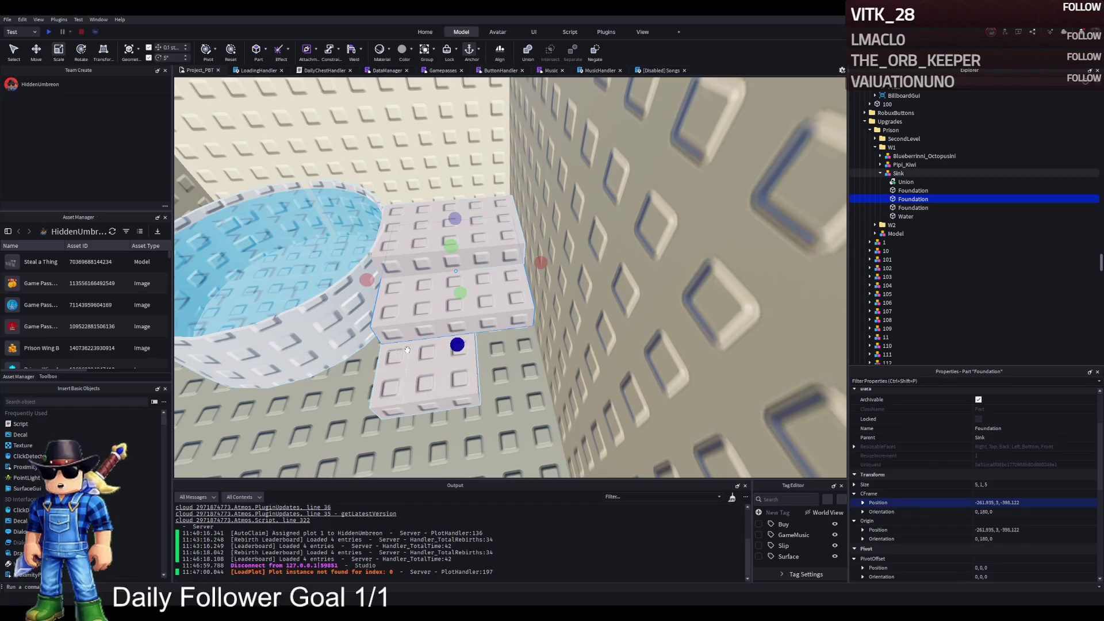
{"action": "left_click", "coordinate": [402, 374]}
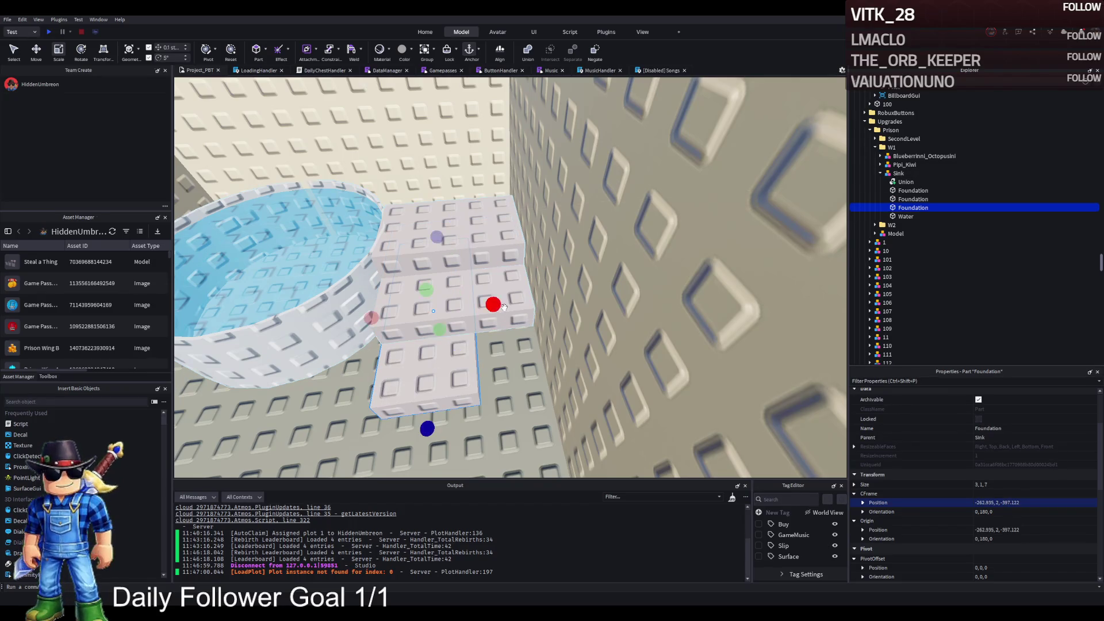
{"action": "mouse_move", "coordinate": [492, 236]}
{"action": "left_mouse_down"}
{"action": "mouse_move", "coordinate": [556, 298]}
{"action": "mouse_move", "coordinate": [540, 305]}
{"action": "left_mouse_up"}
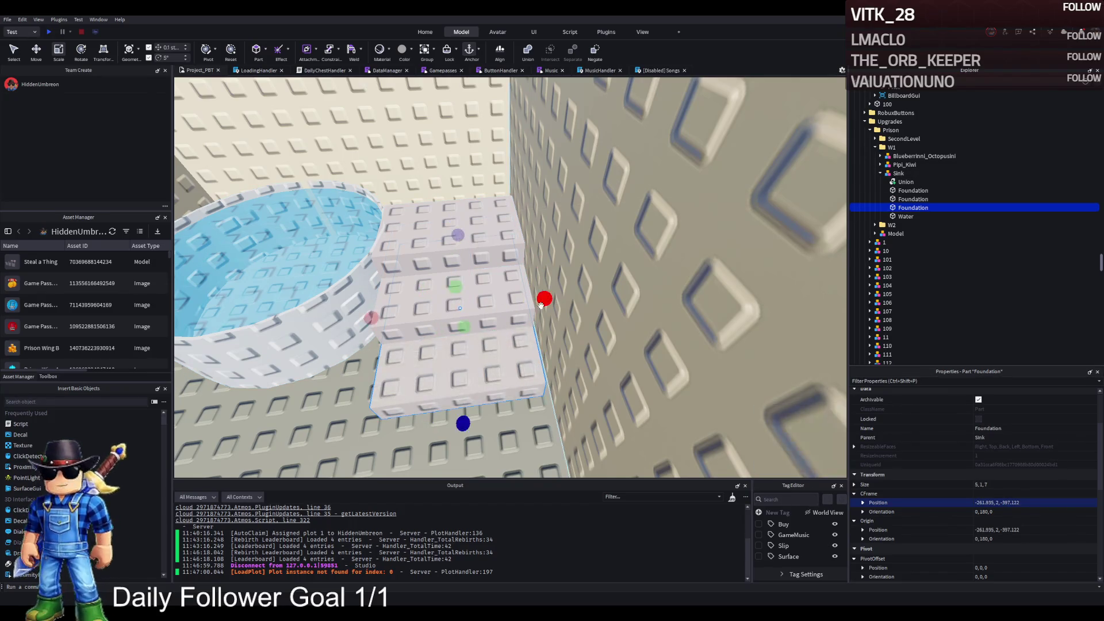
Stretch the first step toward the left, then pull its edge back into line
{"action": "scroll", "coordinate": [540, 304], "scroll_direction": "up", "scroll_amount": 5}
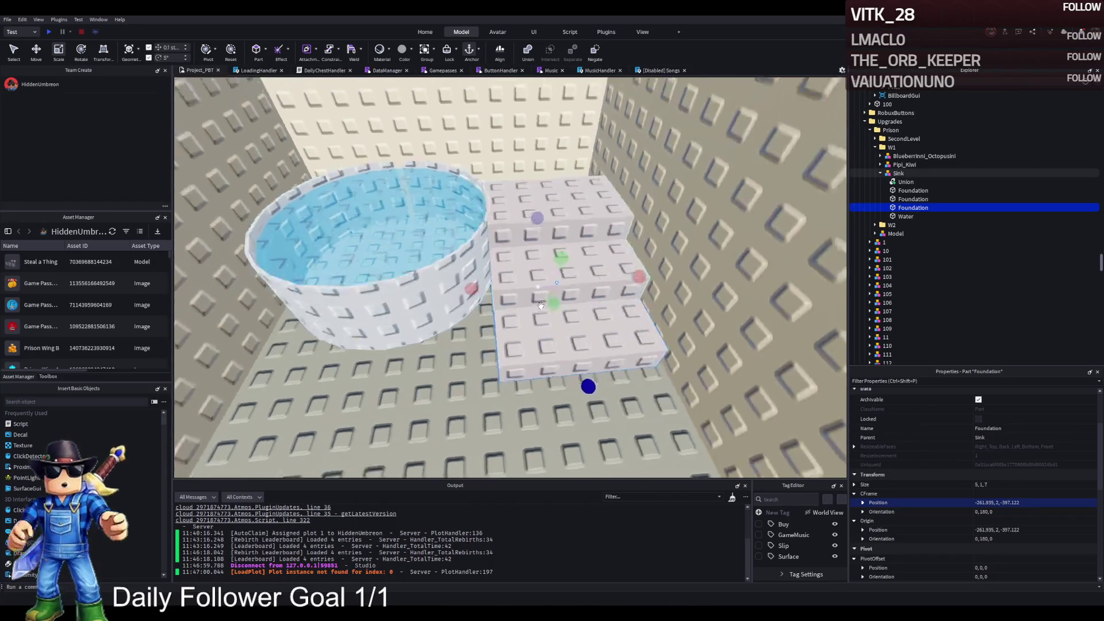
{"action": "right_click", "coordinate": [540, 305]}
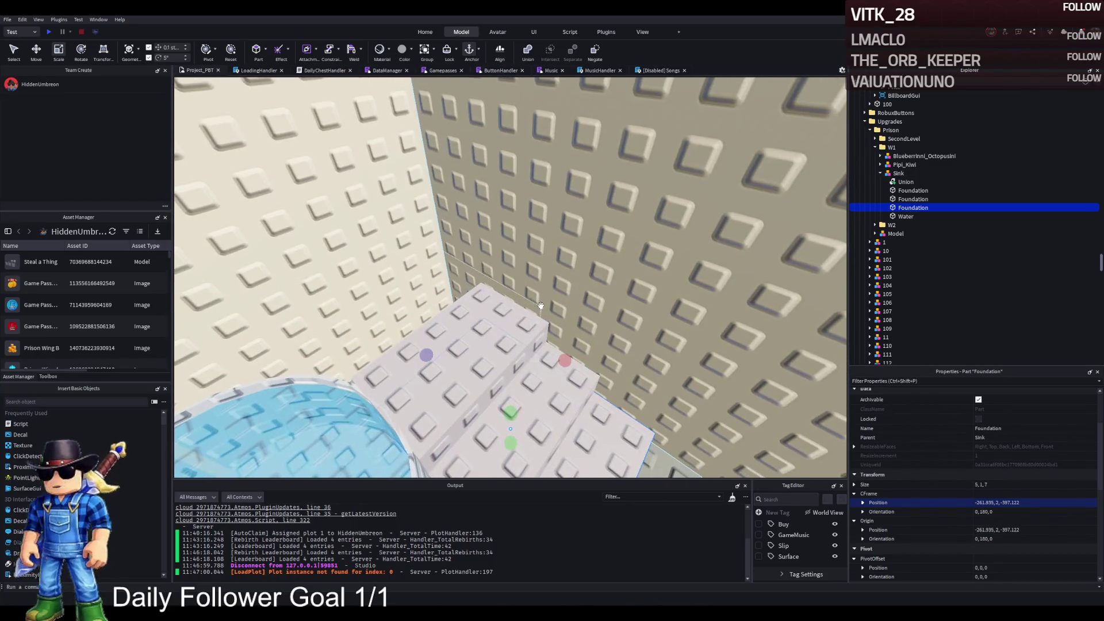
{"action": "right_click", "coordinate": [540, 304]}
{"action": "left_click", "coordinate": [502, 309]}
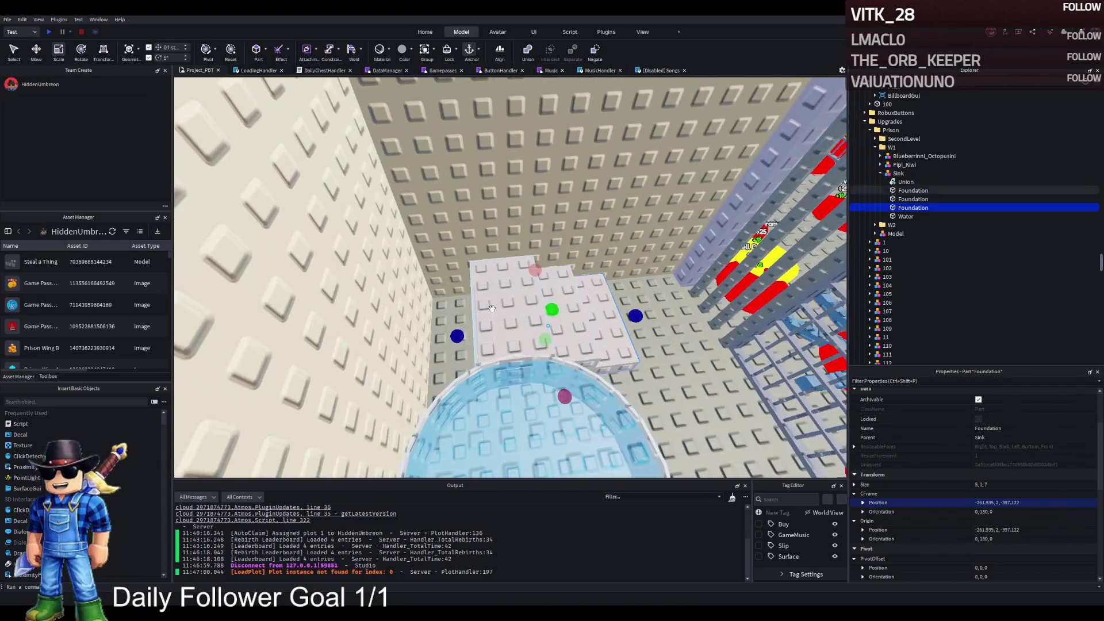
{"action": "left_click_drag", "start_coordinate": [479, 314], "coordinate": [454, 318]}
{"action": "right_click", "coordinate": [586, 311]}
{"action": "right_click", "coordinate": [573, 325]}
{"action": "right_click", "coordinate": [494, 319]}
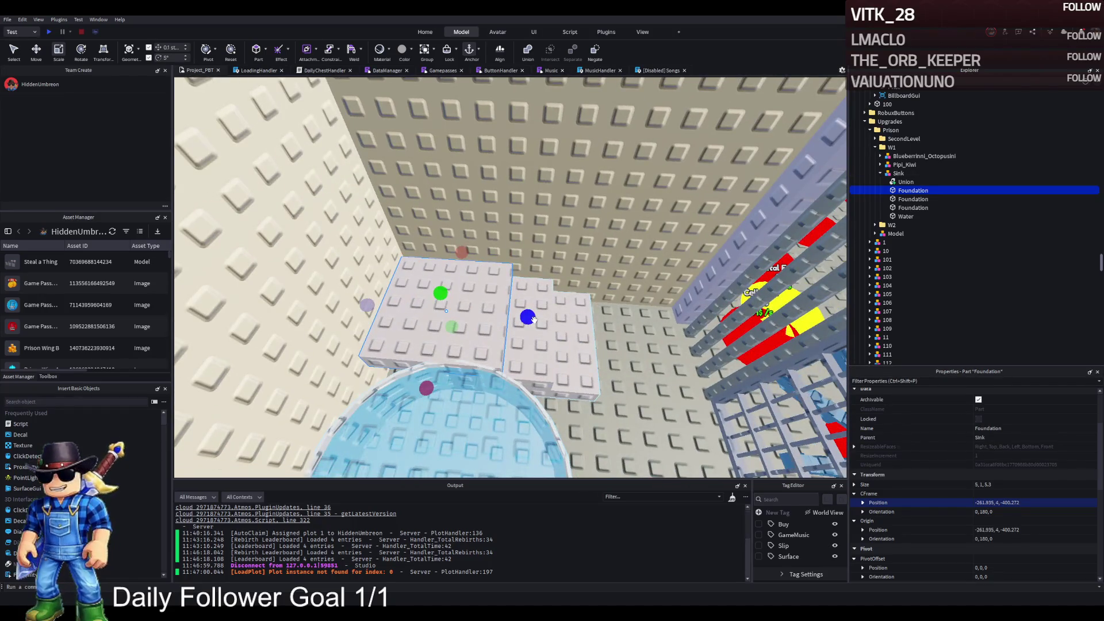
{"action": "left_click_drag", "start_coordinate": [533, 320], "coordinate": [532, 318]}
{"action": "right_click", "coordinate": [551, 321]}
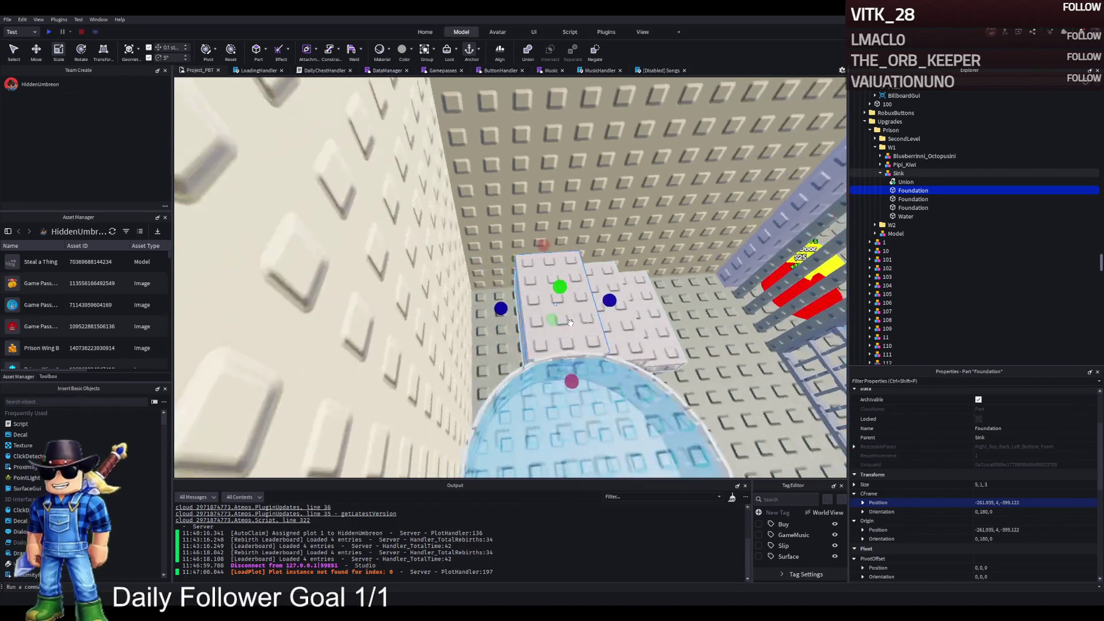
{"action": "right_click", "coordinate": [569, 323]}
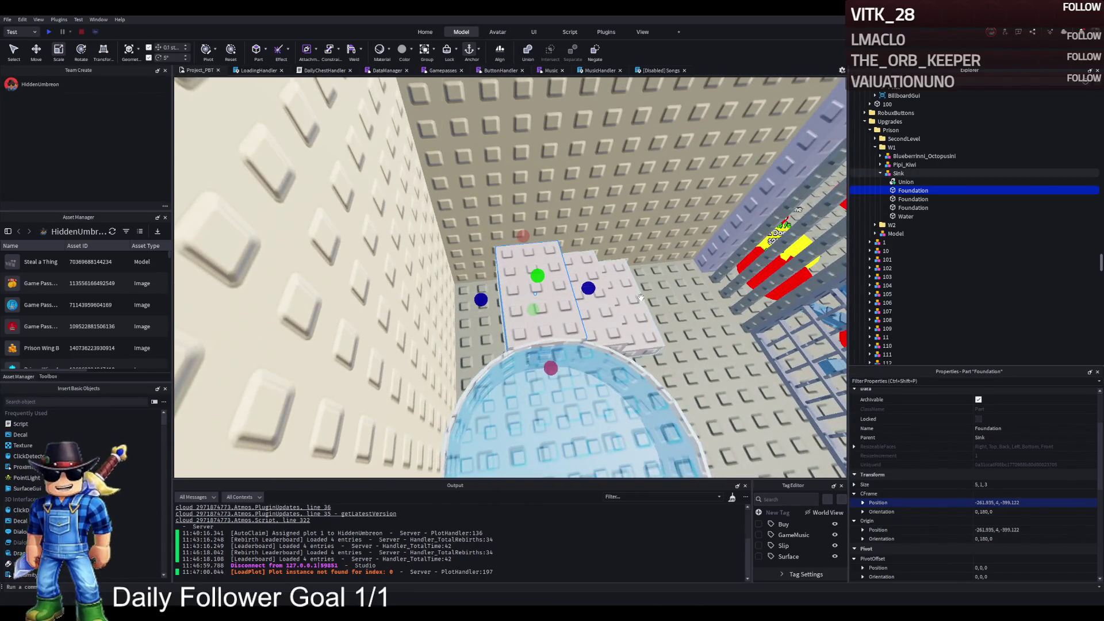
{"action": "right_click", "coordinate": [446, 315]}
Lengthen one Foundation step to about 4.7 studs
{"action": "left_click", "coordinate": [408, 299], "text": "ctrl"}
{"action": "left_click", "coordinate": [446, 314], "text": "ctrl"}
{"action": "key", "text": "ctrl+2"}
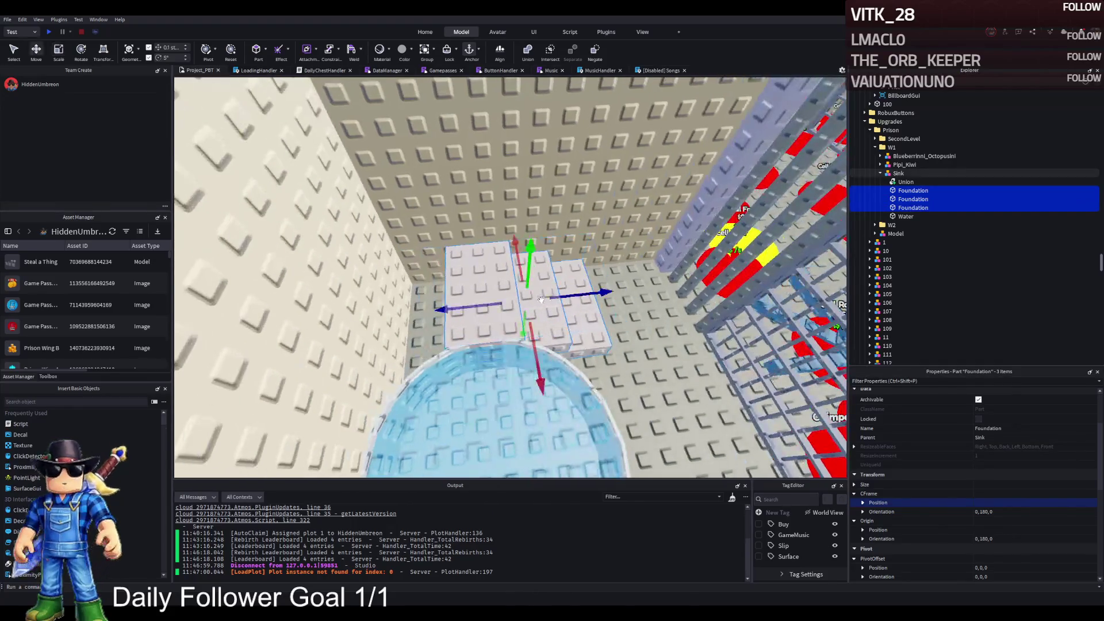
{"action": "right_click", "coordinate": [534, 300]}
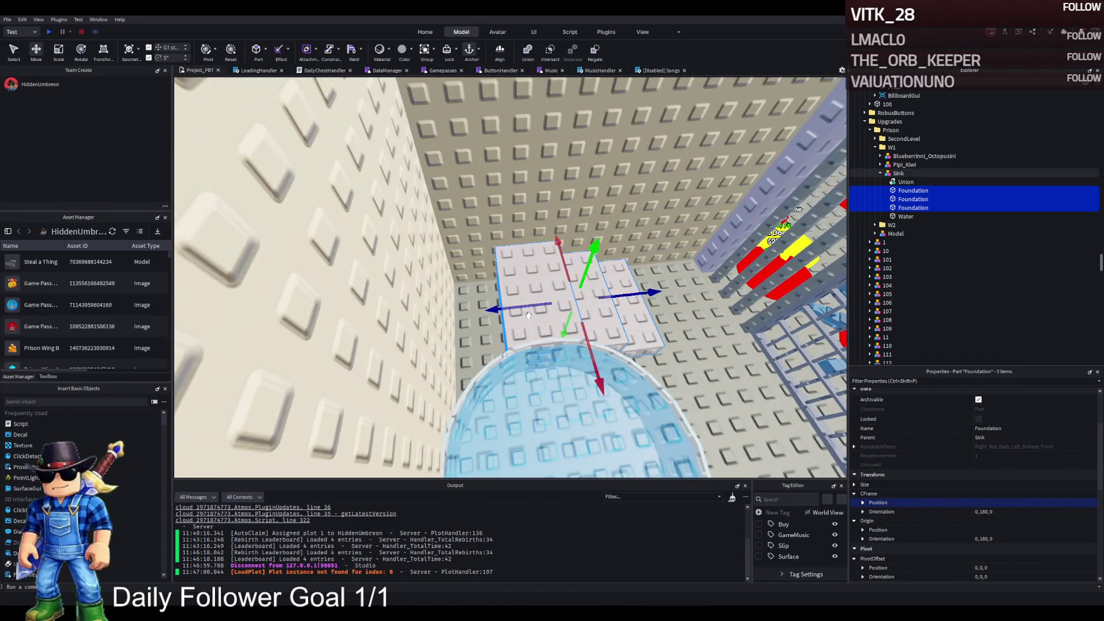
{"action": "left_click", "coordinate": [528, 315]}
{"action": "key", "text": "ctrl+3"}
{"action": "mouse_move", "coordinate": [480, 303]}
{"action": "left_mouse_down"}
{"action": "mouse_move", "coordinate": [414, 314]}
{"action": "mouse_move", "coordinate": [429, 308]}
{"action": "left_mouse_up"}
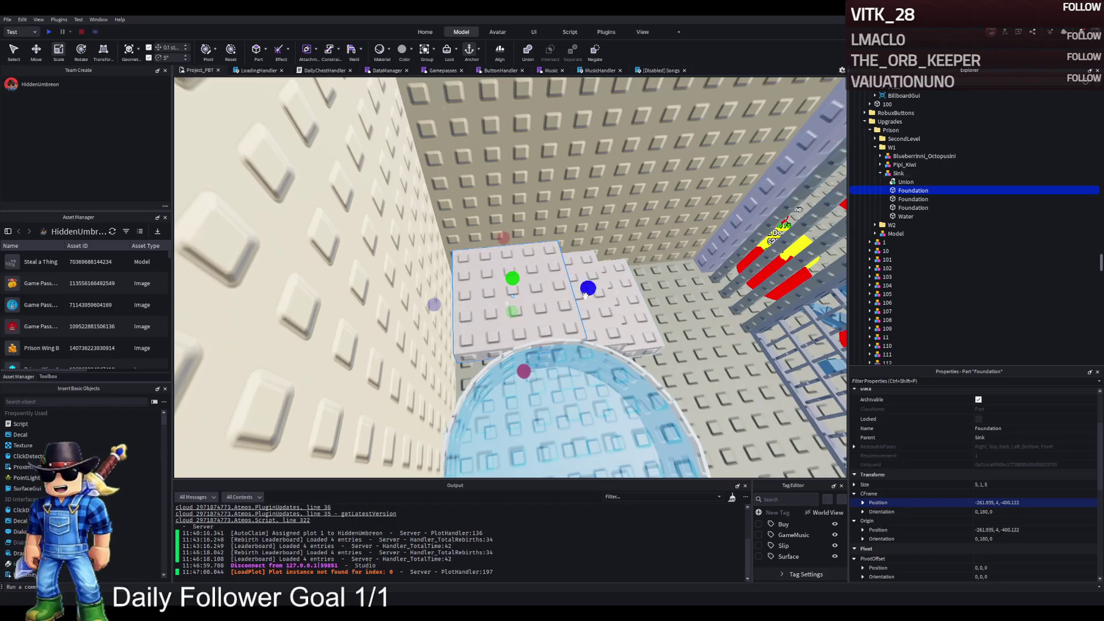
Move all three Foundation steps together 0.378 studs along Z
{"action": "left_click", "coordinate": [638, 285], "text": "ctrl"}
{"action": "scroll", "coordinate": [638, 285], "scroll_direction": "up", "scroll_amount": 2}
{"action": "left_click", "coordinate": [598, 282], "text": "ctrl"}
{"action": "key", "text": "ctrl+2"}
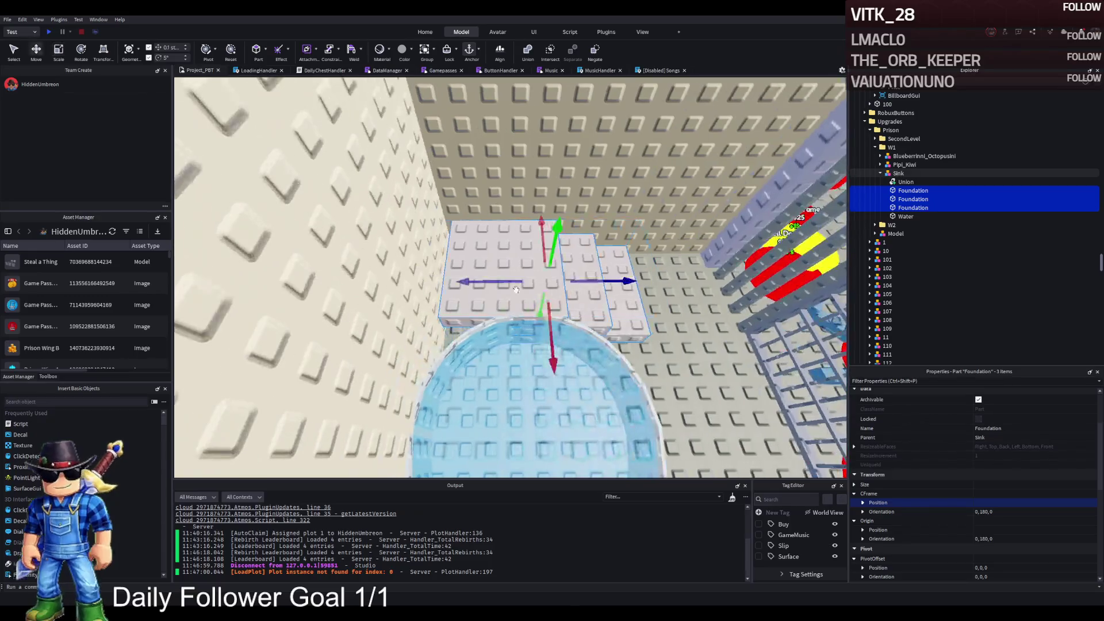
{"action": "left_click_drag", "start_coordinate": [525, 281], "coordinate": [529, 282]}
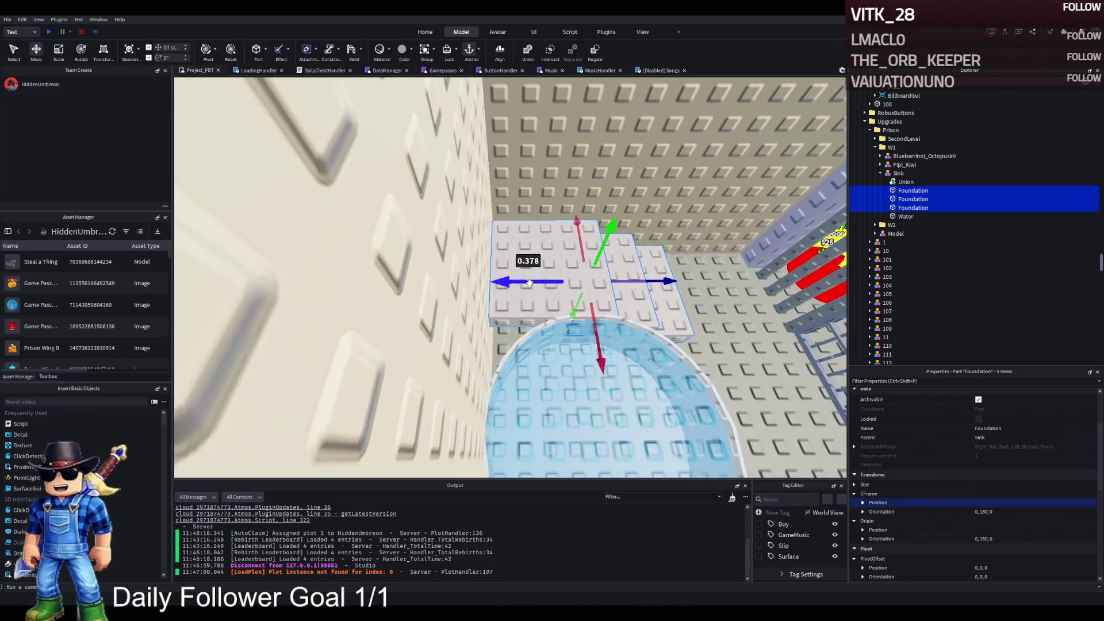
{"action": "left_click", "coordinate": [529, 281]}
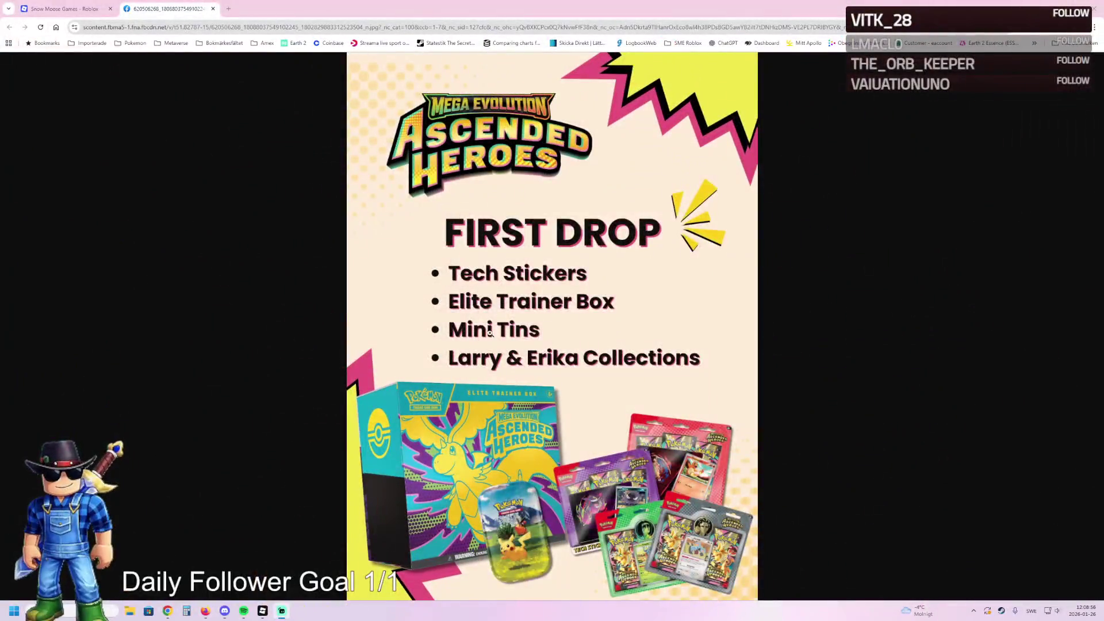
{"action": "left_click", "coordinate": [490, 333]}
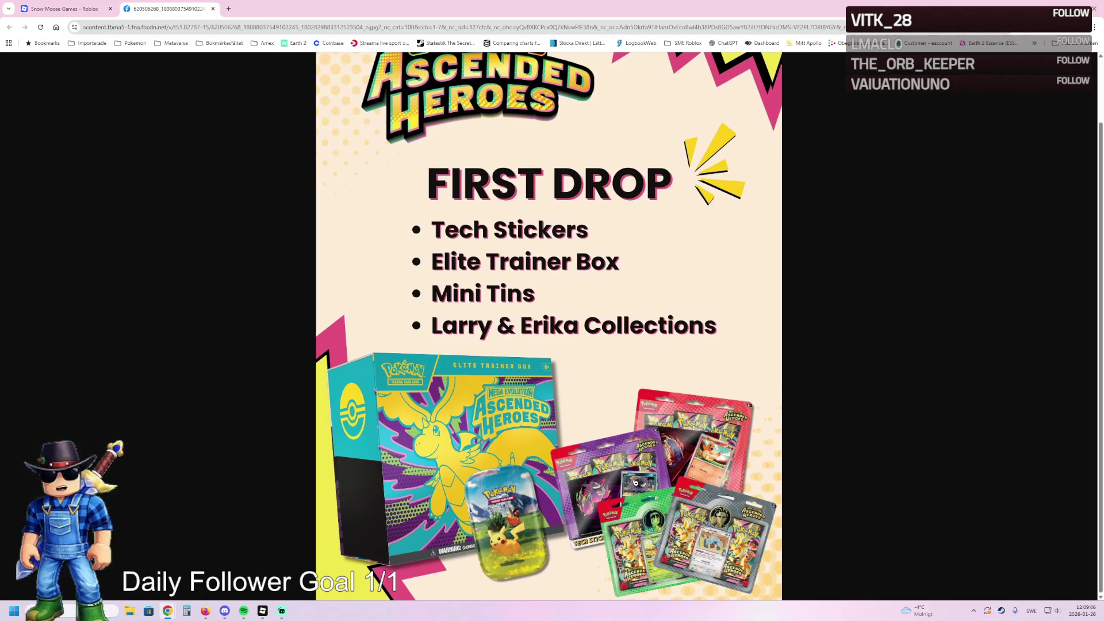
{"action": "left_click", "coordinate": [635, 483]}
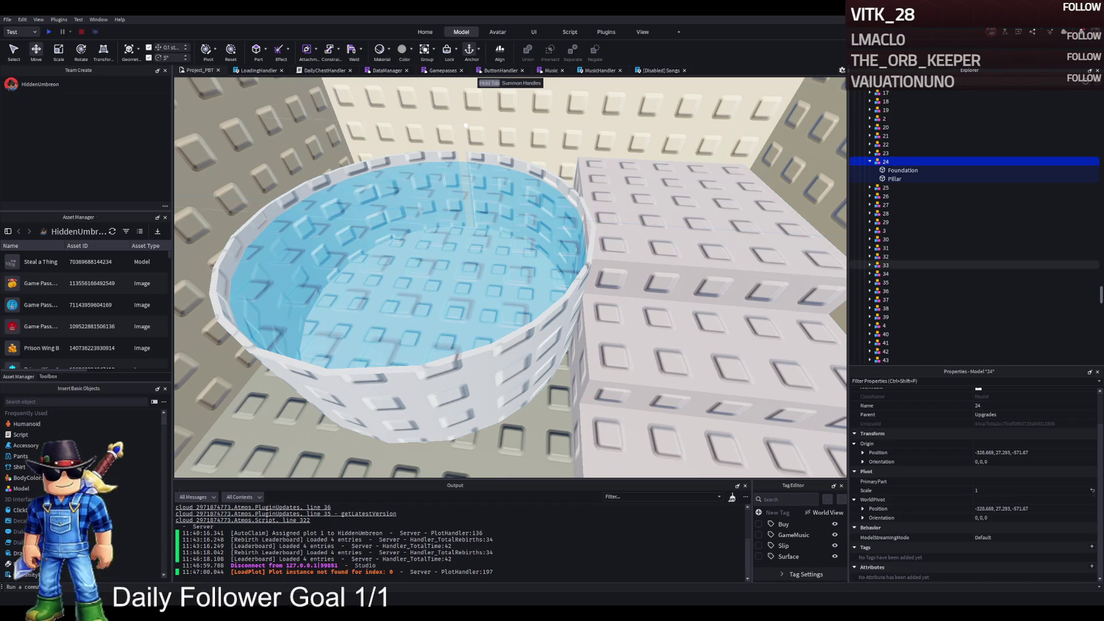
Frame the Sink model and nudge it 0.1 studs along Z
{"action": "scroll", "coordinate": [534, 225], "scroll_direction": "up", "scroll_amount": 5}
{"action": "left_click", "coordinate": [644, 302]}
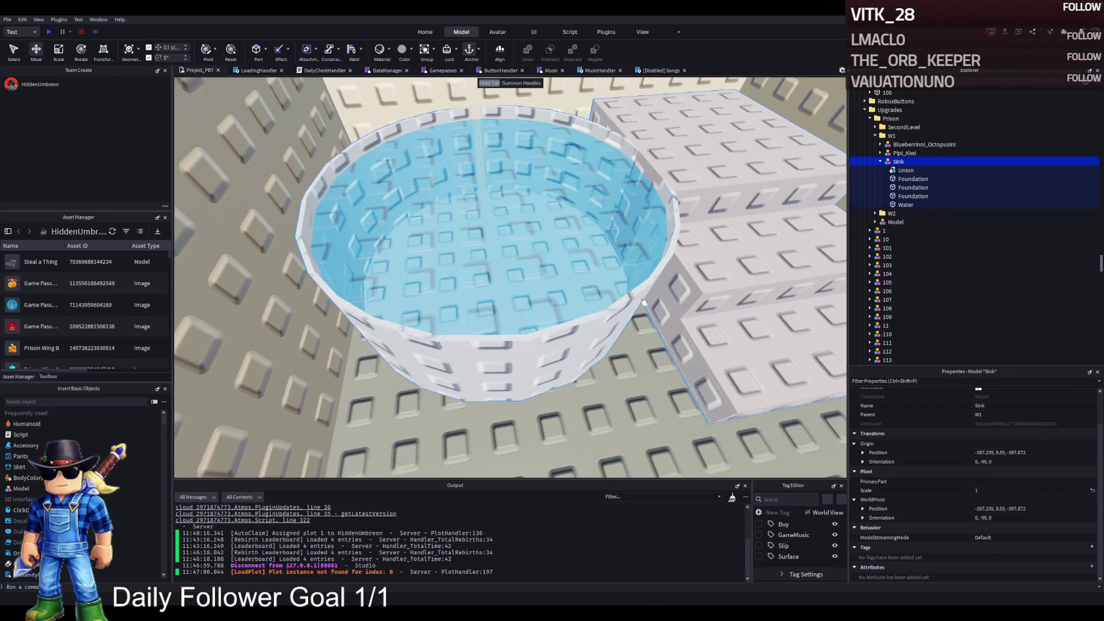
{"action": "key", "text": "f"}
{"action": "scroll", "coordinate": [643, 302], "scroll_direction": "down", "scroll_amount": 3}
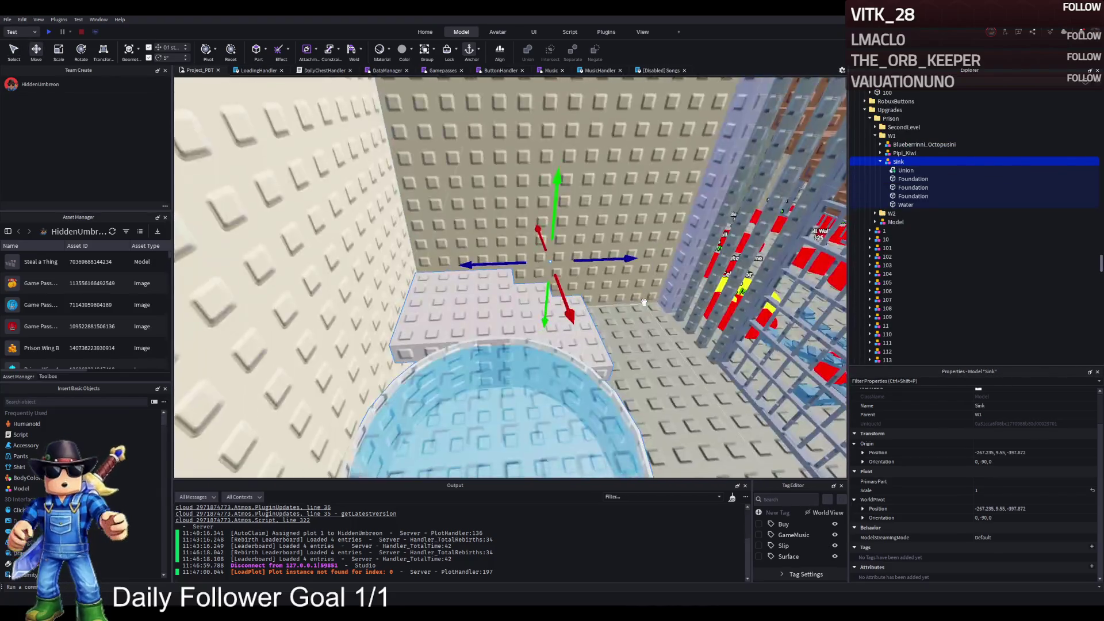
{"action": "scroll", "coordinate": [644, 301], "scroll_direction": "up", "scroll_amount": 2}
{"action": "left_click_drag", "start_coordinate": [635, 234], "coordinate": [636, 232]}
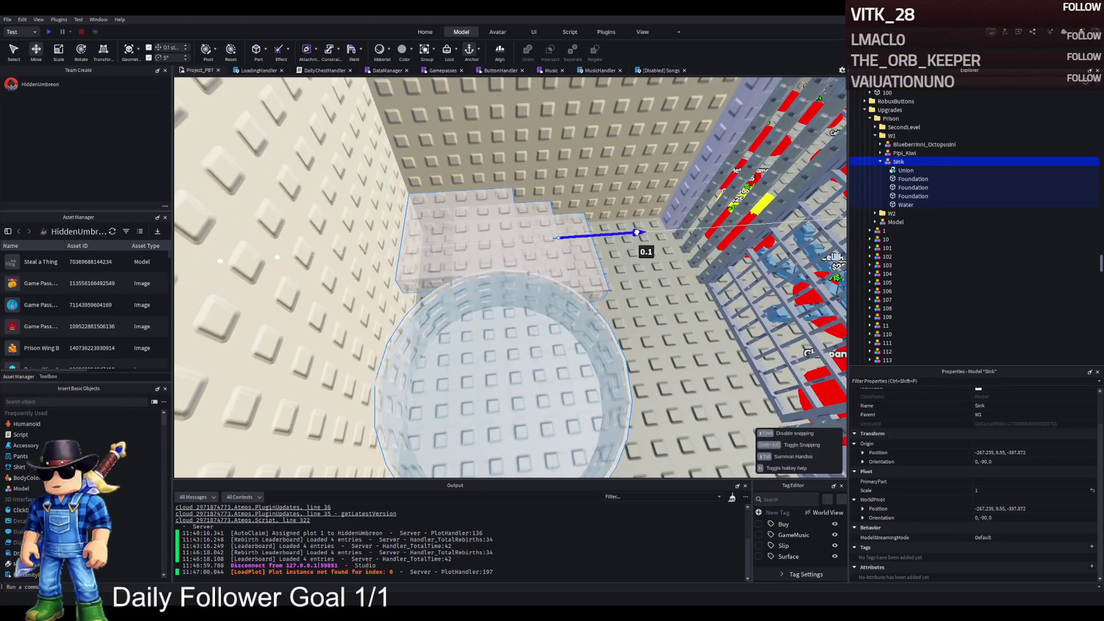
Shift two Foundation steps 0.7 studs along Z, then the right-hand step another 0.7 studs
{"action": "scroll", "coordinate": [636, 232], "scroll_direction": "down", "scroll_amount": 5}
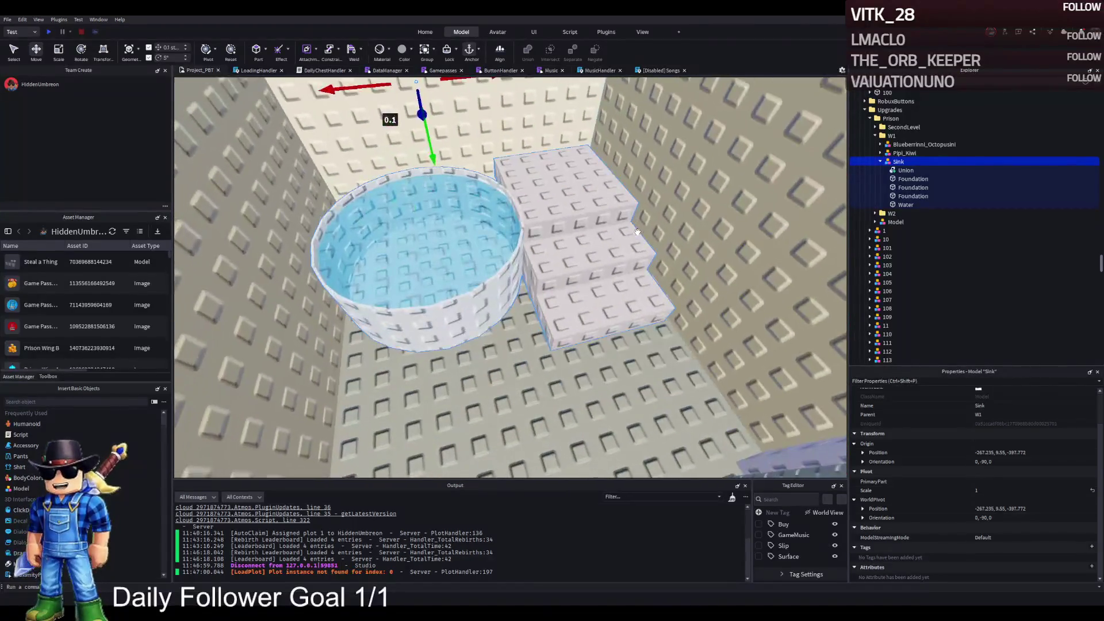
{"action": "scroll", "coordinate": [637, 232], "scroll_direction": "up", "scroll_amount": 4}
{"action": "left_click", "coordinate": [491, 276]}
{"action": "scroll", "coordinate": [490, 276], "scroll_direction": "up", "scroll_amount": 2}
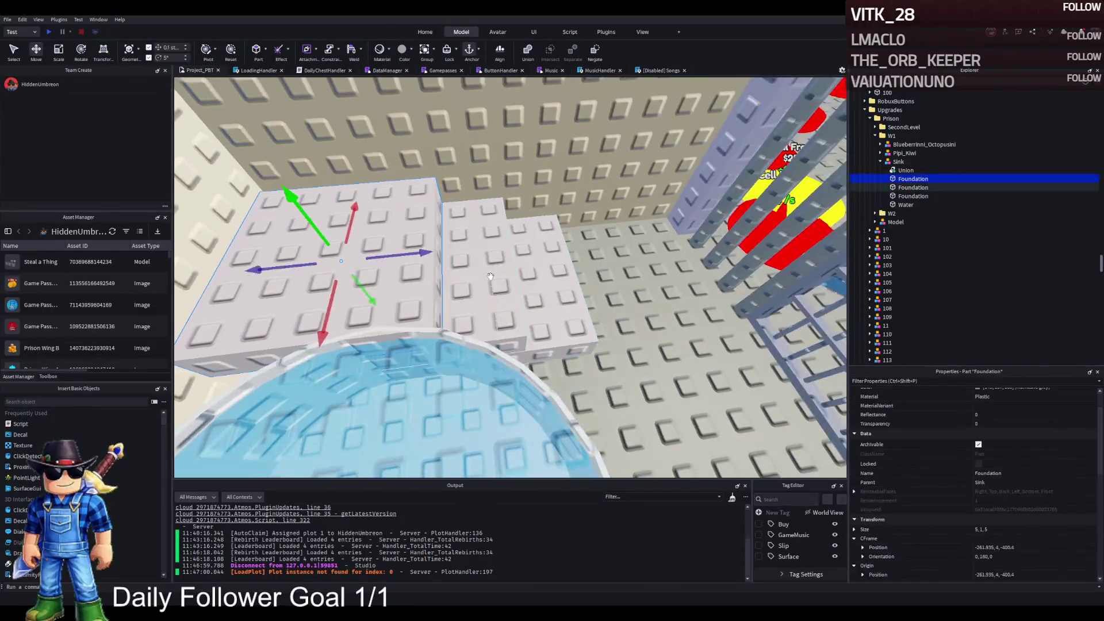
{"action": "left_click", "coordinate": [491, 277]}
{"action": "mouse_move", "coordinate": [536, 271]}
{"action": "left_mouse_down"}
{"action": "mouse_move", "coordinate": [559, 269]}
{"action": "mouse_move", "coordinate": [419, 298]}
{"action": "left_mouse_up"}
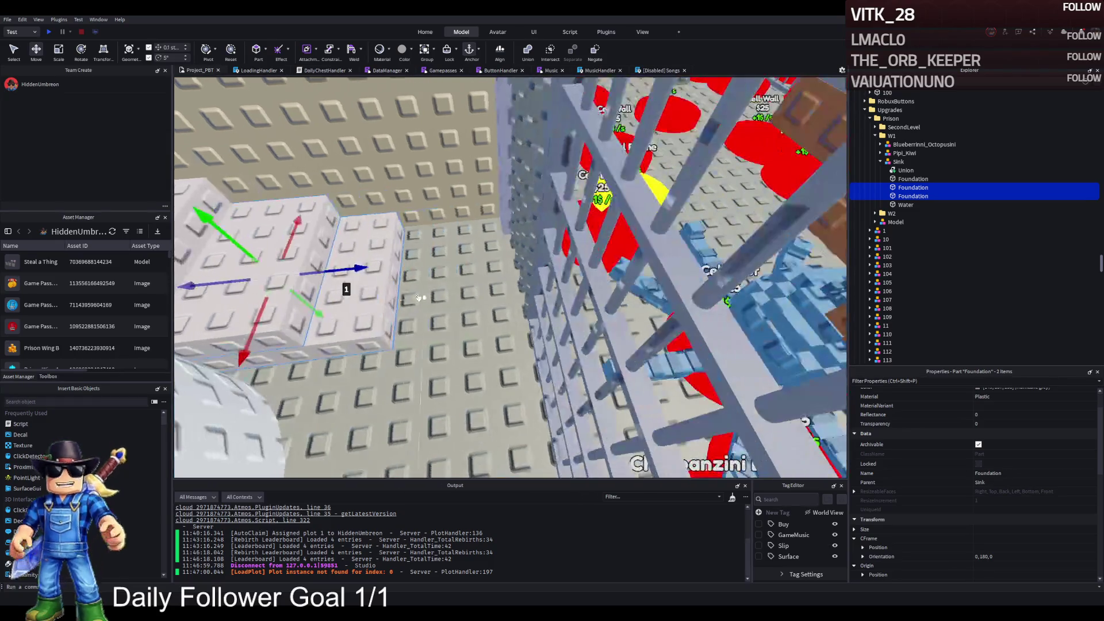
{"action": "left_click", "coordinate": [368, 306]}
{"action": "mouse_move", "coordinate": [368, 271]}
{"action": "left_mouse_down"}
{"action": "mouse_move", "coordinate": [395, 270]}
{"action": "mouse_move", "coordinate": [402, 291]}
{"action": "left_mouse_up"}
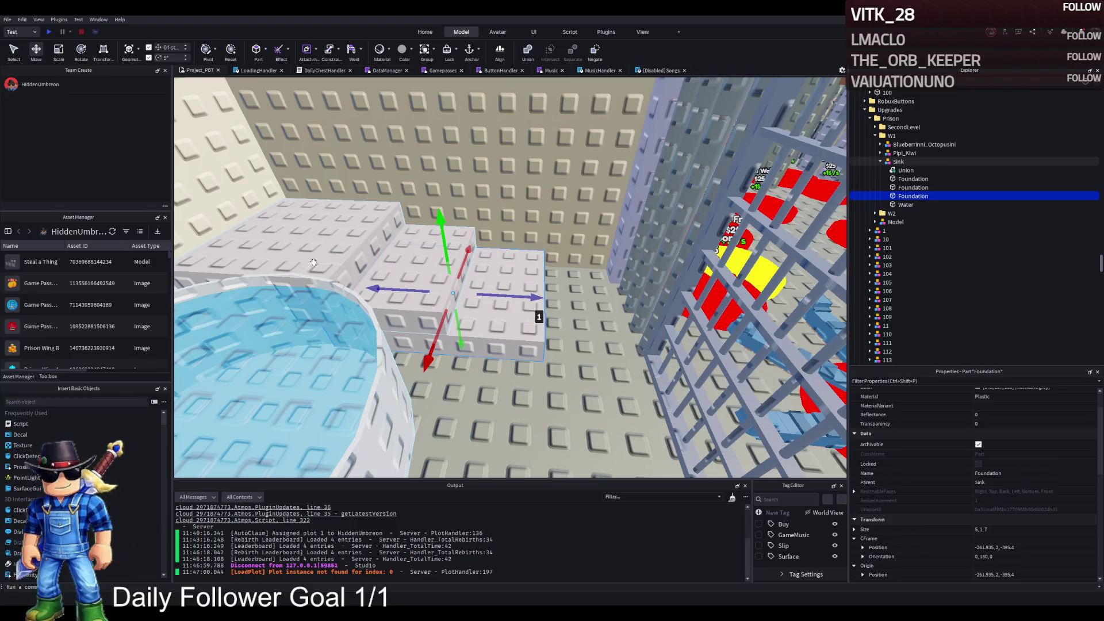
Recolour all three Sink Foundation parts from Hurricane grey, then select upgrade model 24
{"action": "scroll", "coordinate": [454, 270], "scroll_direction": "down", "scroll_amount": 10}
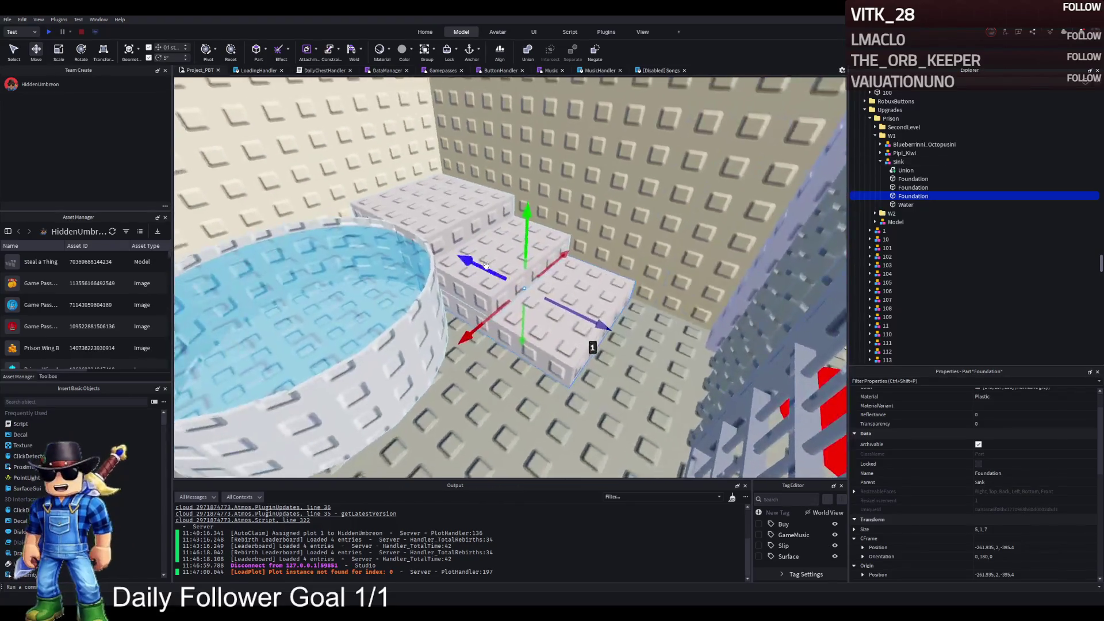
{"action": "scroll", "coordinate": [486, 266], "scroll_direction": "up", "scroll_amount": 5}
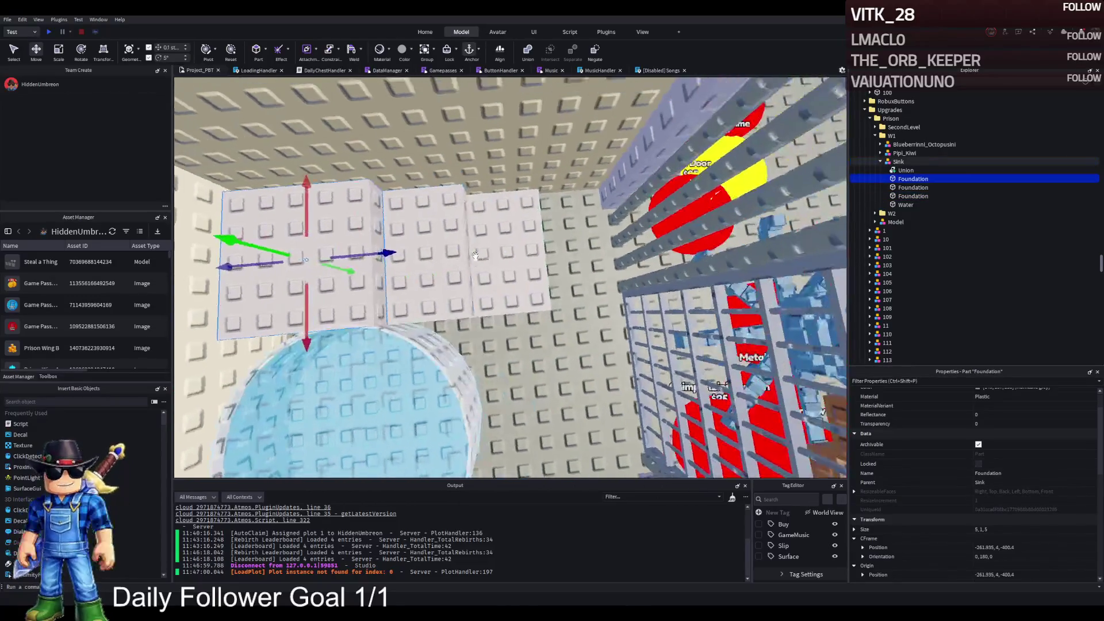
{"action": "left_click", "coordinate": [414, 221], "text": "ctrl"}
{"action": "left_click", "coordinate": [311, 259], "text": "ctrl"}
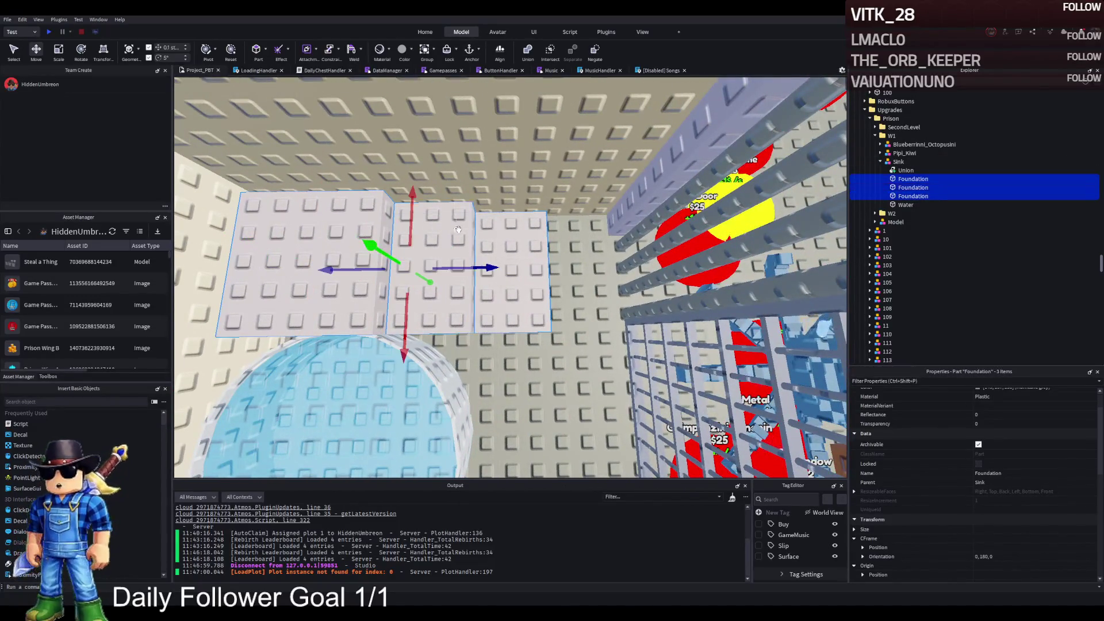
{"action": "left_click", "coordinate": [948, 423]}
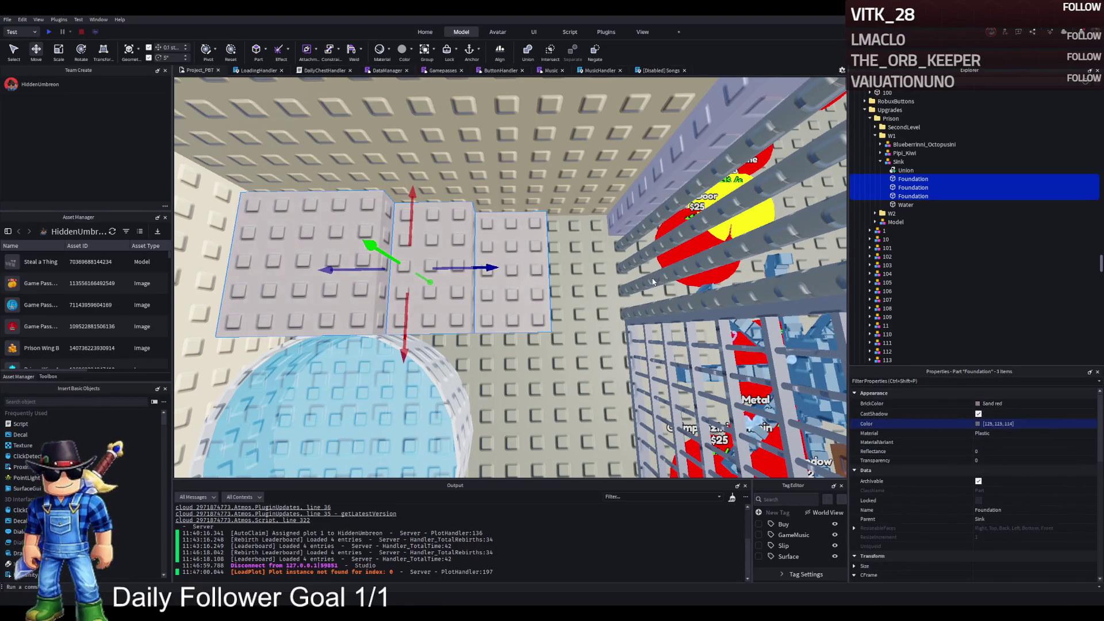
{"action": "left_click", "coordinate": [602, 391]}
Move Blueberrinni_Octopusini 16 studs into the tank and nudge it about 2 studs sideways
{"action": "key", "text": "f"}
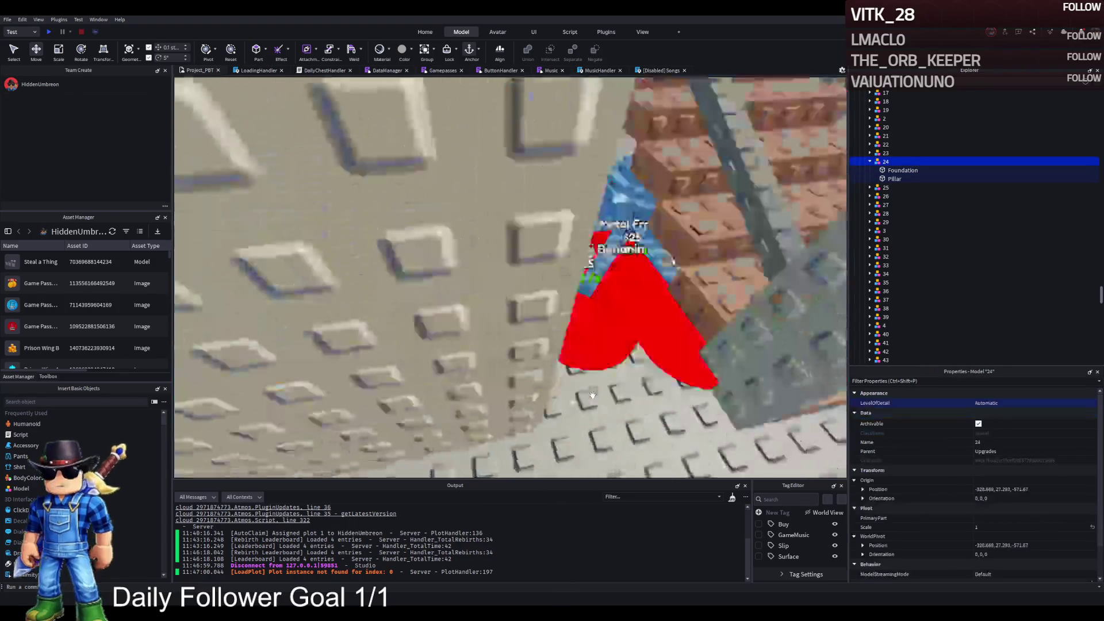
{"action": "left_click", "coordinate": [637, 320]}
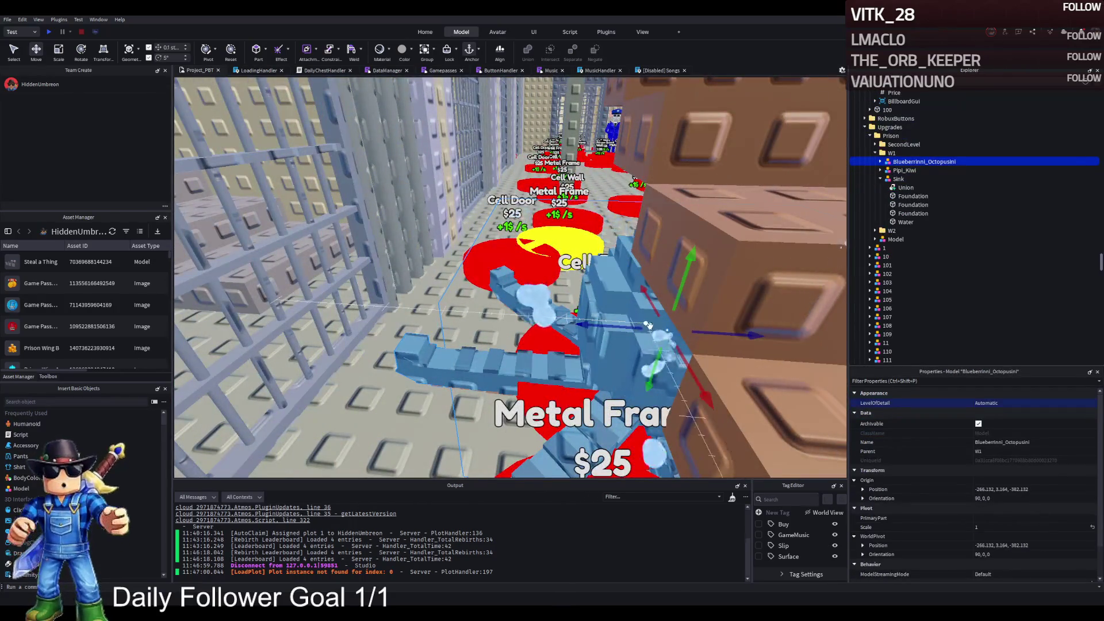
{"action": "mouse_move", "coordinate": [609, 331]}
{"action": "left_mouse_down"}
{"action": "mouse_move", "coordinate": [603, 311]}
{"action": "mouse_move", "coordinate": [517, 299]}
{"action": "mouse_move", "coordinate": [523, 310]}
{"action": "mouse_move", "coordinate": [505, 316]}
{"action": "left_mouse_up"}
{"action": "left_click_drag", "start_coordinate": [536, 251], "coordinate": [537, 241]}
{"action": "scroll", "coordinate": [511, 276], "scroll_direction": "up", "scroll_amount": 3}
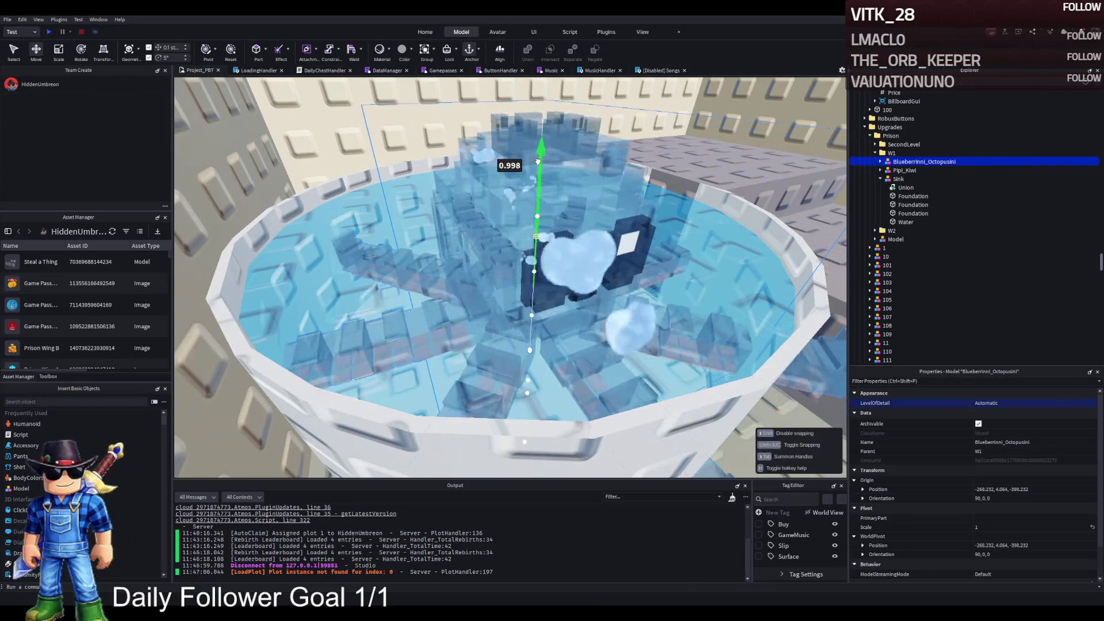
{"action": "scroll", "coordinate": [538, 242], "scroll_direction": "up", "scroll_amount": 5}
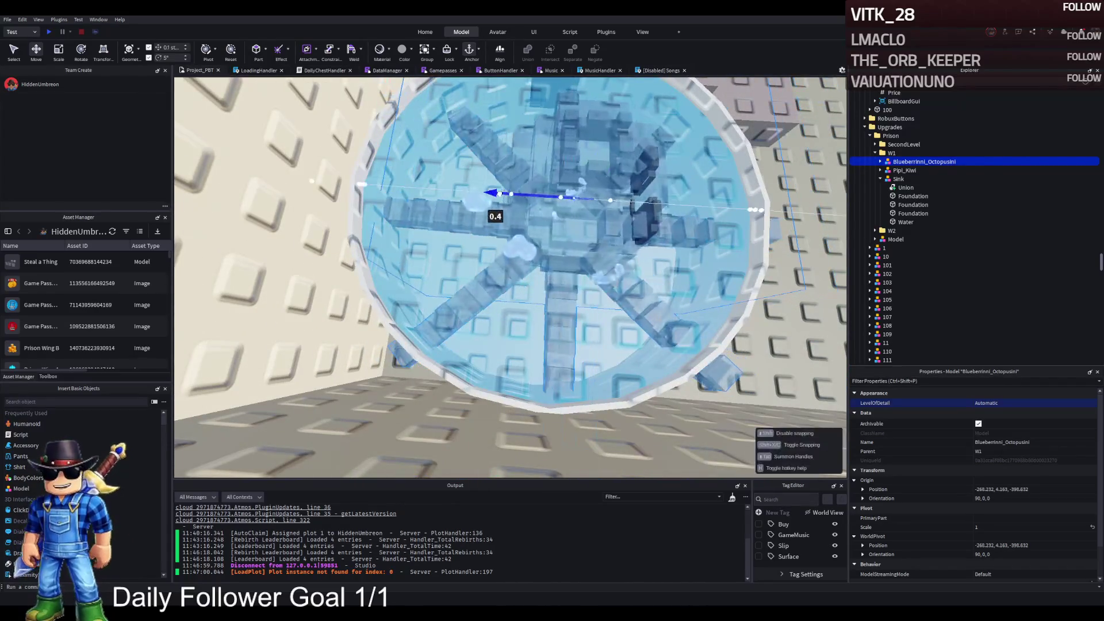
{"action": "scroll", "coordinate": [515, 195], "scroll_direction": "down", "scroll_amount": 5}
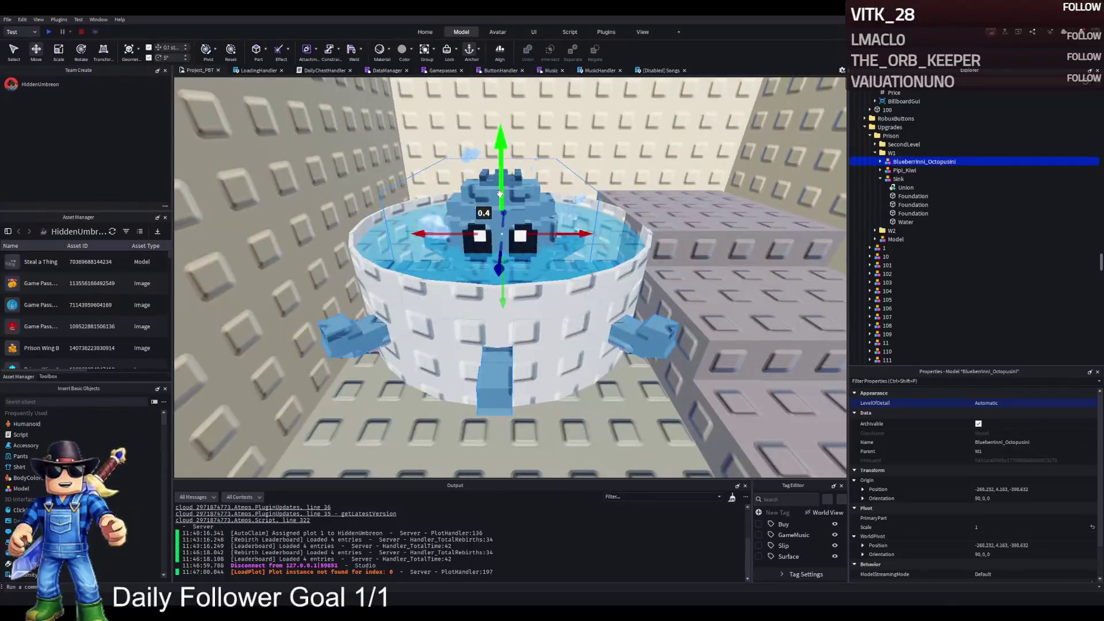
{"action": "scroll", "coordinate": [500, 193], "scroll_direction": "down", "scroll_amount": 3}
{"action": "scroll", "coordinate": [500, 193], "scroll_direction": "up", "scroll_amount": 3}
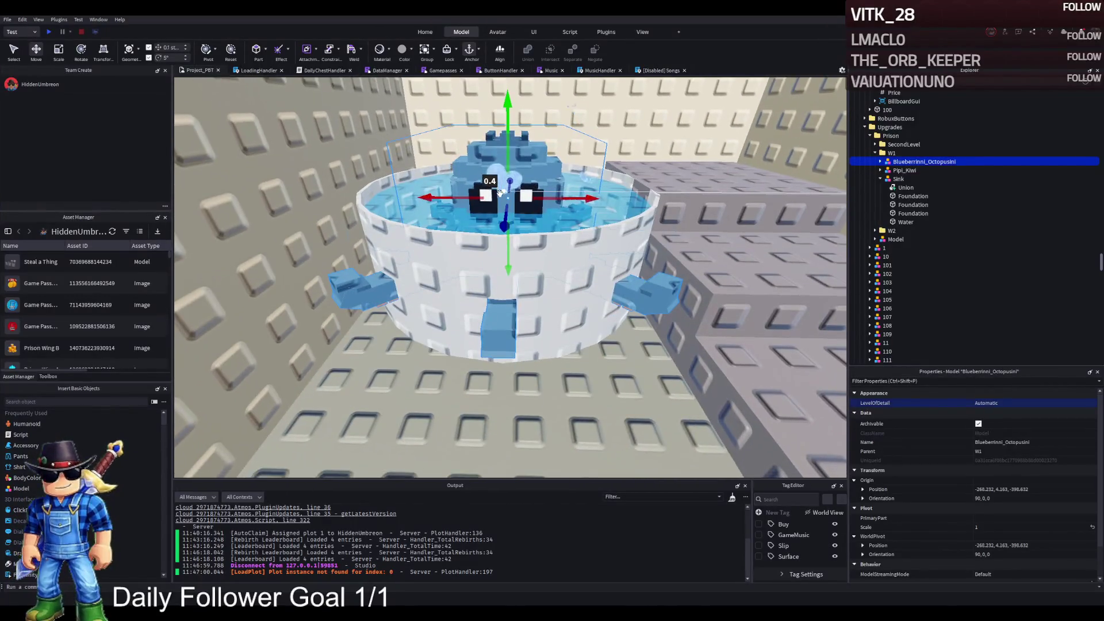
{"action": "scroll", "coordinate": [500, 192], "scroll_direction": "up", "scroll_amount": 3}
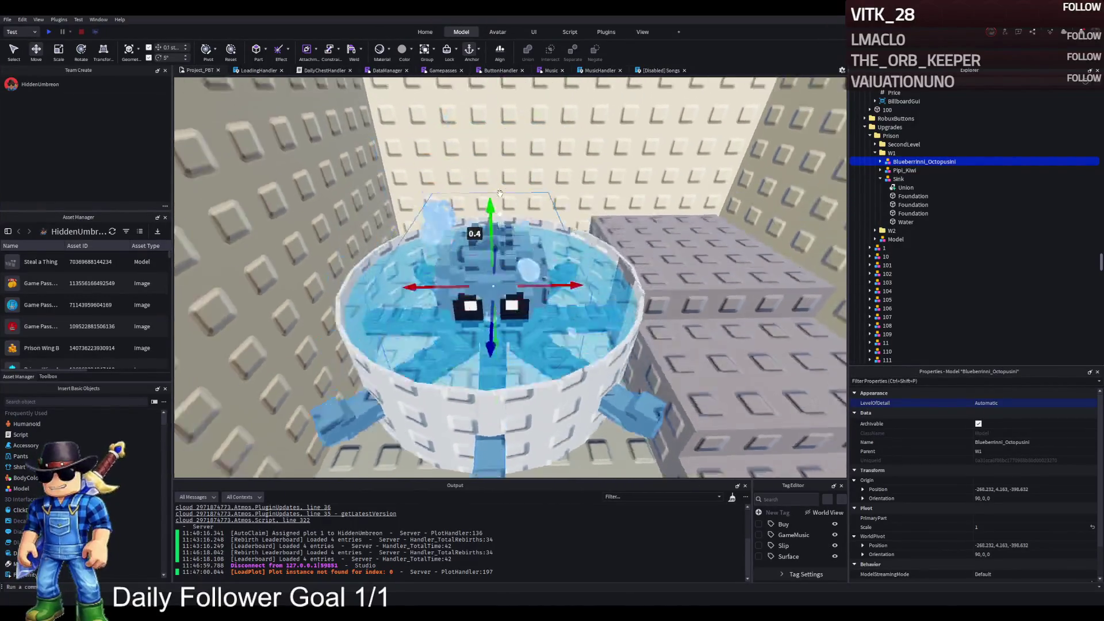
{"action": "scroll", "coordinate": [530, 253], "scroll_direction": "down", "scroll_amount": 1}
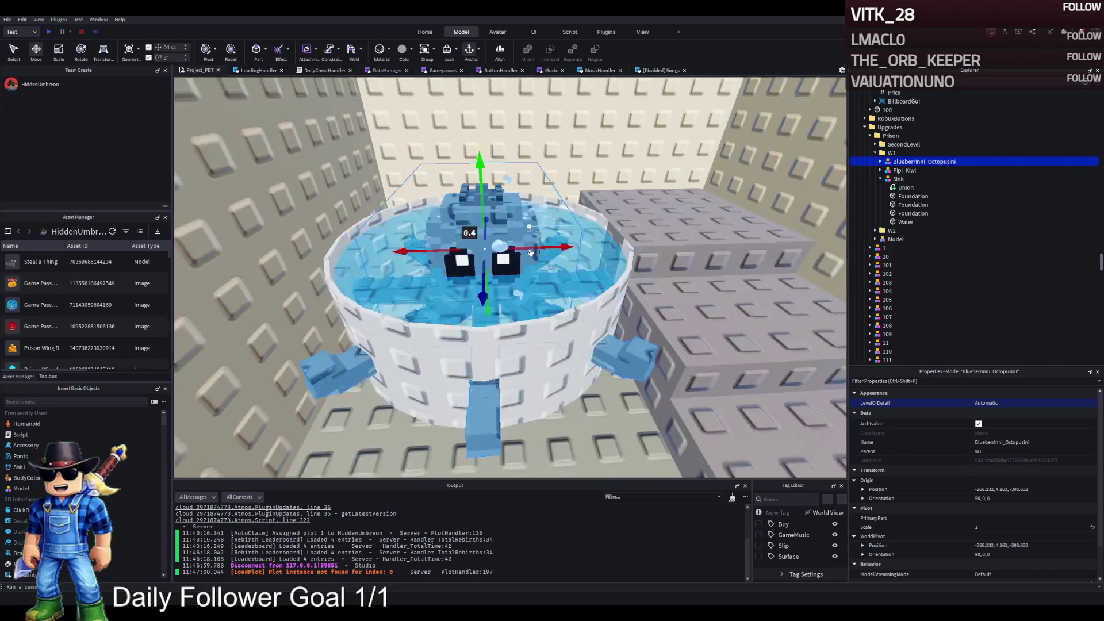
{"action": "key", "text": "d"}
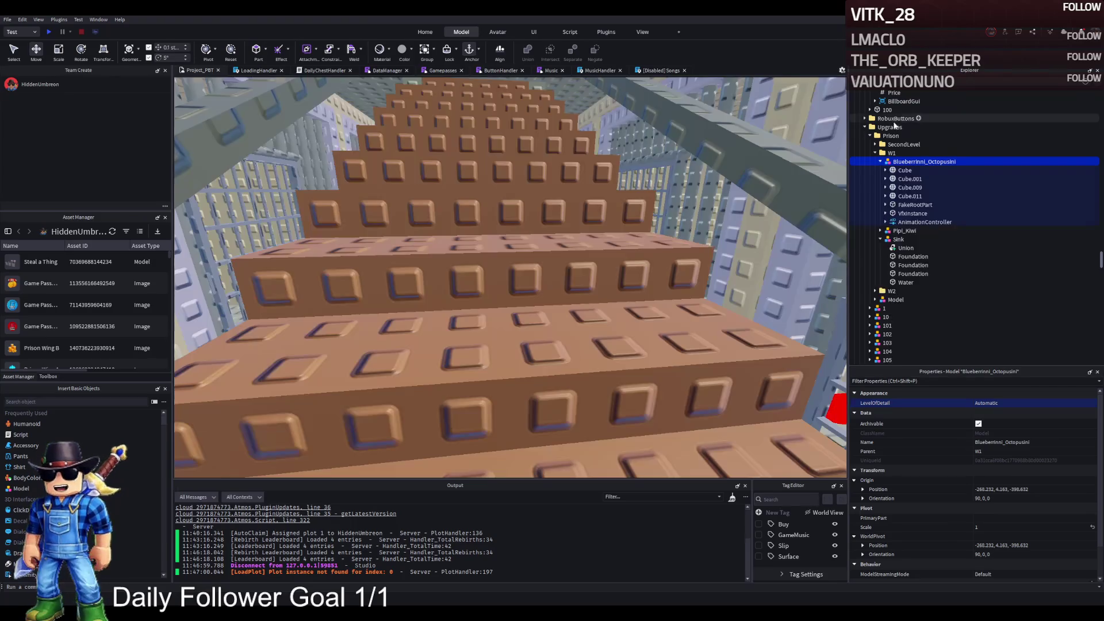
Expand and collapse the Workspace's Brainrots folder in Explorer
{"action": "left_click", "coordinate": [879, 92]}
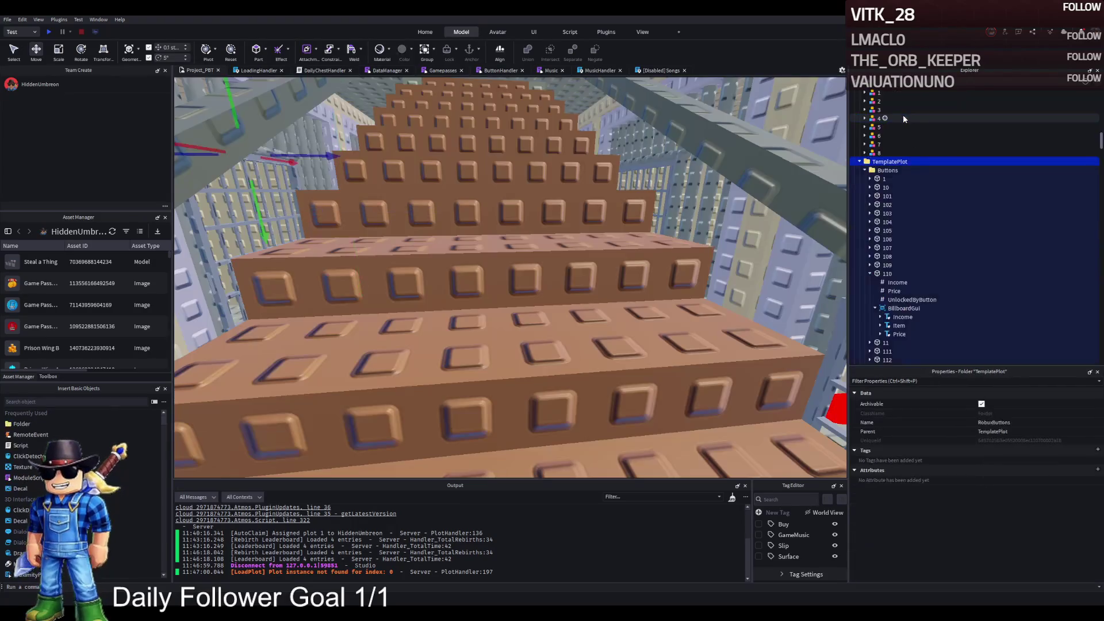
{"action": "double_click", "coordinate": [884, 127]}
{"action": "double_click", "coordinate": [885, 127]}
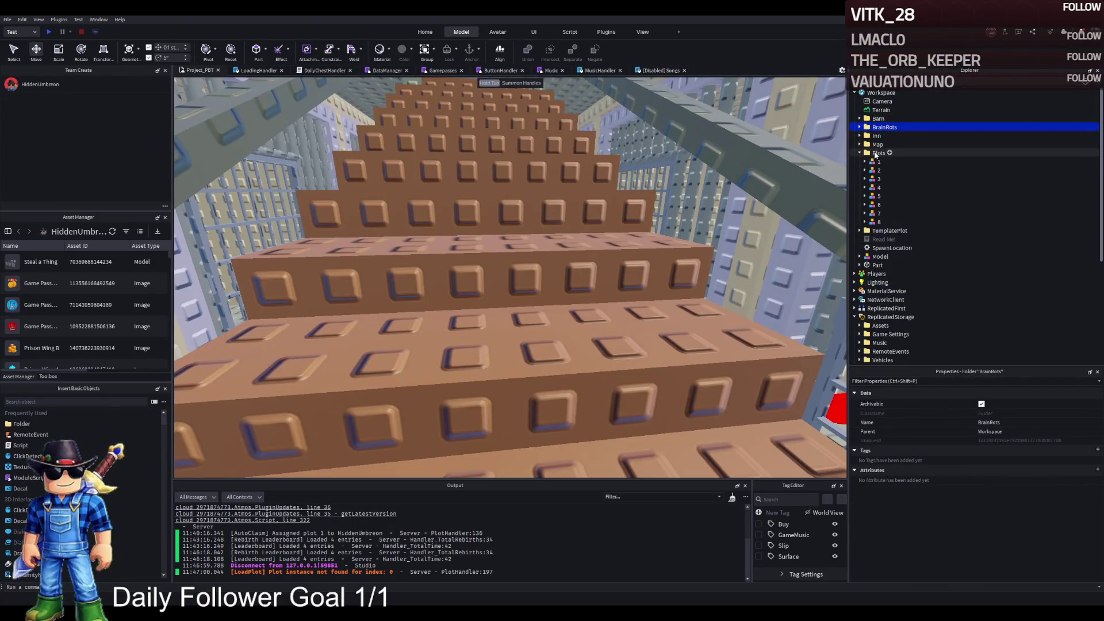
Play-test with Plots selected, stop, then play again with TemplatePlot selected
{"action": "left_click", "coordinate": [878, 153]}
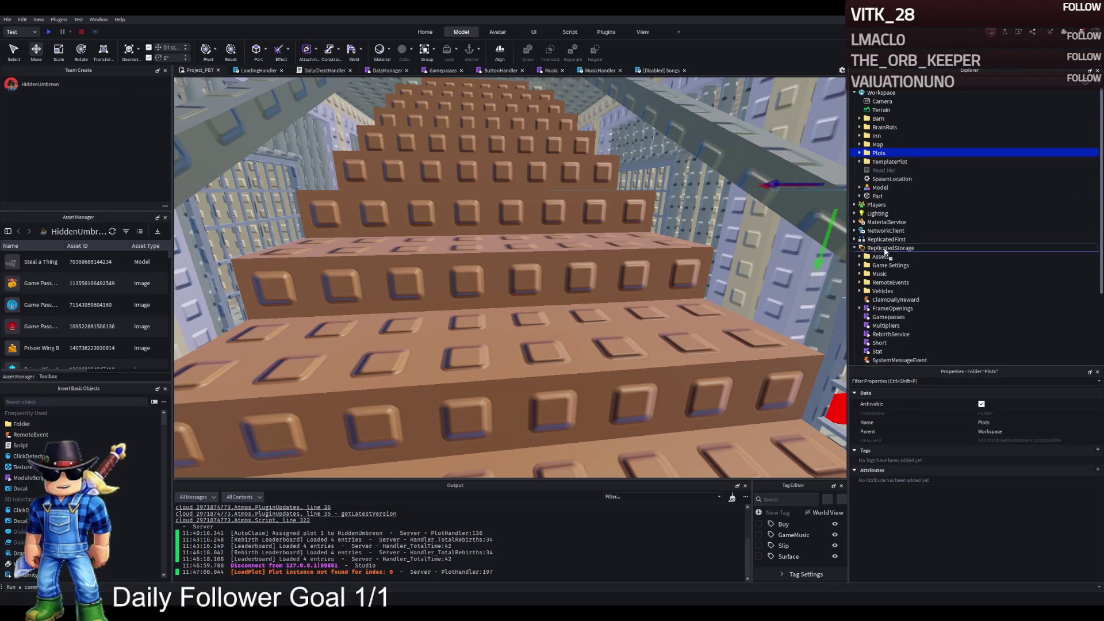
{"action": "key", "text": "F5"}
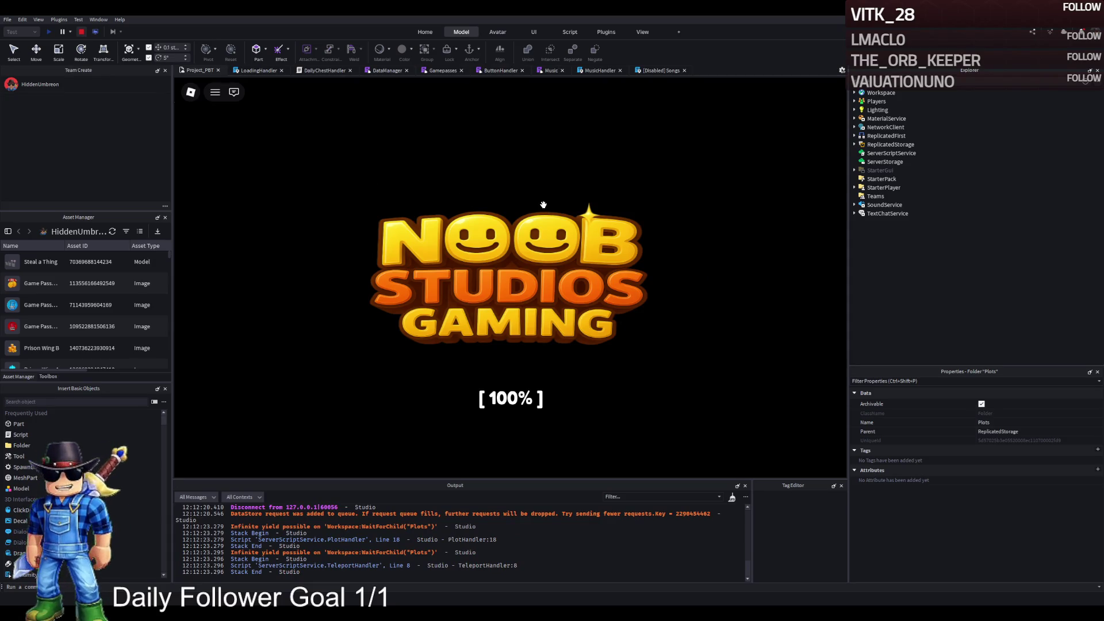
{"action": "key", "text": "shift+F5"}
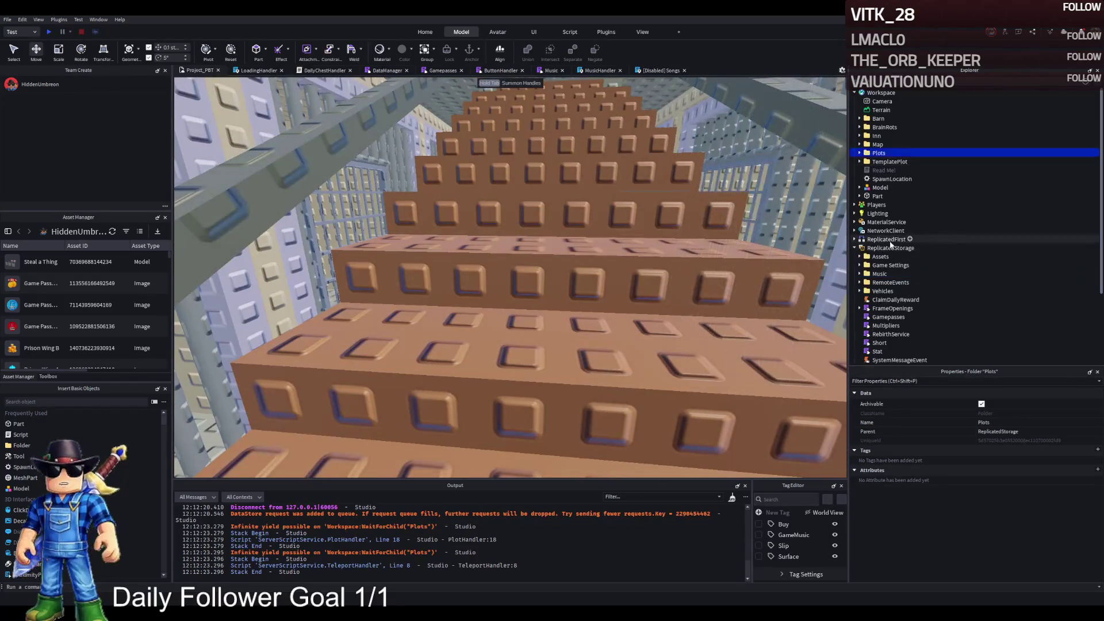
{"action": "key", "text": "Down"}
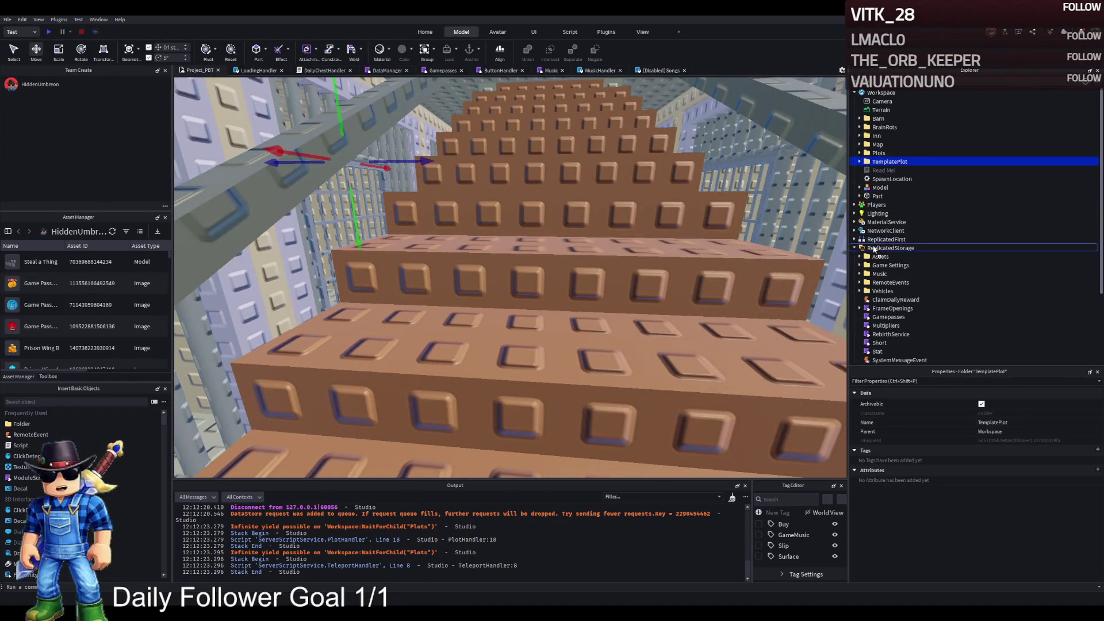
{"action": "key", "text": "F5"}
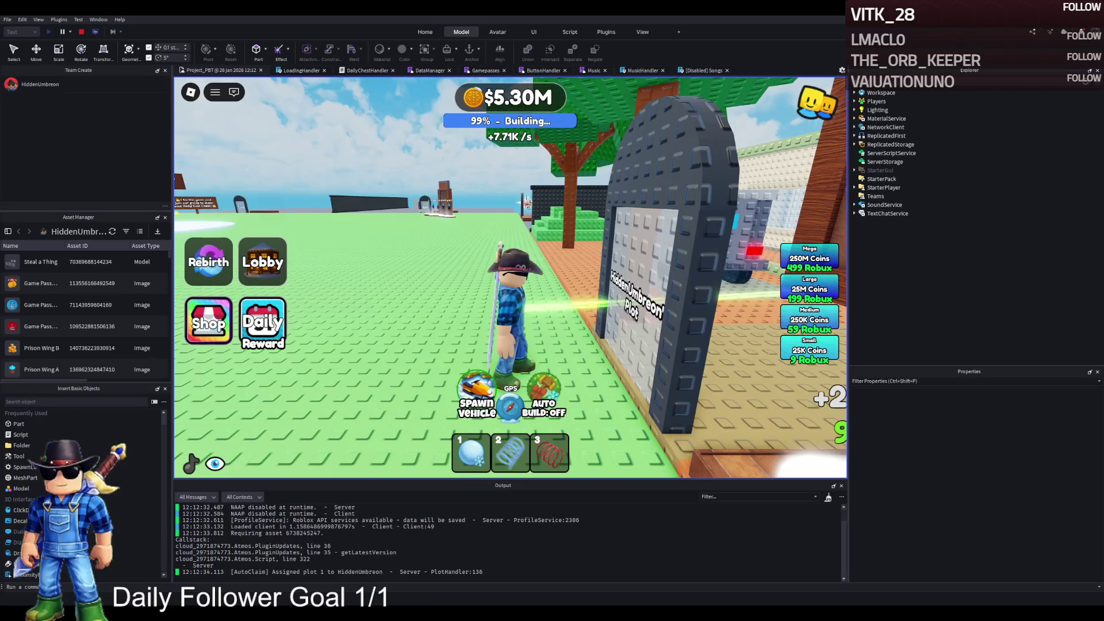
Walk the avatar through the plot gate up to the cell bars and hide the game interface
{"action": "key", "text": "d"}
{"action": "key", "text": "w"}
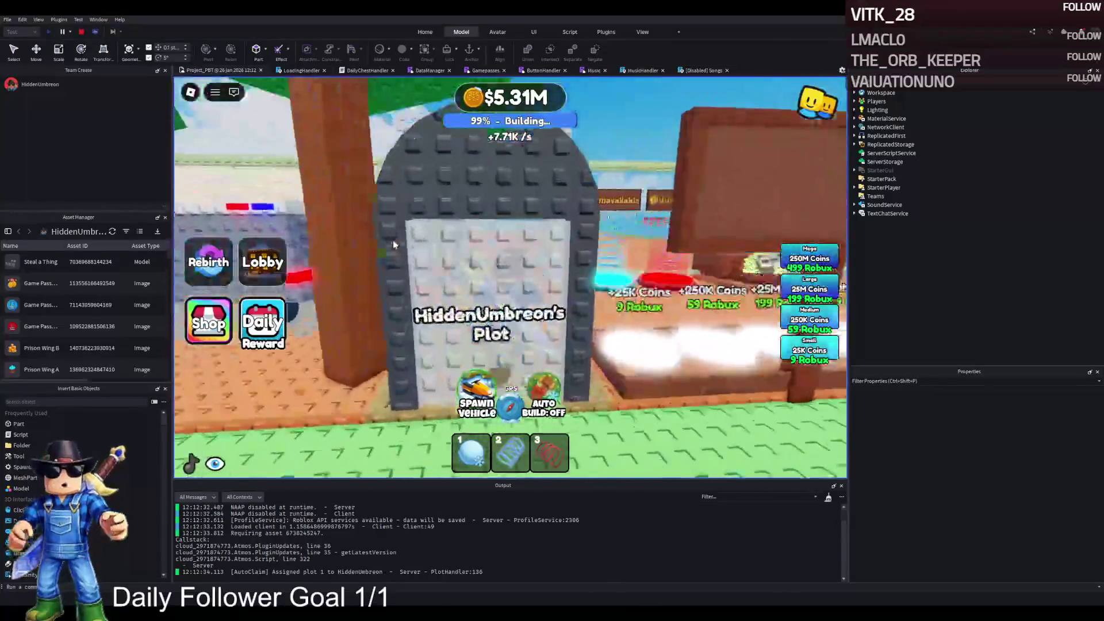
{"action": "key", "text": "w"}
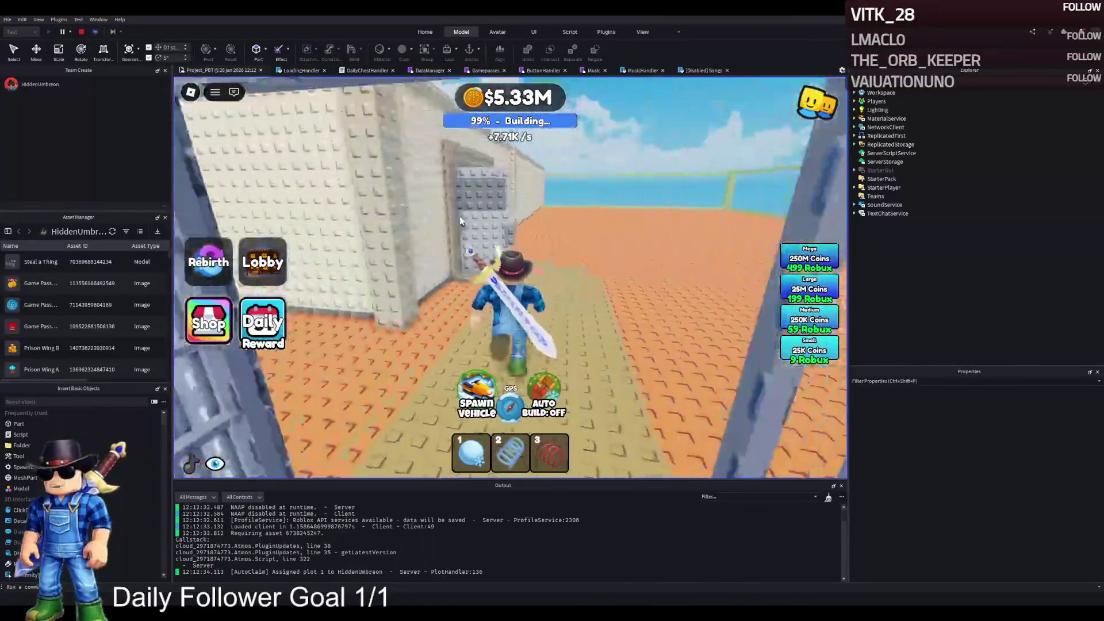
{"action": "key", "text": "d"}
{"action": "key", "text": "w"}
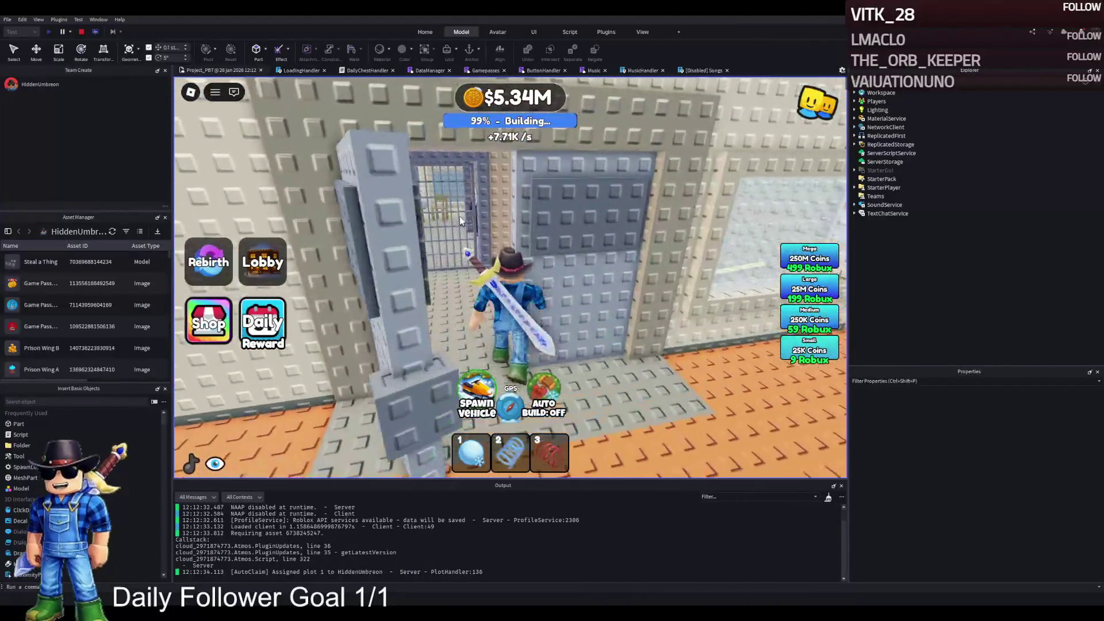
{"action": "key", "text": "d"}
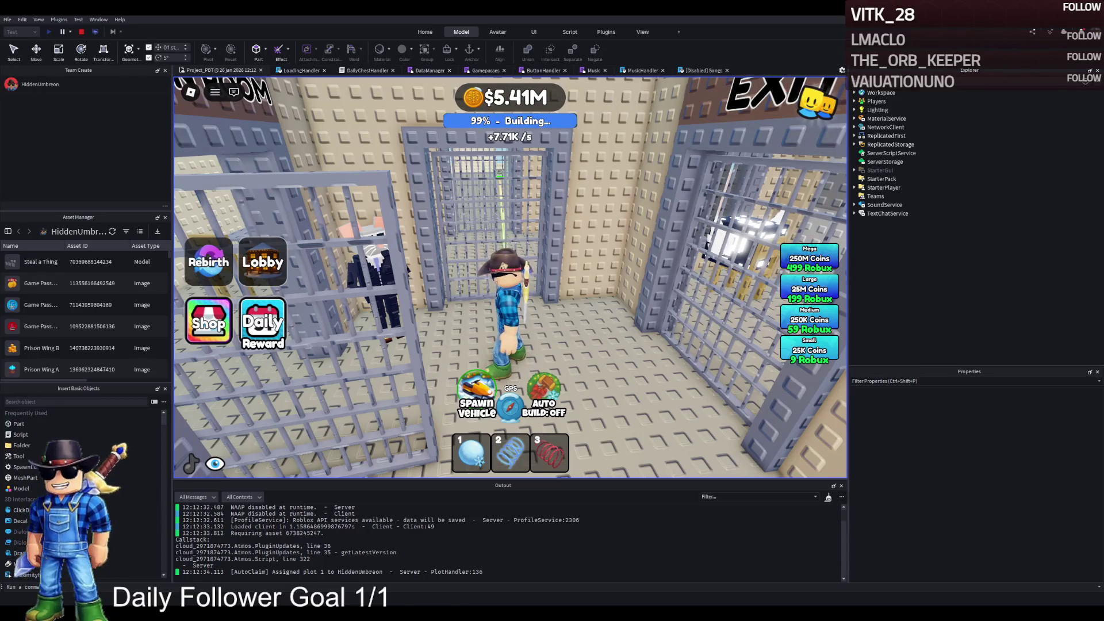
{"action": "key", "text": "w"}
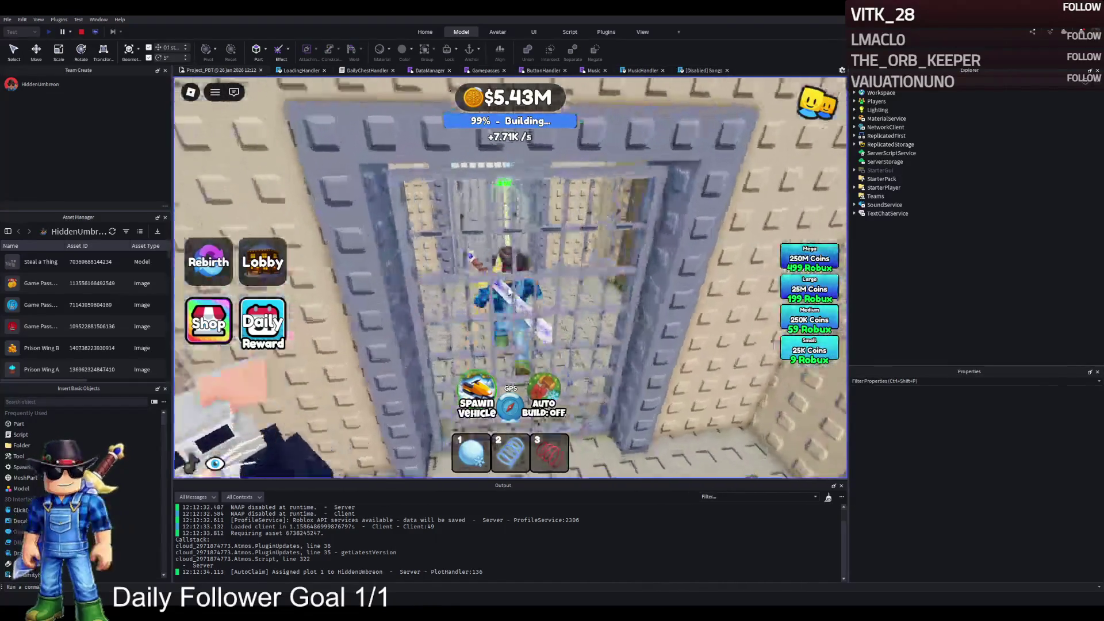
{"action": "key", "text": "d"}
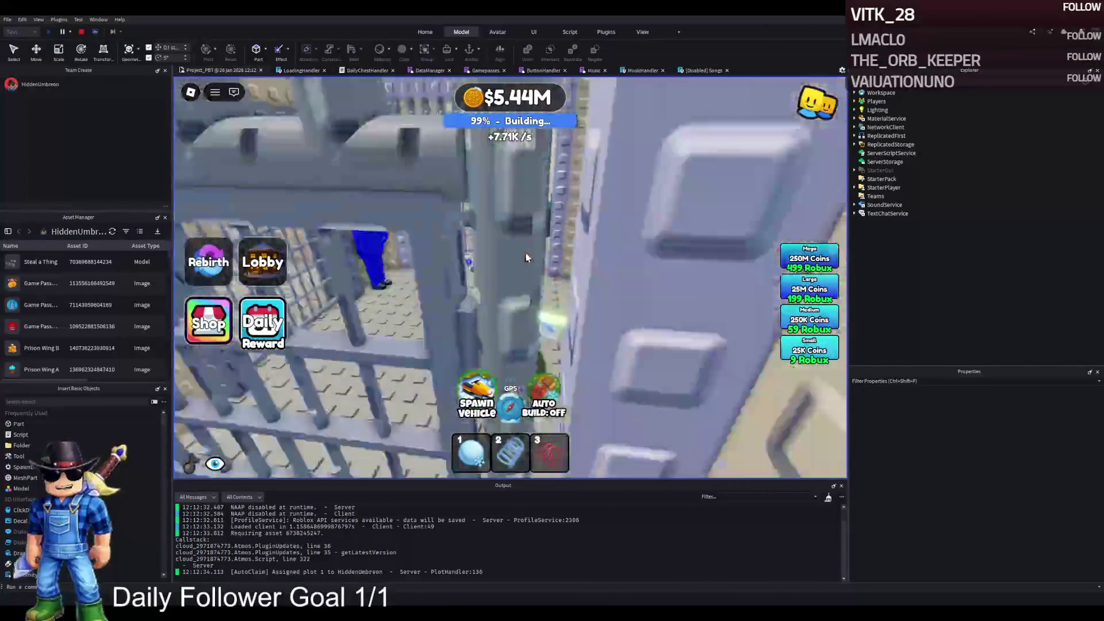
{"action": "key", "text": "s"}
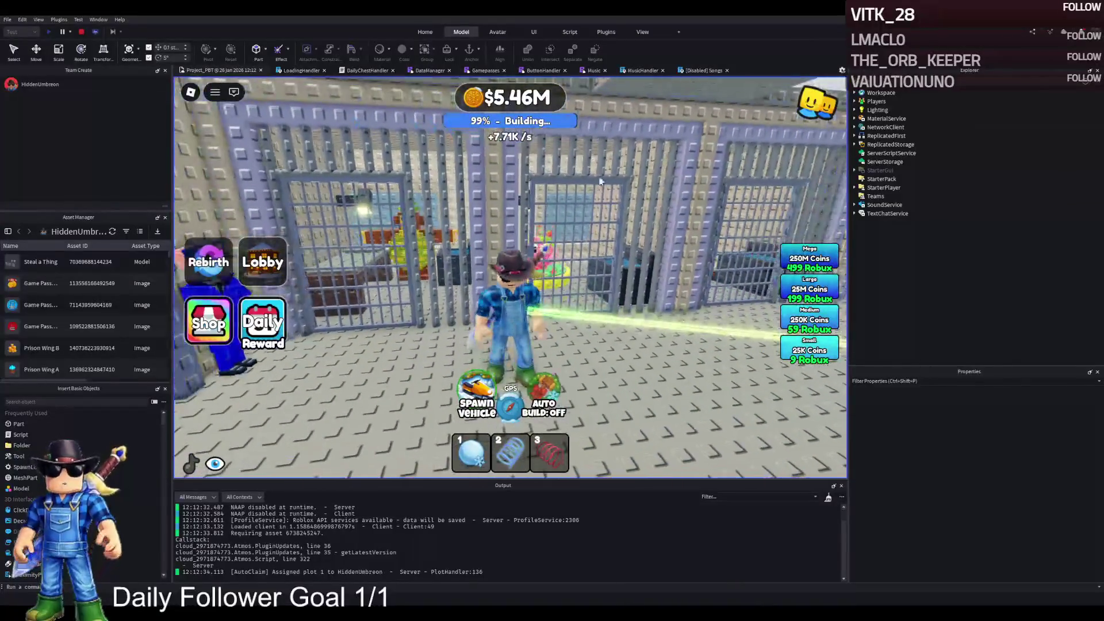
{"action": "key", "text": "w"}
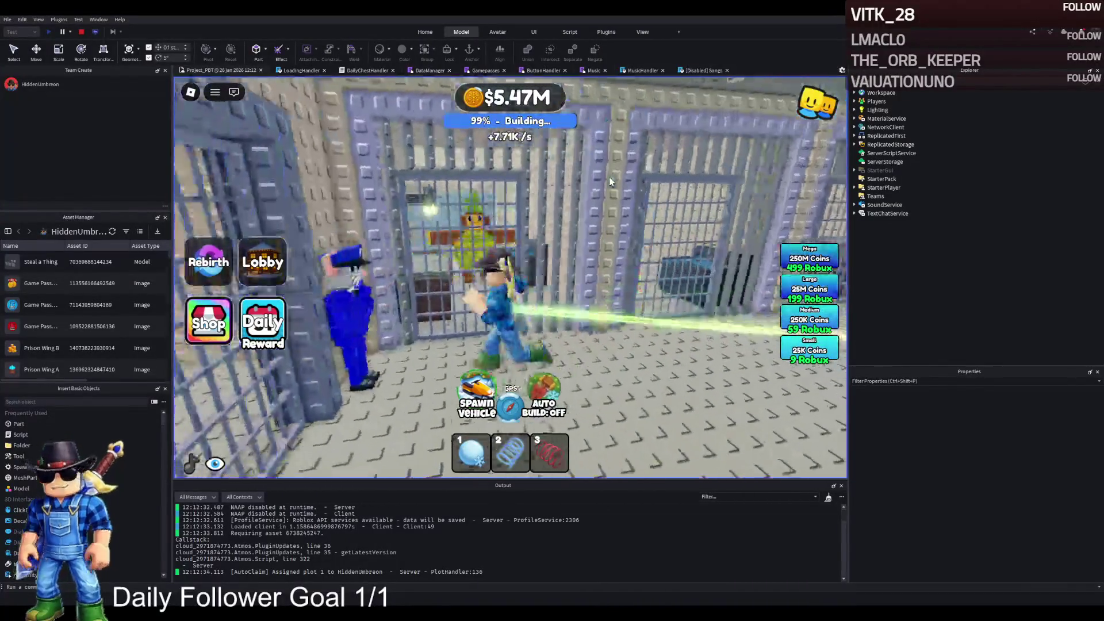
{"action": "scroll", "coordinate": [510, 280], "scroll_direction": "up", "scroll_amount": 5}
{"action": "scroll", "coordinate": [509, 277], "scroll_direction": "down", "scroll_amount": 5}
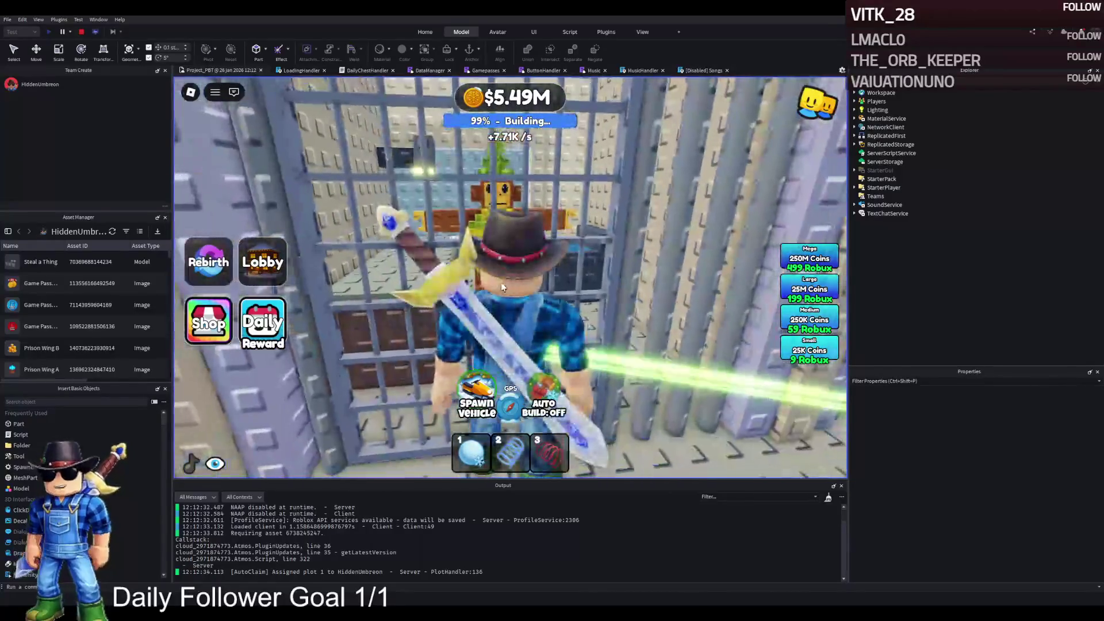
{"action": "left_click", "coordinate": [215, 464]}
{"action": "scroll", "coordinate": [331, 420], "scroll_direction": "up", "scroll_amount": 5}
Tour the occupied cells: monkey, hedgehog, pool creature, green-headed creature and Chimpanzini Bananini
{"action": "key", "text": "w"}
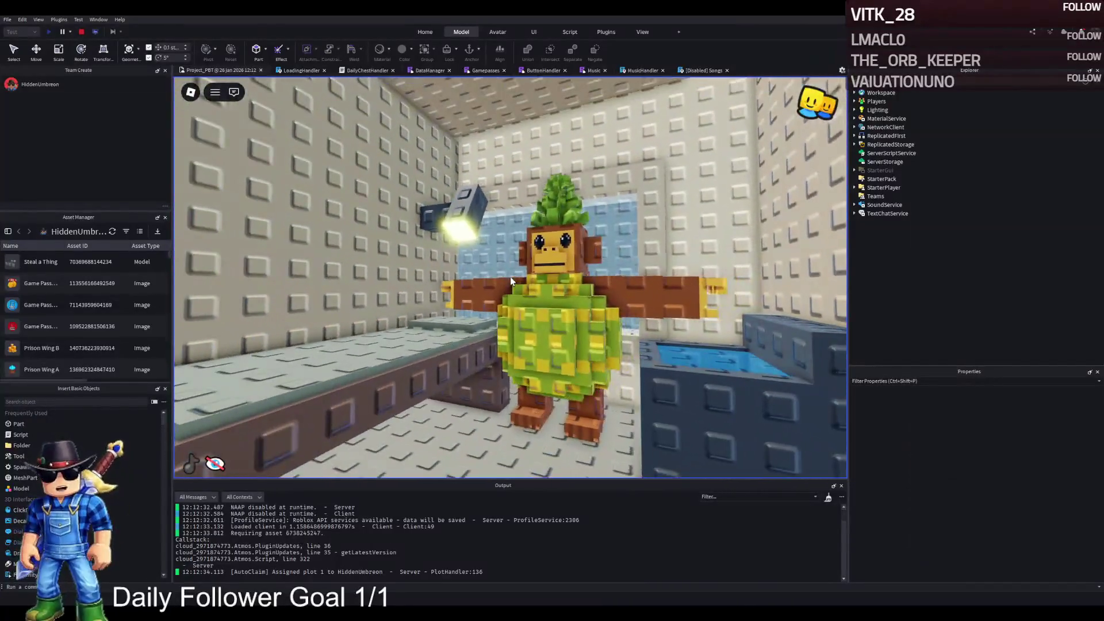
{"action": "key", "text": "w"}
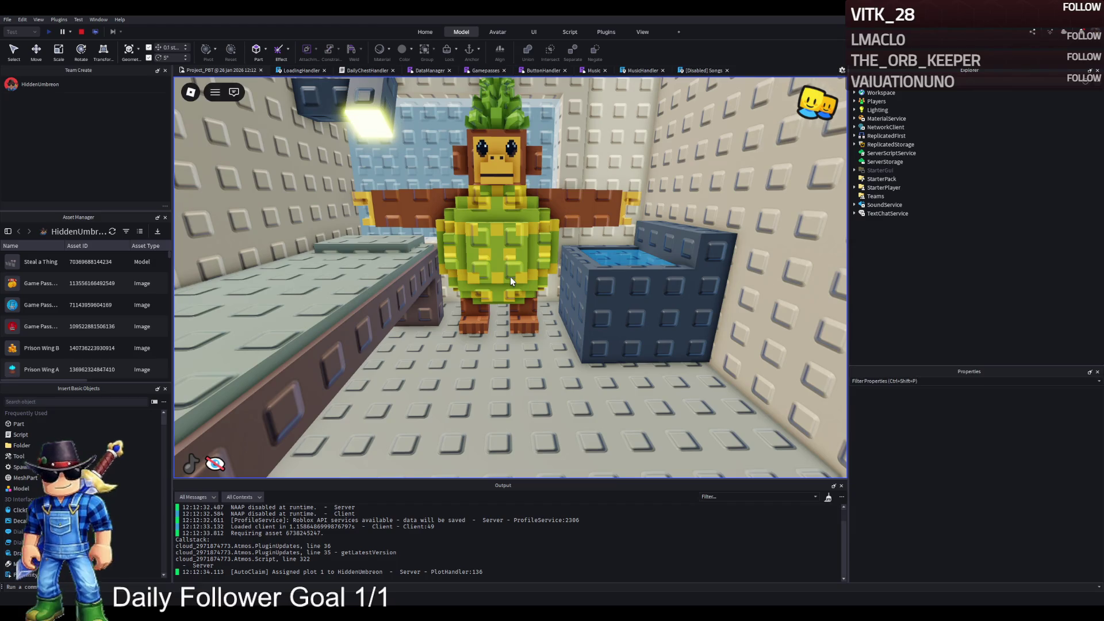
{"action": "key", "text": "s"}
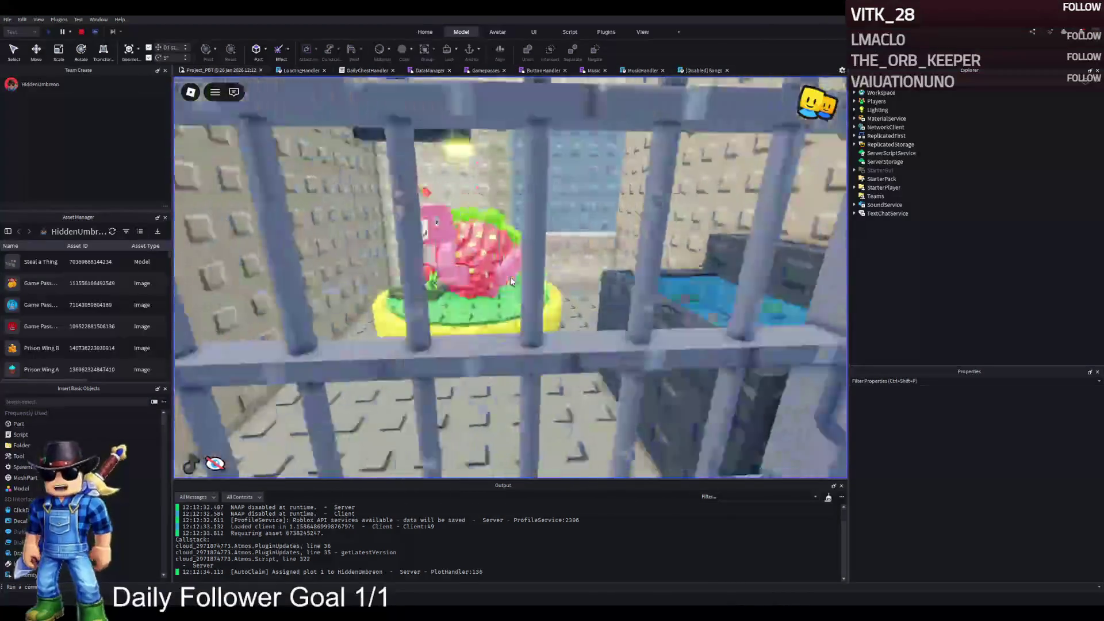
{"action": "key", "text": "w"}
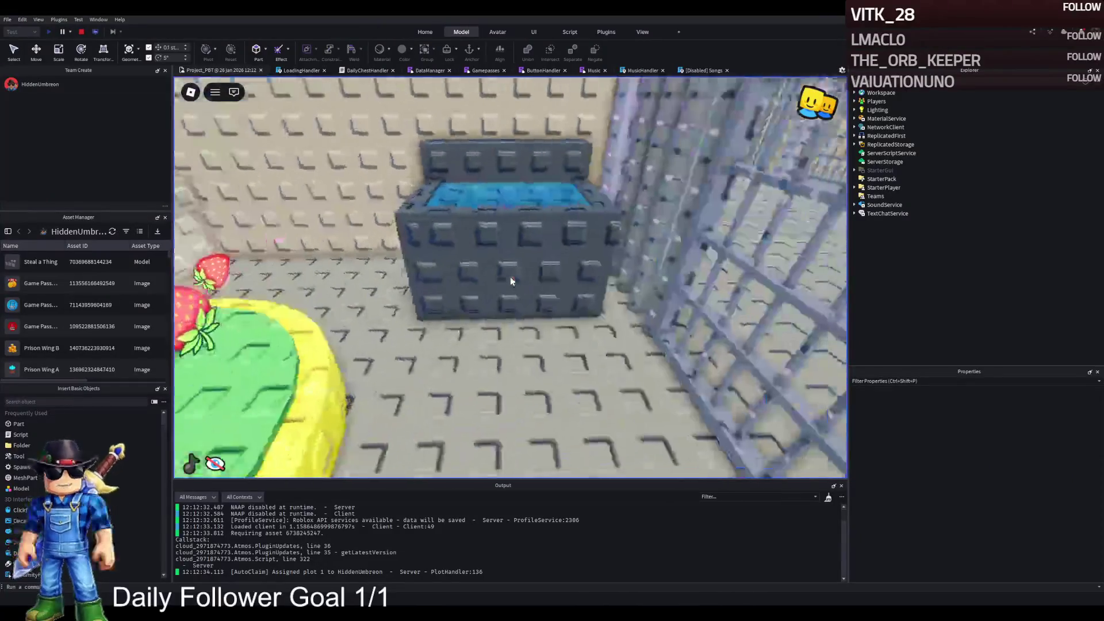
{"action": "key", "text": "s"}
{"action": "key", "text": "w"}
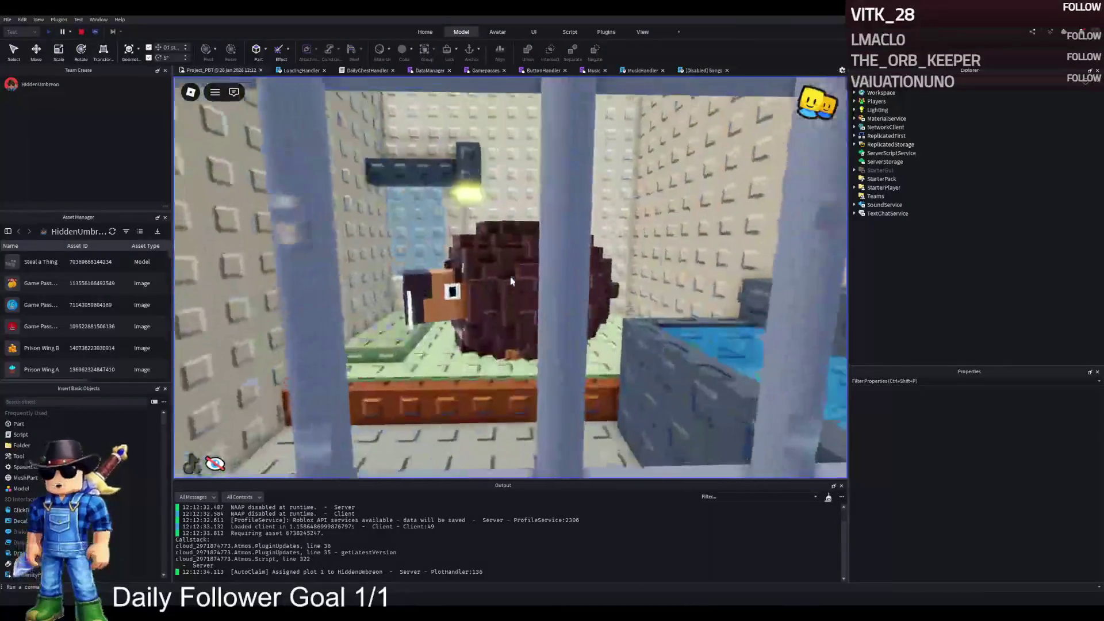
{"action": "key", "text": "w"}
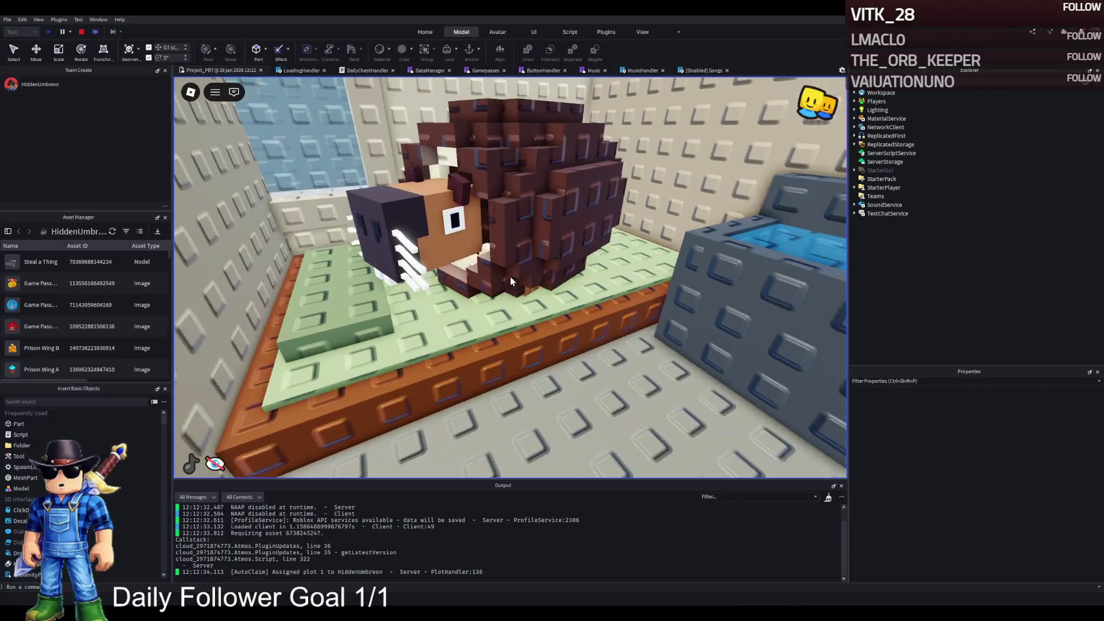
{"action": "key", "text": "w"}
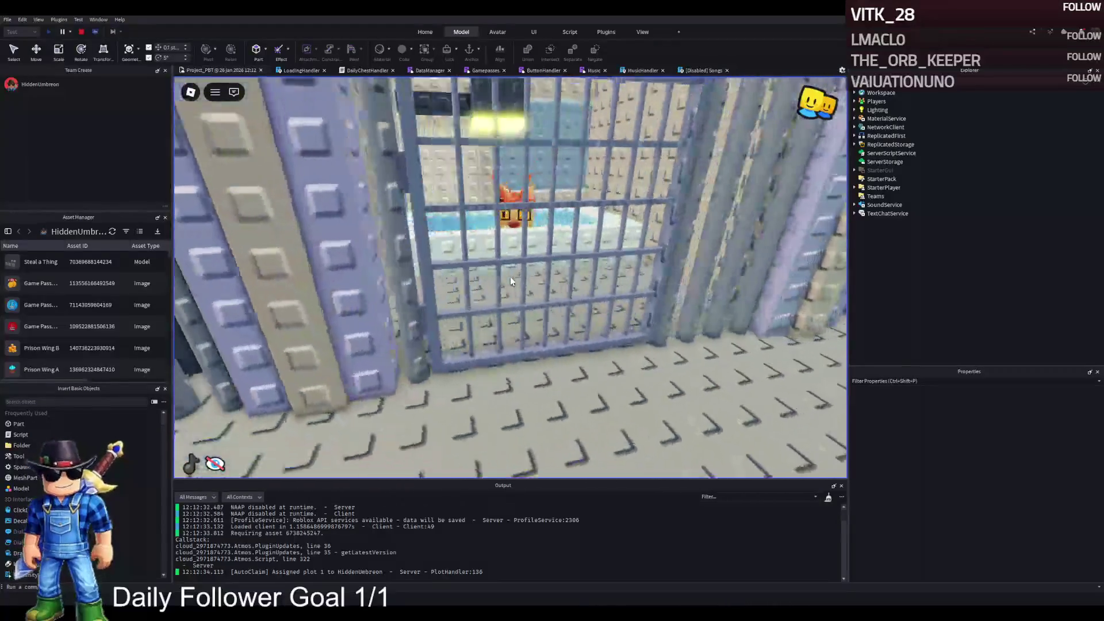
{"action": "key", "text": "w"}
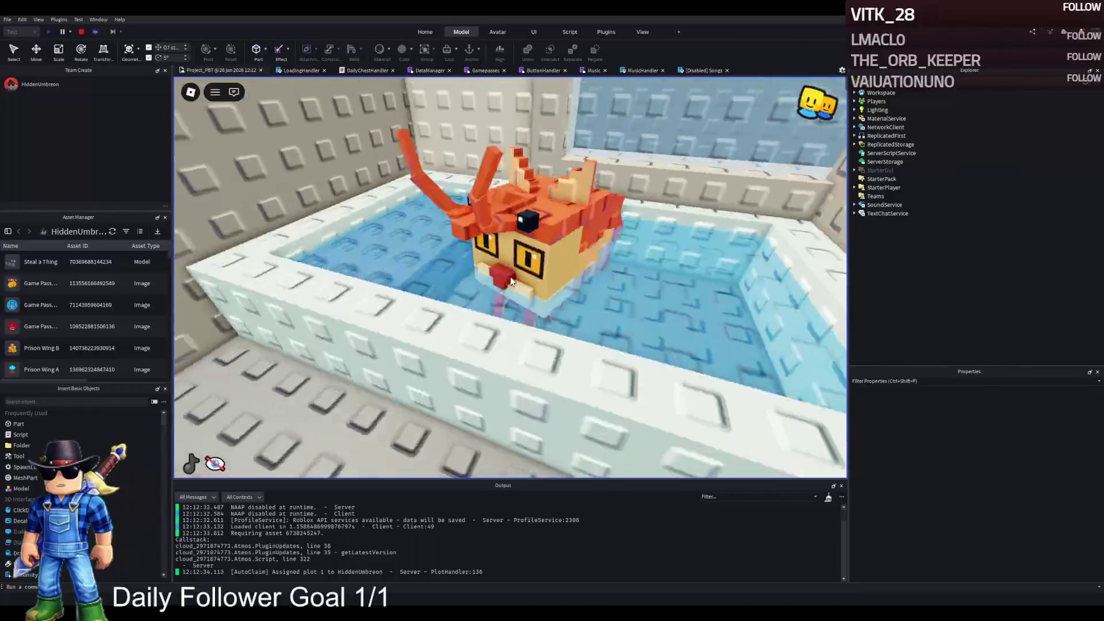
{"action": "key", "text": "s"}
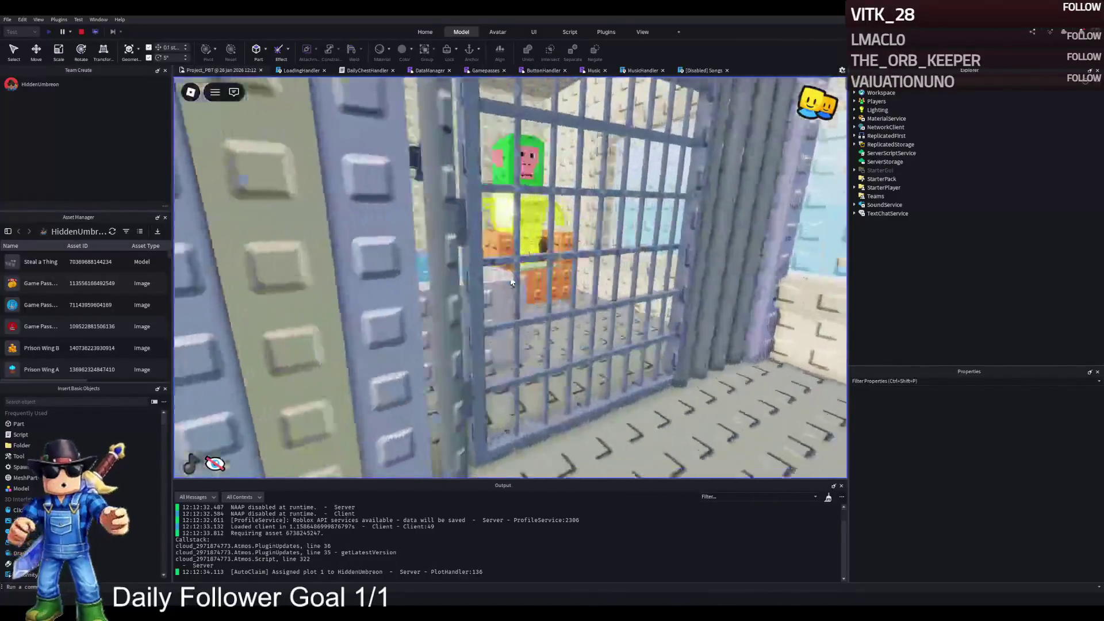
{"action": "key", "text": "w"}
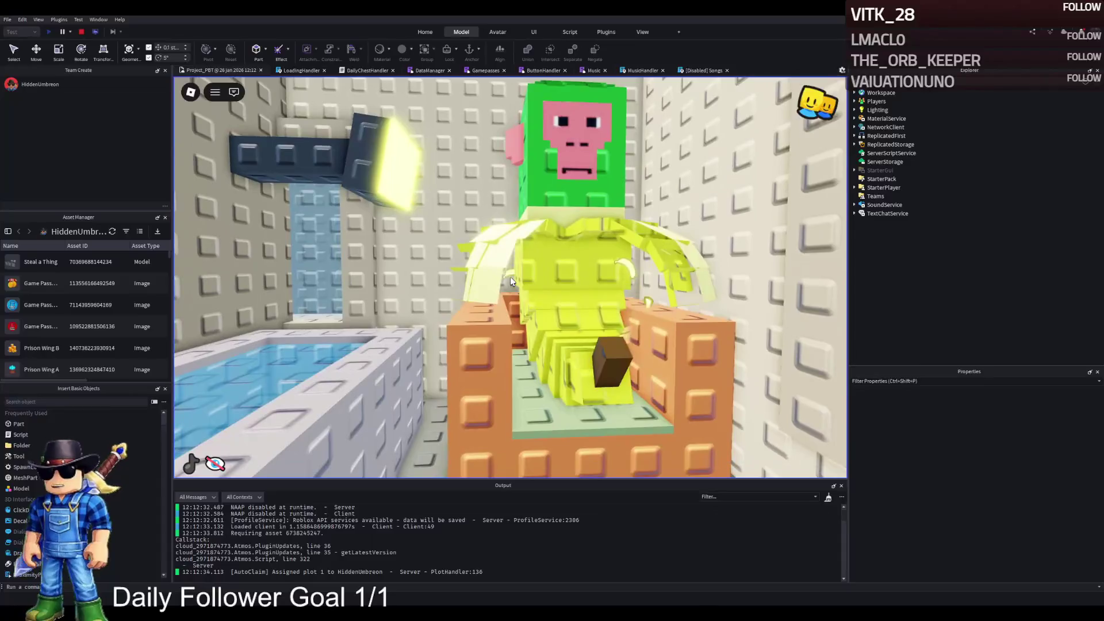
{"action": "key", "text": "s"}
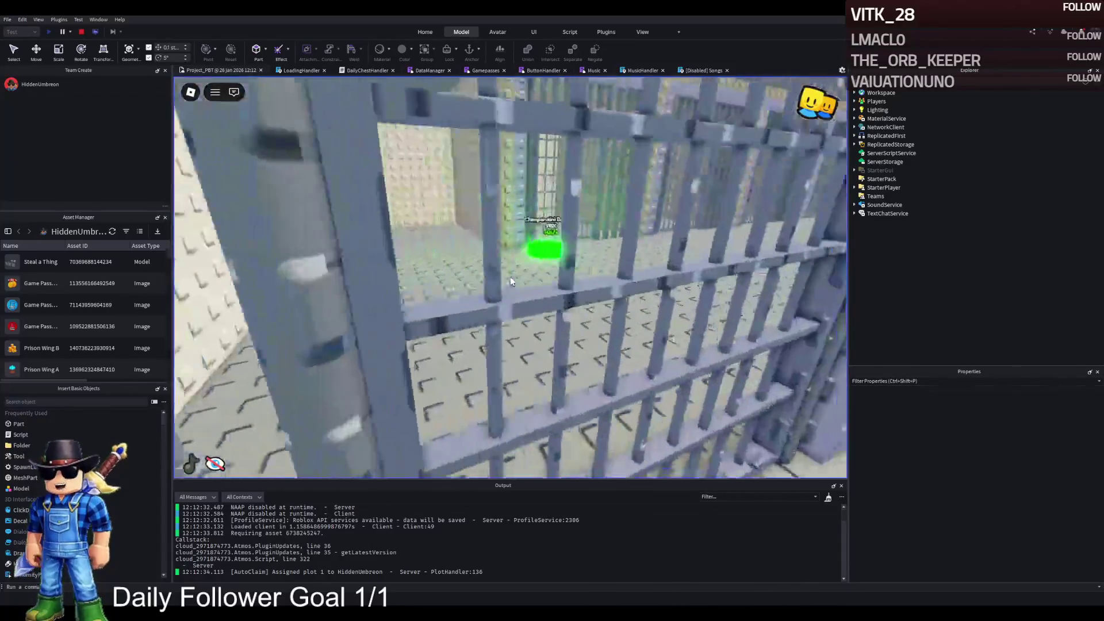
{"action": "key", "text": "w"}
{"action": "key", "text": "w"}
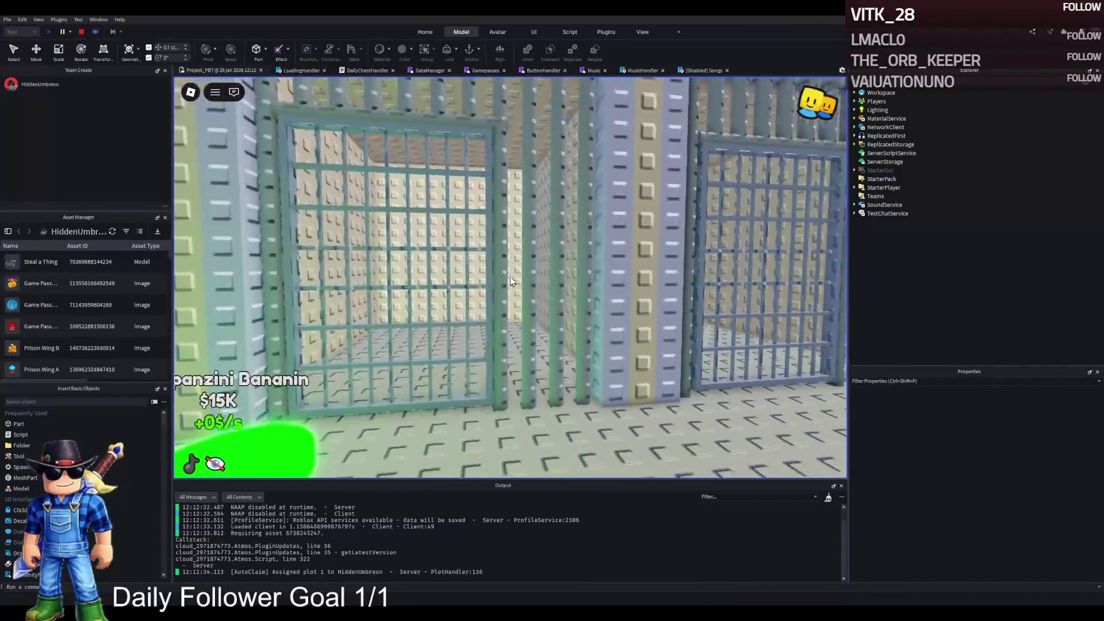
{"action": "key", "text": "w"}
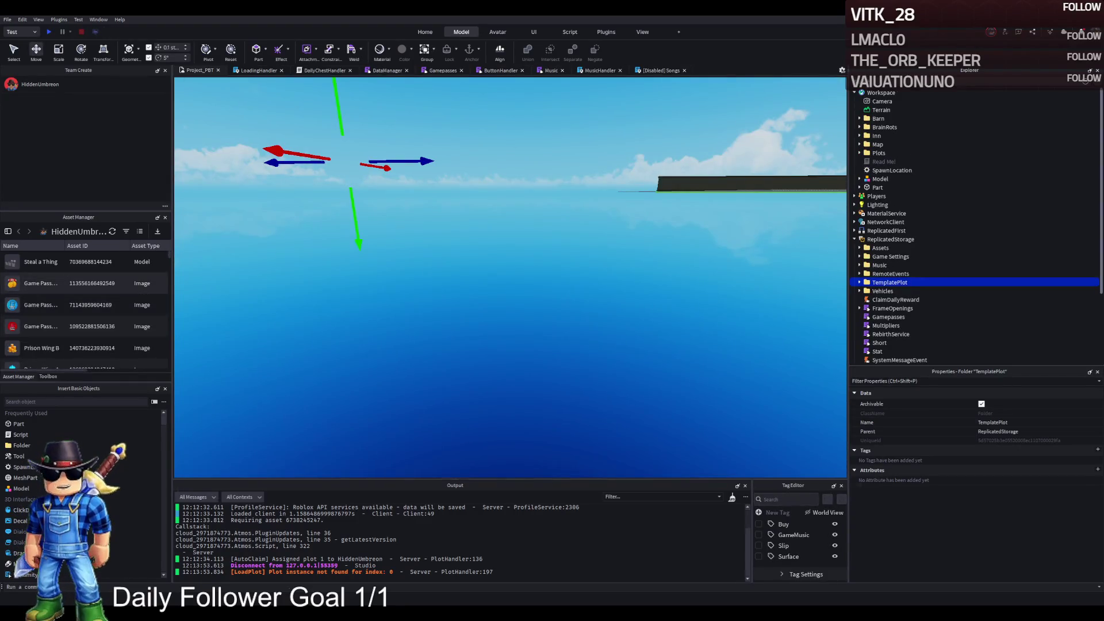
Move TemplatePlot from ReplicatedStorage into the Workspace so its cells and pads appear
{"action": "right_click", "coordinate": [489, 280]}
{"action": "key", "text": "ctrl+z"}
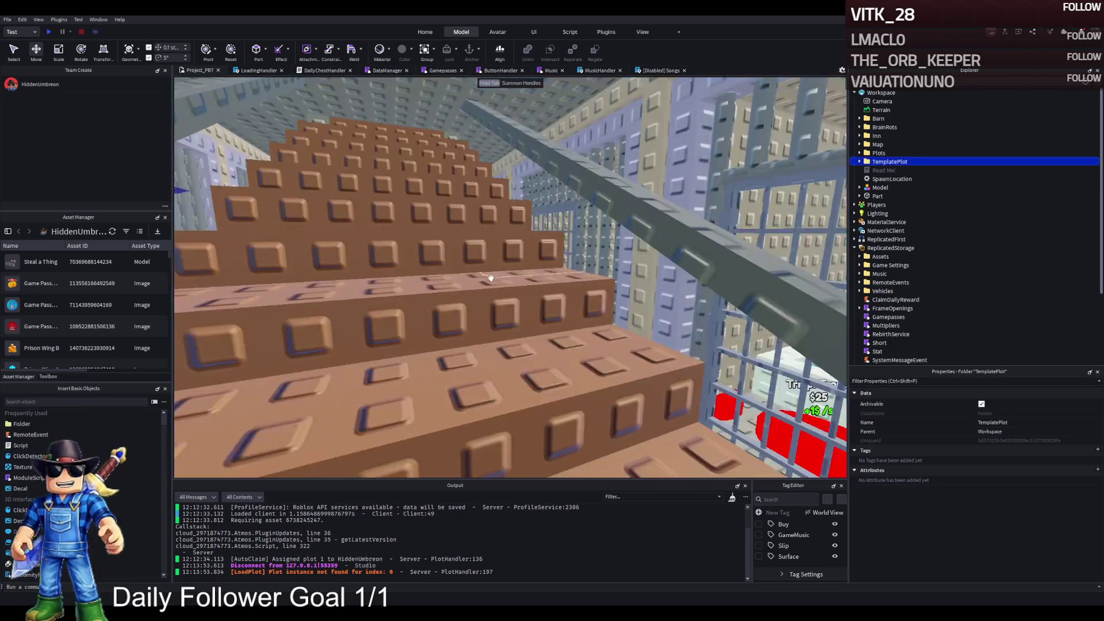
{"action": "key", "text": "w"}
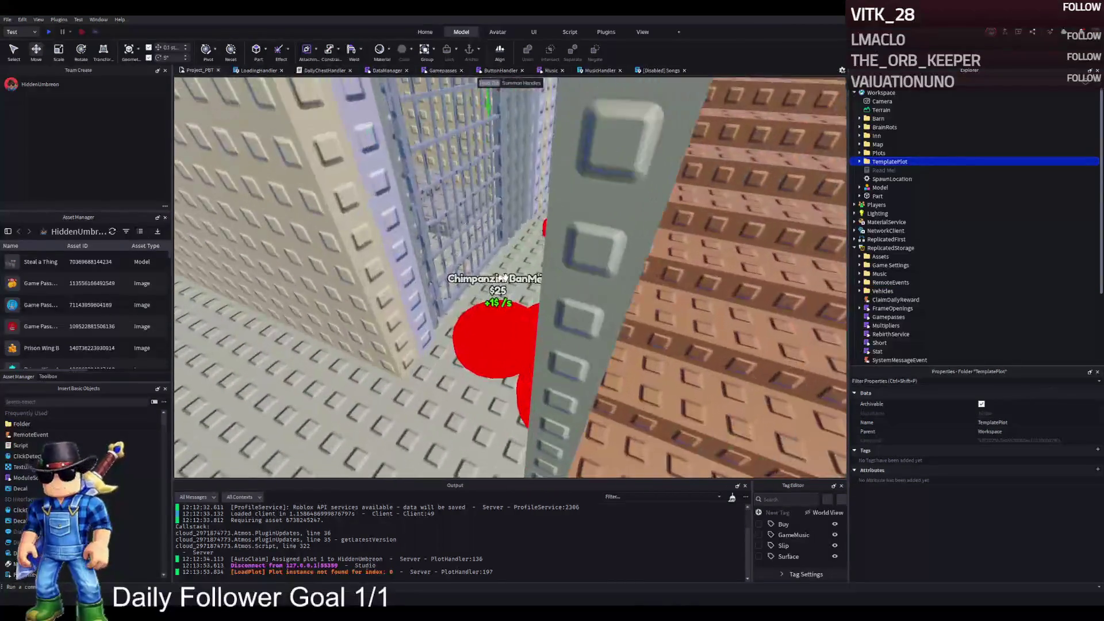
Select red buy button 129 and its Item TextLabel
{"action": "left_click", "coordinate": [482, 310]}
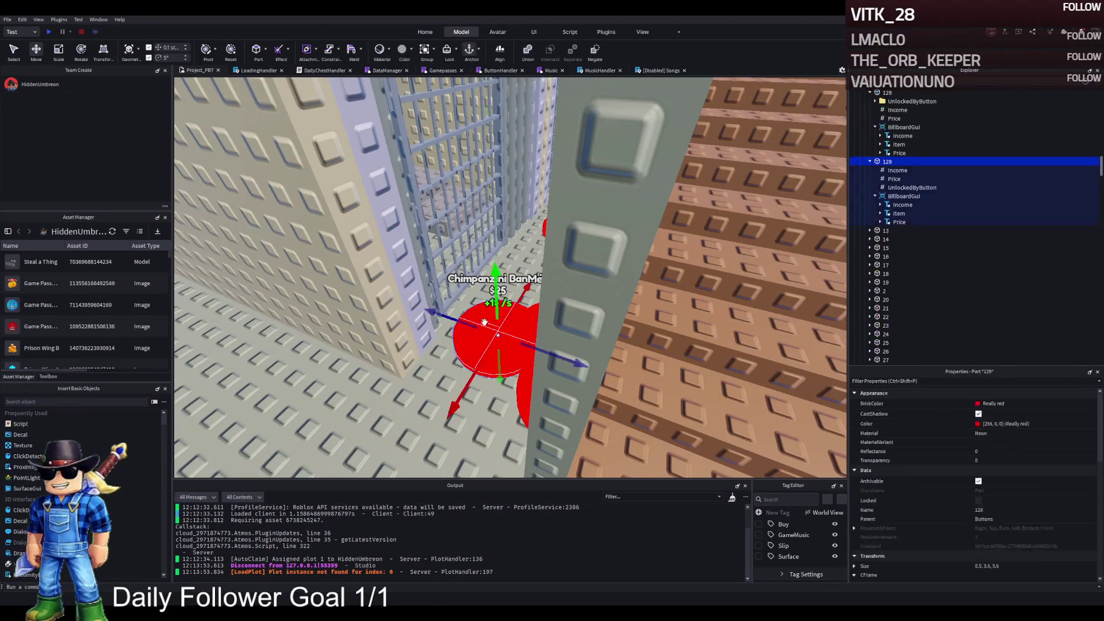
{"action": "key", "text": "s"}
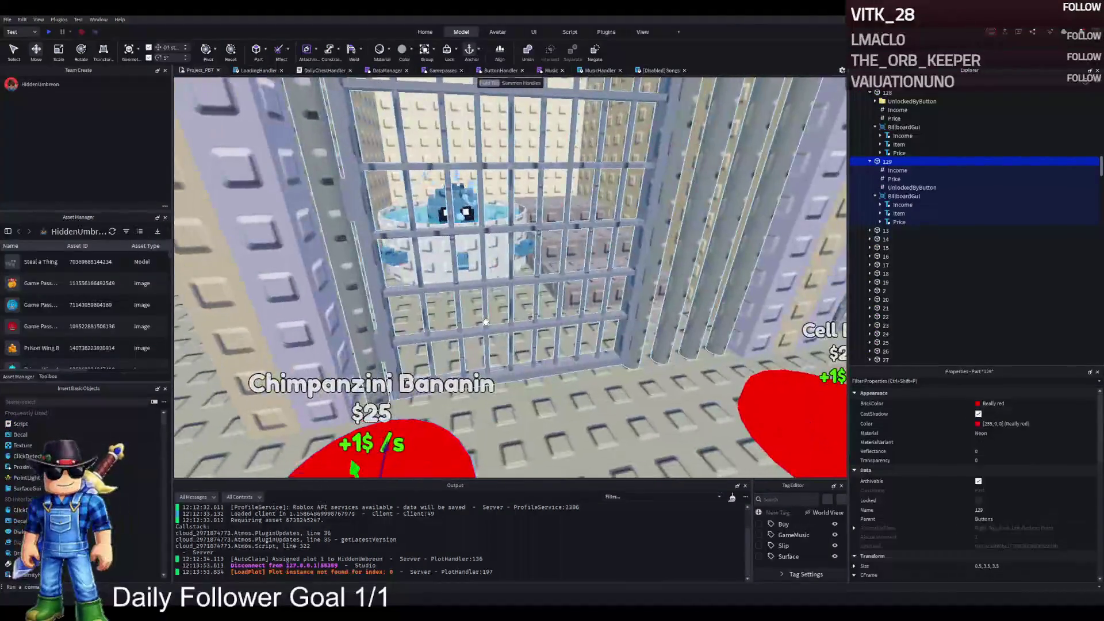
{"action": "scroll", "coordinate": [485, 322], "scroll_direction": "up", "scroll_amount": 2}
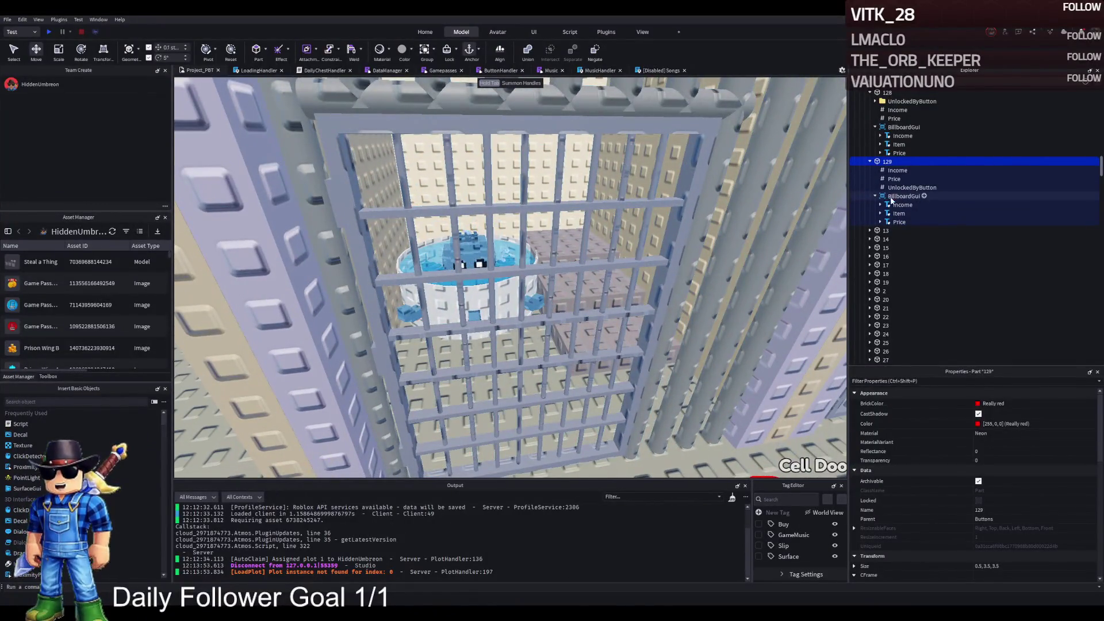
{"action": "left_click", "coordinate": [898, 214]}
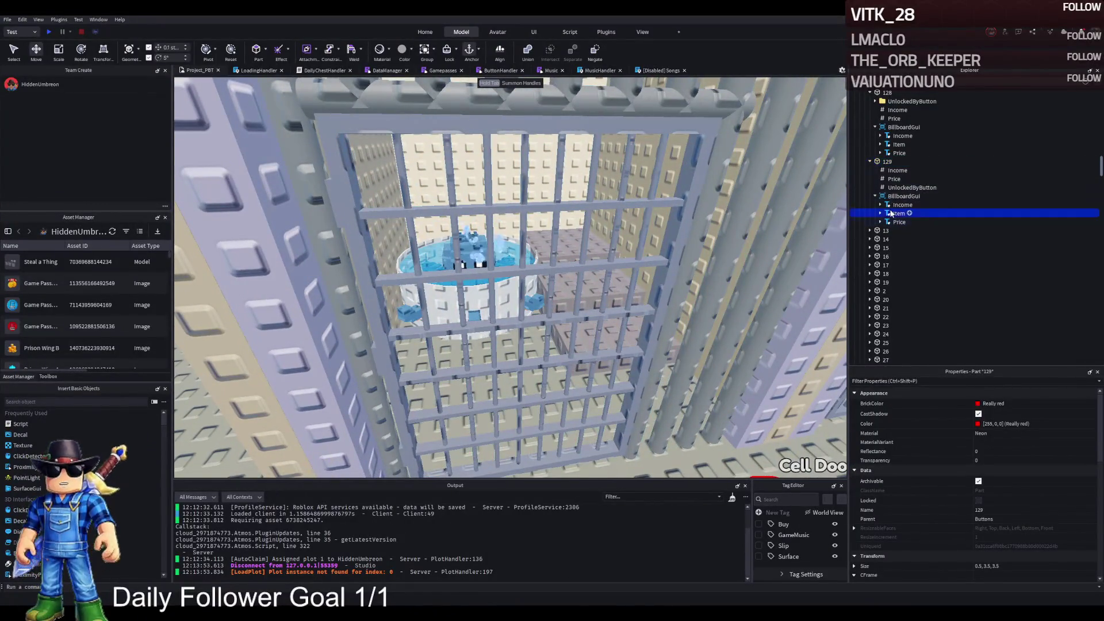
{"action": "key", "text": "f"}
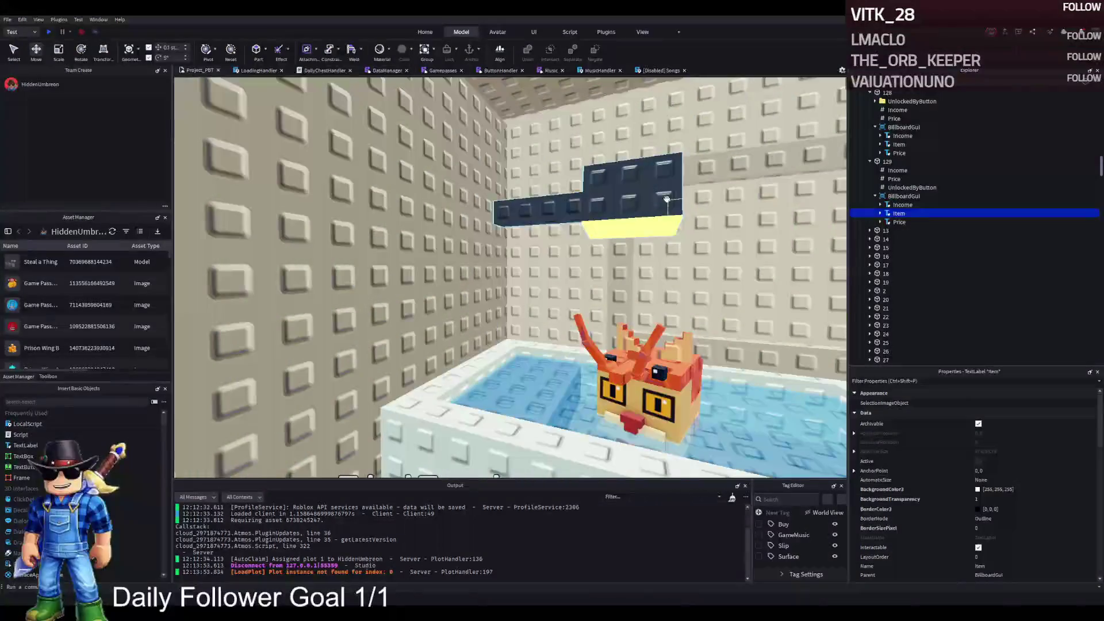
Move the Lamp model about 43 studs along Z and turn it 180 degrees
{"action": "left_click", "coordinate": [666, 199]}
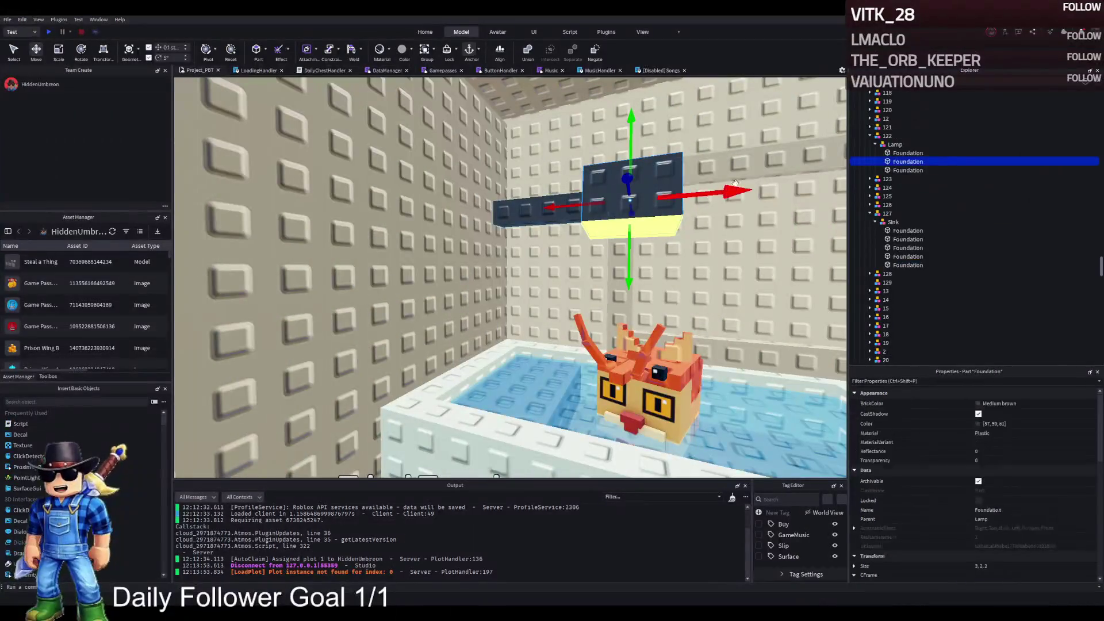
{"action": "left_click", "coordinate": [534, 195]}
{"action": "mouse_move", "coordinate": [534, 194]}
{"action": "left_mouse_down"}
{"action": "mouse_move", "coordinate": [598, 227]}
{"action": "mouse_move", "coordinate": [453, 231]}
{"action": "left_mouse_up"}
{"action": "key", "text": "ctrl+r"}
{"action": "key", "text": "ctrl+r"}
Put the Lamp into the Prison W1 upgrade group and adjust its height on the wall
{"action": "key", "text": "e"}
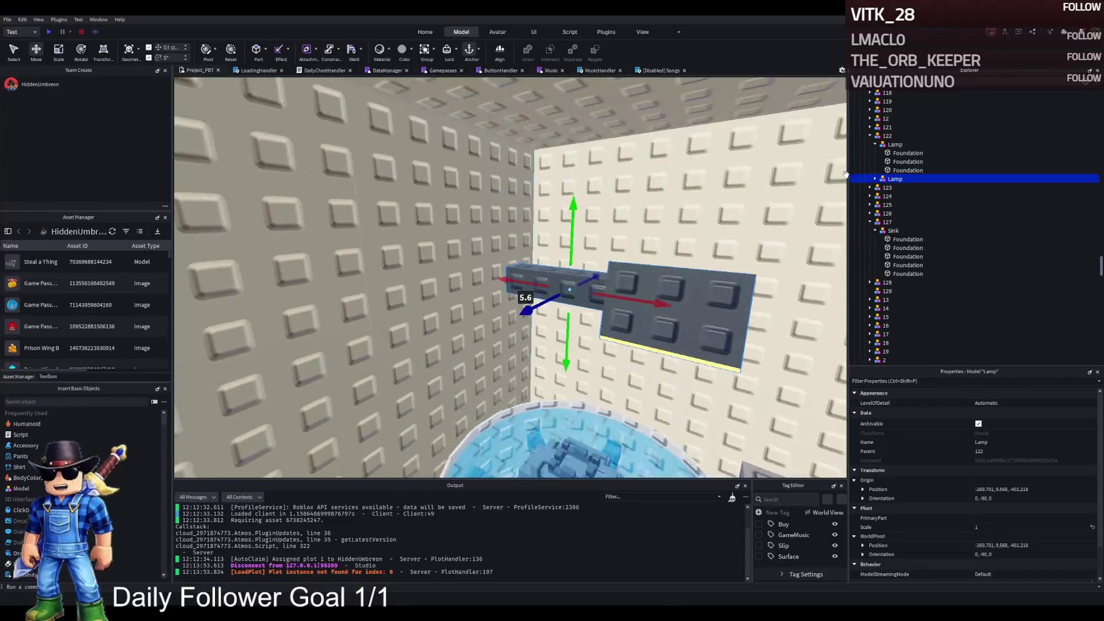
{"action": "scroll", "coordinate": [908, 172], "scroll_direction": "up", "scroll_amount": 15}
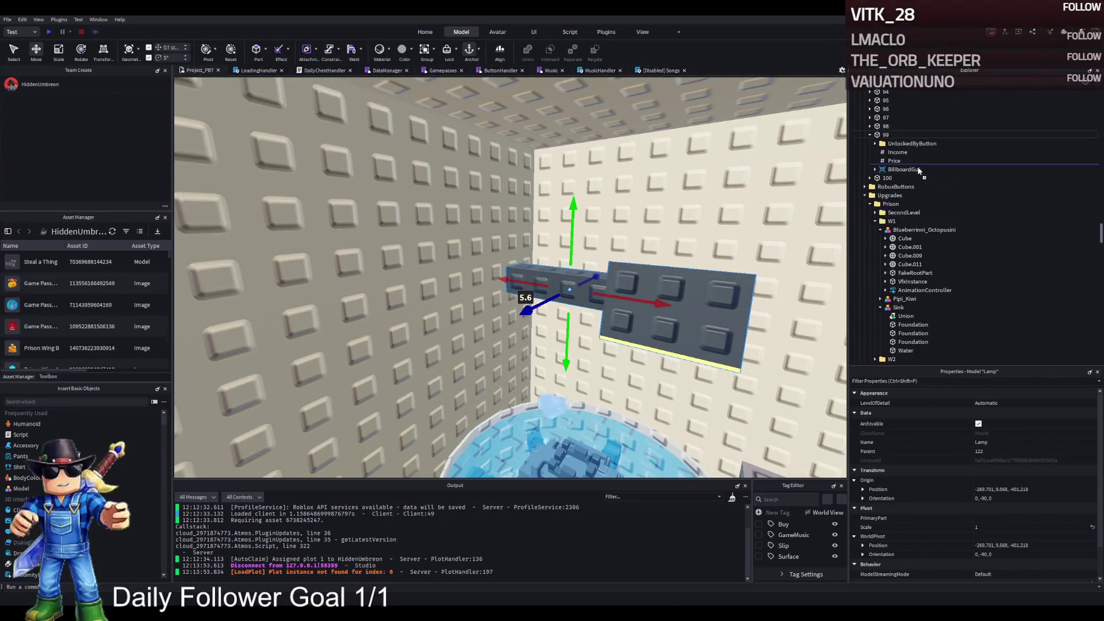
{"action": "left_click_drag", "start_coordinate": [887, 220], "coordinate": [887, 221]}
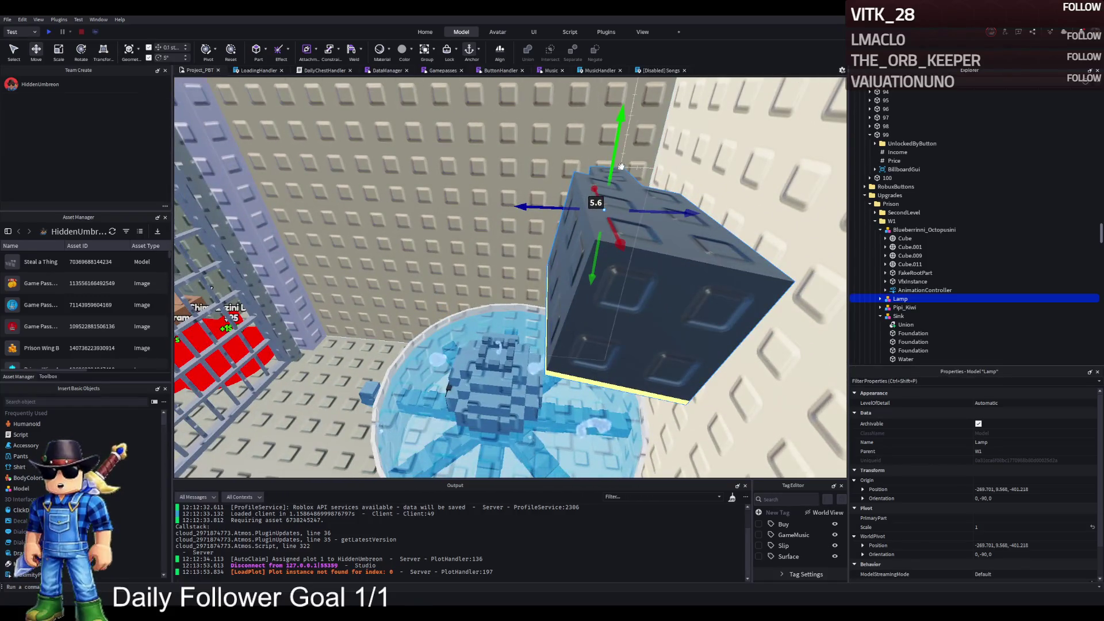
{"action": "left_click_drag", "start_coordinate": [624, 174], "coordinate": [637, 309]}
{"action": "left_click_drag", "start_coordinate": [642, 357], "coordinate": [561, 358]}
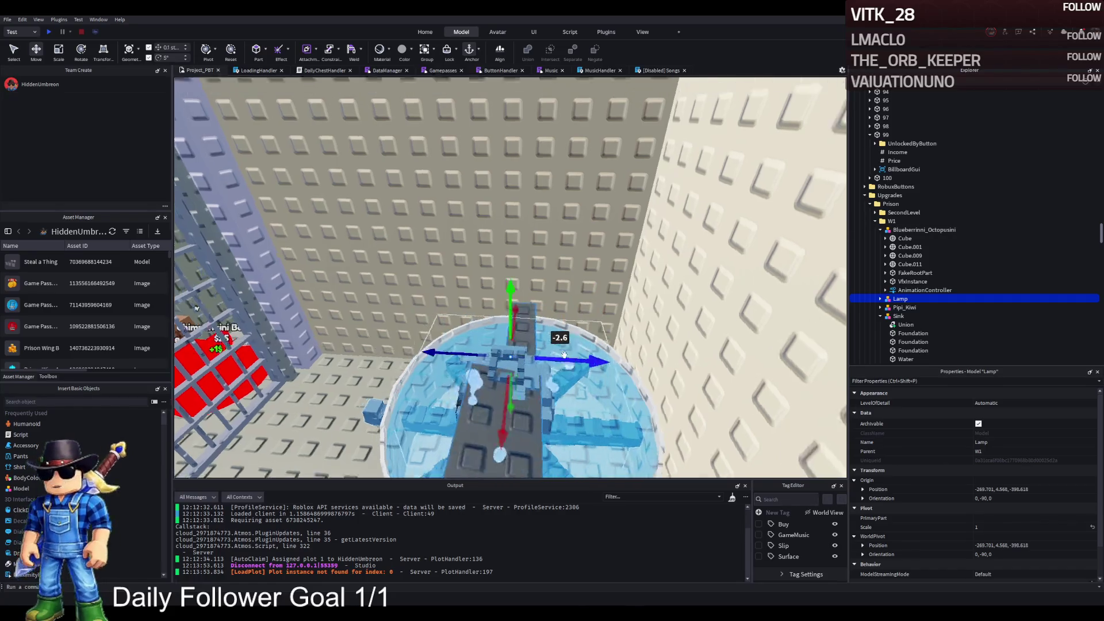
{"action": "mouse_move", "coordinate": [614, 198]}
{"action": "left_mouse_down"}
{"action": "mouse_move", "coordinate": [616, 149]}
{"action": "mouse_move", "coordinate": [627, 144]}
{"action": "left_mouse_up"}
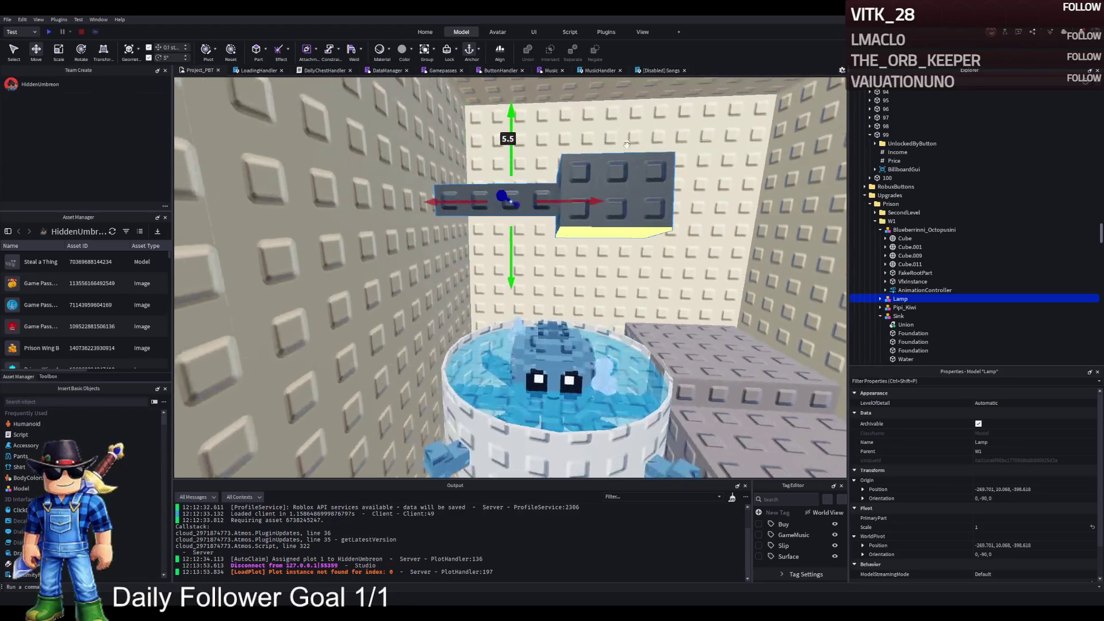
Shift the Lamp's Foundation parts 0.7 studs left
{"action": "left_click", "coordinate": [621, 181]}
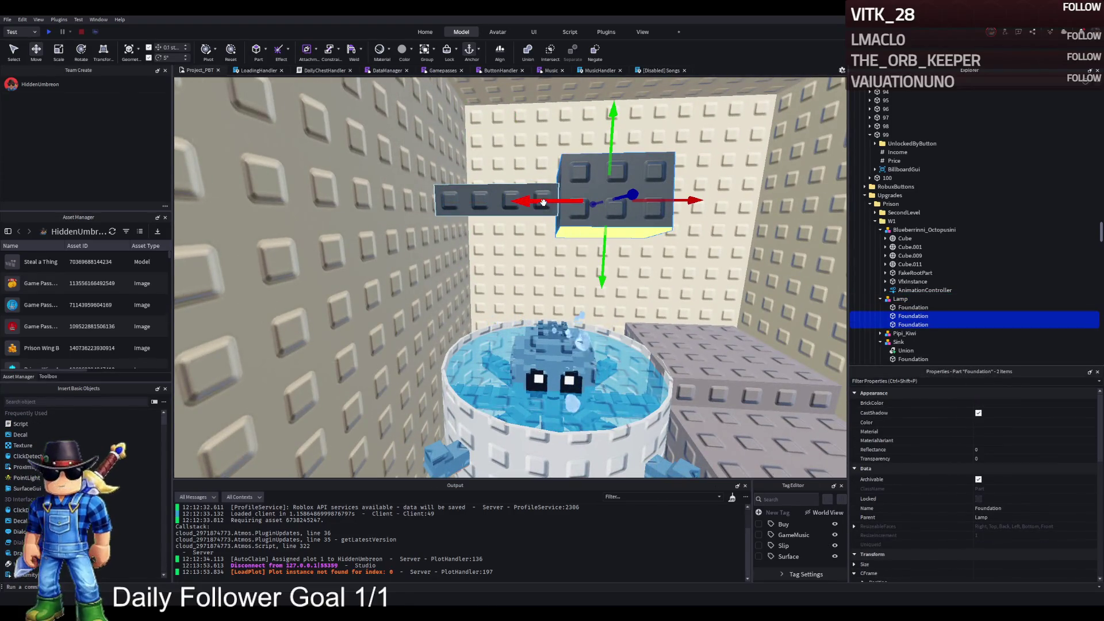
{"action": "left_click_drag", "start_coordinate": [543, 202], "coordinate": [506, 207]}
{"action": "key", "text": "ctrl+4"}
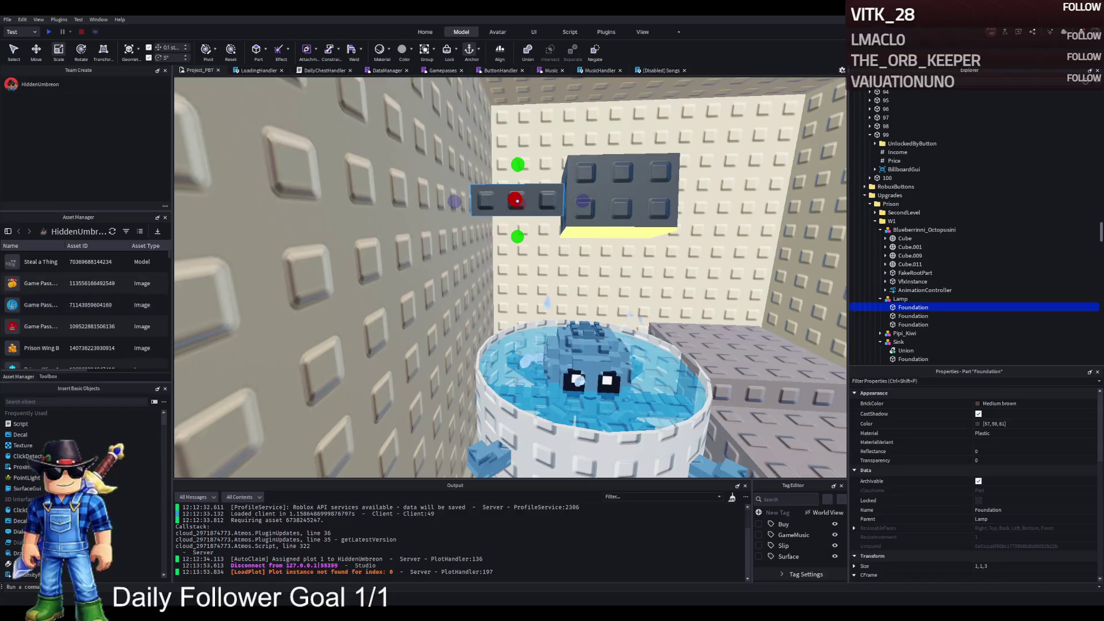
{"action": "scroll", "coordinate": [424, 312], "scroll_direction": "down", "scroll_amount": 3}
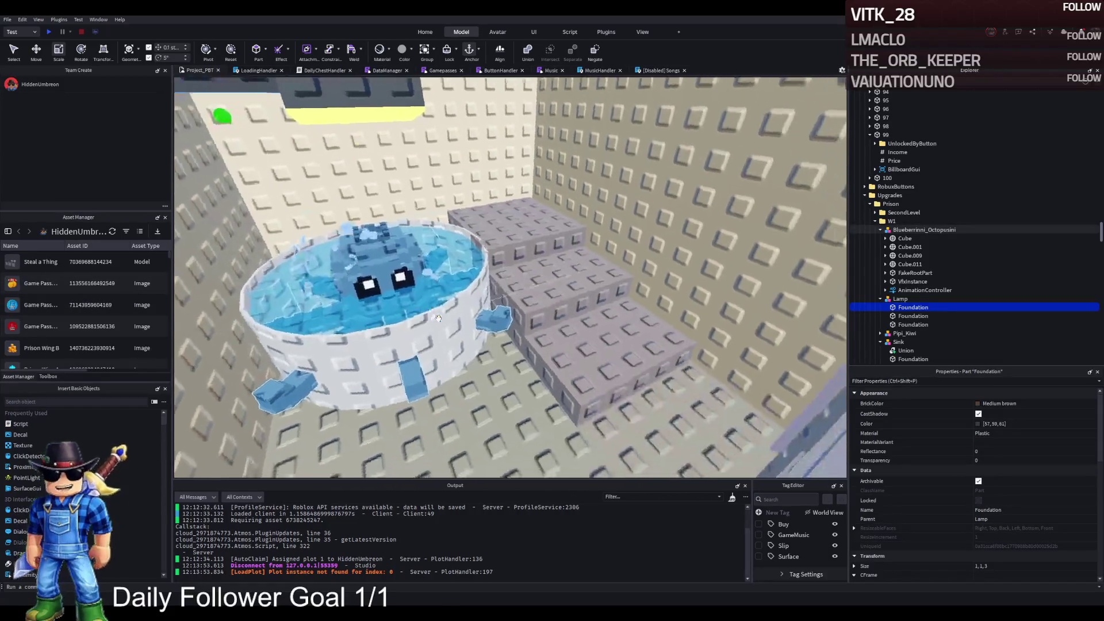
{"action": "scroll", "coordinate": [437, 318], "scroll_direction": "down", "scroll_amount": 3}
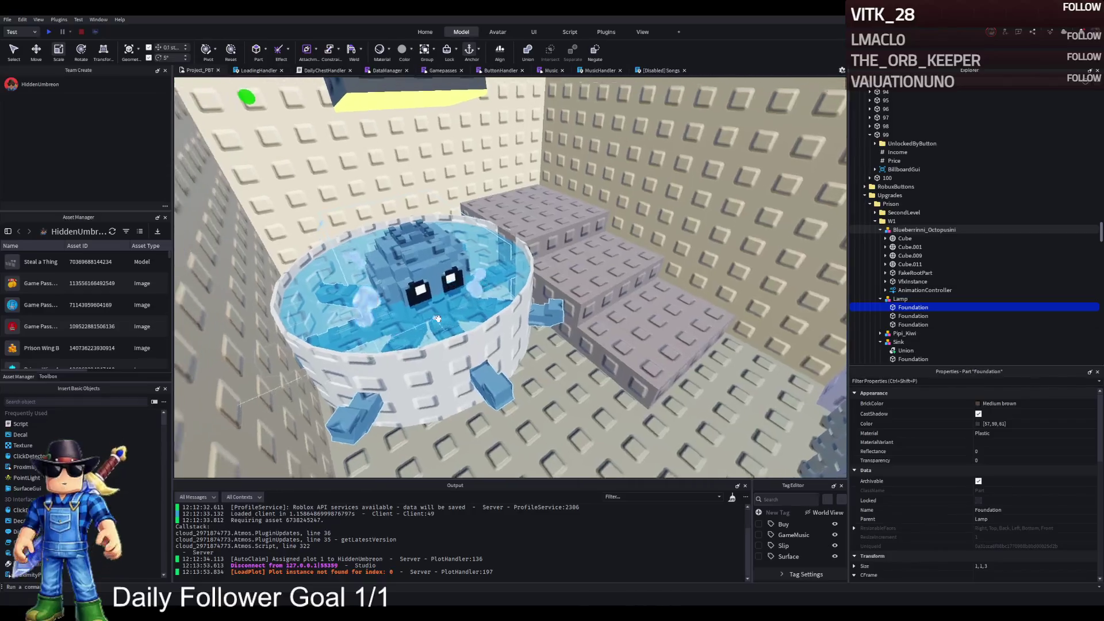
{"action": "scroll", "coordinate": [437, 318], "scroll_direction": "up", "scroll_amount": 5}
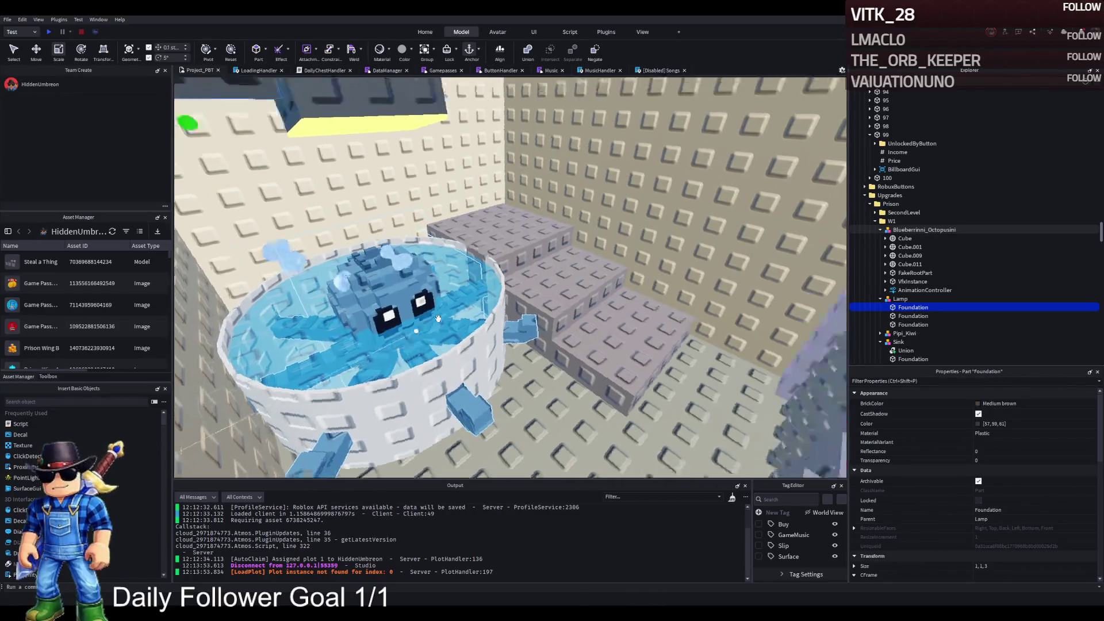
{"action": "scroll", "coordinate": [436, 318], "scroll_direction": "down", "scroll_amount": 2}
Nudge the three Sink Foundation steps 0.1 studs along X
{"action": "left_click", "coordinate": [517, 345]}
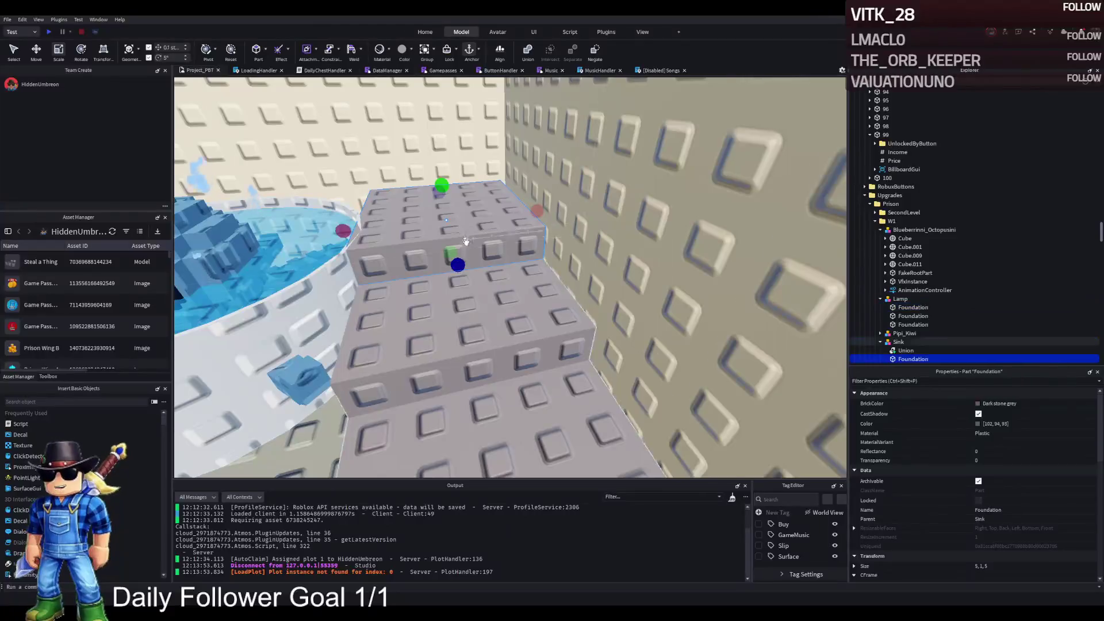
{"action": "scroll", "coordinate": [606, 411], "scroll_direction": "up", "scroll_amount": 2}
{"action": "left_click", "coordinate": [606, 410], "text": "ctrl"}
{"action": "scroll", "coordinate": [606, 411], "scroll_direction": "down", "scroll_amount": 3}
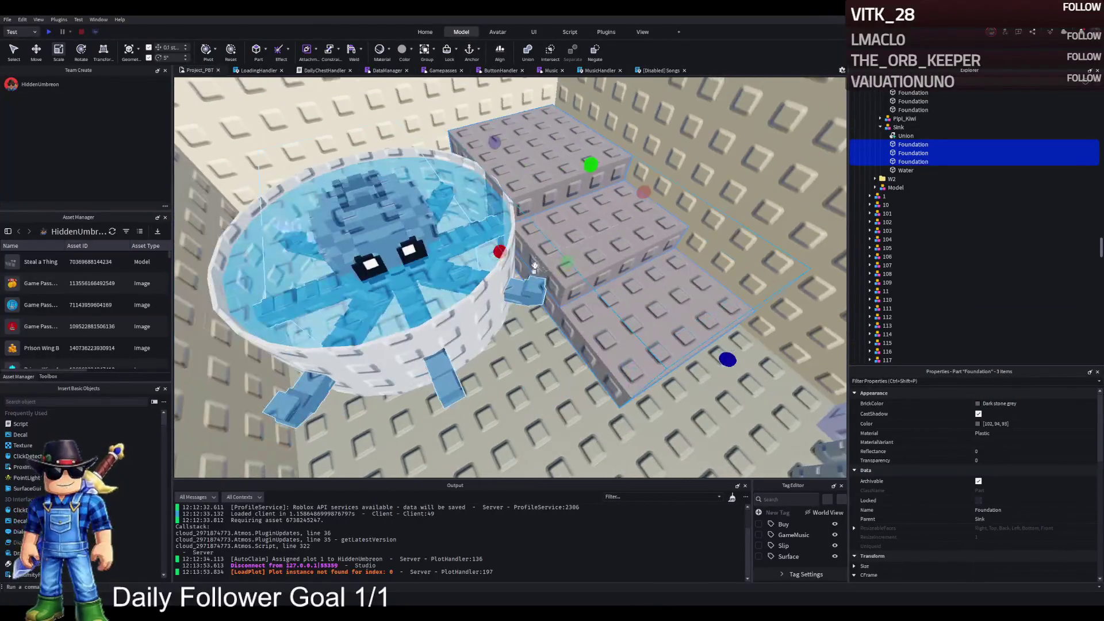
{"action": "mouse_move", "coordinate": [533, 246]}
{"action": "left_mouse_down"}
{"action": "mouse_move", "coordinate": [551, 246]}
{"action": "mouse_move", "coordinate": [535, 368]}
{"action": "left_mouse_up"}
Select the Metal Frame buy button among the red pads
{"action": "key", "text": "s"}
{"action": "key", "text": "s"}
{"action": "key", "text": "w"}
{"action": "key", "text": "w"}
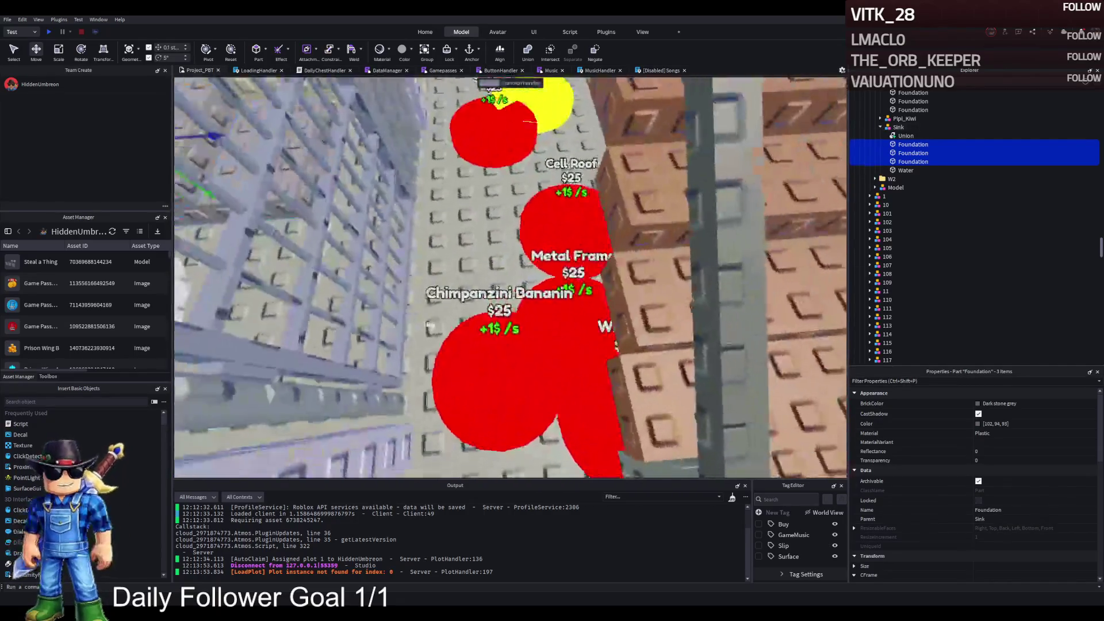
{"action": "left_click", "coordinate": [494, 372]}
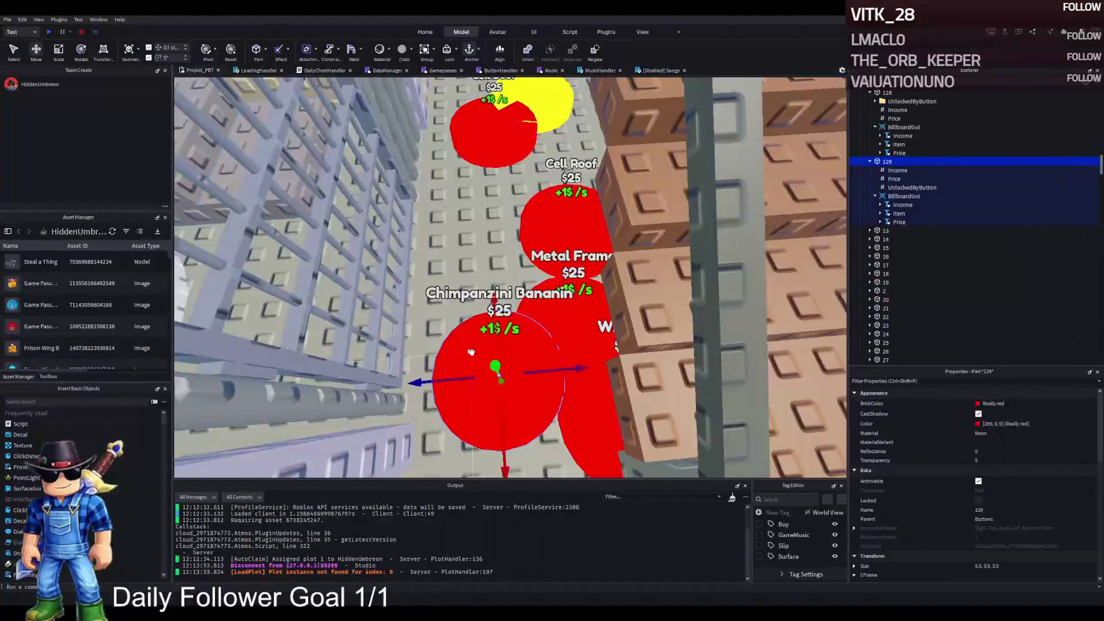
Set button 129's Item label text to 'Cell Lamp'
{"action": "left_click", "coordinate": [899, 213]}
{"action": "scroll", "coordinate": [1013, 485], "scroll_direction": "down", "scroll_amount": 3}
{"action": "left_click", "coordinate": [1030, 412]}
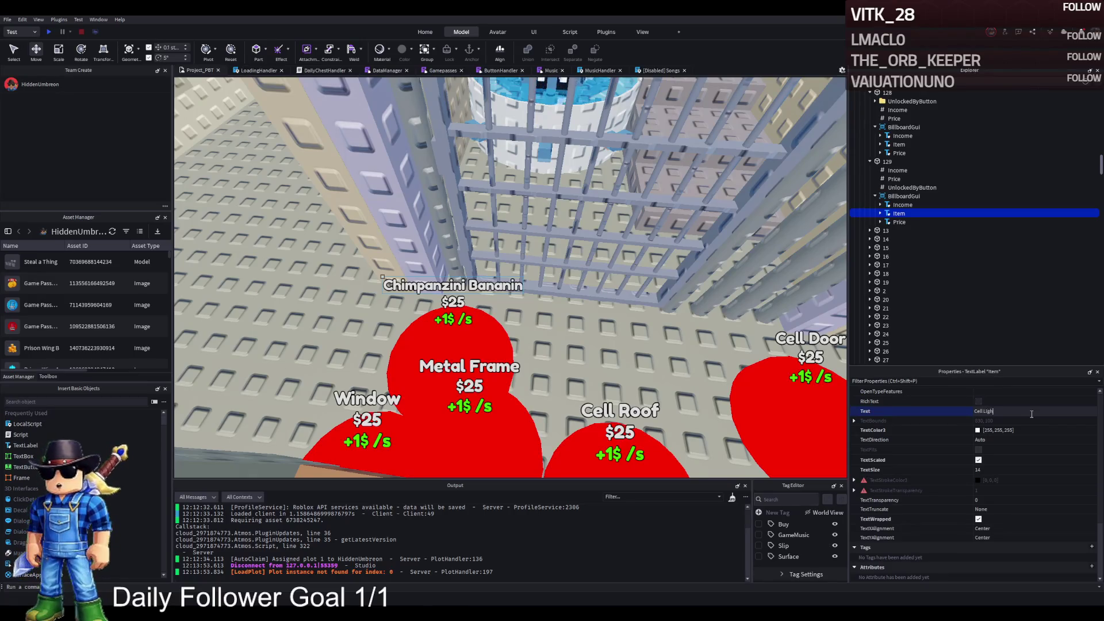
{"action": "type", "text": "t"}
{"action": "key", "text": "Return"}
{"action": "left_click_drag", "start_coordinate": [592, 449], "coordinate": [392, 379]}
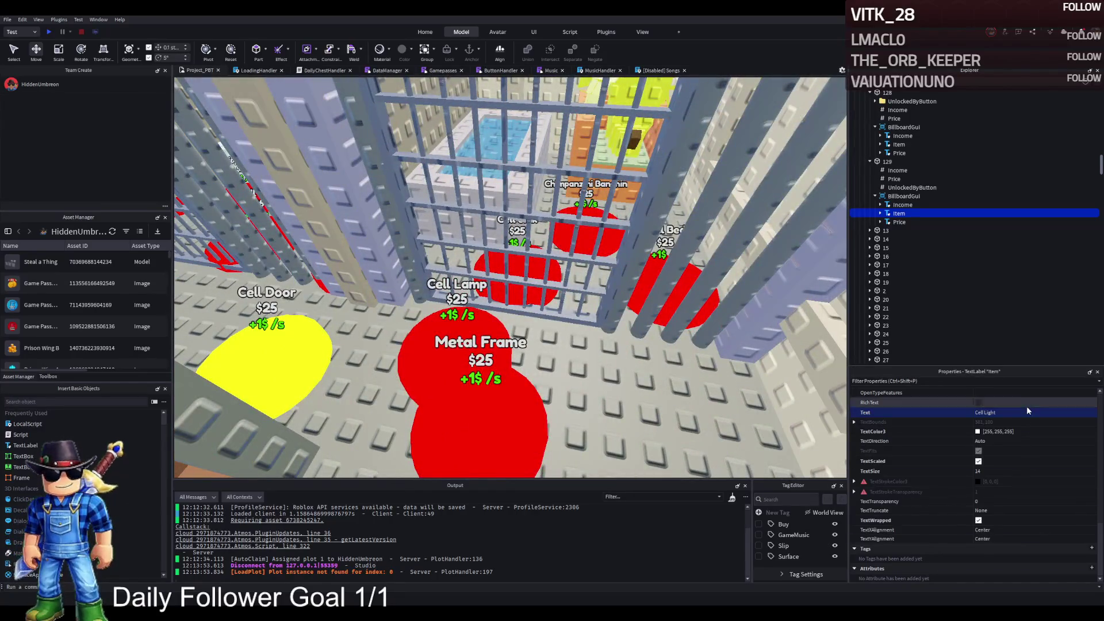
{"action": "left_click", "coordinate": [1030, 413]}
{"action": "type", "text": "amp"}
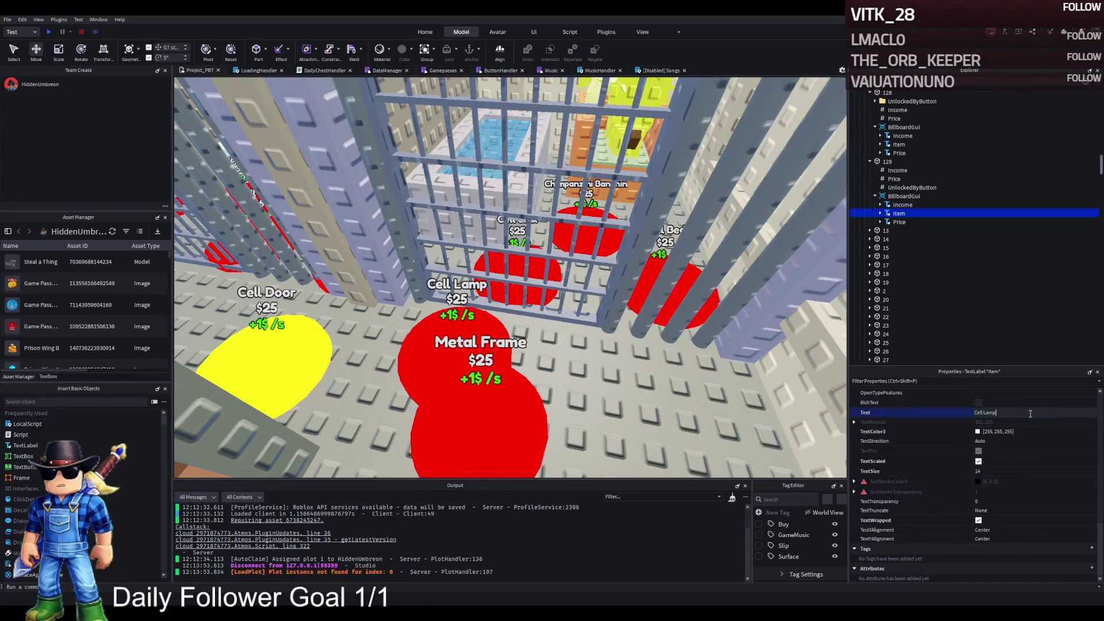
{"action": "key", "text": "f"}
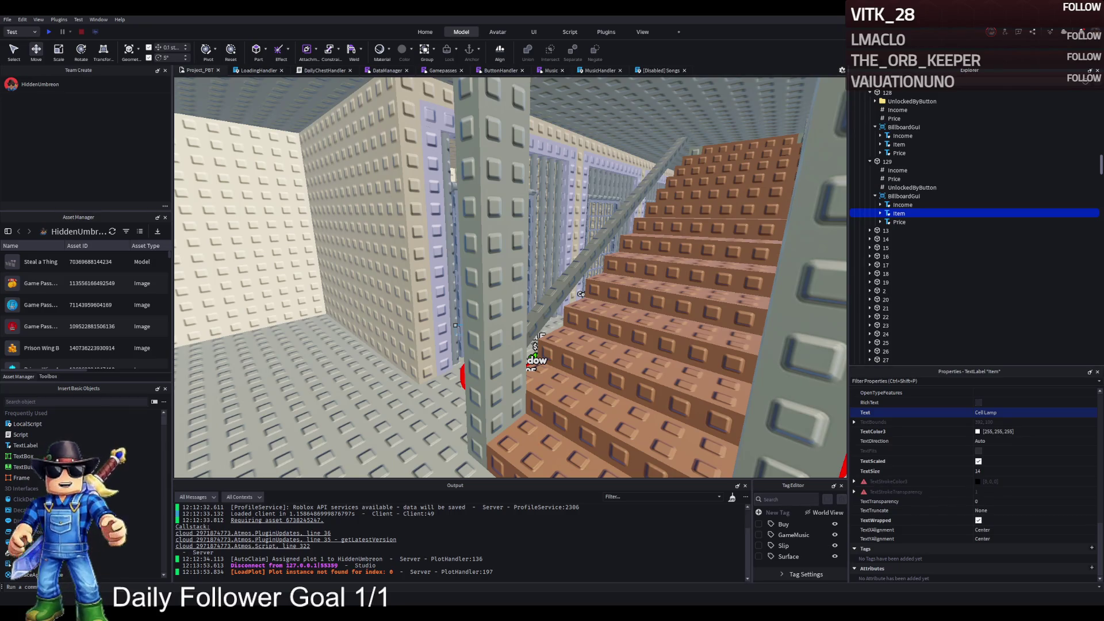
Give button 129 a Price of 15500 and UnlockedByButton 128
{"action": "left_click", "coordinate": [894, 179]}
{"action": "left_click", "coordinate": [1015, 450]}
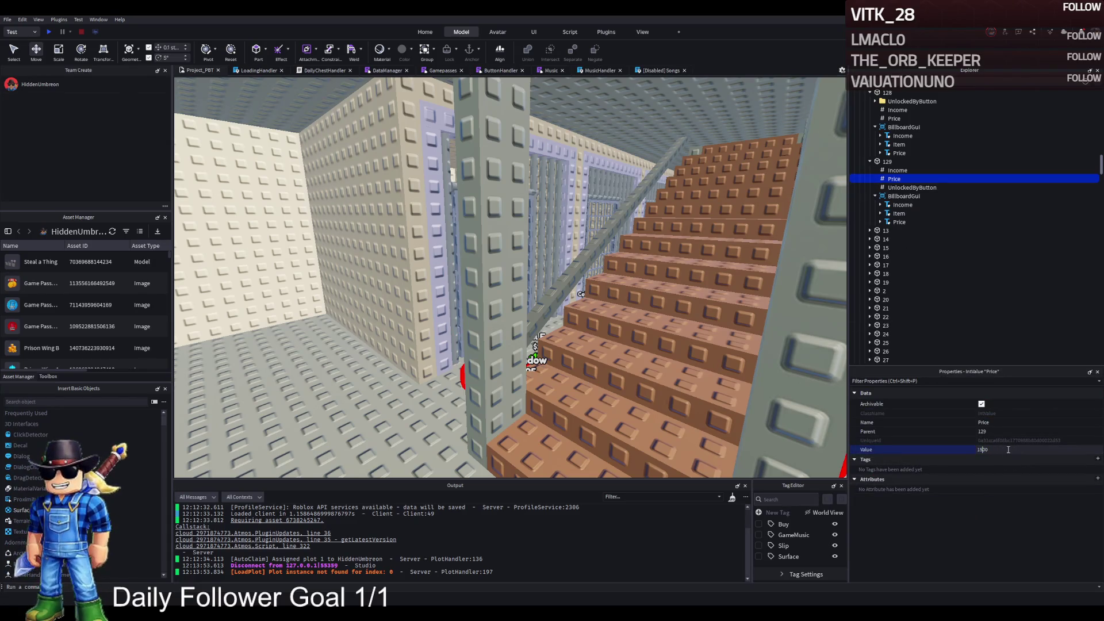
{"action": "left_click", "coordinate": [912, 187]}
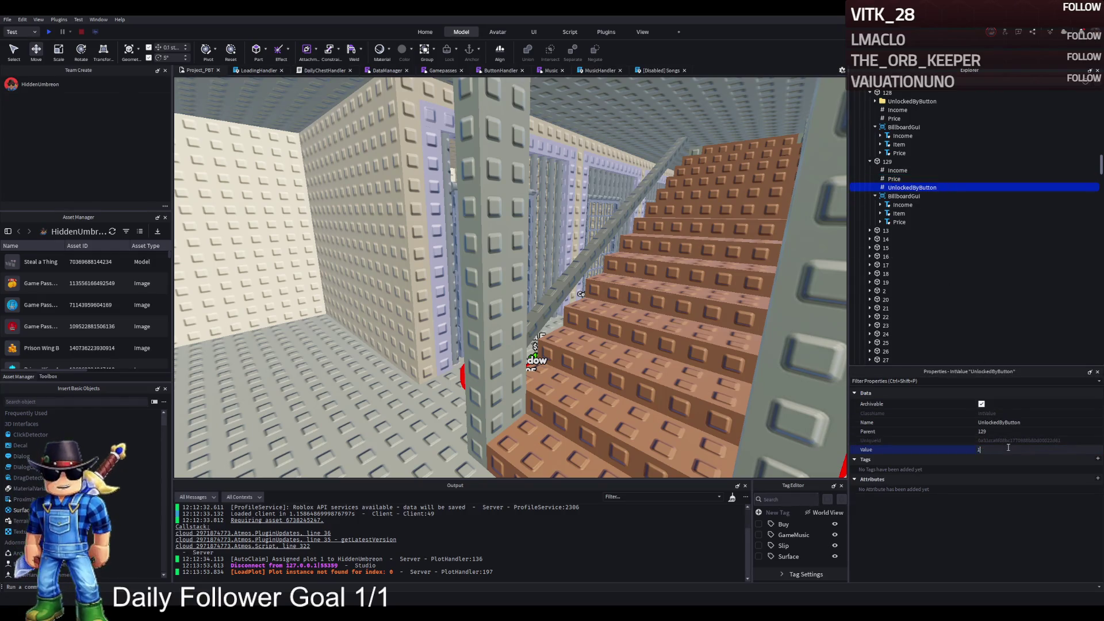
{"action": "type", "text": "128"}
{"action": "key", "text": "Return"}
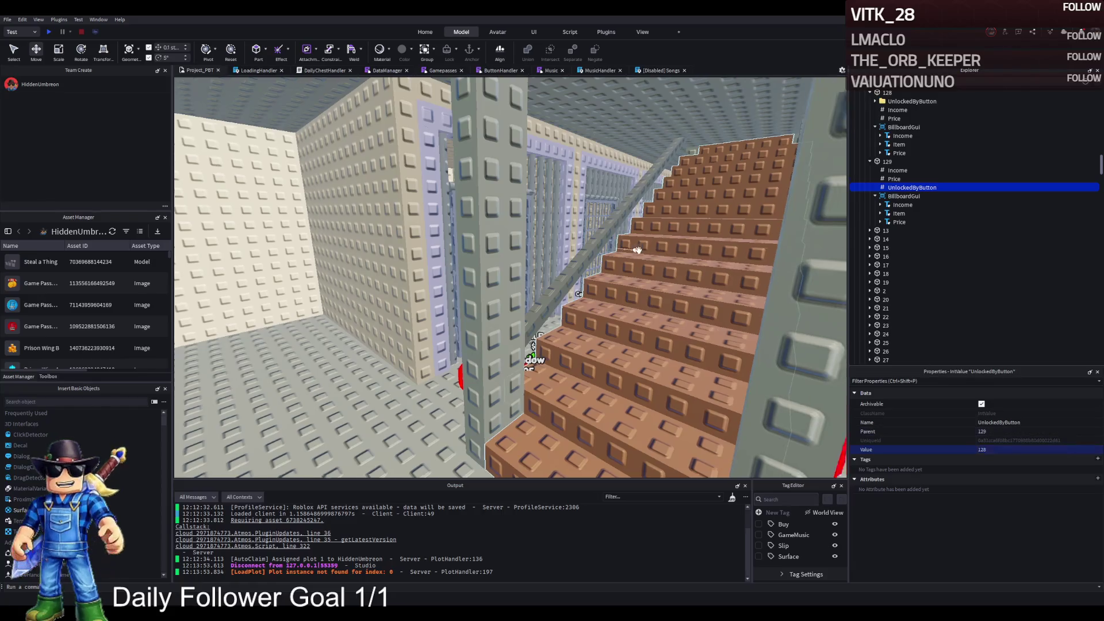
{"action": "left_click", "coordinate": [886, 161]}
{"action": "key", "text": "f"}
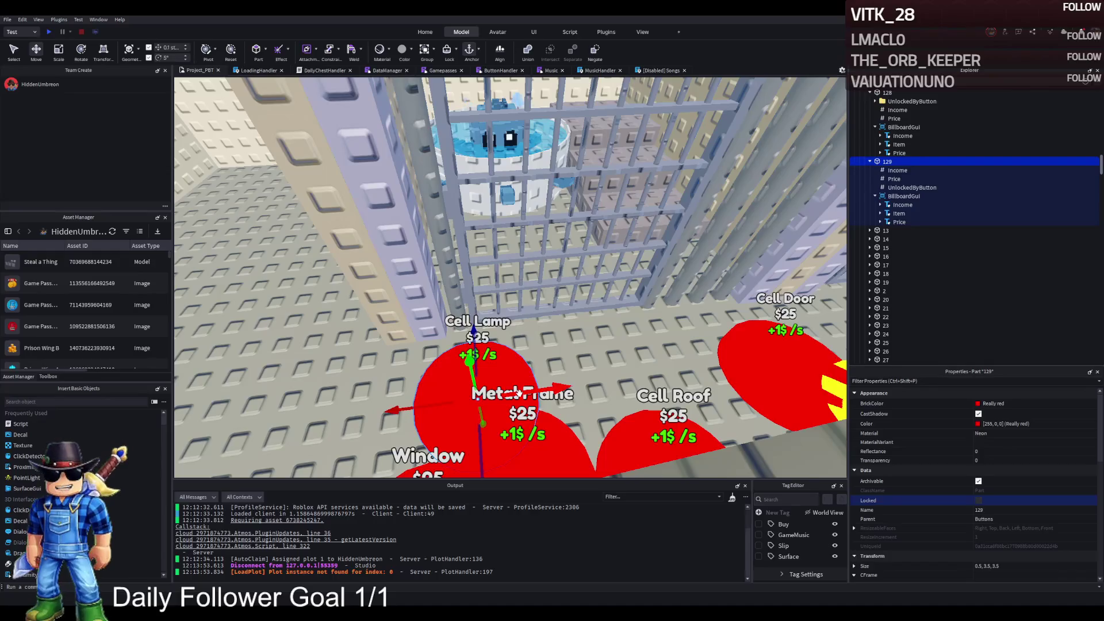
Duplicate button 129, name the copy 130, and place it beside the Cell Lamp button
{"action": "key", "text": "ctrl+d"}
{"action": "key", "text": "F2"}
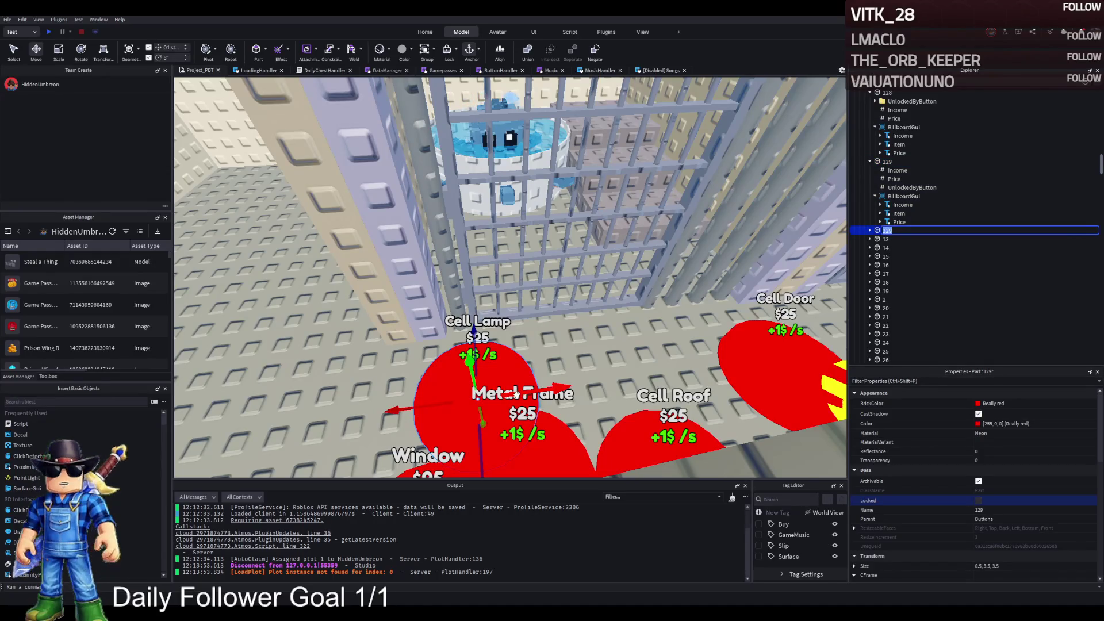
{"action": "type", "text": "30"}
{"action": "key", "text": "Return"}
{"action": "mouse_move", "coordinate": [507, 384]}
{"action": "left_mouse_down"}
{"action": "mouse_move", "coordinate": [618, 379]}
{"action": "mouse_move", "coordinate": [620, 389]}
{"action": "mouse_move", "coordinate": [613, 362]}
{"action": "left_mouse_up"}
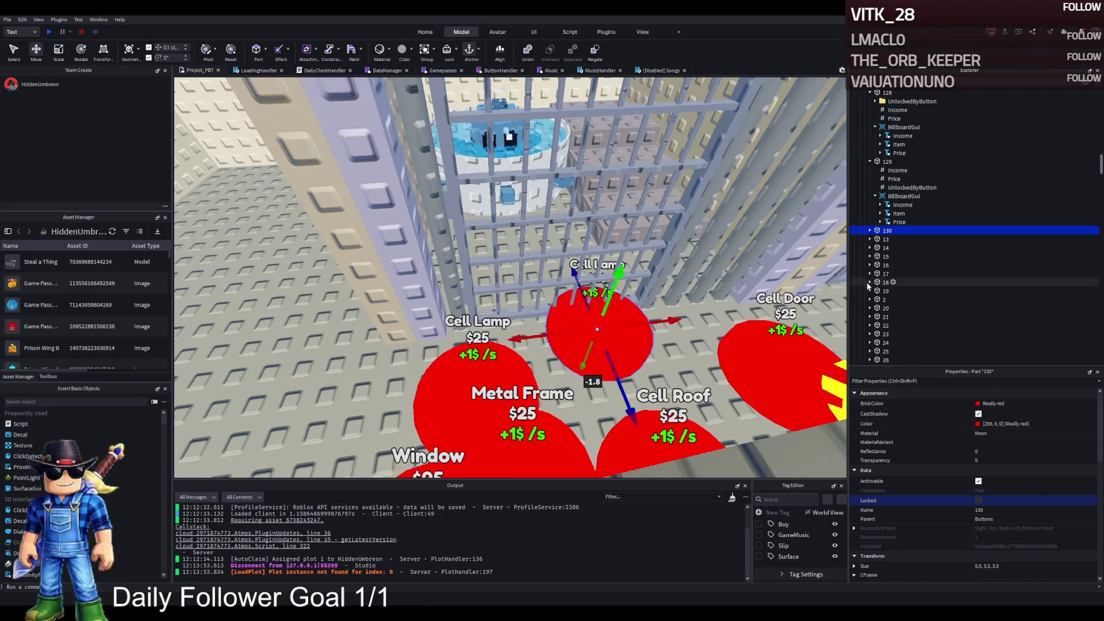
Set button 130's Item label text to 'Cell Stairs'
{"action": "left_click", "coordinate": [870, 230]}
{"action": "left_click", "coordinate": [891, 264]}
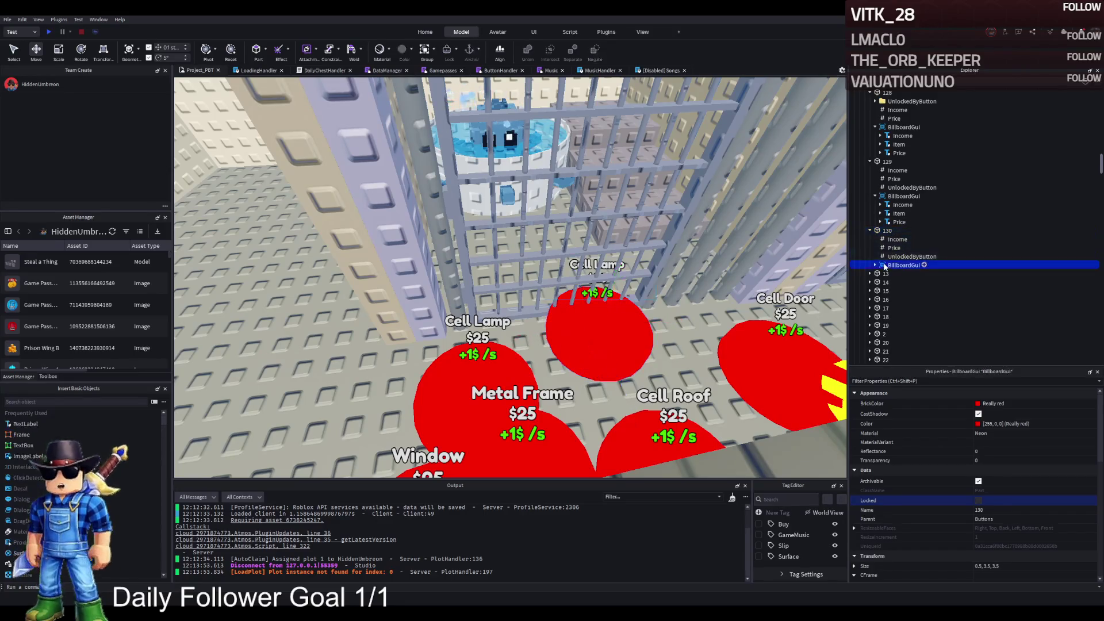
{"action": "left_click", "coordinate": [875, 265]}
{"action": "left_click", "coordinate": [898, 283]}
{"action": "scroll", "coordinate": [1019, 477], "scroll_direction": "down", "scroll_amount": 6}
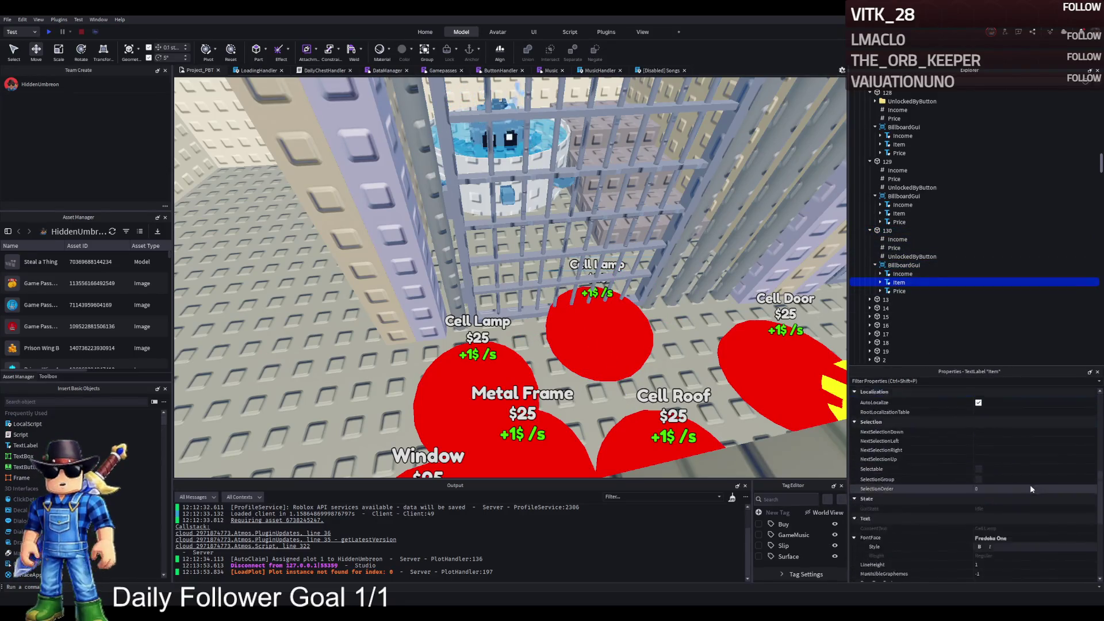
{"action": "left_click", "coordinate": [1026, 412]}
{"action": "type", "text": "Cell Stairs"}
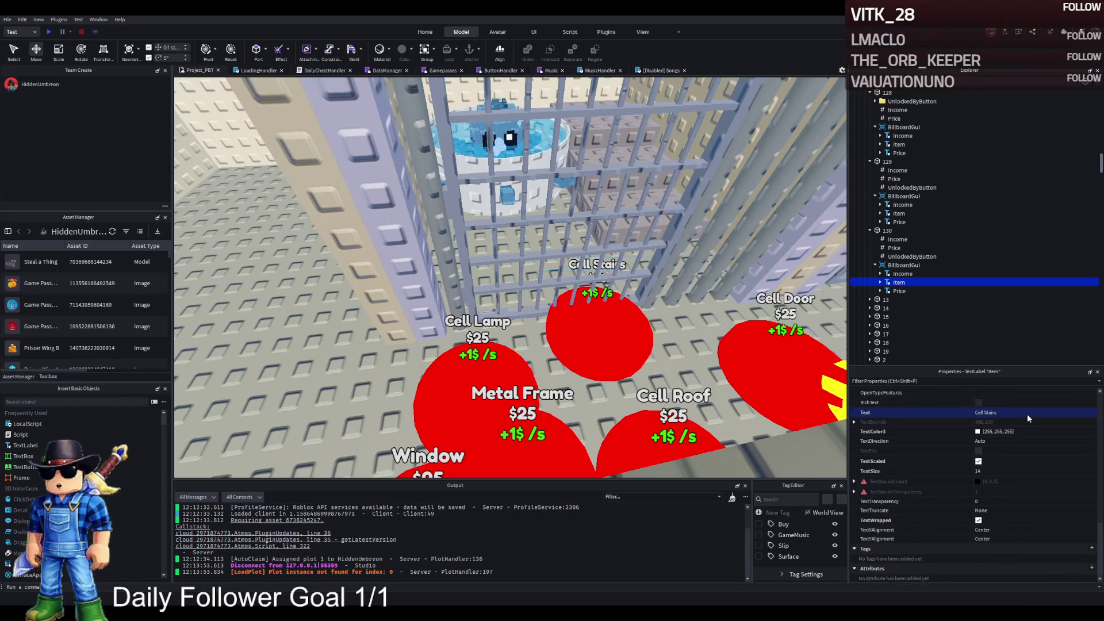
{"action": "key", "text": "Return"}
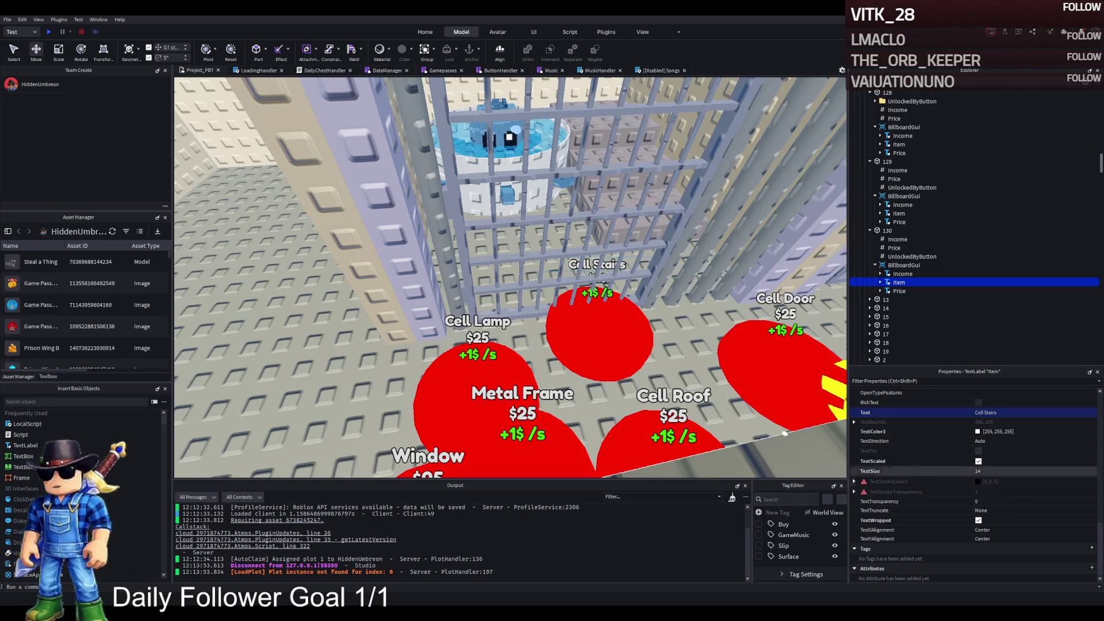
Set button 130's Price to 15800 and its UnlockedByButton to 129
{"action": "left_click", "coordinate": [896, 247]}
{"action": "left_click", "coordinate": [984, 449]}
{"action": "type", "text": "15800"}
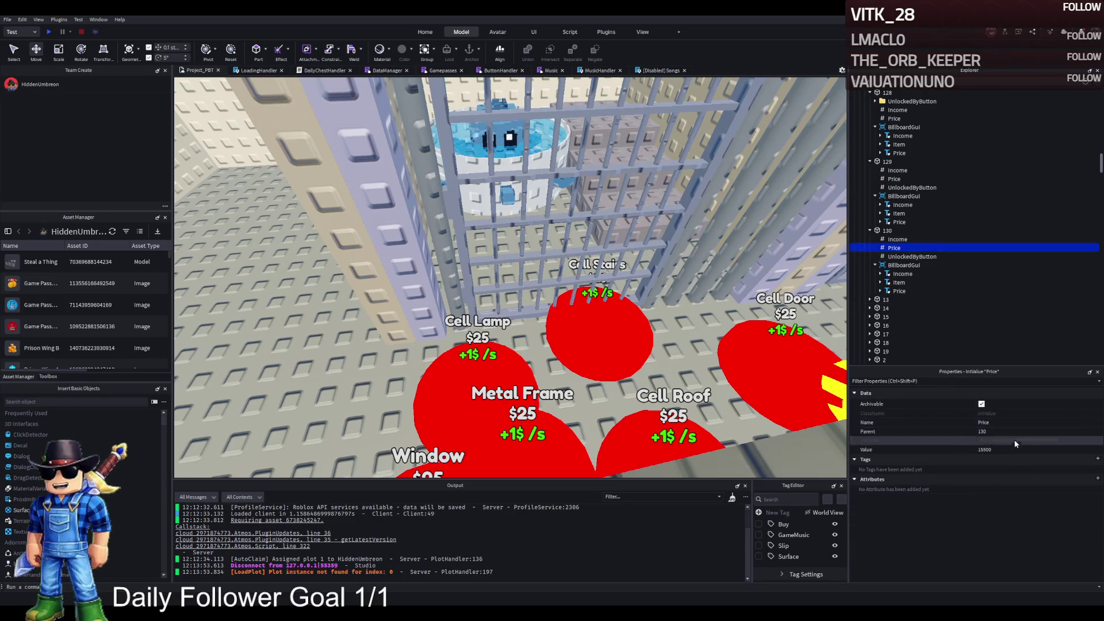
{"action": "key", "text": "Return"}
{"action": "left_click", "coordinate": [887, 231]}
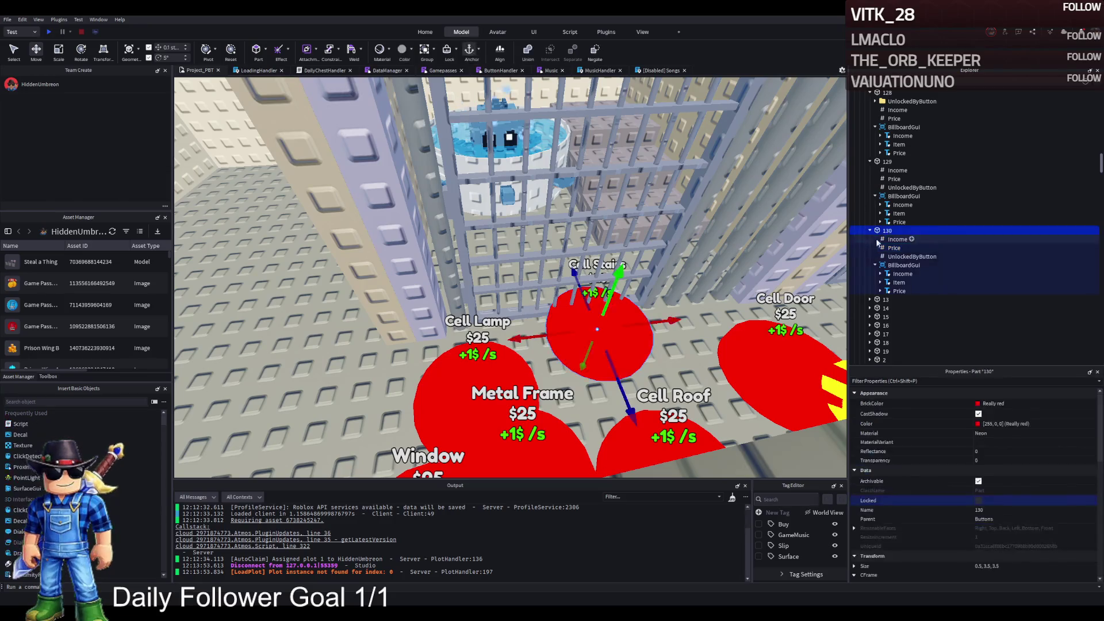
{"action": "left_click", "coordinate": [911, 257]}
{"action": "left_click", "coordinate": [1015, 449]}
{"action": "type", "text": "128"}
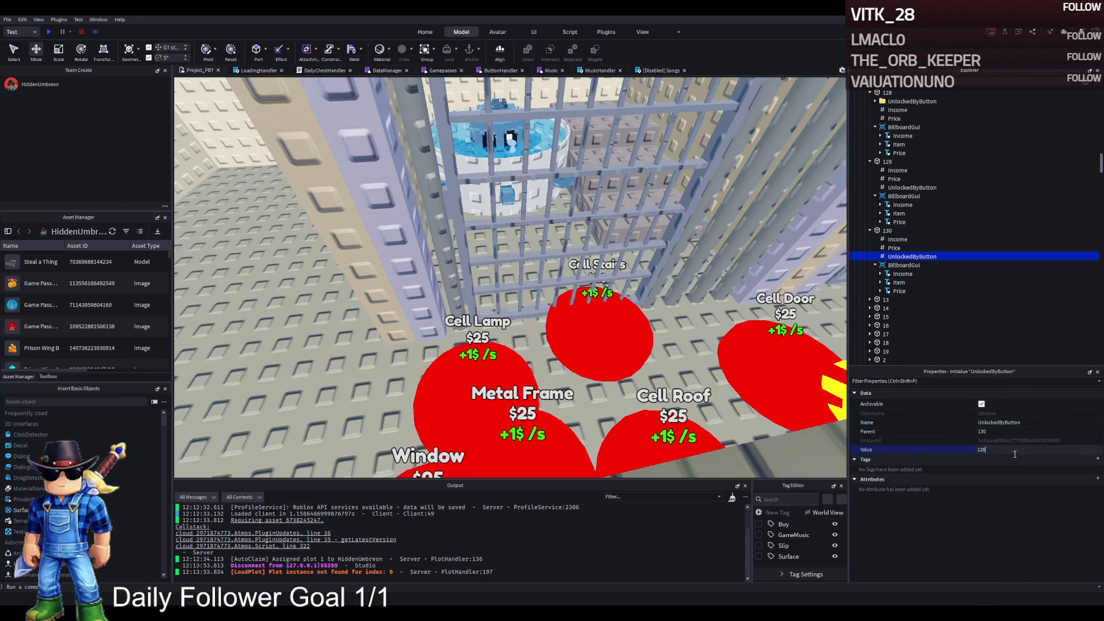
Reposition buttons 129 and 130 side by side next to the cell
{"action": "left_click", "coordinate": [887, 230]}
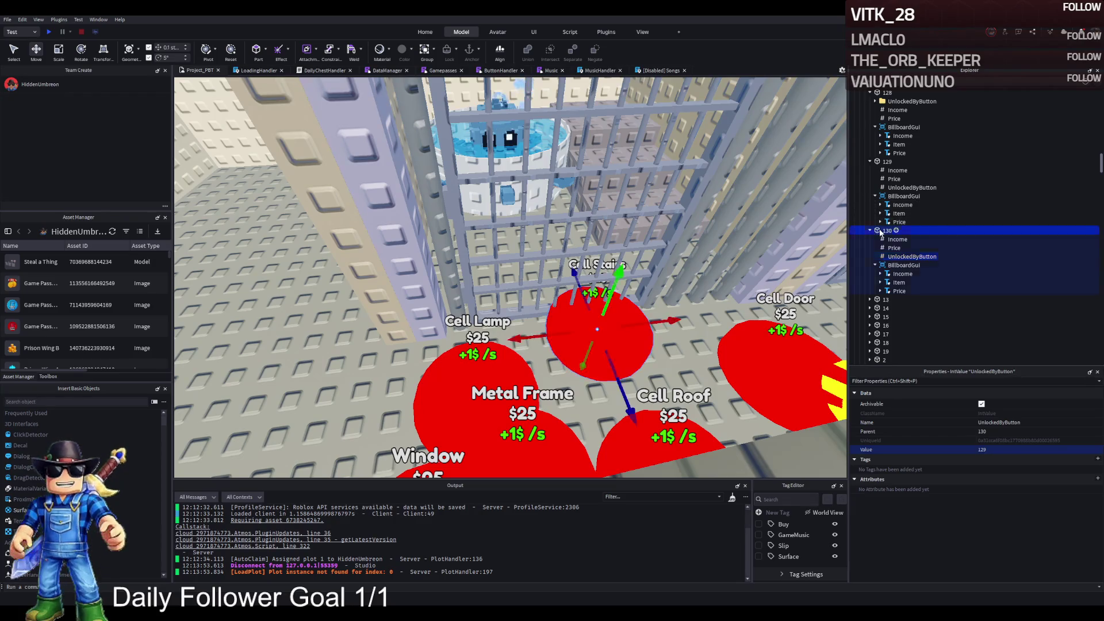
{"action": "key", "text": "f"}
{"action": "left_click", "coordinate": [483, 330]}
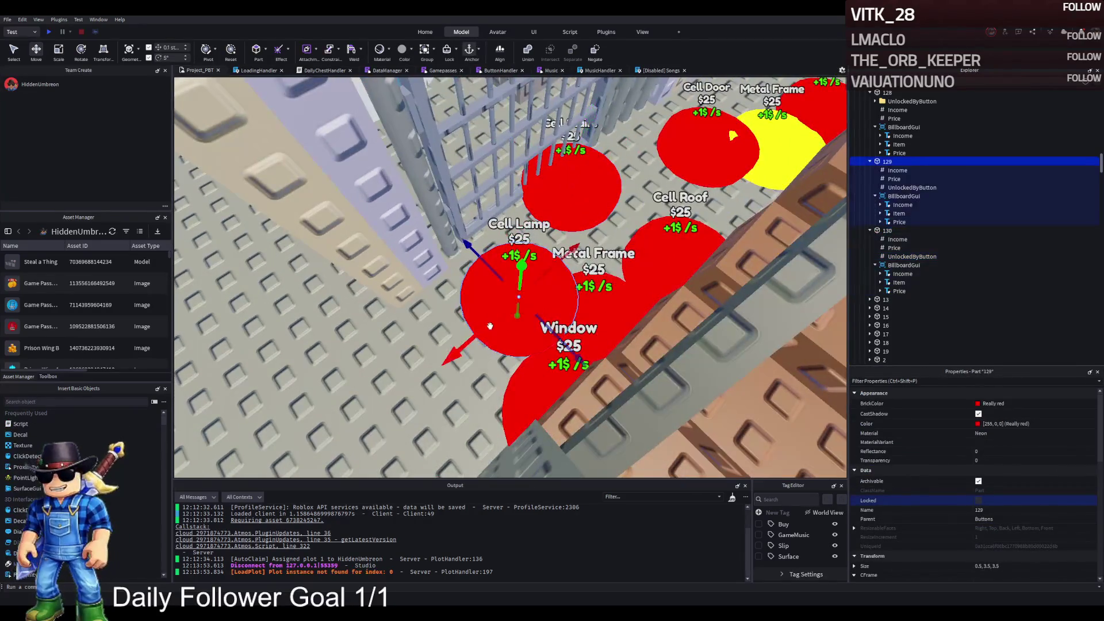
{"action": "key", "text": "f"}
{"action": "mouse_move", "coordinate": [569, 307]}
{"action": "left_mouse_down"}
{"action": "mouse_move", "coordinate": [684, 324]}
{"action": "mouse_move", "coordinate": [632, 305]}
{"action": "mouse_move", "coordinate": [604, 315]}
{"action": "mouse_move", "coordinate": [579, 271]}
{"action": "left_mouse_up"}
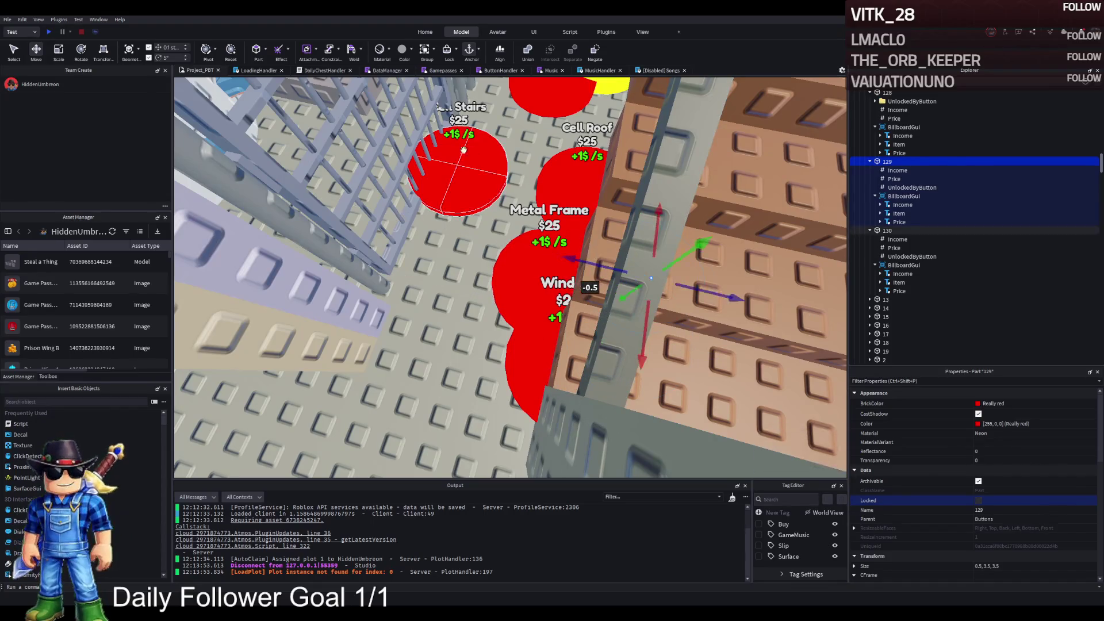
{"action": "left_click", "coordinate": [460, 172]}
{"action": "mouse_move", "coordinate": [501, 124]}
{"action": "left_mouse_down"}
{"action": "mouse_move", "coordinate": [560, 214]}
{"action": "mouse_move", "coordinate": [535, 190]}
{"action": "mouse_move", "coordinate": [517, 201]}
{"action": "mouse_move", "coordinate": [496, 263]}
{"action": "left_mouse_up"}
{"action": "scroll", "coordinate": [496, 263], "scroll_direction": "down", "scroll_amount": 5}
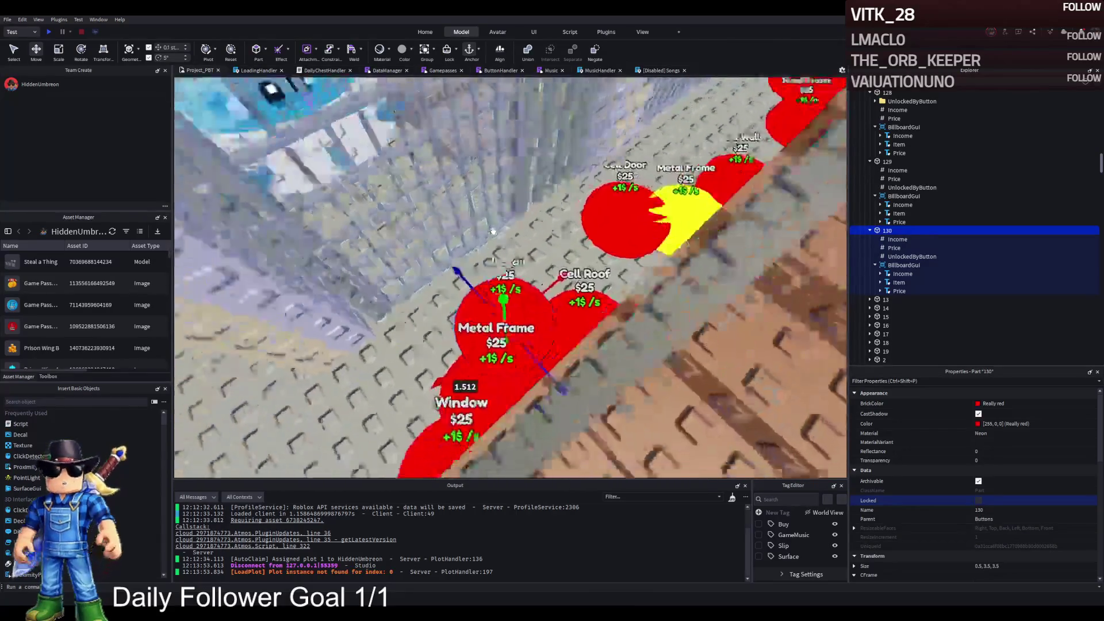
{"action": "left_click_drag", "start_coordinate": [497, 270], "coordinate": [401, 229]}
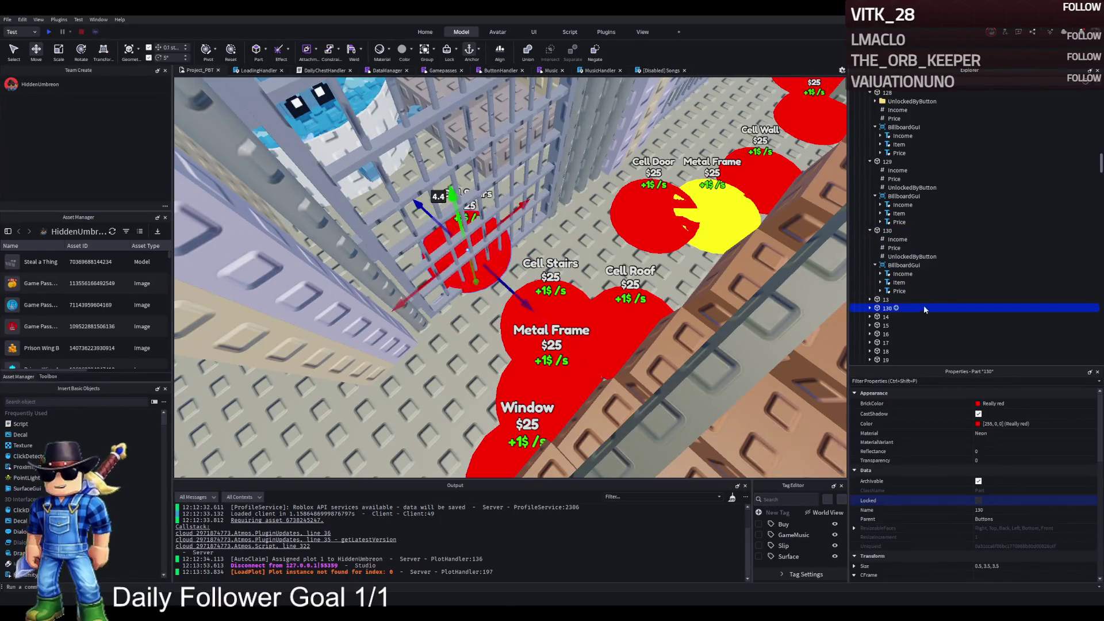
Rename the new button 131 and set its Item label to 'Holding Tank'
{"action": "double_click", "coordinate": [923, 308]}
{"action": "type", "text": "131"}
{"action": "key", "text": "Return"}
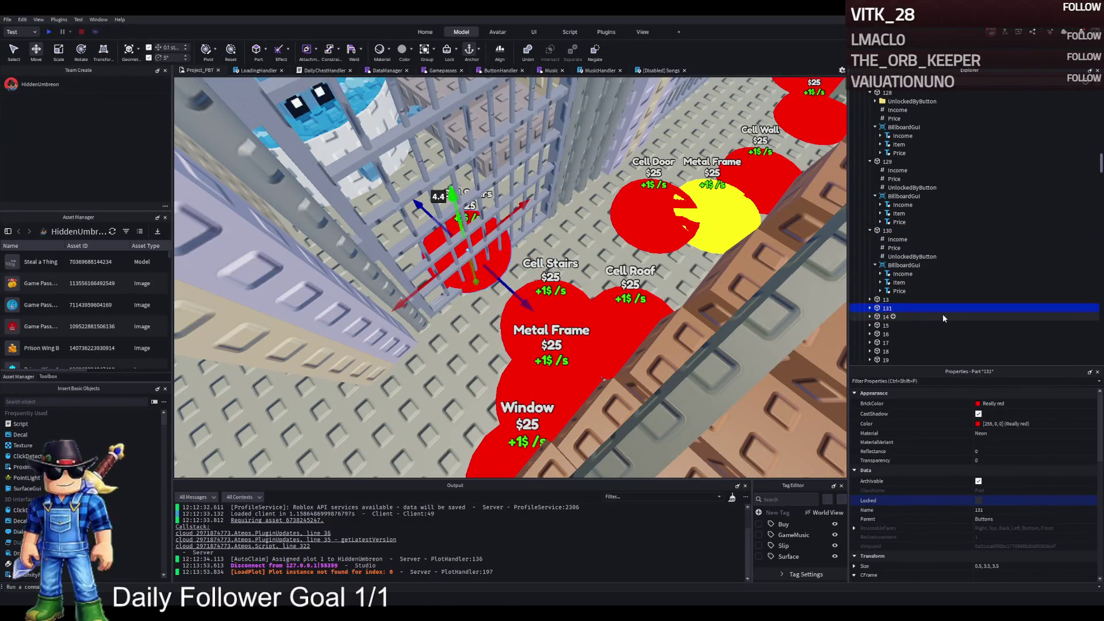
{"action": "left_click", "coordinate": [895, 342]}
{"action": "left_click", "coordinate": [875, 343]}
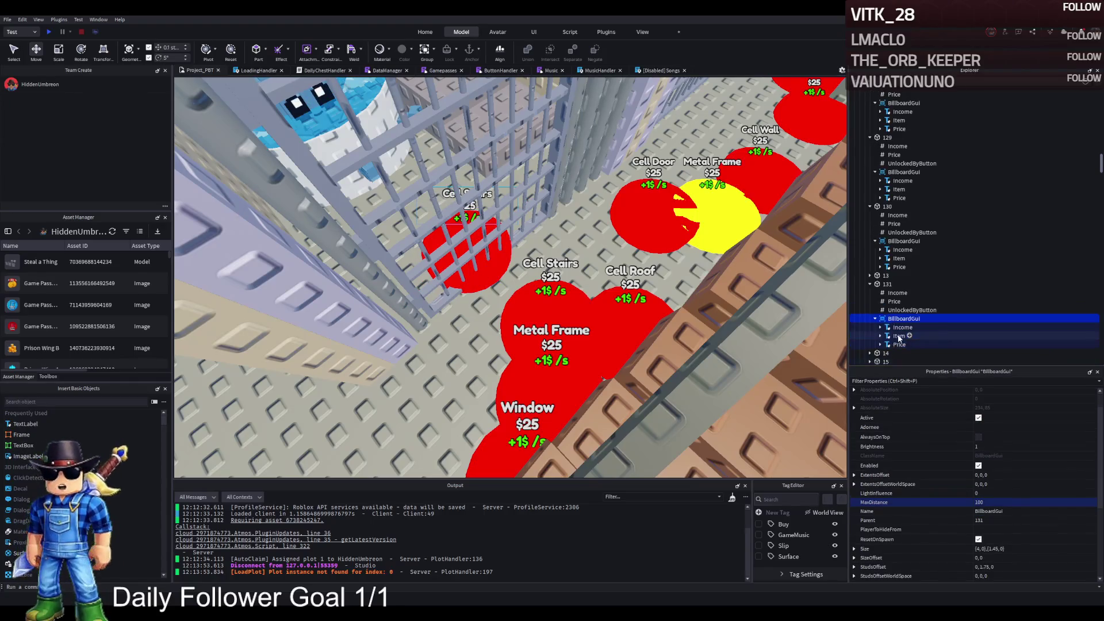
{"action": "left_click", "coordinate": [898, 335]}
{"action": "scroll", "coordinate": [1001, 479], "scroll_direction": "down", "scroll_amount": 5}
{"action": "left_click", "coordinate": [1012, 518]}
{"action": "type", "text": "Holding Tank"}
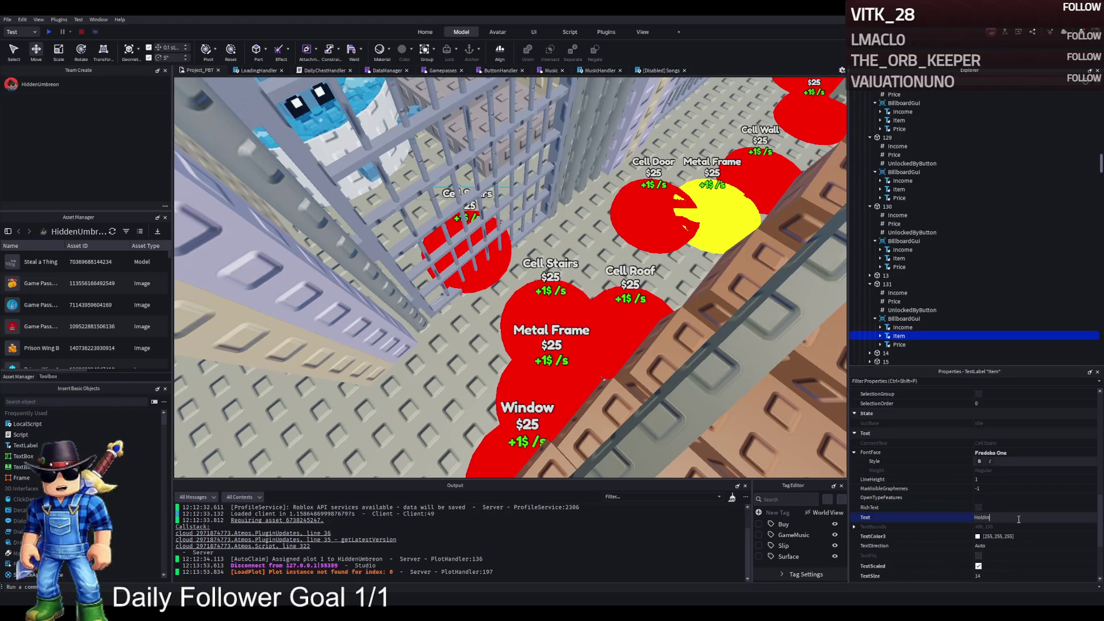
{"action": "key", "text": "Return"}
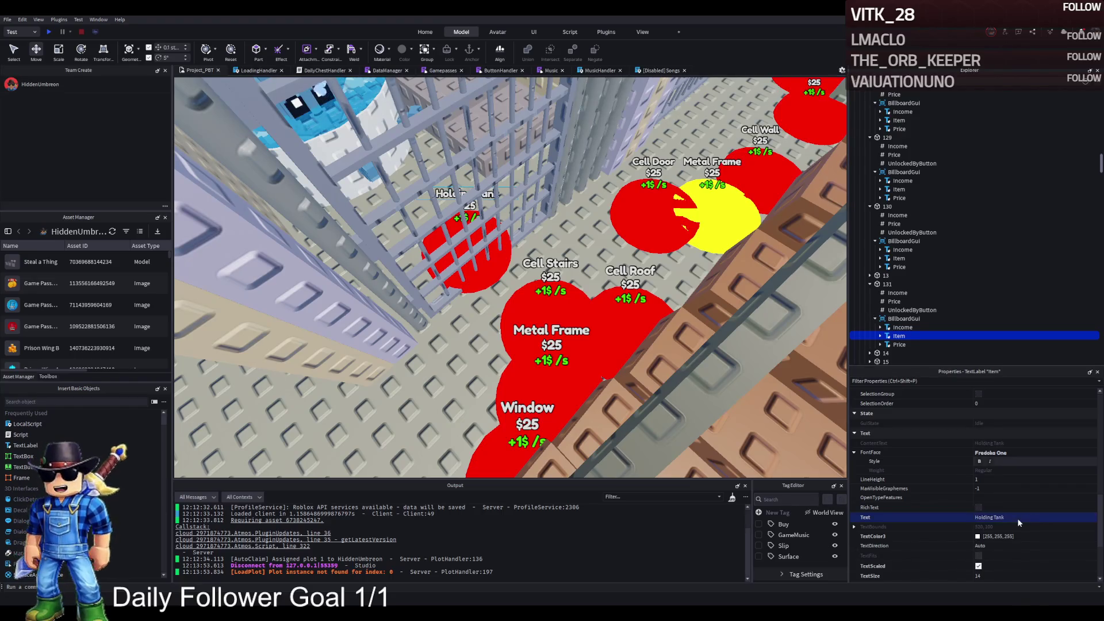
Set button 131's Price to 16000 and edit its UnlockedByButton value
{"action": "left_click", "coordinate": [888, 284]}
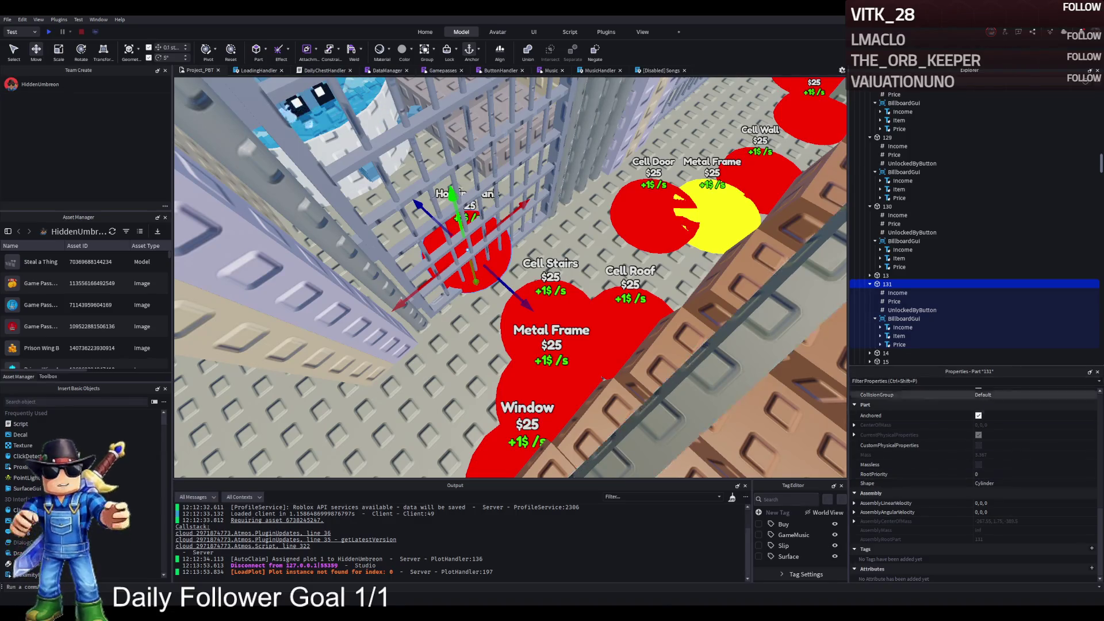
{"action": "left_click", "coordinate": [894, 301]}
{"action": "left_click", "coordinate": [989, 449]}
{"action": "type", "text": "16000"}
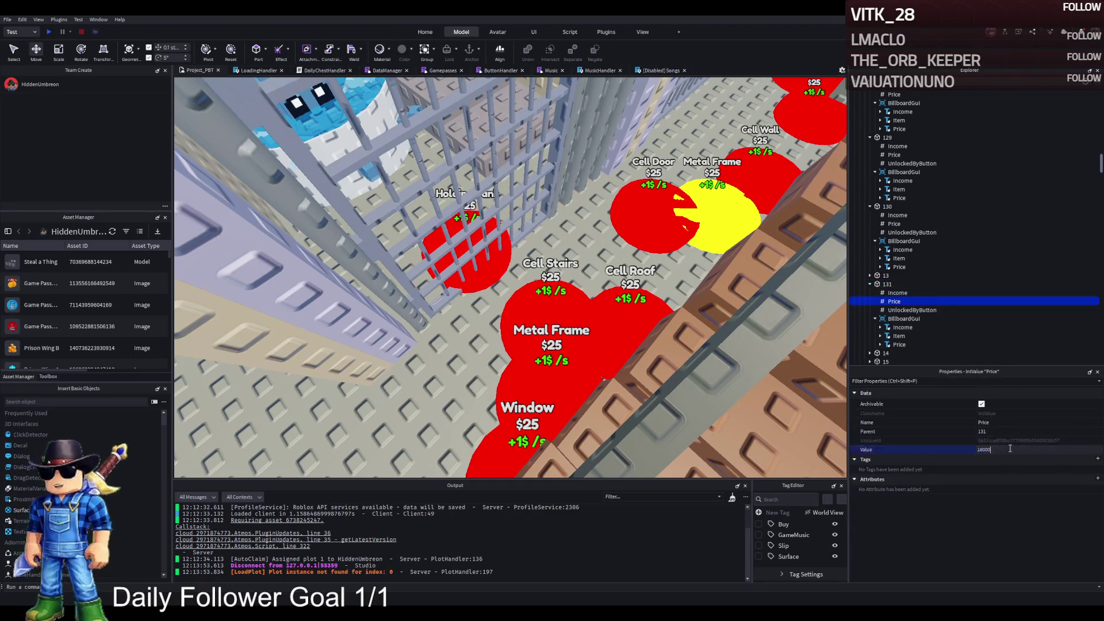
{"action": "key", "text": "Return"}
{"action": "left_click", "coordinate": [912, 310]}
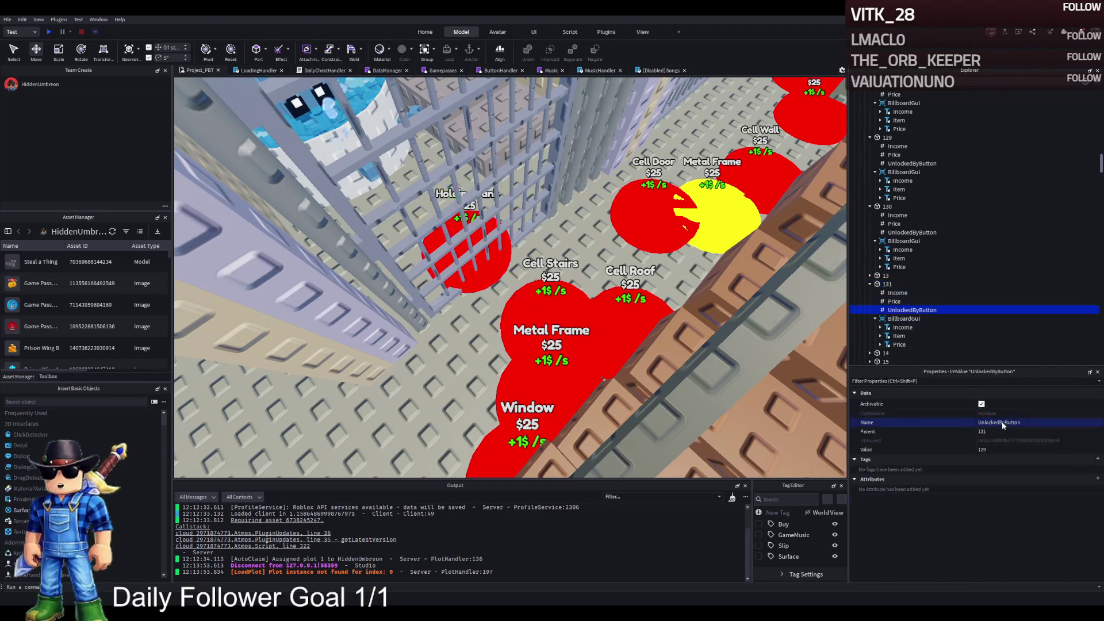
{"action": "left_click", "coordinate": [1009, 447]}
{"action": "type", "text": "130"}
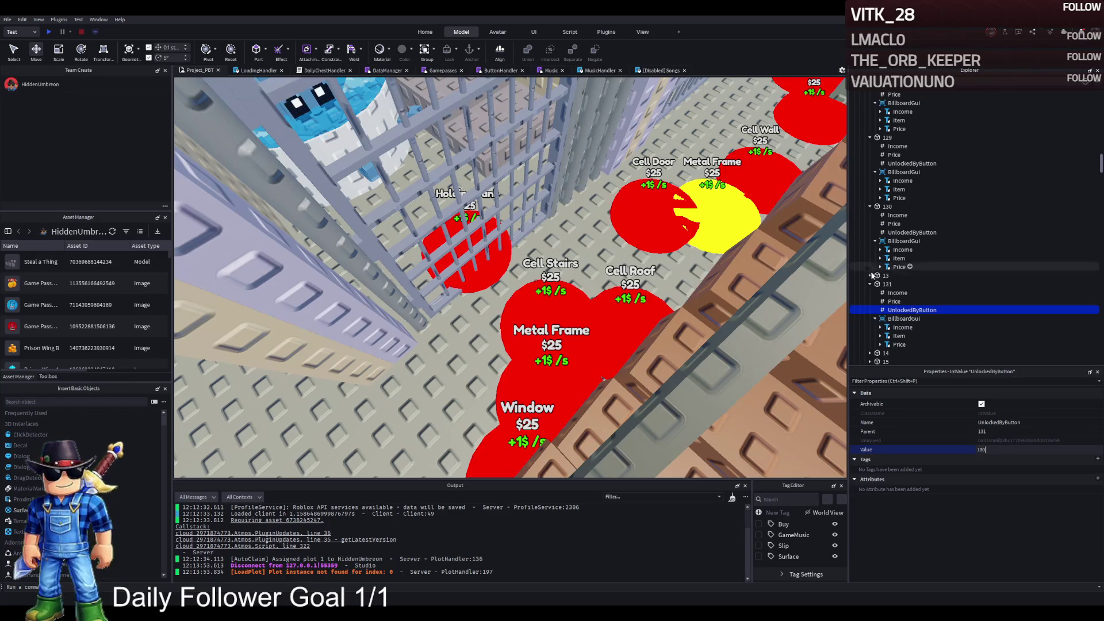
Duplicate the Holding Tank disc and shift the discs to the right
{"action": "left_click", "coordinate": [460, 242]}
{"action": "scroll", "coordinate": [558, 279], "scroll_direction": "up", "scroll_amount": 3}
{"action": "key", "text": "f"}
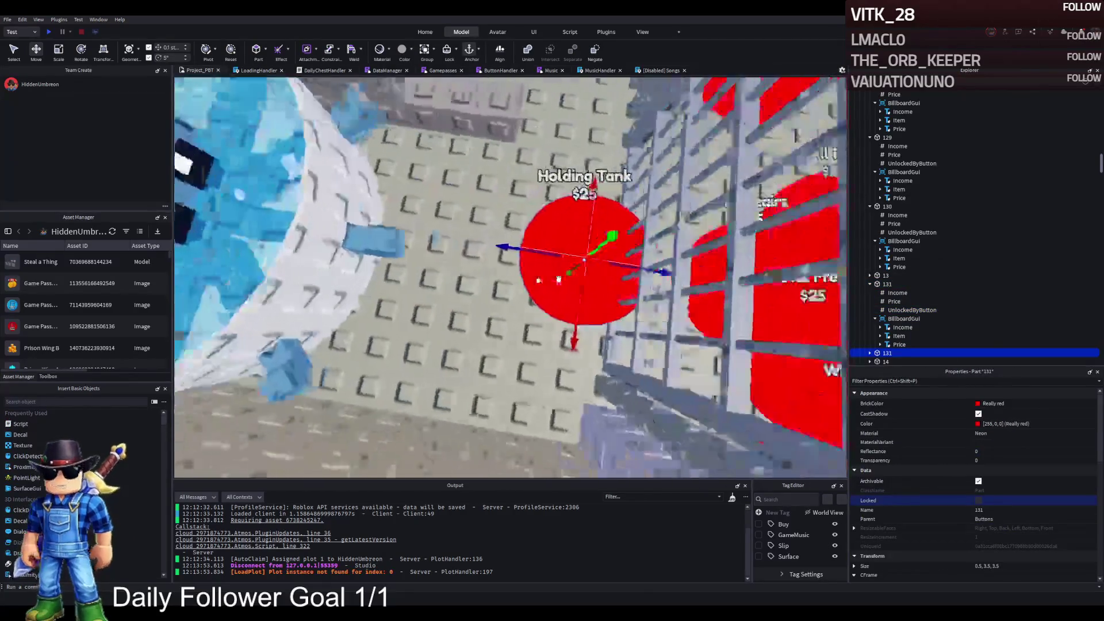
{"action": "key", "text": "ctrl+d"}
{"action": "left_click_drag", "start_coordinate": [620, 280], "coordinate": [531, 275]}
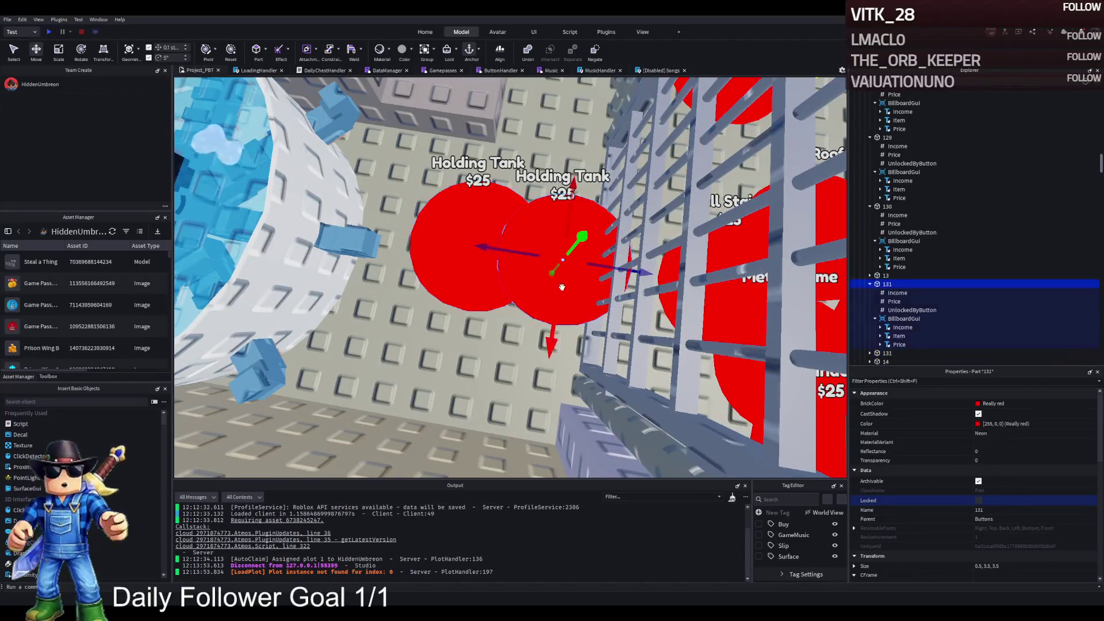
{"action": "key", "text": "d"}
{"action": "mouse_move", "coordinate": [447, 269]}
{"action": "left_mouse_down"}
{"action": "mouse_move", "coordinate": [532, 262]}
{"action": "mouse_move", "coordinate": [561, 276]}
{"action": "left_mouse_up"}
Move the new disc beside the octopus tank and copy the octopus model's name
{"action": "left_click", "coordinate": [535, 263], "text": "ctrl"}
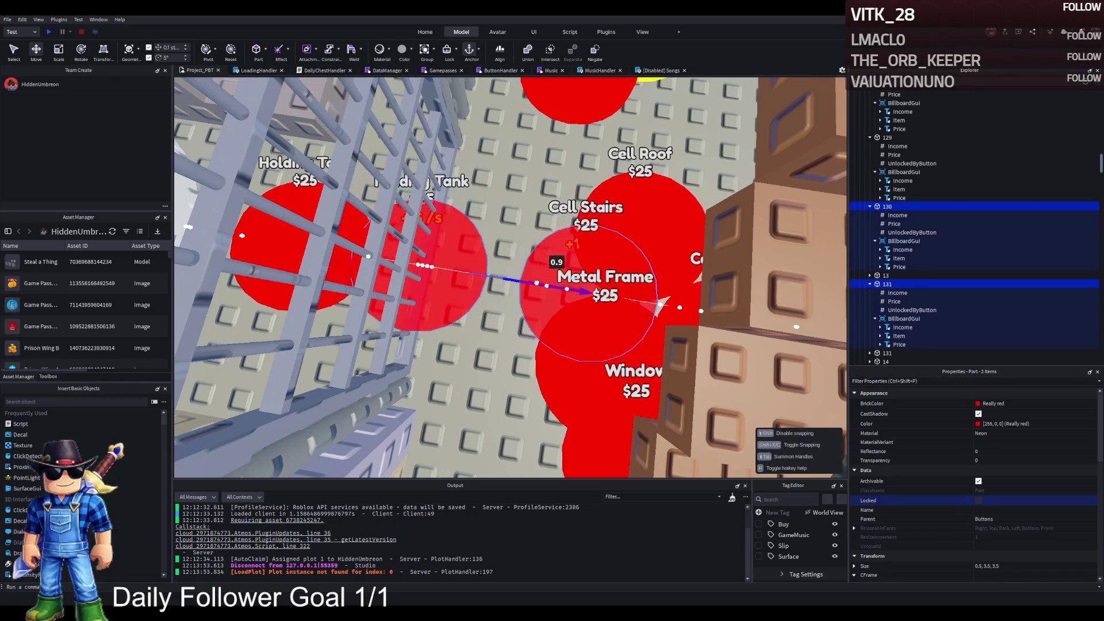
{"action": "key", "text": "s"}
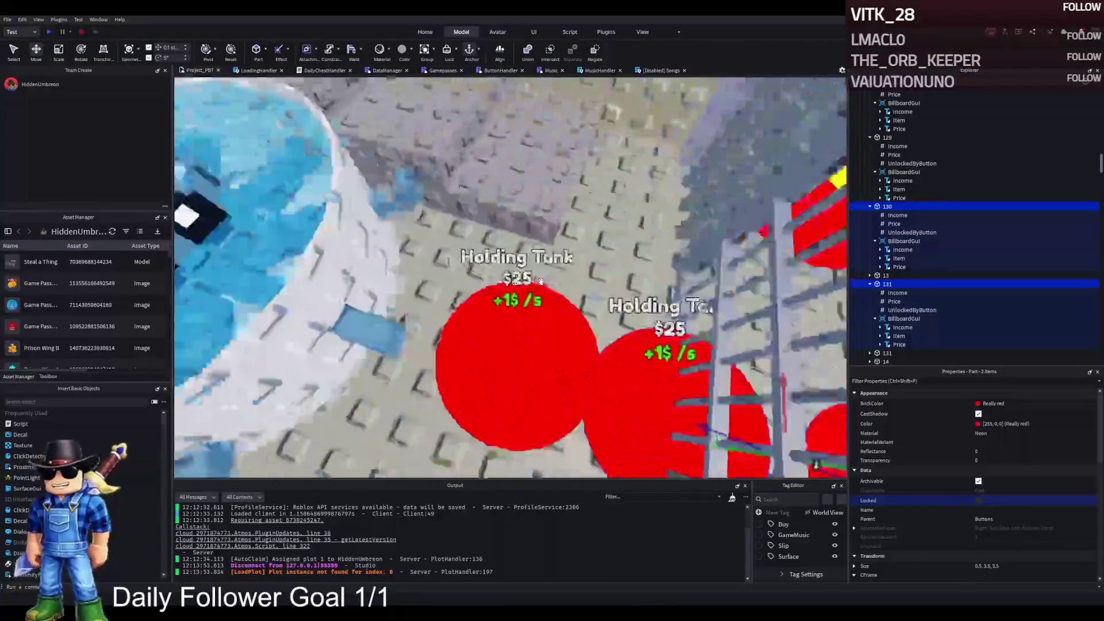
{"action": "left_click", "coordinate": [585, 292]}
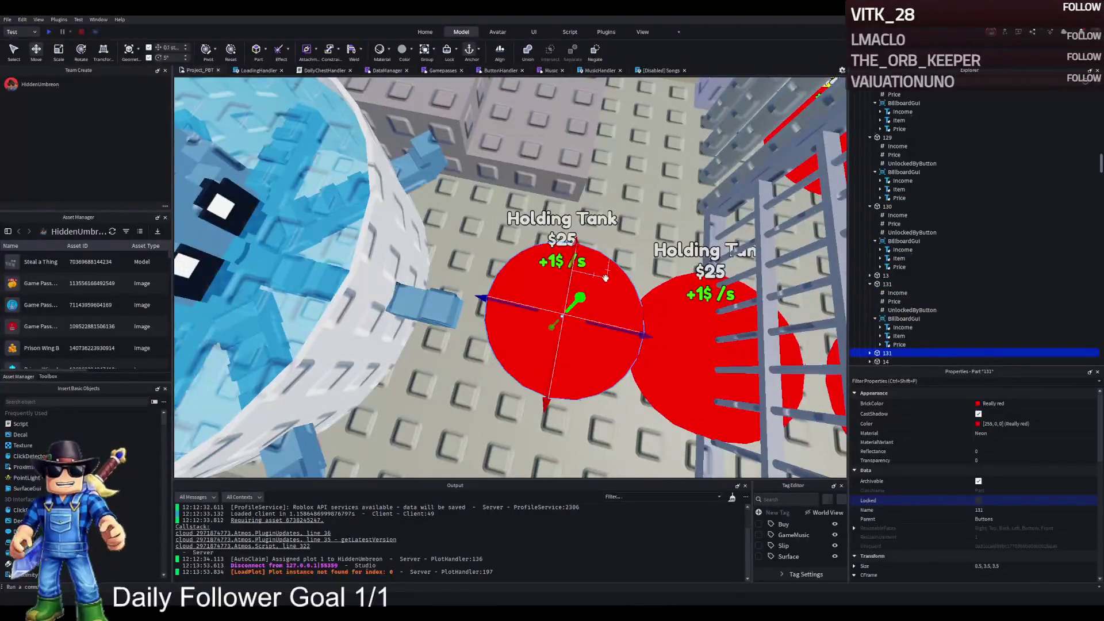
{"action": "left_click_drag", "start_coordinate": [585, 292], "coordinate": [425, 258]}
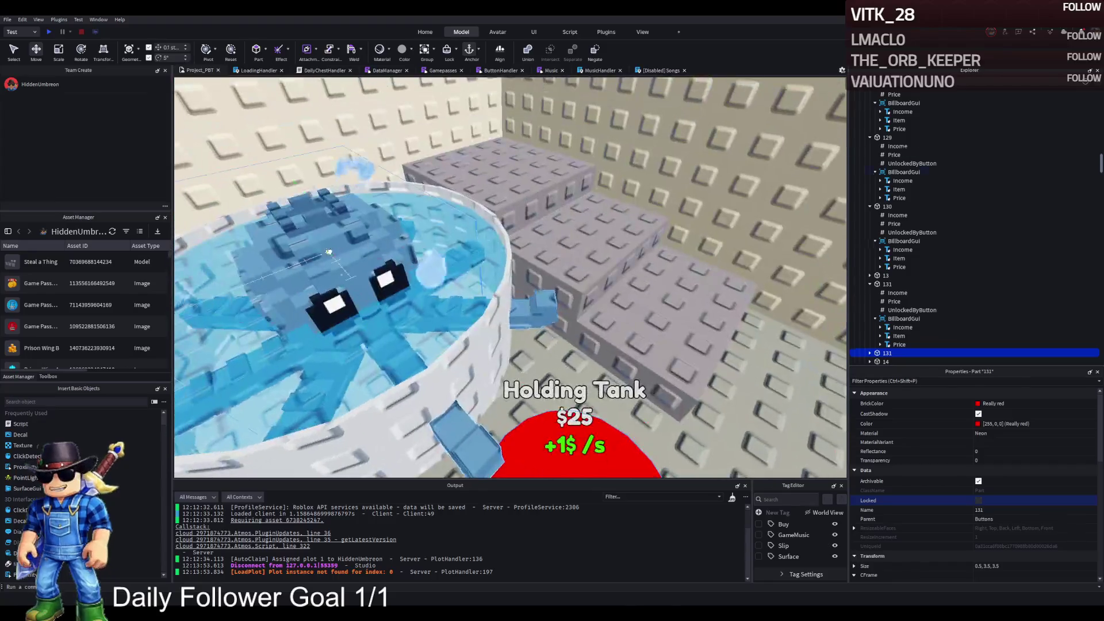
{"action": "left_click", "coordinate": [345, 270]}
{"action": "left_click", "coordinate": [924, 161]}
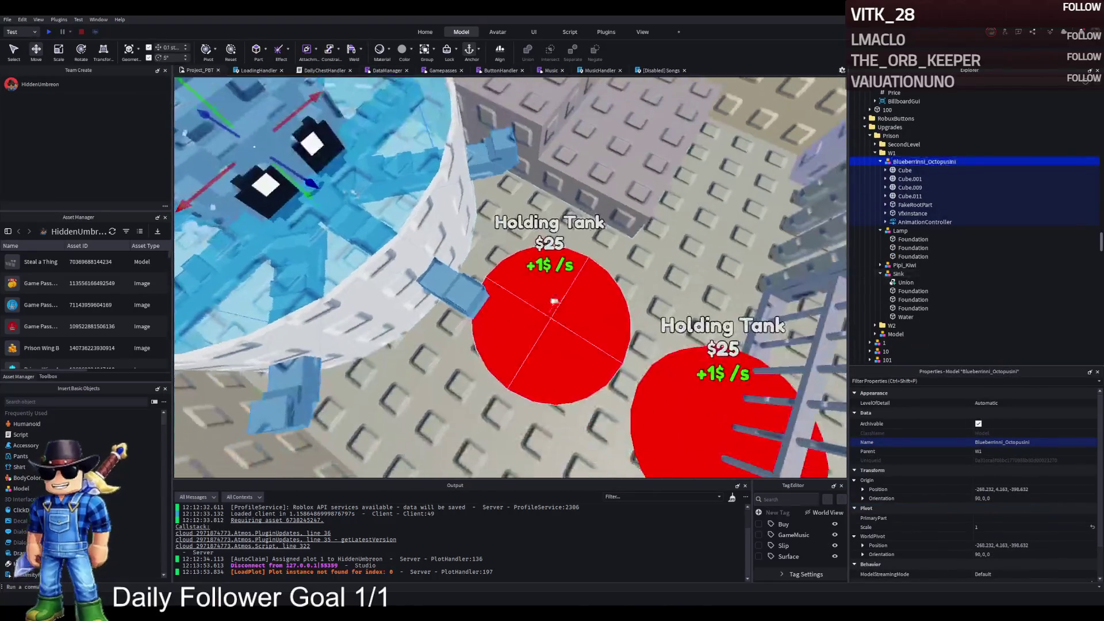
Rename the new Holding Tank disc to 132
{"action": "left_click", "coordinate": [552, 310]}
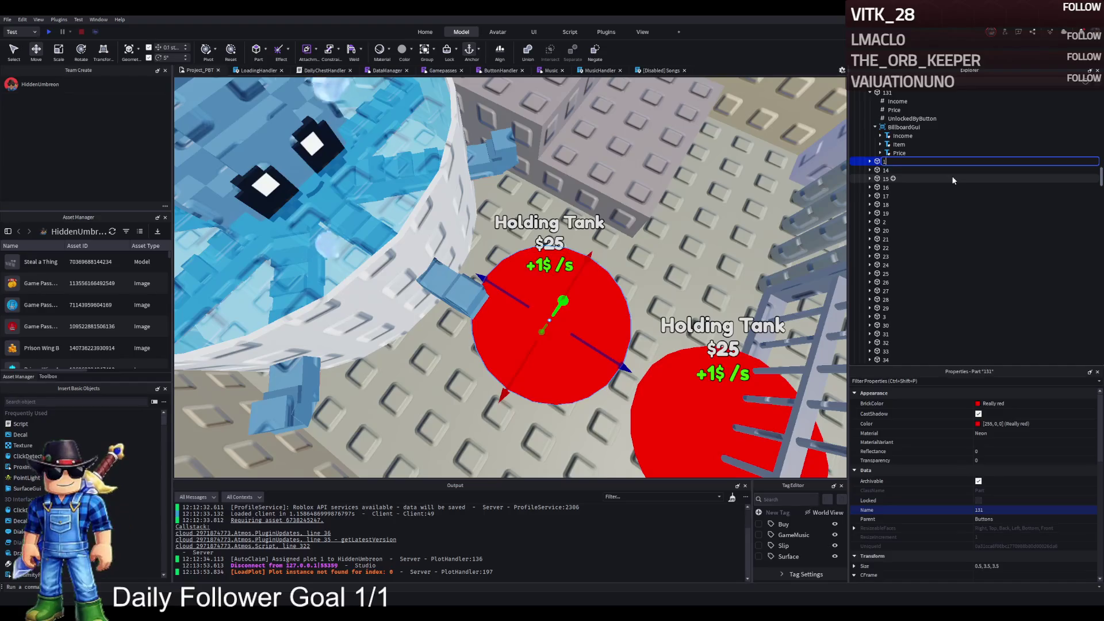
{"action": "type", "text": "132"}
{"action": "key", "text": "Return"}
{"action": "key", "text": "Right"}
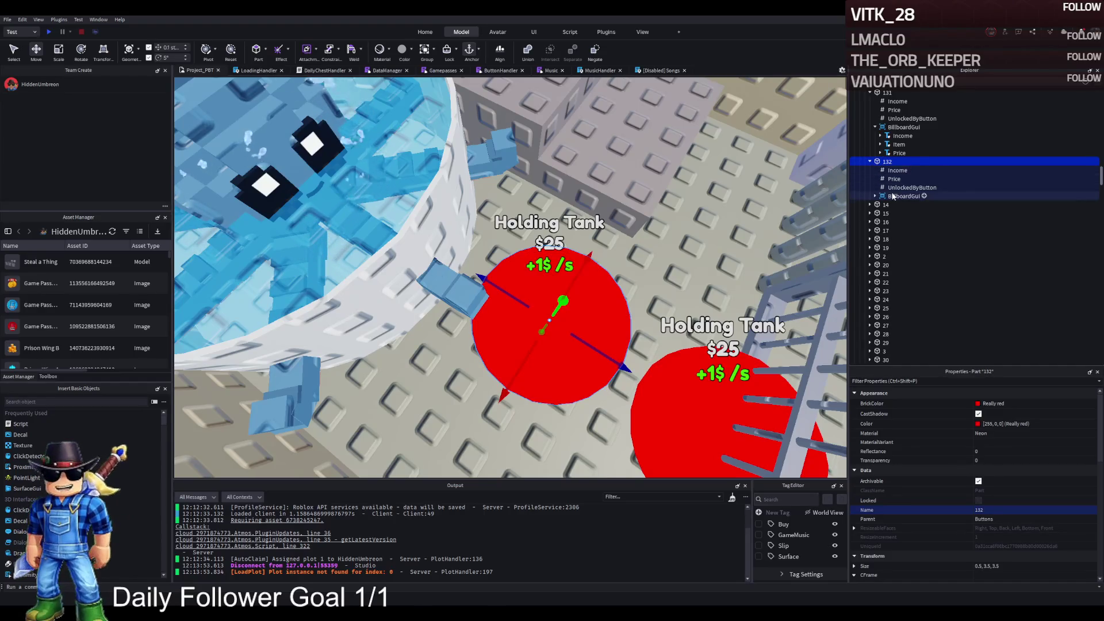
Set disc 132's Item label text to 'Blueberrinni Octopusini' using the pasted model name
{"action": "left_click", "coordinate": [904, 196]}
{"action": "left_click", "coordinate": [874, 196]}
{"action": "left_click", "coordinate": [899, 213]}
{"action": "scroll", "coordinate": [1024, 459], "scroll_direction": "down", "scroll_amount": 5}
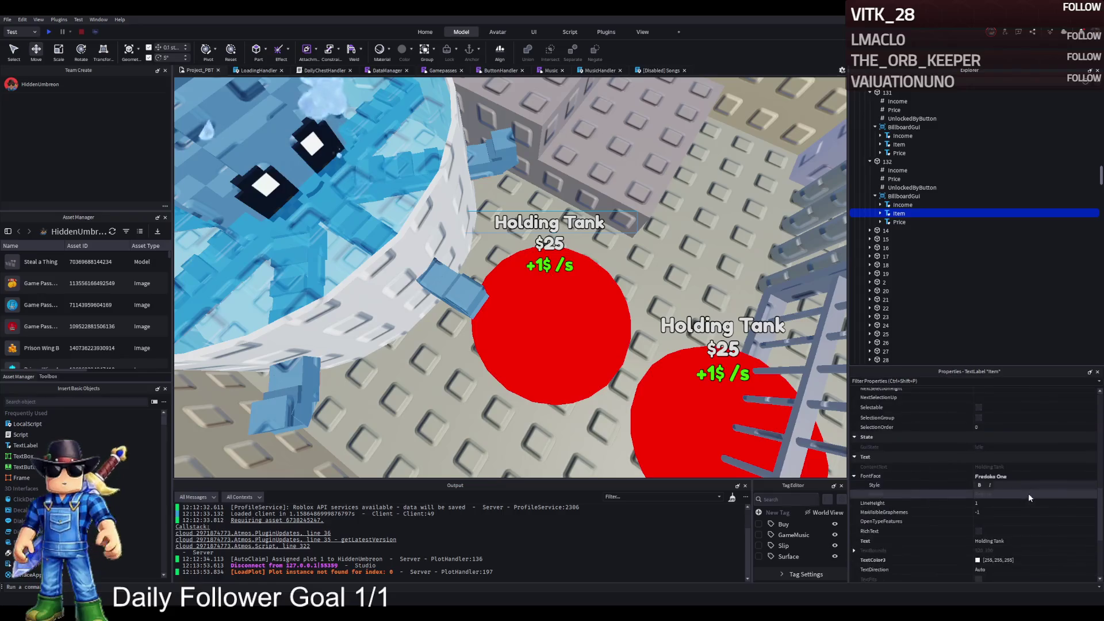
{"action": "left_click", "coordinate": [1018, 541]}
{"action": "key", "text": "ctrl+v"}
{"action": "left_click", "coordinate": [1010, 541]}
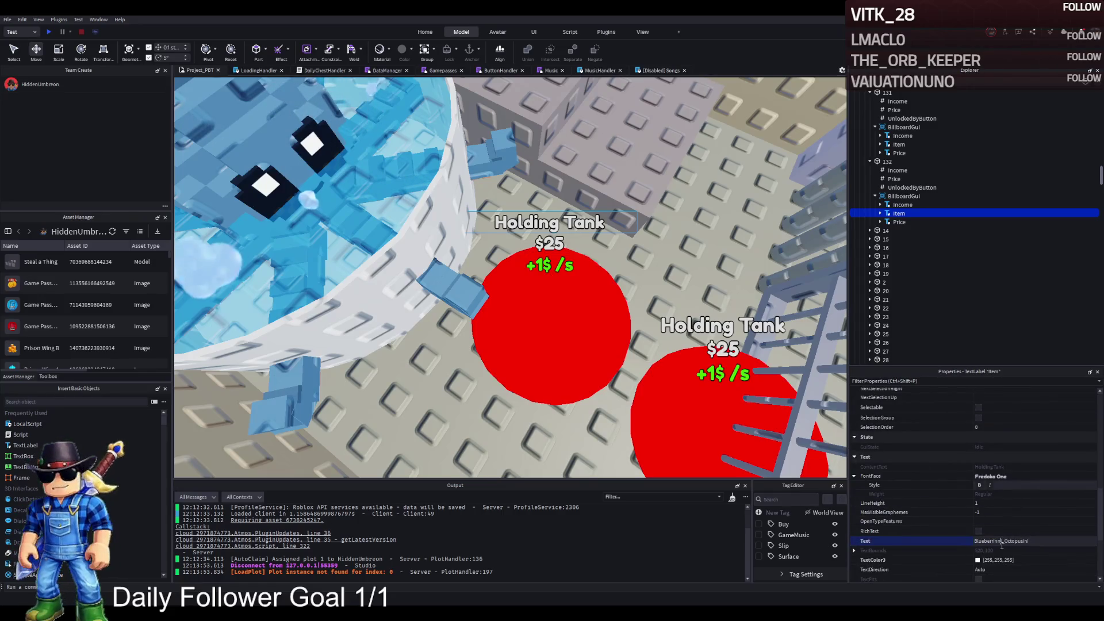
{"action": "key", "text": "BackSpace"}
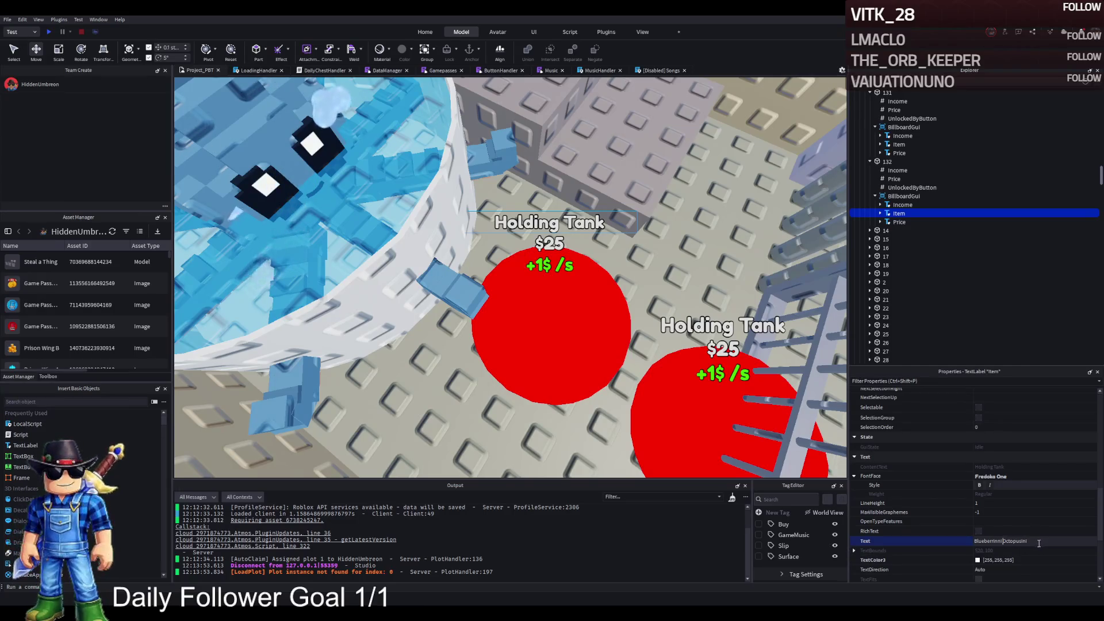
{"action": "key", "text": "Return"}
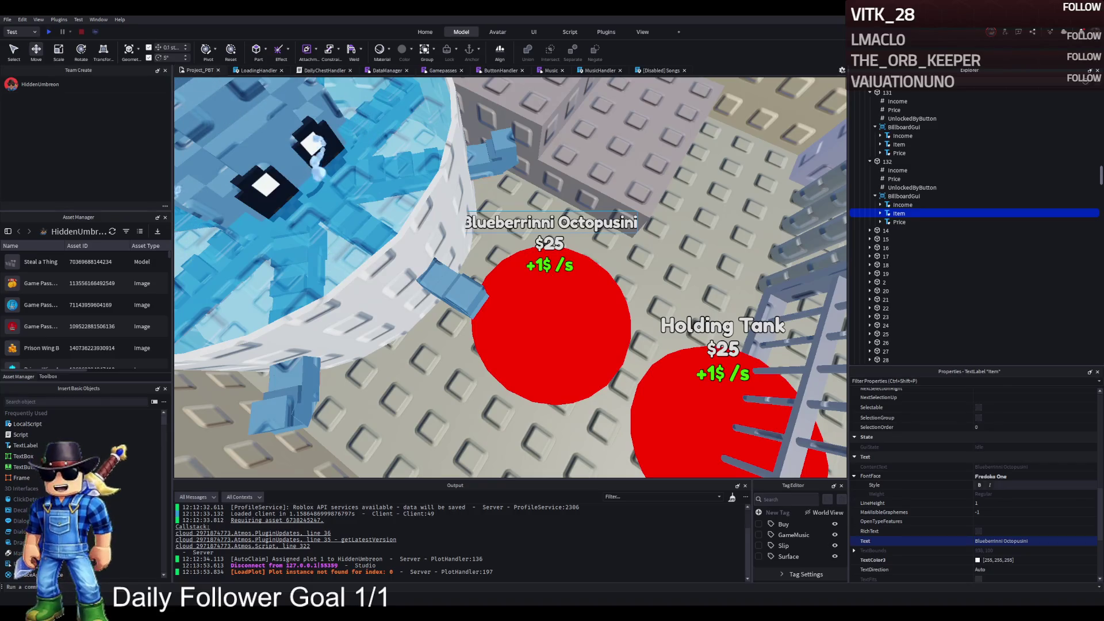
Review disc 132's Price and UnlockedByButton values
{"action": "left_click", "coordinate": [552, 325]}
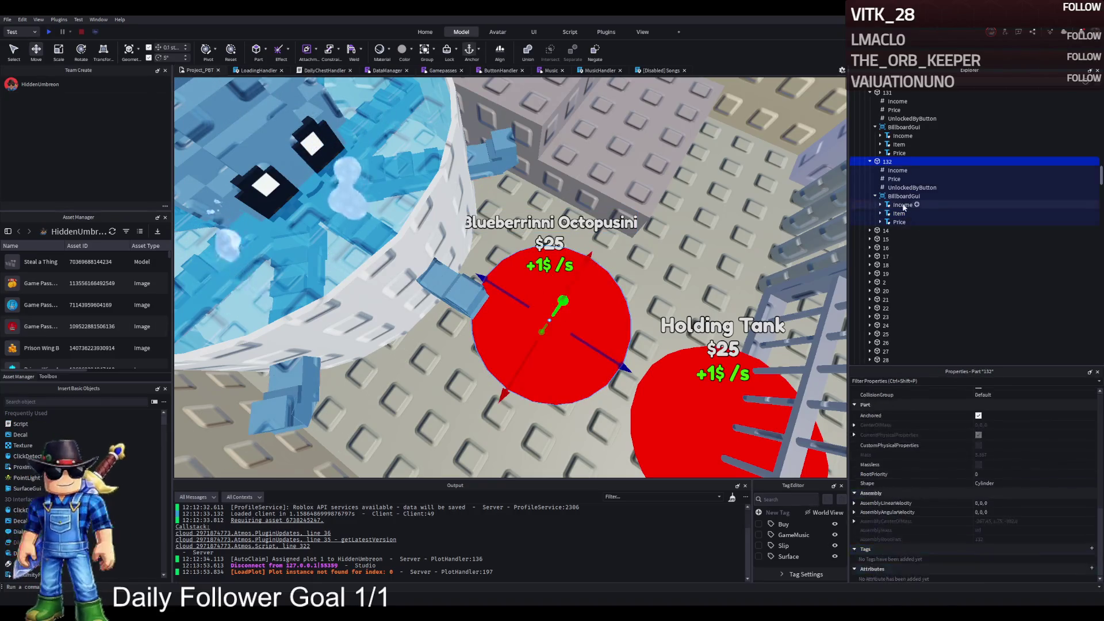
{"action": "left_click", "coordinate": [893, 179]}
{"action": "left_click", "coordinate": [1033, 449]}
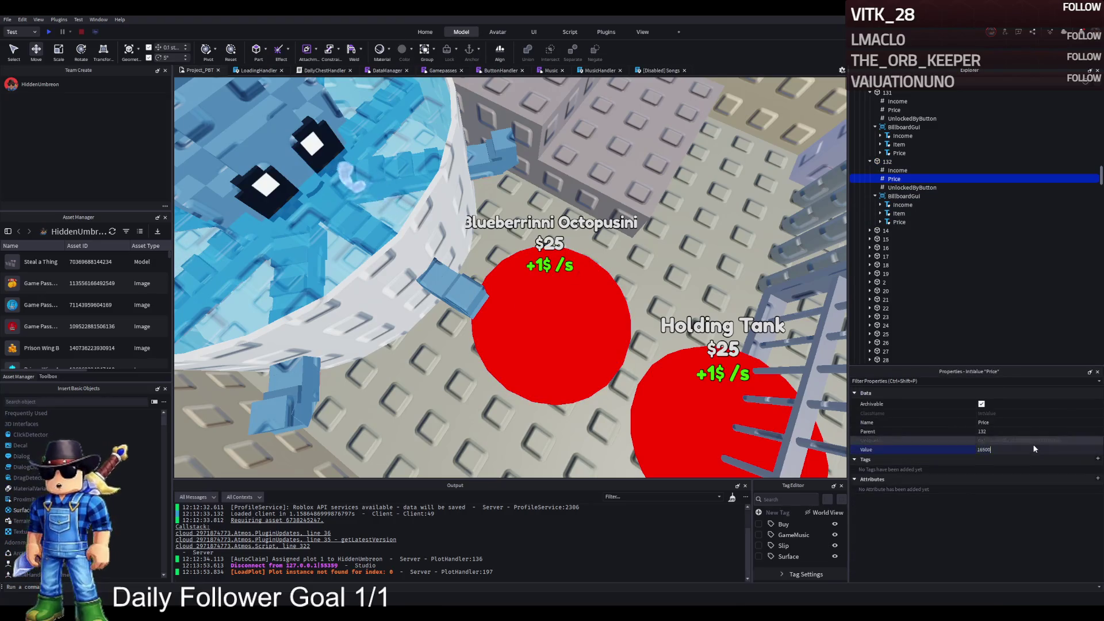
{"action": "left_click", "coordinate": [886, 162]}
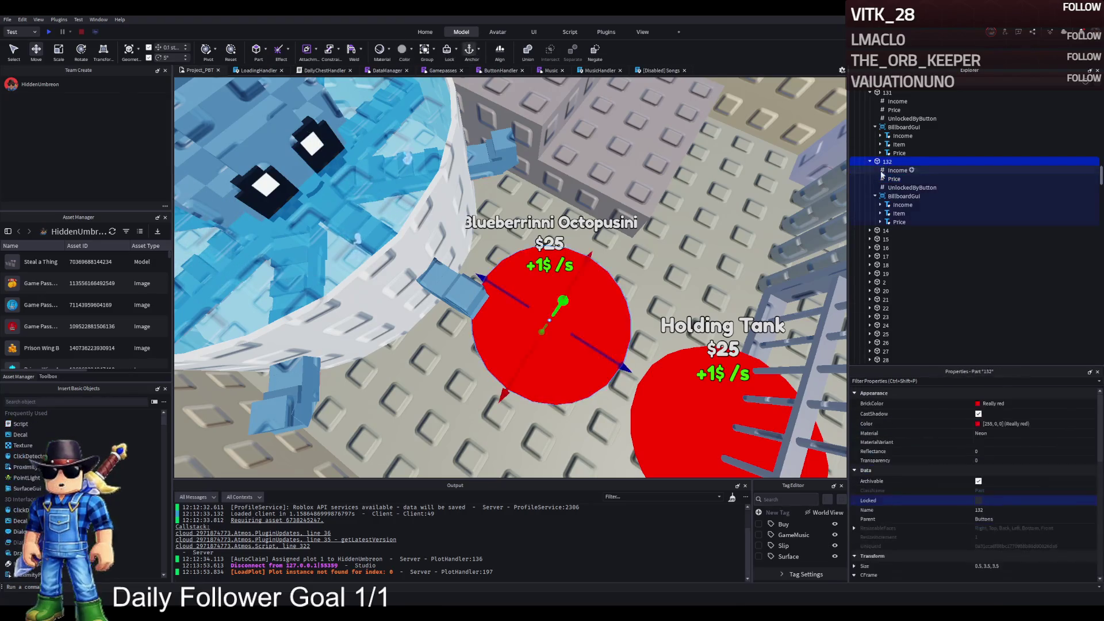
{"action": "left_click", "coordinate": [911, 187]}
{"action": "left_click", "coordinate": [1010, 450]}
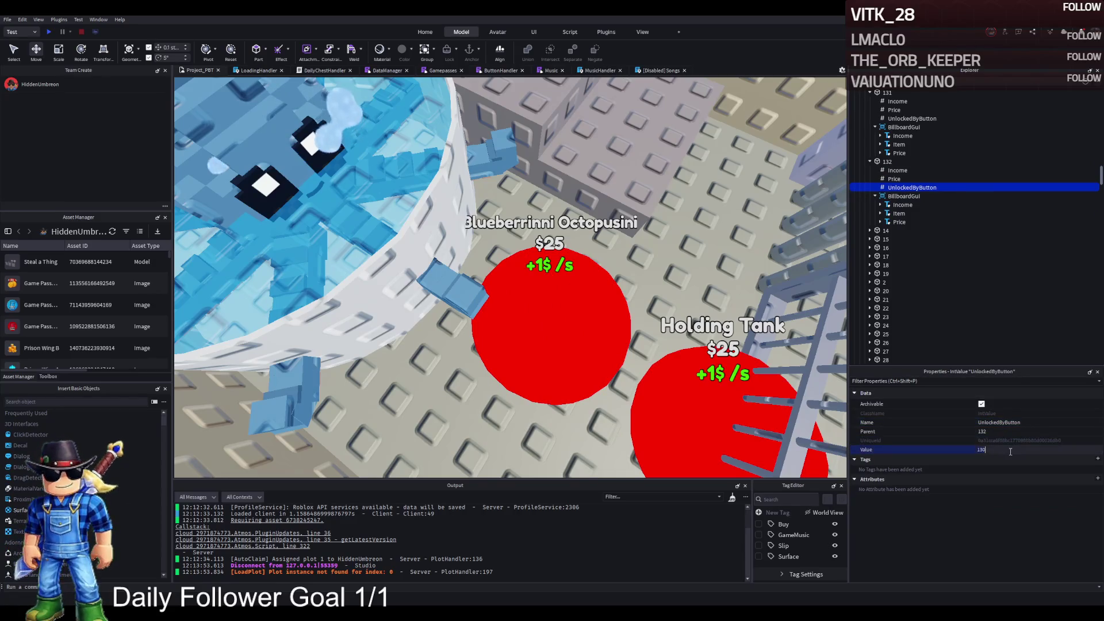
{"action": "left_click", "coordinate": [887, 161]}
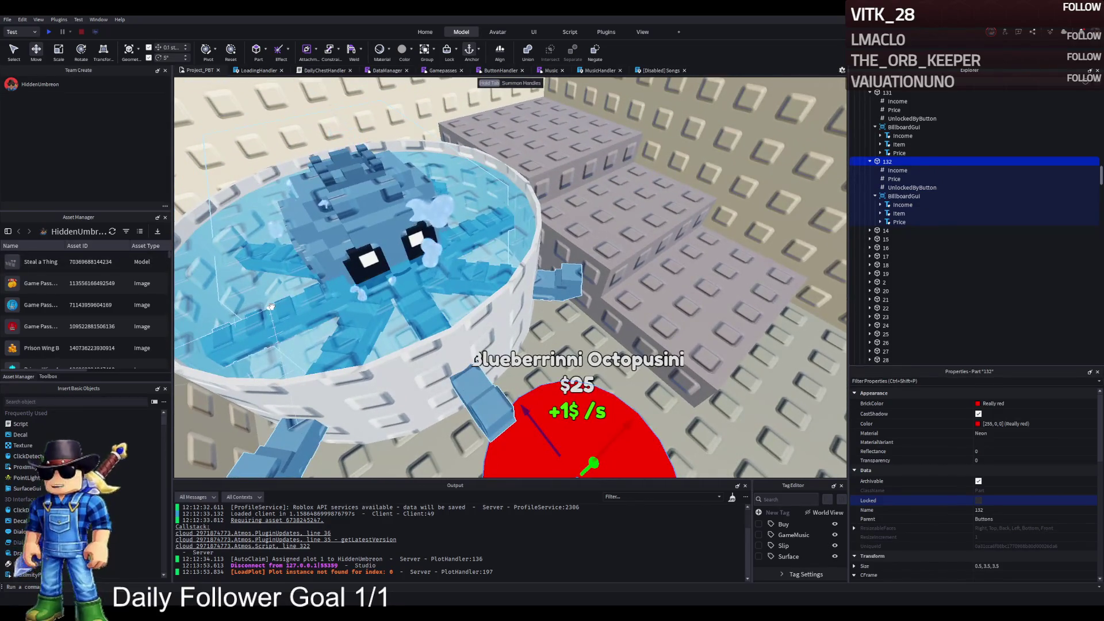
Raise the whole Blueberrinni_Octopusini model higher in its tank with the Move tool
{"action": "left_click", "coordinate": [560, 287]}
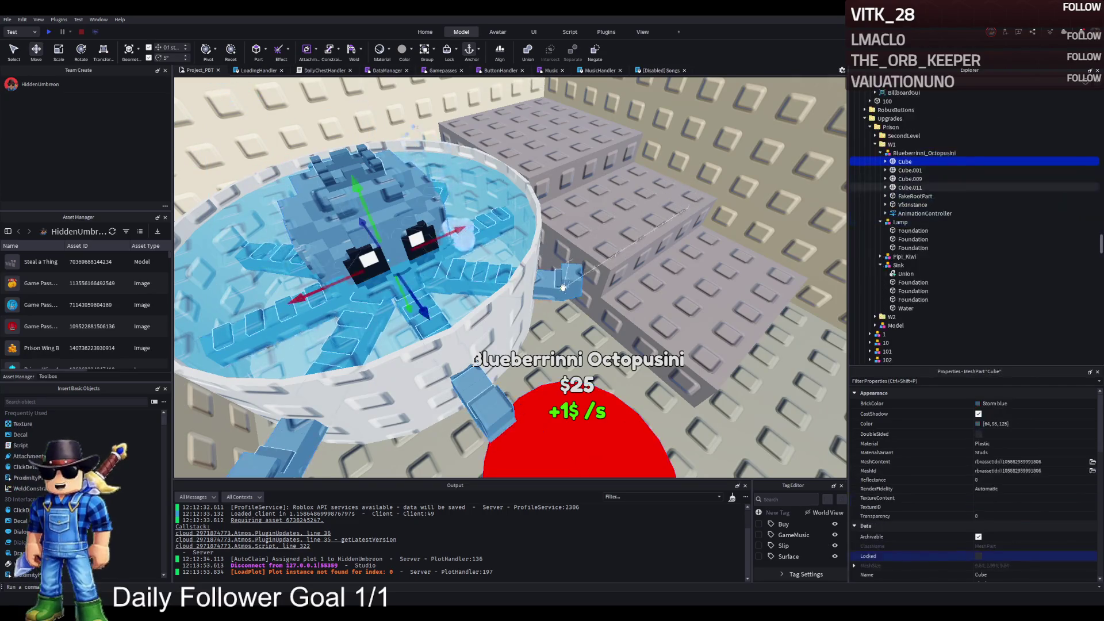
{"action": "key", "text": "f"}
{"action": "key", "text": "ctrl+3"}
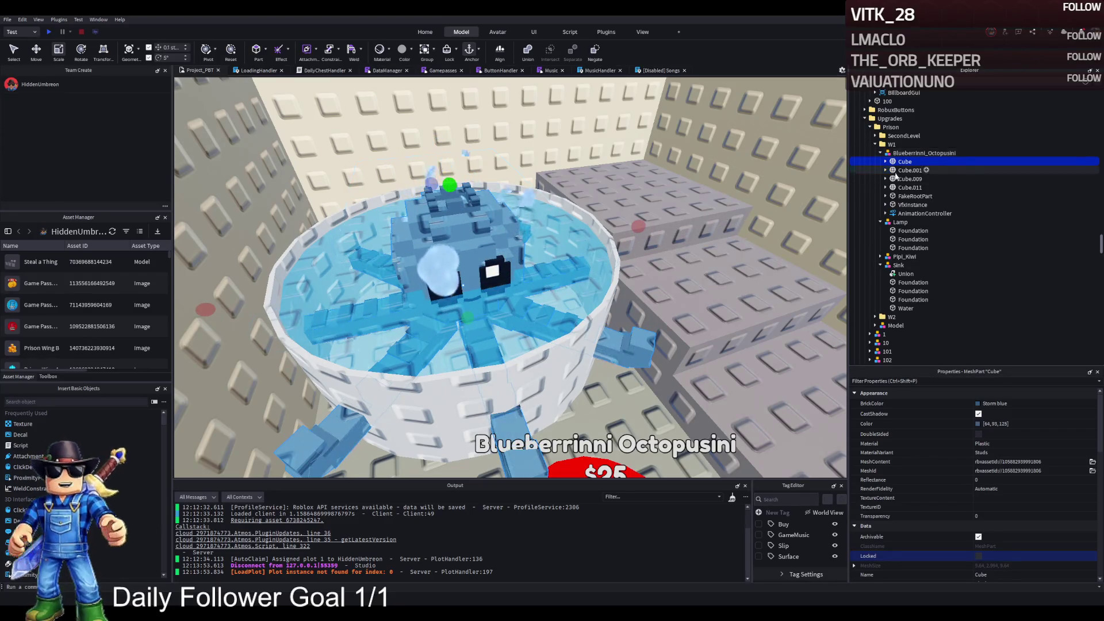
{"action": "left_click", "coordinate": [920, 153]}
{"action": "left_click", "coordinate": [879, 153]}
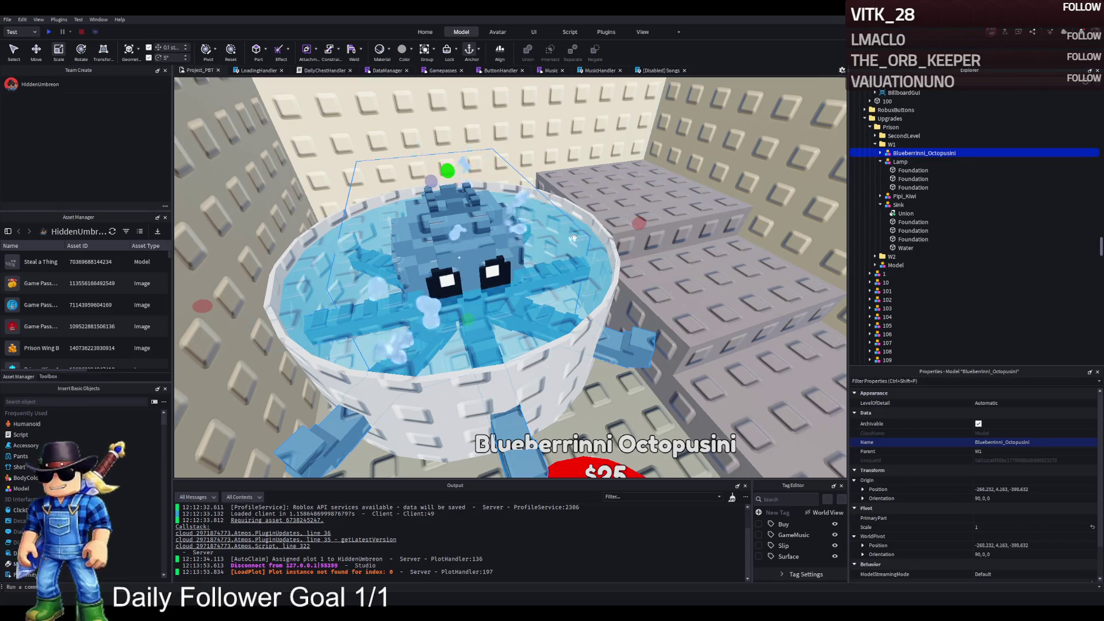
{"action": "key", "text": "f"}
{"action": "key", "text": "ctrl+2"}
{"action": "mouse_move", "coordinate": [494, 190]}
{"action": "left_mouse_down"}
{"action": "mouse_move", "coordinate": [520, 103]}
{"action": "mouse_move", "coordinate": [480, 122]}
{"action": "left_mouse_up"}
{"action": "key", "text": "f"}
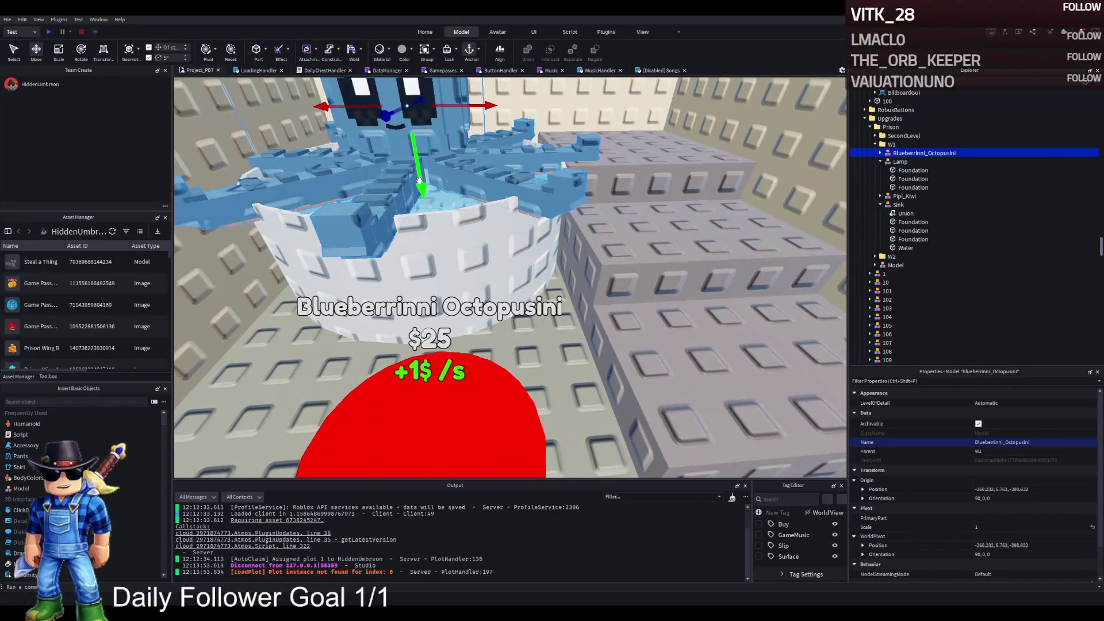
{"action": "left_click_drag", "start_coordinate": [419, 179], "coordinate": [564, 201]}
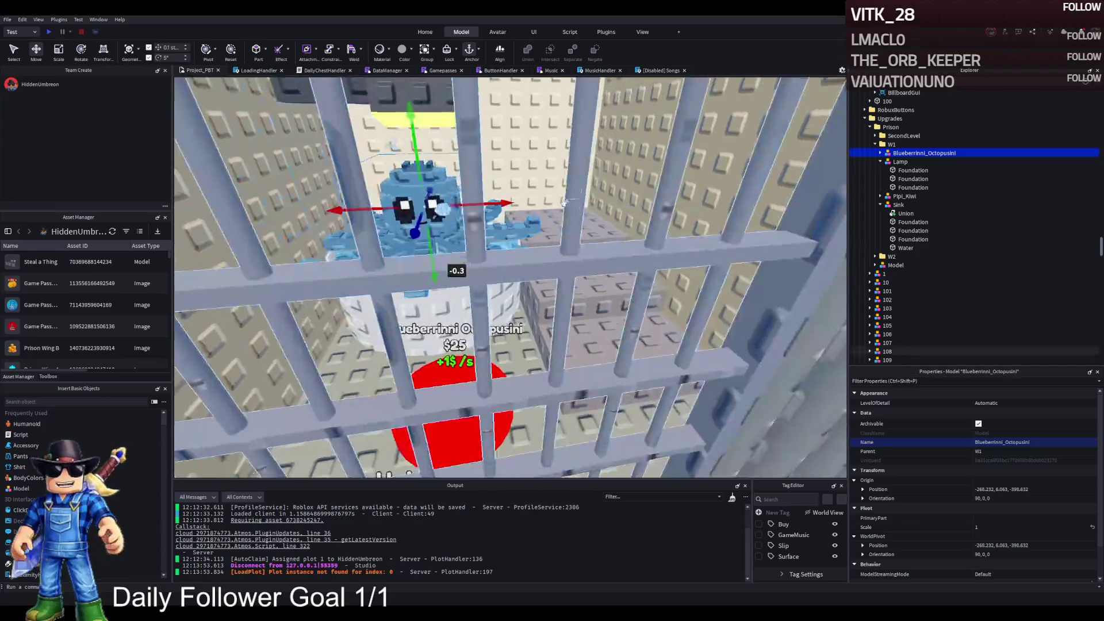
{"action": "key", "text": "f"}
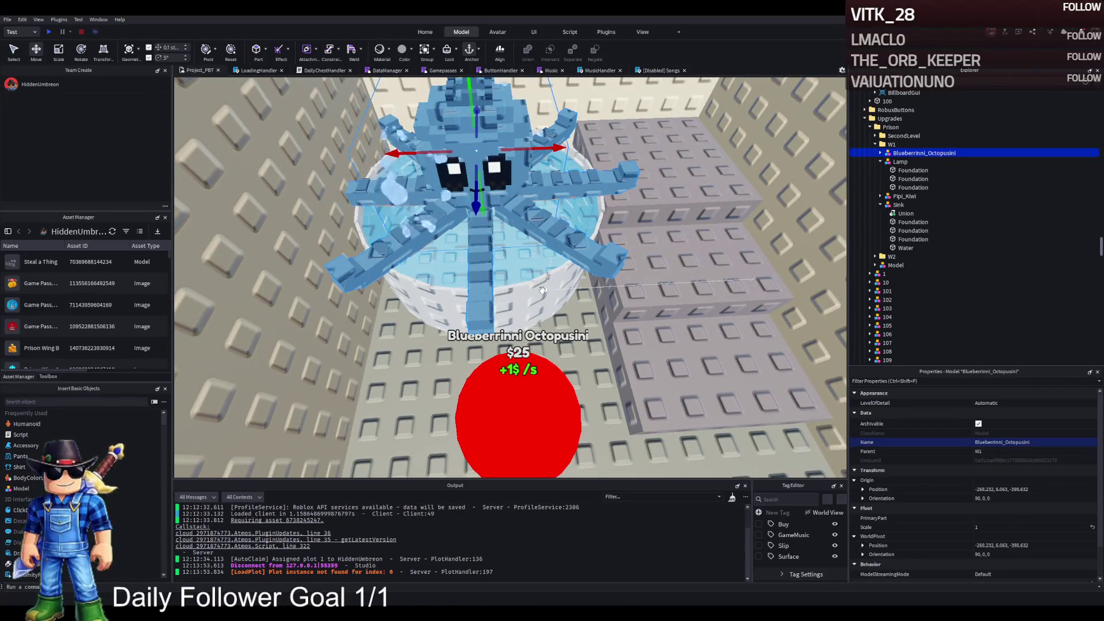
{"action": "left_click", "coordinate": [517, 367]}
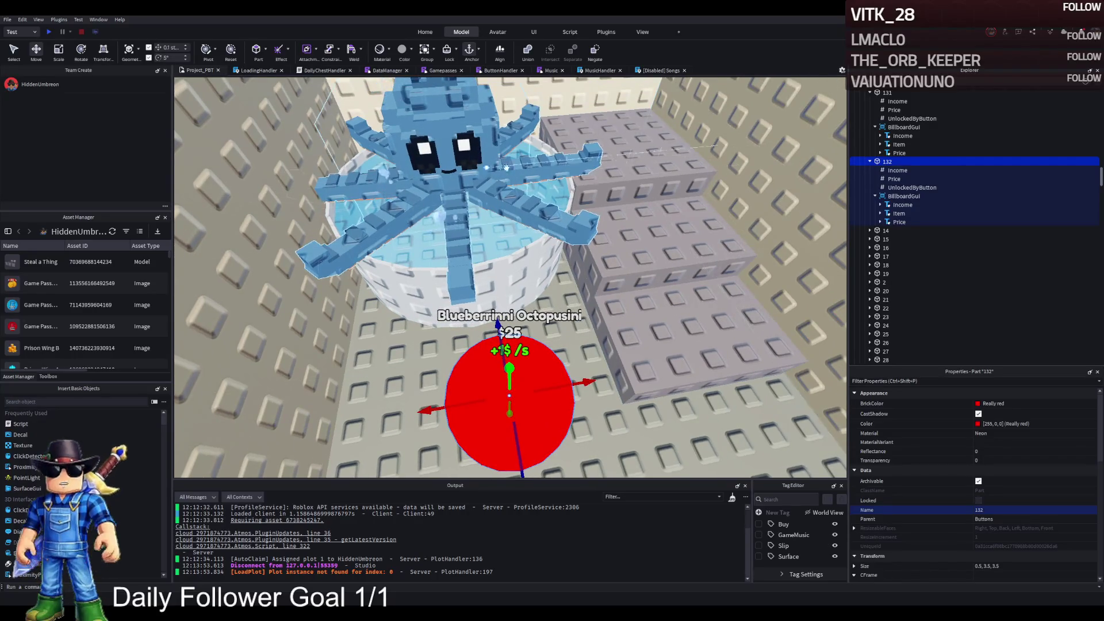
Collapse the Lamp group, focus the view on the Sink, and expand Sink to show its parts
{"action": "left_click", "coordinate": [505, 167]}
{"action": "double_click", "coordinate": [894, 170]}
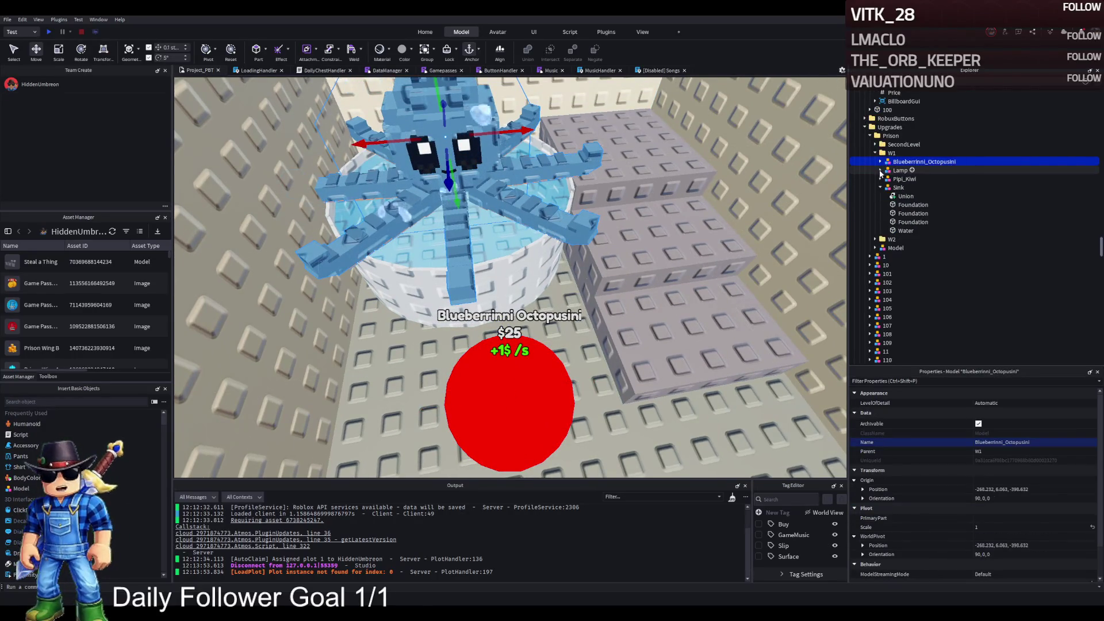
{"action": "double_click", "coordinate": [894, 187]}
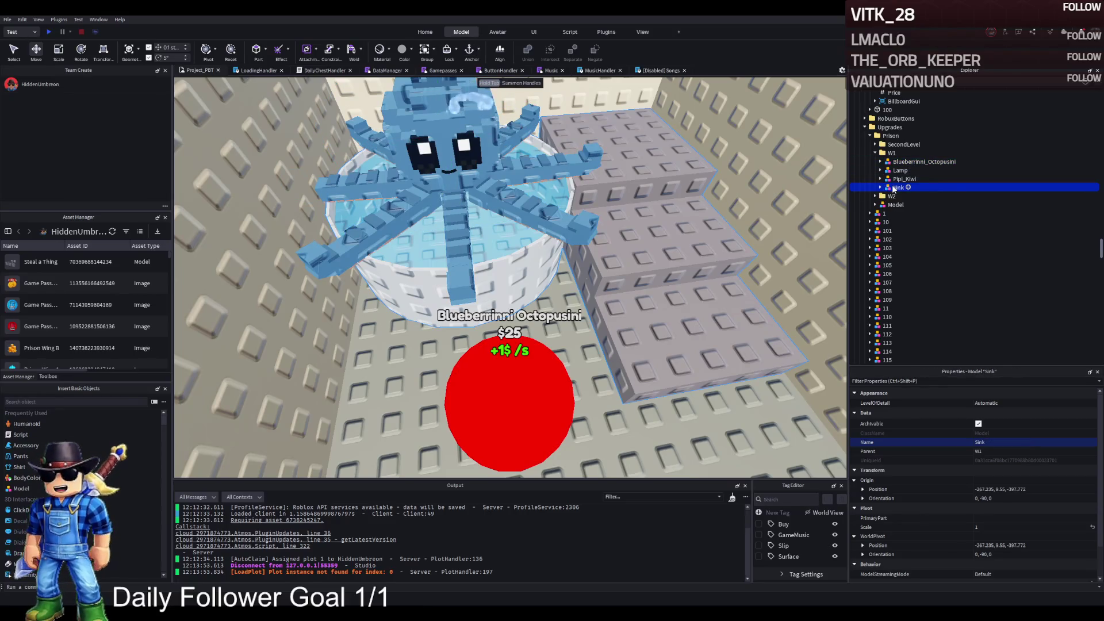
{"action": "key", "text": "f"}
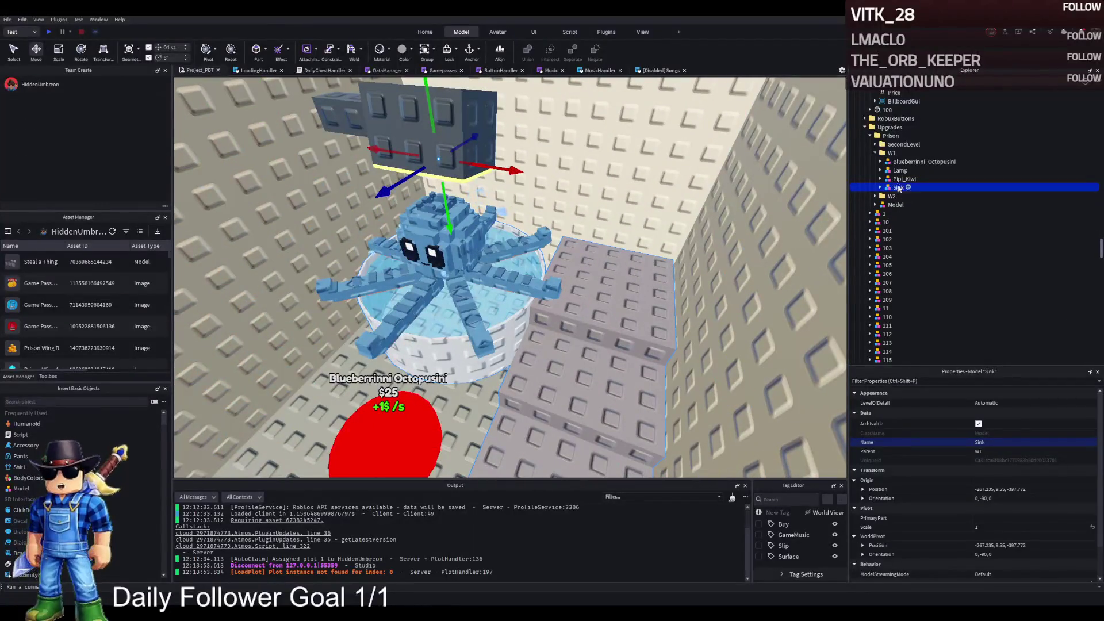
{"action": "double_click", "coordinate": [894, 187]}
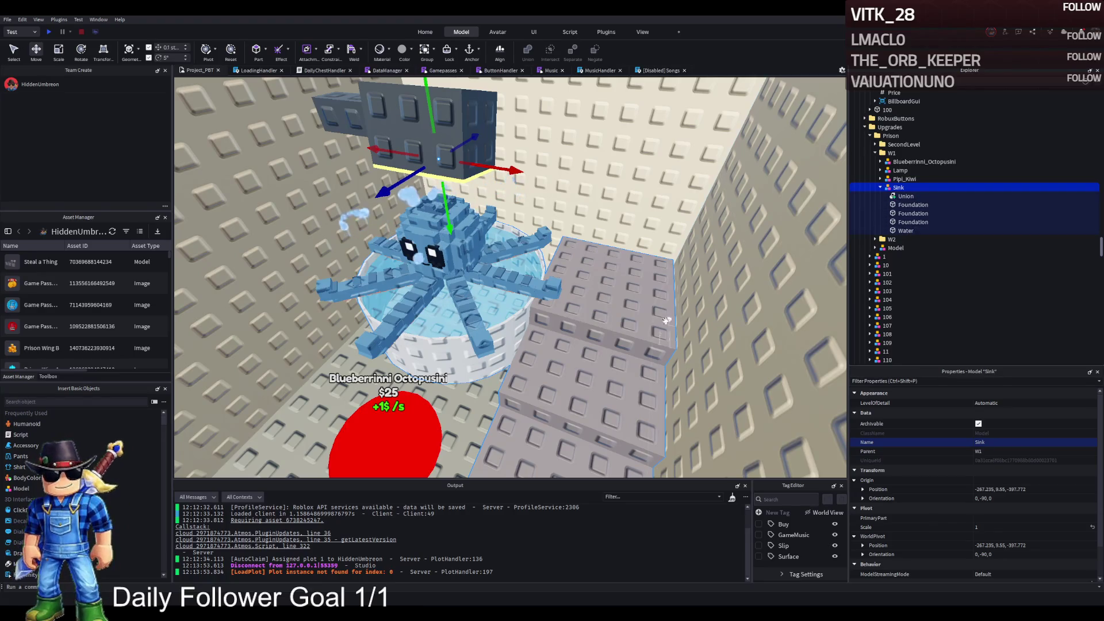
Group the three Foundation blocks into a model named Stairs and drag it under W1
{"action": "left_click", "coordinate": [609, 347]}
{"action": "left_click", "coordinate": [913, 214], "text": "ctrl"}
{"action": "left_click", "coordinate": [913, 222], "text": "ctrl"}
{"action": "key", "text": "f"}
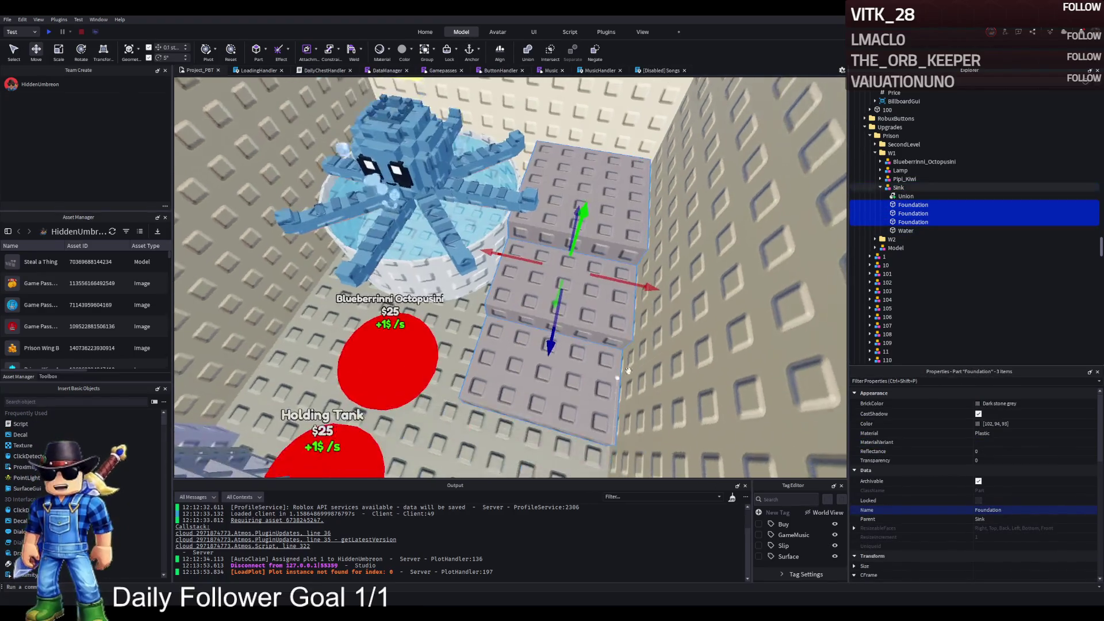
{"action": "key", "text": "ctrl+g"}
{"action": "left_click", "coordinate": [905, 196]}
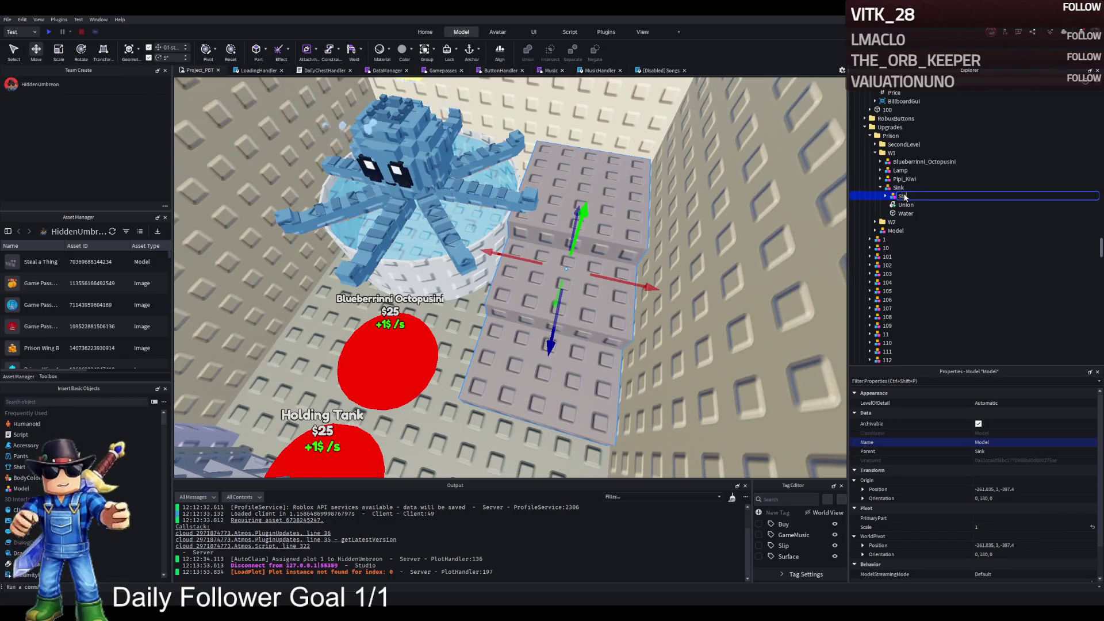
{"action": "key", "text": "Return"}
{"action": "left_click_drag", "start_coordinate": [899, 197], "coordinate": [891, 153]}
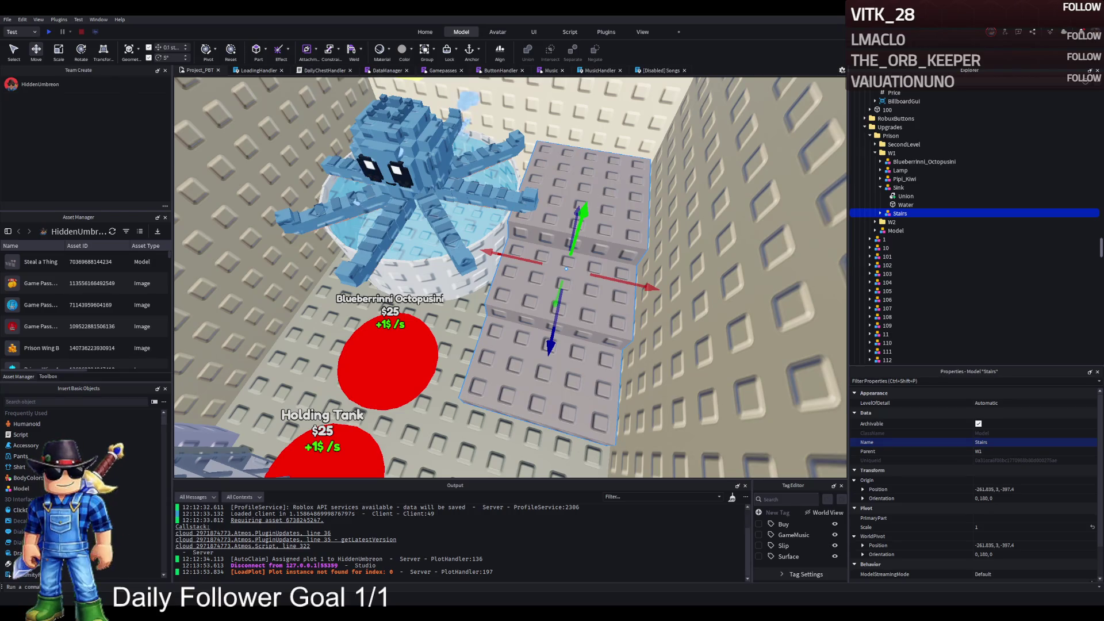
Select the octopus, Sink, Stairs and Lamp under W1 and bring them into view
{"action": "key", "text": "f"}
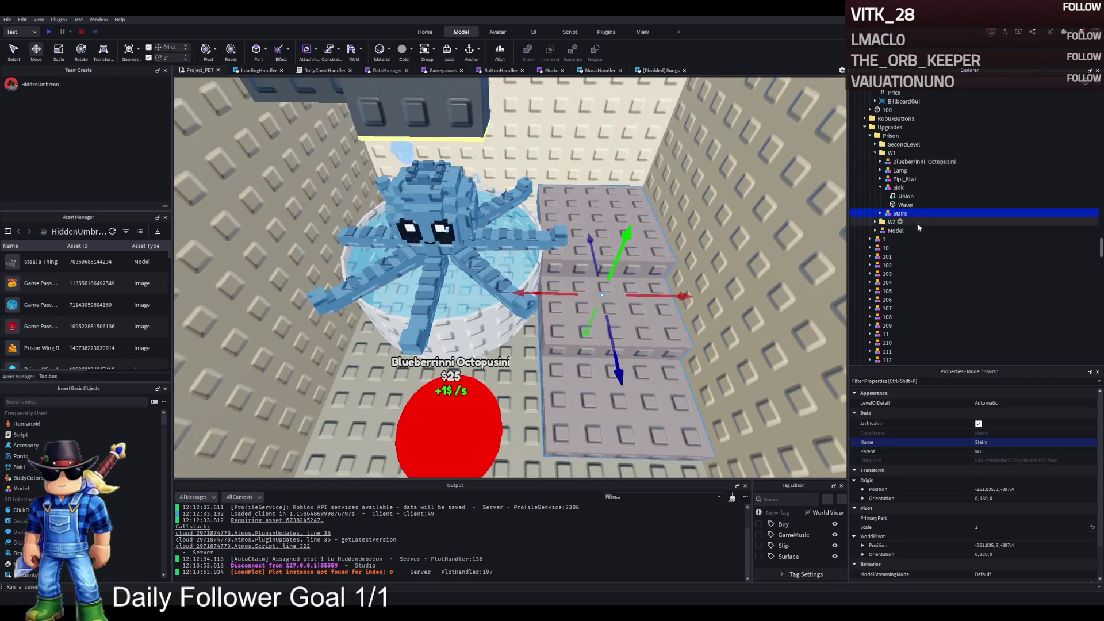
{"action": "left_click", "coordinate": [880, 187]}
{"action": "left_click", "coordinate": [897, 188], "text": "ctrl"}
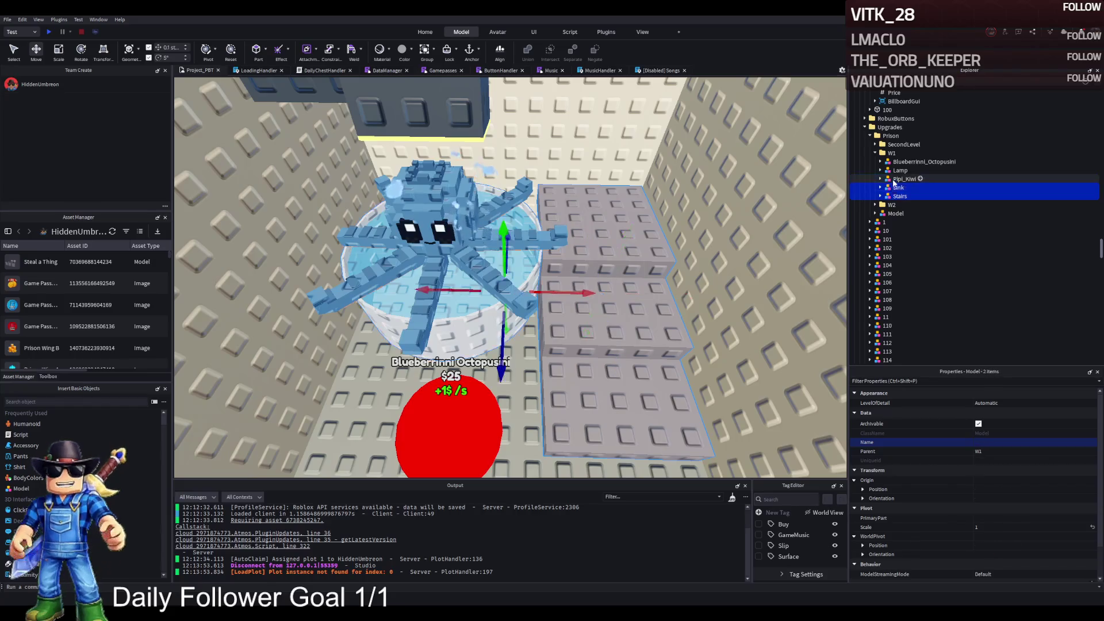
{"action": "left_click", "coordinate": [914, 162], "text": "ctrl"}
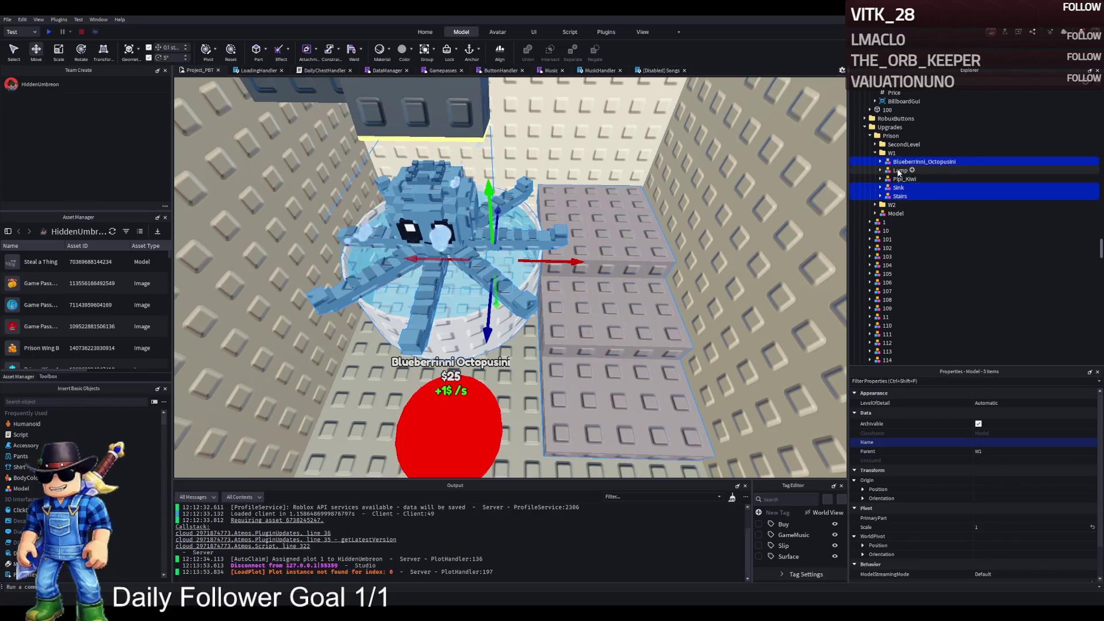
{"action": "left_click", "coordinate": [899, 171], "text": "ctrl"}
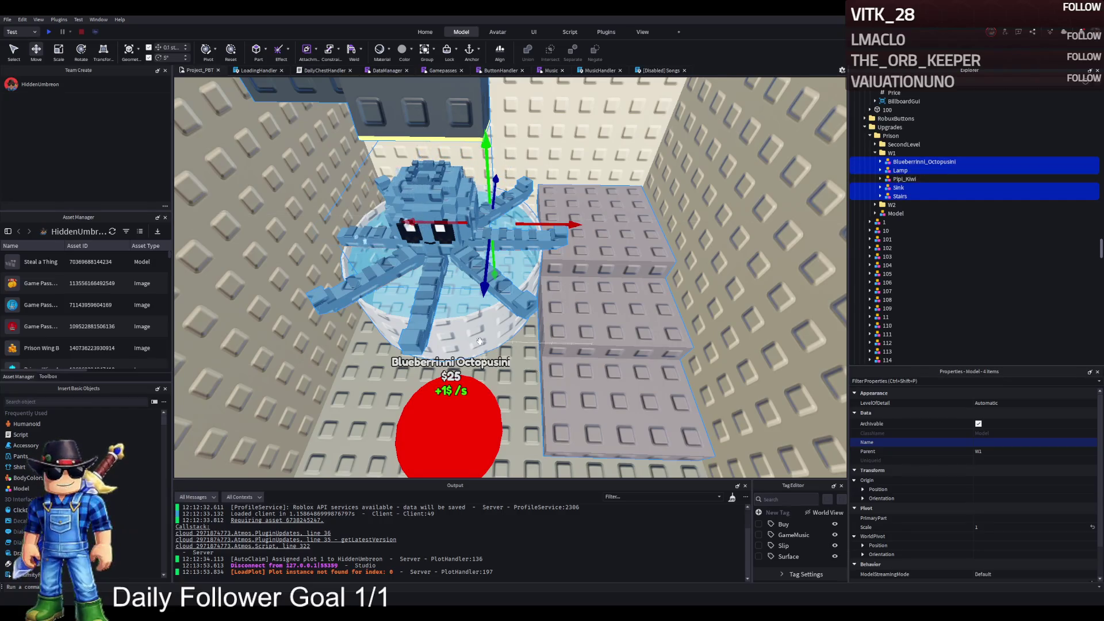
{"action": "left_click_drag", "start_coordinate": [408, 248], "coordinate": [408, 247]}
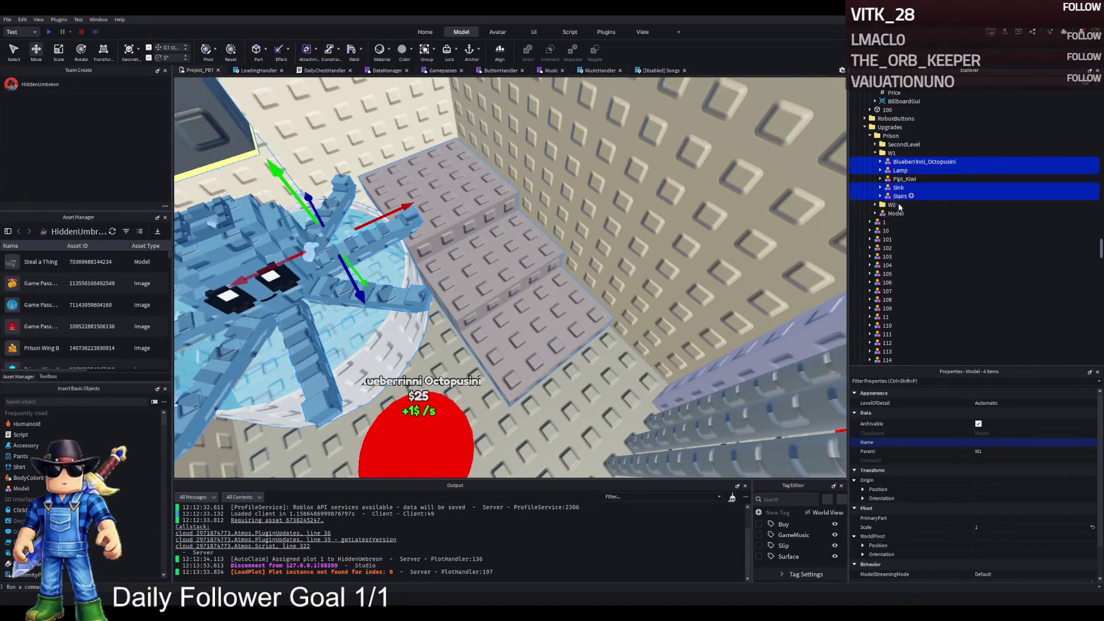
{"action": "scroll", "coordinate": [930, 252], "scroll_direction": "down", "scroll_amount": 12}
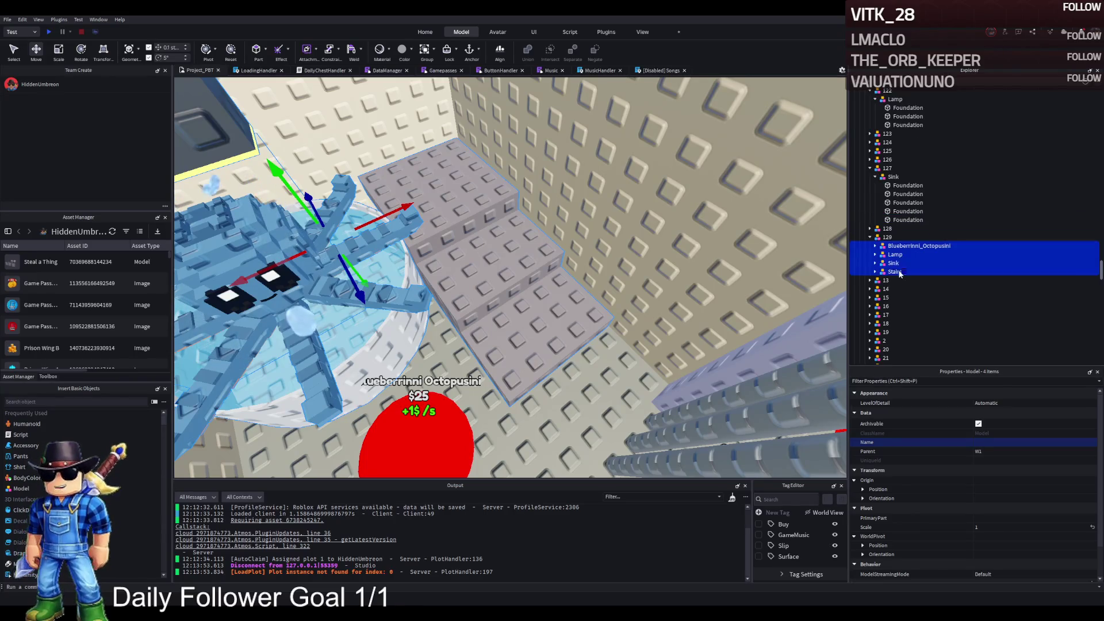
Duplicate upgrade model 129 and rename the copy 130
{"action": "left_click", "coordinate": [897, 236]}
{"action": "key", "text": "ctrl+d"}
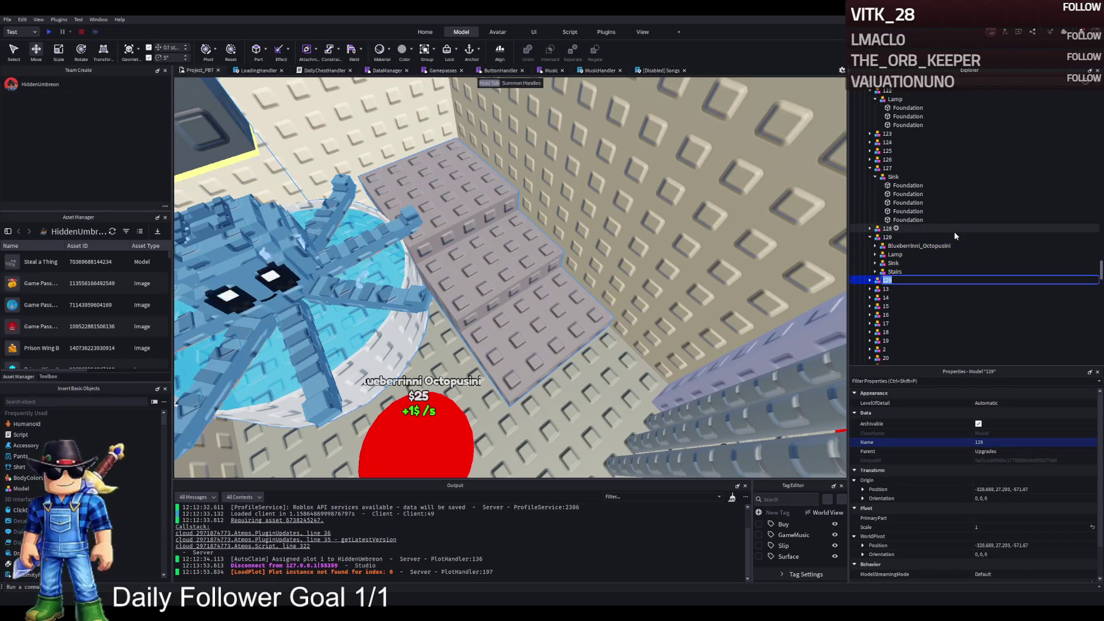
{"action": "type", "text": "1"}
{"action": "key", "text": "BackSpace"}
{"action": "key", "text": "BackSpace"}
{"action": "type", "text": "30"}
{"action": "key", "text": "Return"}
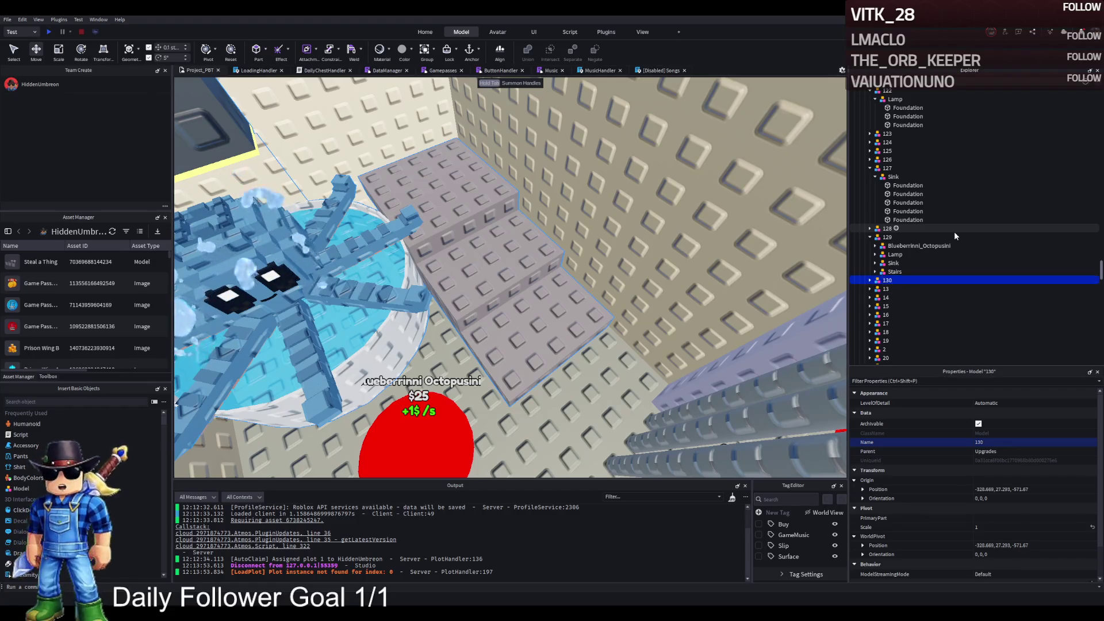
Delete the octopus, Sink and Stairs from model 129, leaving only the Lamp
{"action": "left_click", "coordinate": [914, 245]}
{"action": "key", "text": "Delete"}
{"action": "left_click", "coordinate": [895, 254]}
{"action": "key", "text": "Delete"}
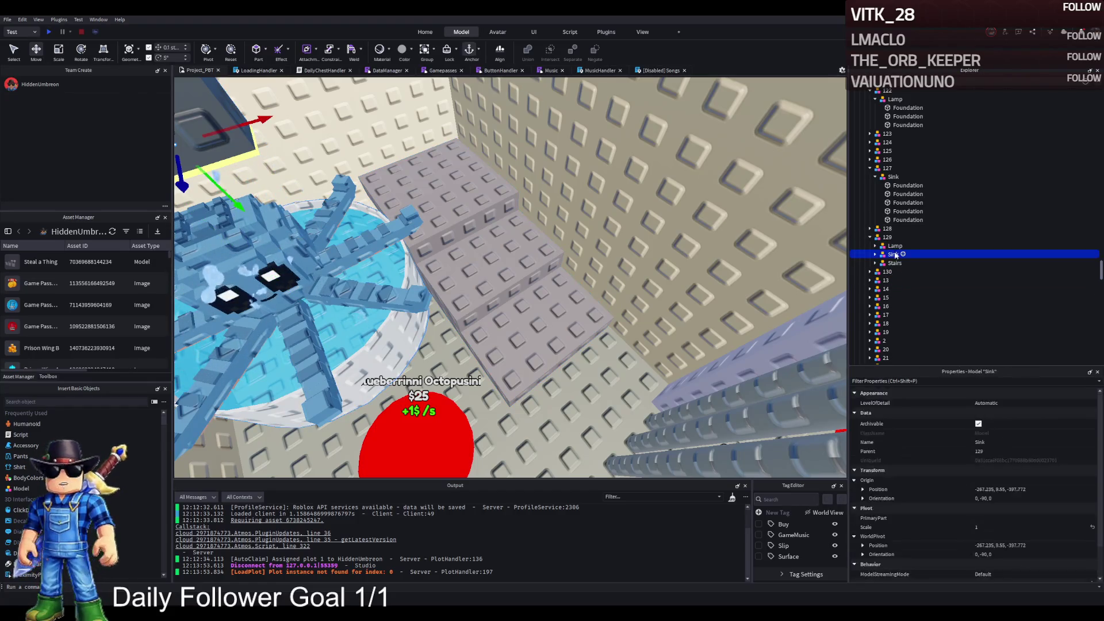
{"action": "left_click", "coordinate": [895, 254]}
{"action": "key", "text": "Delete"}
Duplicate model 130 as 131, expand it, then reselect model 129
{"action": "left_click", "coordinate": [895, 254]}
{"action": "key", "text": "ctrl+d"}
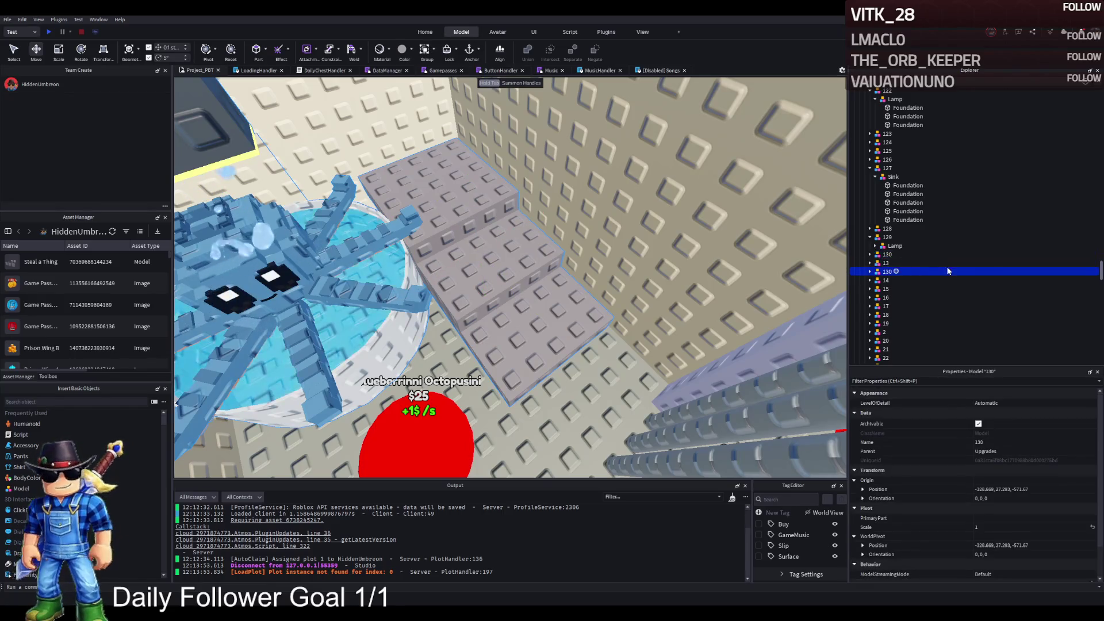
{"action": "type", "text": "131"}
{"action": "key", "text": "Return"}
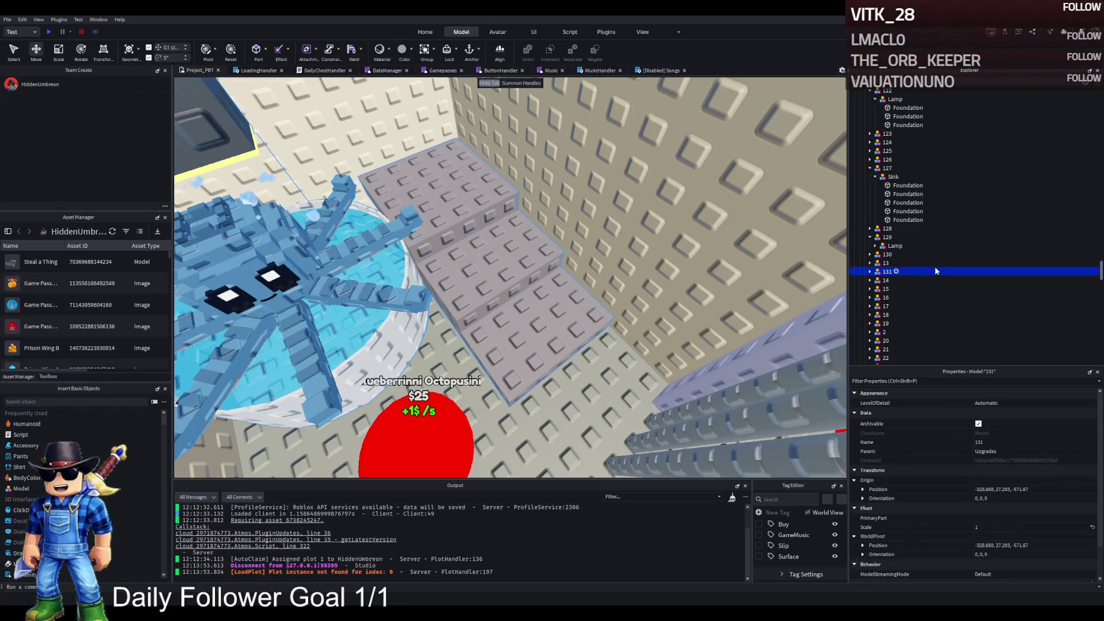
{"action": "left_click", "coordinate": [870, 272]}
{"action": "left_click", "coordinate": [888, 237]}
{"action": "key", "text": "w"}
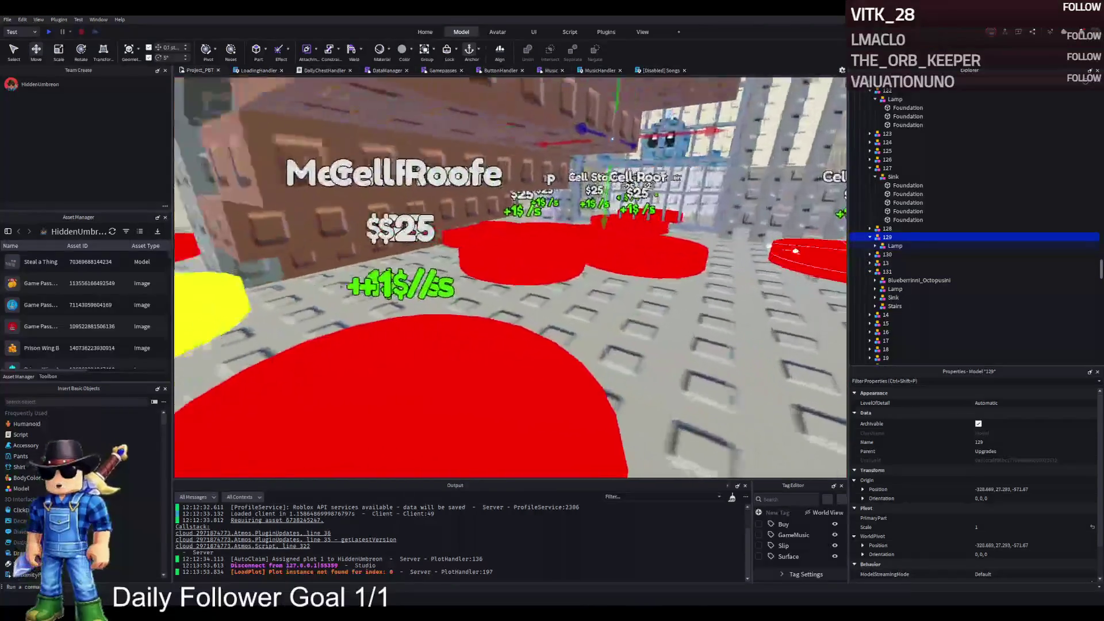
Select buy pad 129 and its upgrade model to confirm it holds just the Lamp
{"action": "left_click", "coordinate": [575, 256]}
{"action": "scroll", "coordinate": [583, 256], "scroll_direction": "up", "scroll_amount": 5}
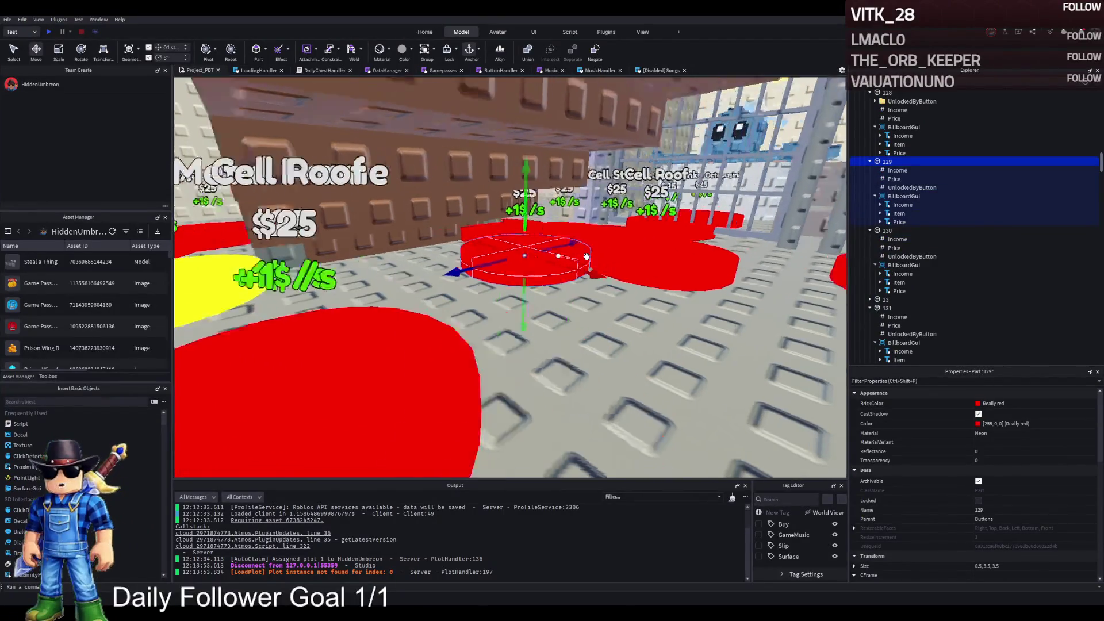
{"action": "scroll", "coordinate": [585, 257], "scroll_direction": "down", "scroll_amount": 5}
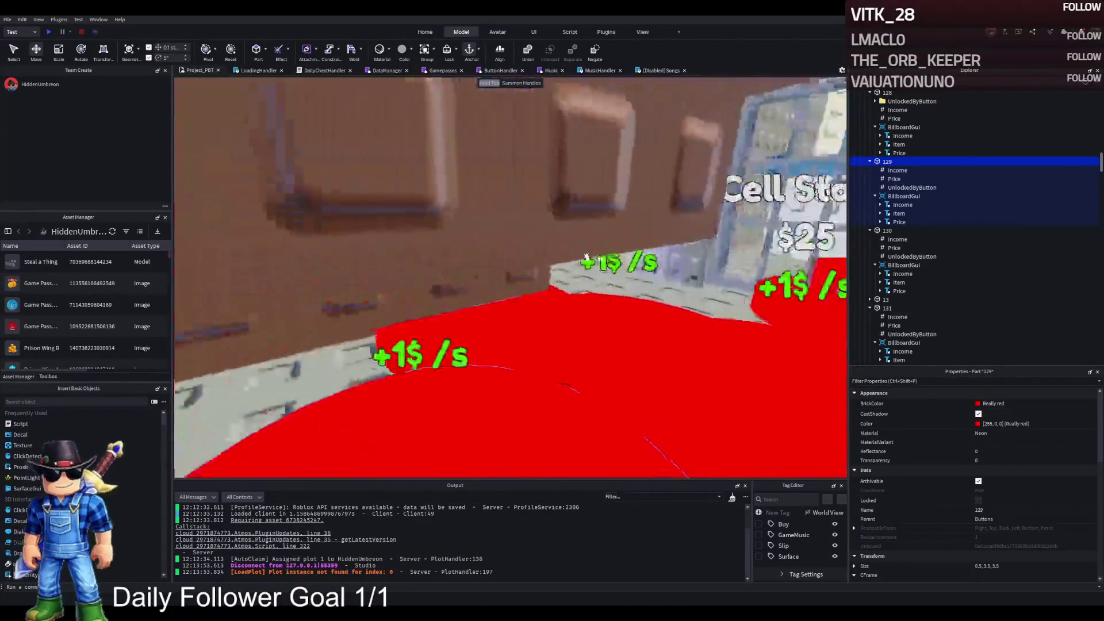
{"action": "scroll", "coordinate": [586, 256], "scroll_direction": "up", "scroll_amount": 6}
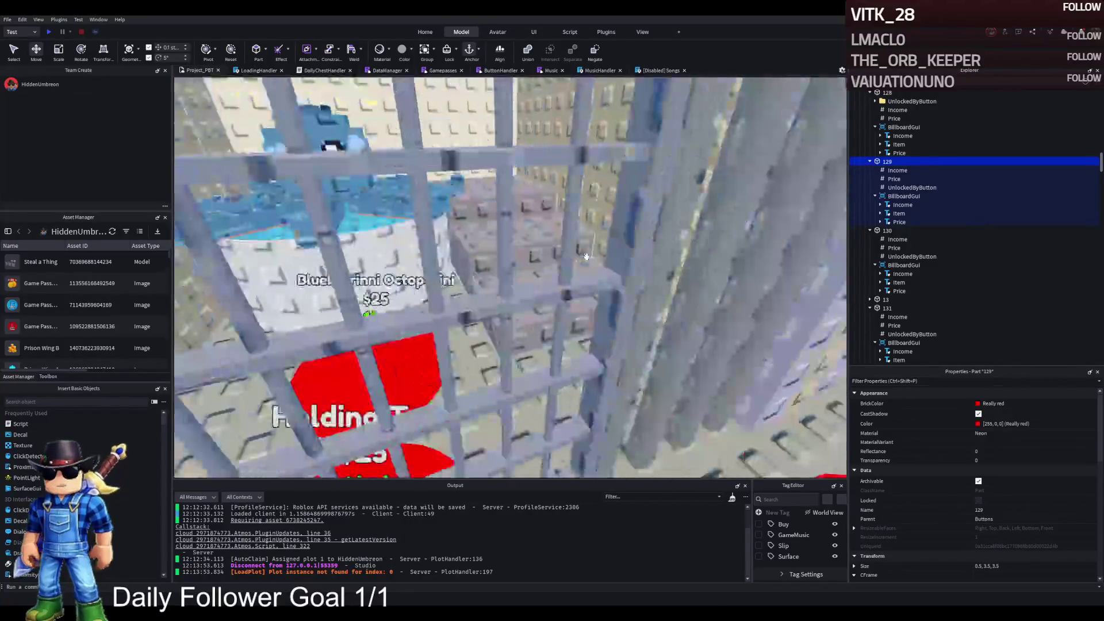
{"action": "left_click", "coordinate": [357, 184]}
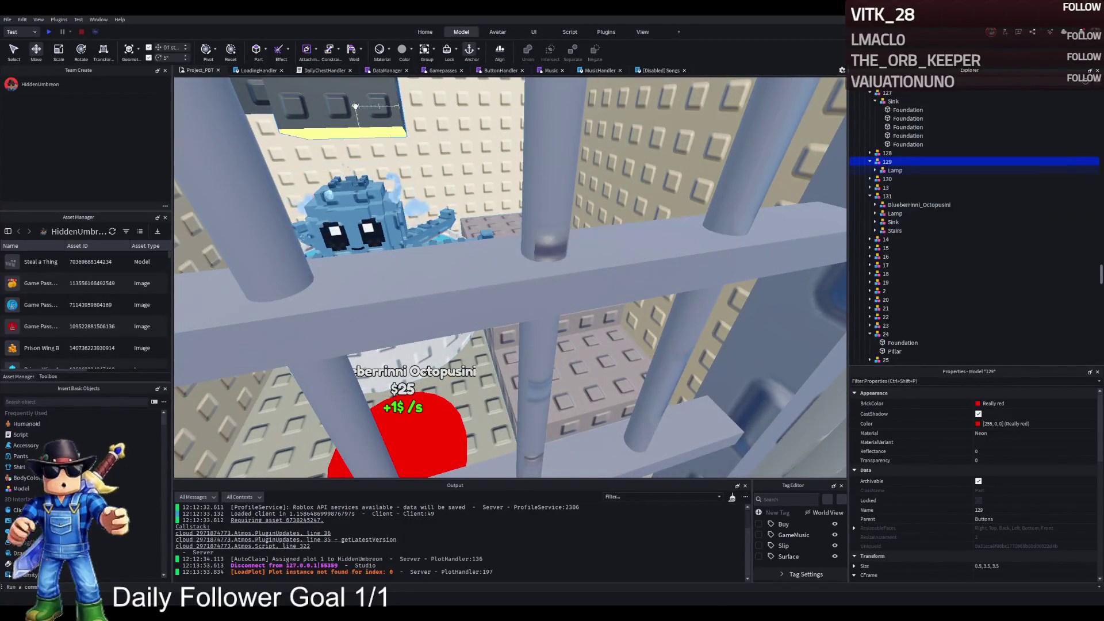
{"action": "left_click", "coordinate": [894, 171]}
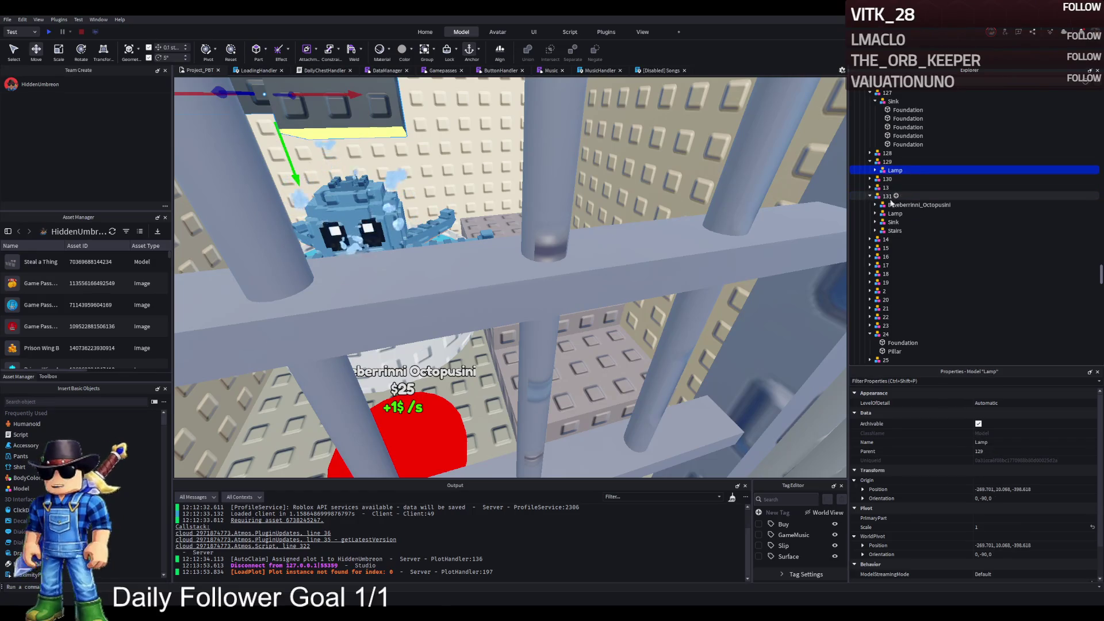
Delete the Sink and Lamp from model 130 so only Stairs remains
{"action": "scroll", "coordinate": [702, 197], "scroll_direction": "down", "scroll_amount": 1}
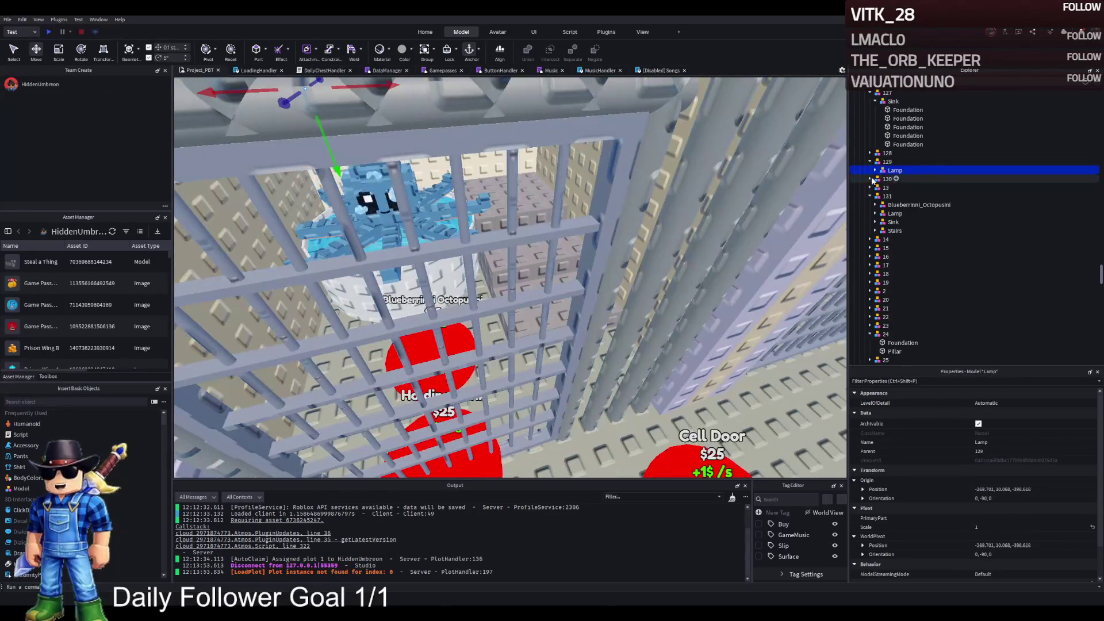
{"action": "left_click", "coordinate": [870, 178]}
{"action": "left_click", "coordinate": [894, 187]}
{"action": "left_click", "coordinate": [895, 187]}
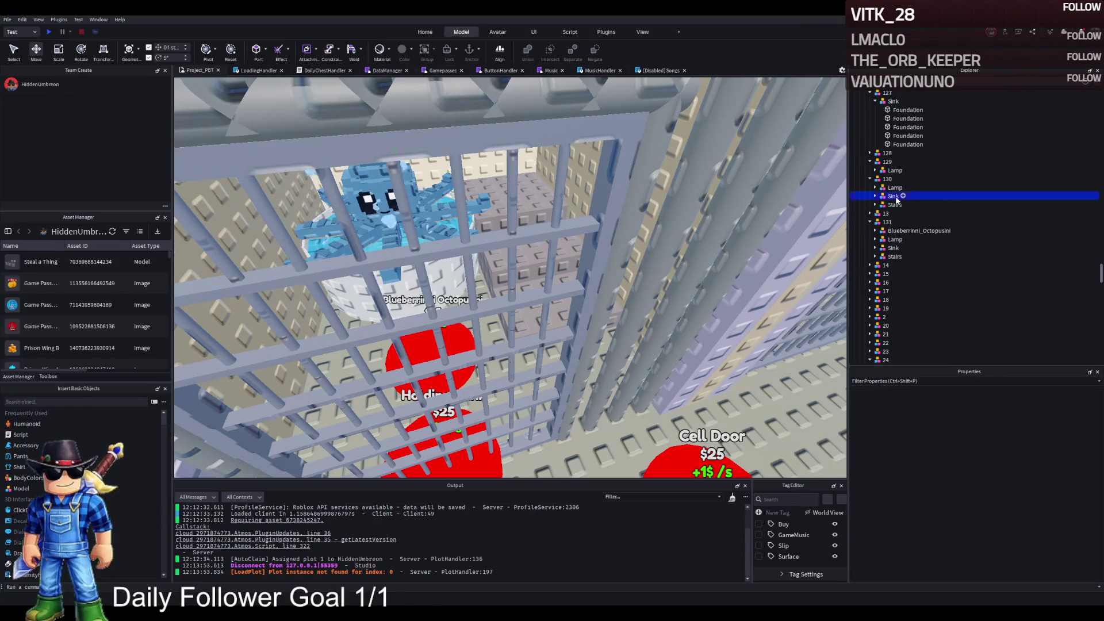
{"action": "key", "text": "Delete"}
{"action": "left_click", "coordinate": [894, 188]}
{"action": "key", "text": "Delete"}
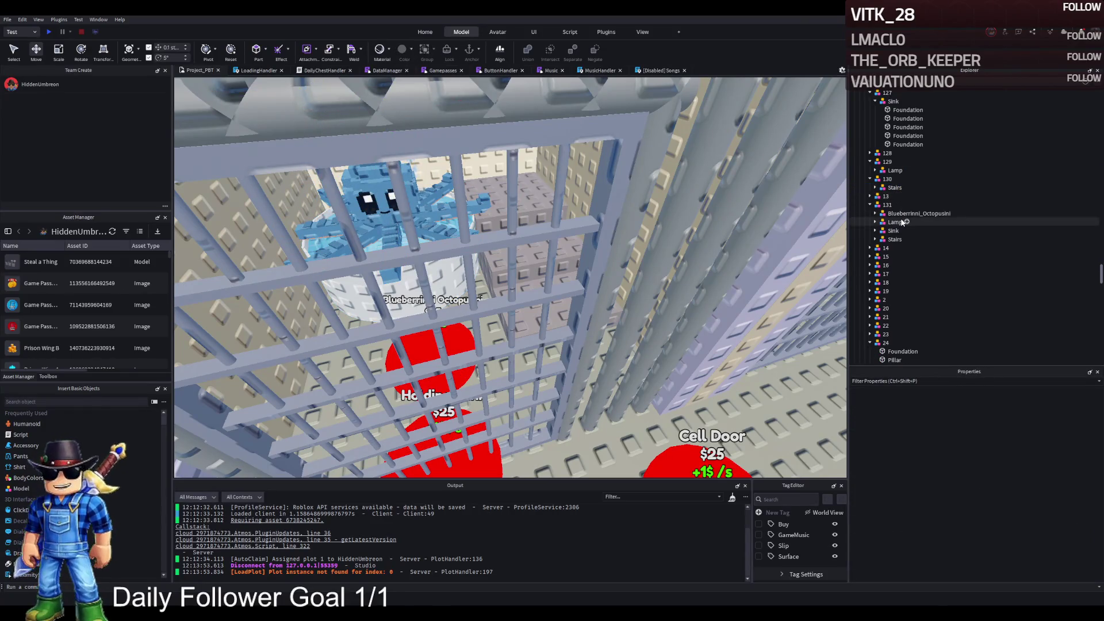
Delete the Lamp and Stairs from model 131, then create model 132 from it
{"action": "left_click", "coordinate": [889, 223]}
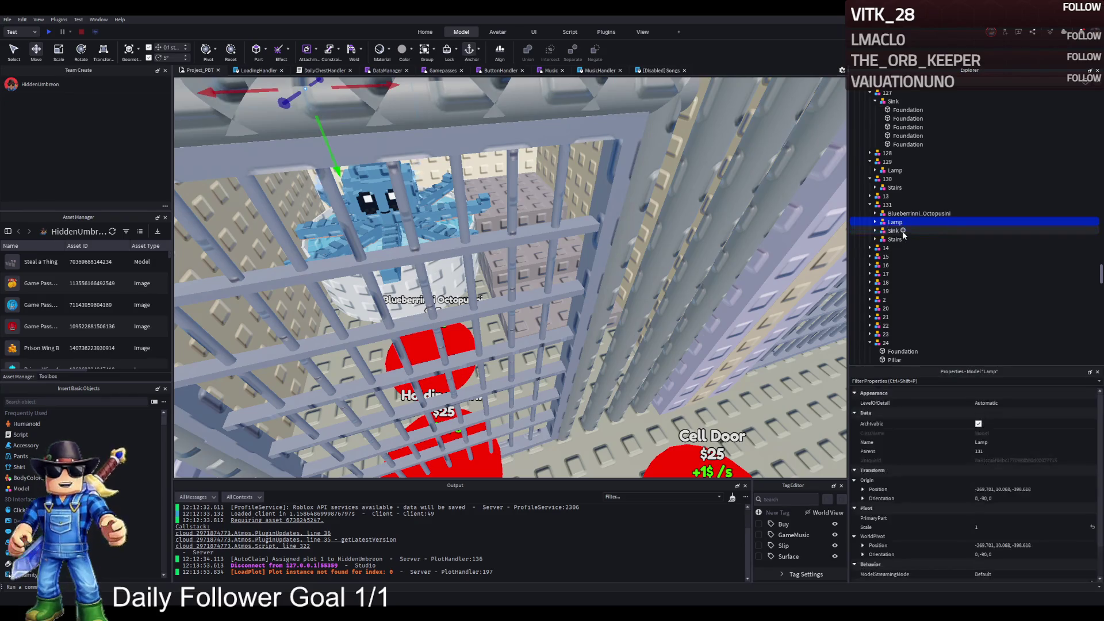
{"action": "key", "text": "Delete"}
{"action": "left_click", "coordinate": [892, 231]}
{"action": "key", "text": "Delete"}
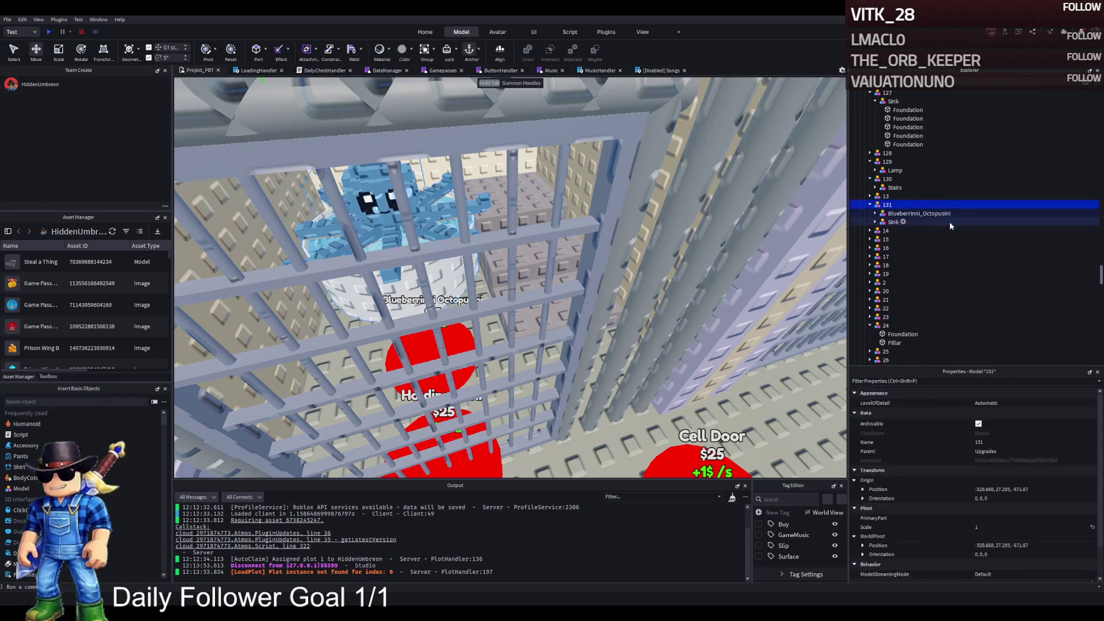
{"action": "left_click", "coordinate": [889, 230]}
{"action": "key", "text": "F2"}
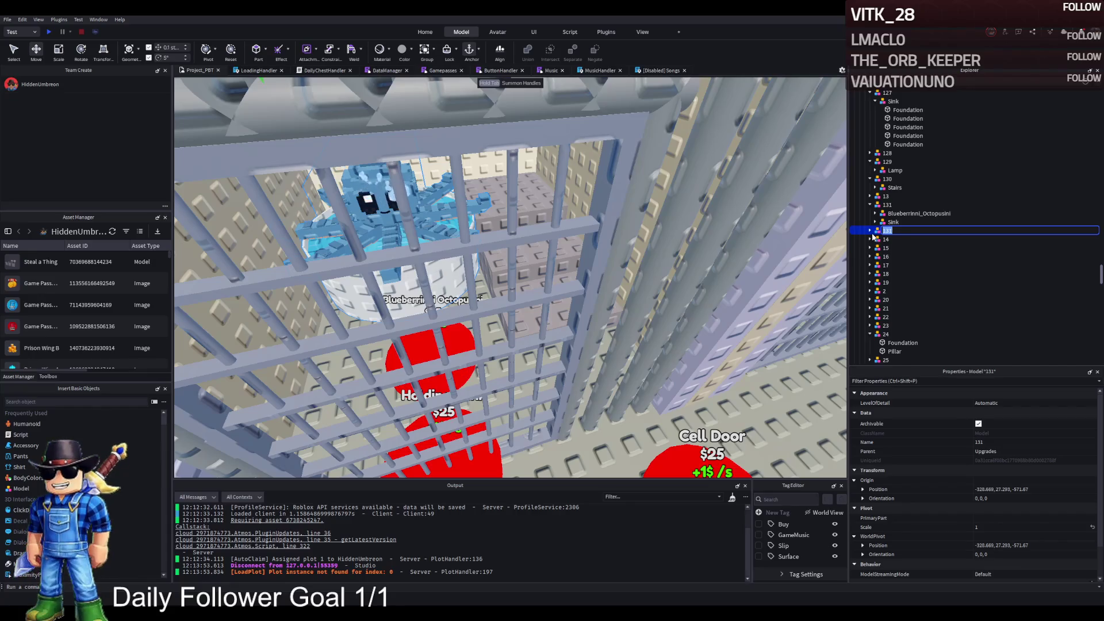
{"action": "type", "text": "132"}
{"action": "key", "text": "Return"}
Delete the Sink from 132 and the octopus from 131, then frame model 132
{"action": "left_click", "coordinate": [870, 231]}
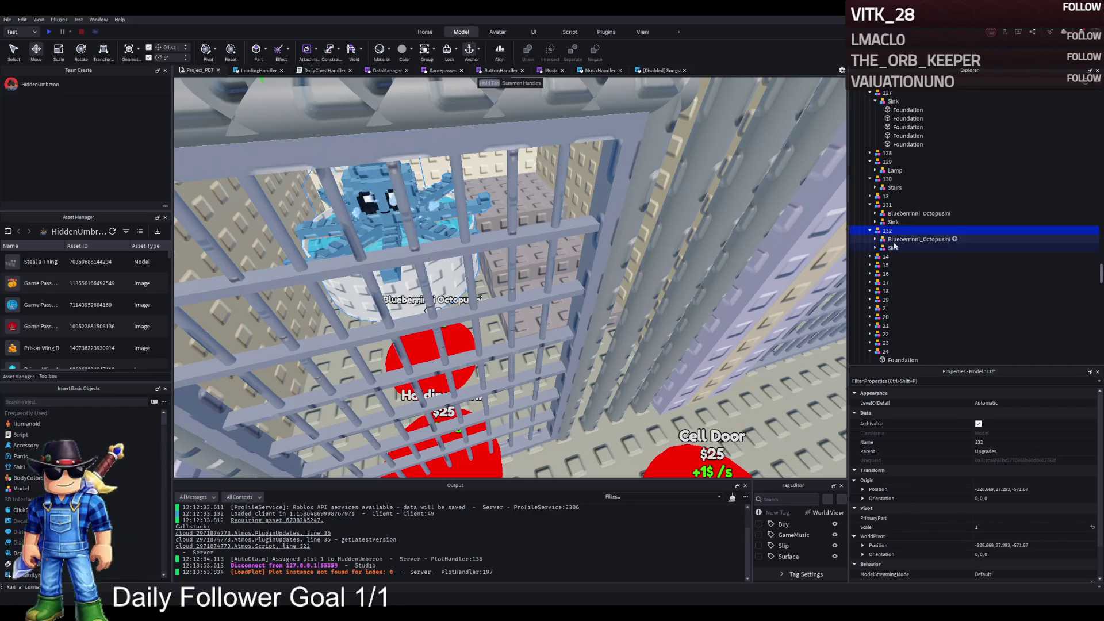
{"action": "left_click", "coordinate": [893, 247]}
{"action": "key", "text": "Delete"}
{"action": "left_click", "coordinate": [889, 213]}
{"action": "key", "text": "Delete"}
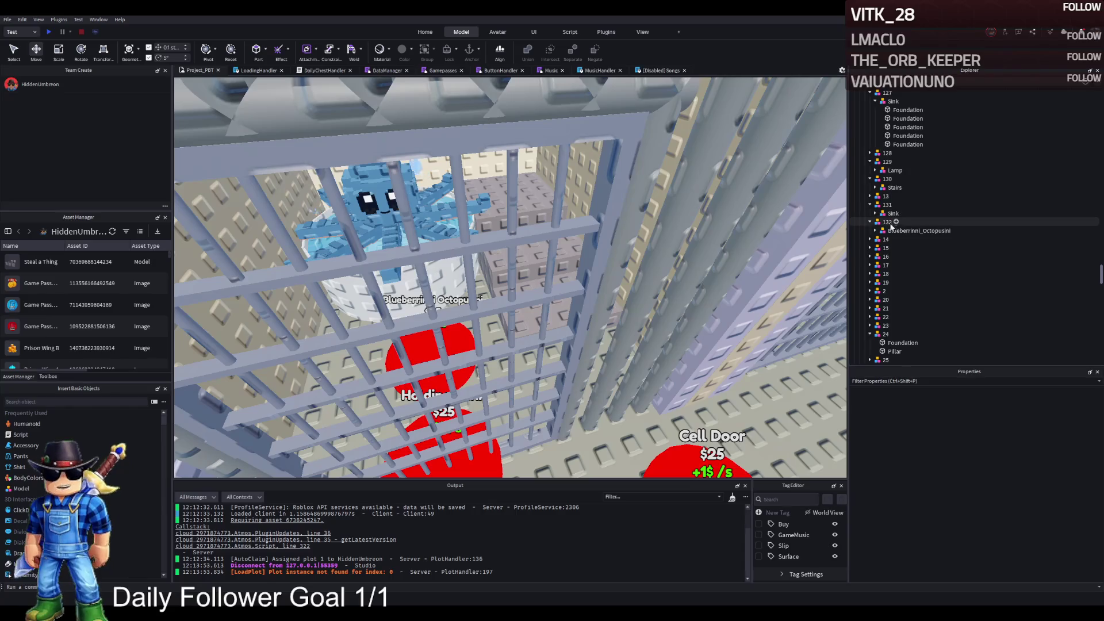
{"action": "left_click", "coordinate": [887, 222]}
{"action": "key", "text": "f"}
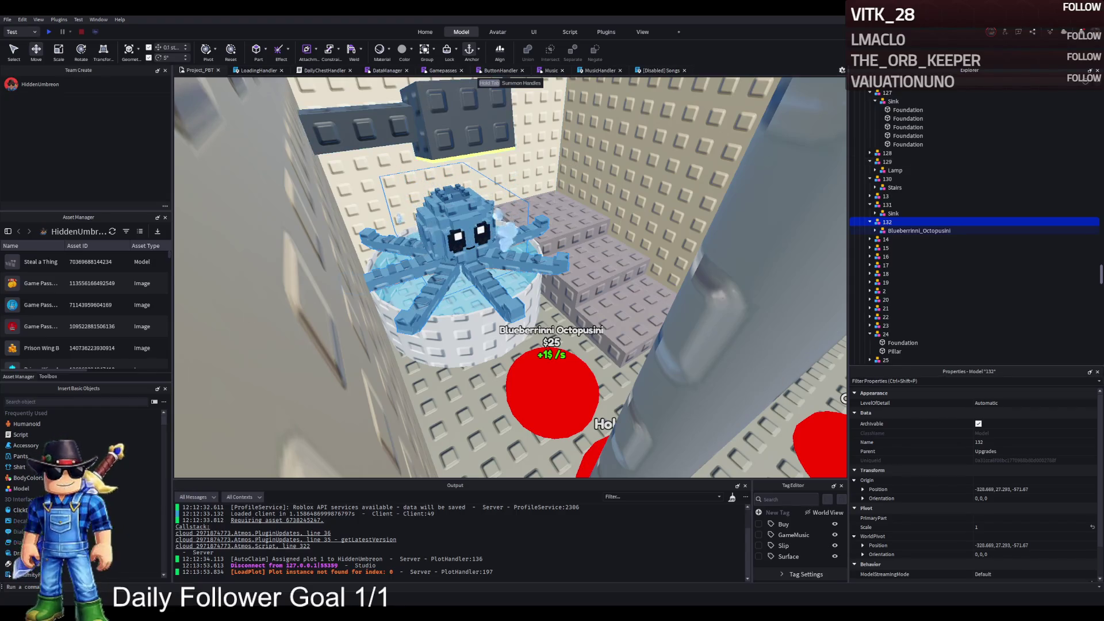
{"action": "scroll", "coordinate": [340, 274], "scroll_direction": "down", "scroll_amount": 3}
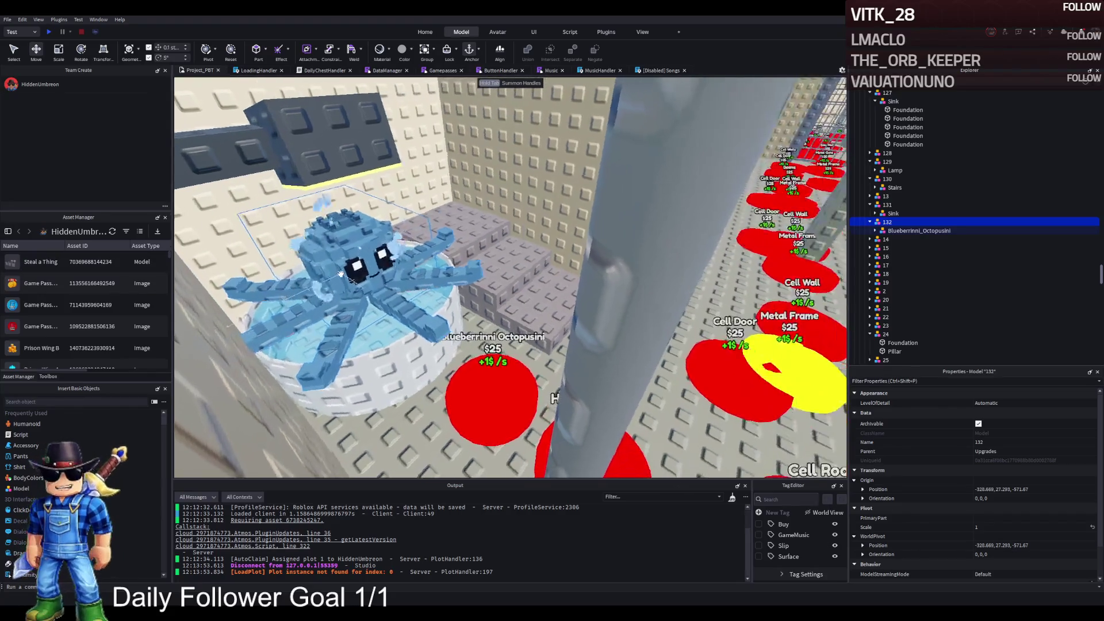
{"action": "scroll", "coordinate": [340, 274], "scroll_direction": "up", "scroll_amount": 5}
{"action": "scroll", "coordinate": [340, 274], "scroll_direction": "down", "scroll_amount": 5}
{"action": "scroll", "coordinate": [341, 274], "scroll_direction": "up", "scroll_amount": 3}
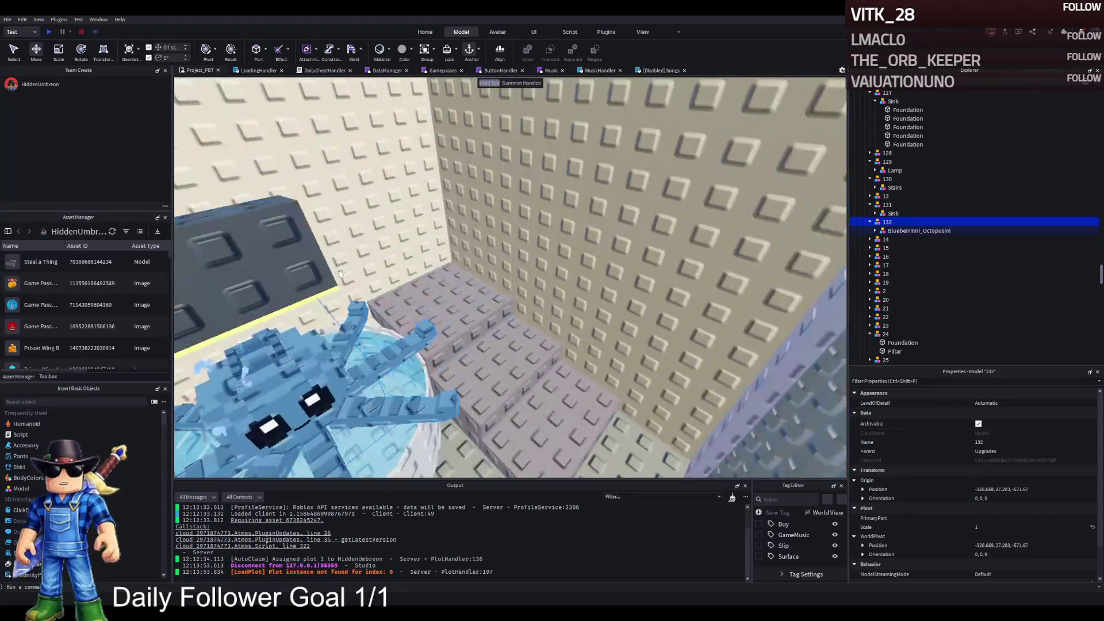
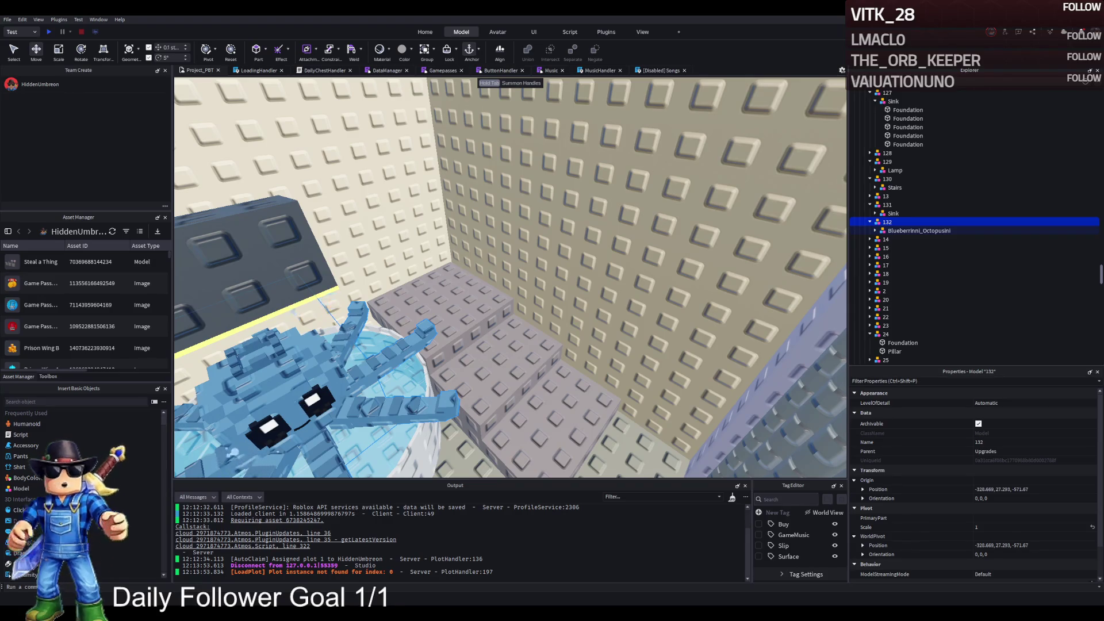
Fly the camera to the caged Blueberrinni Octopusini, framing it through the bars, and select its Cube part
{"action": "key", "text": "w"}
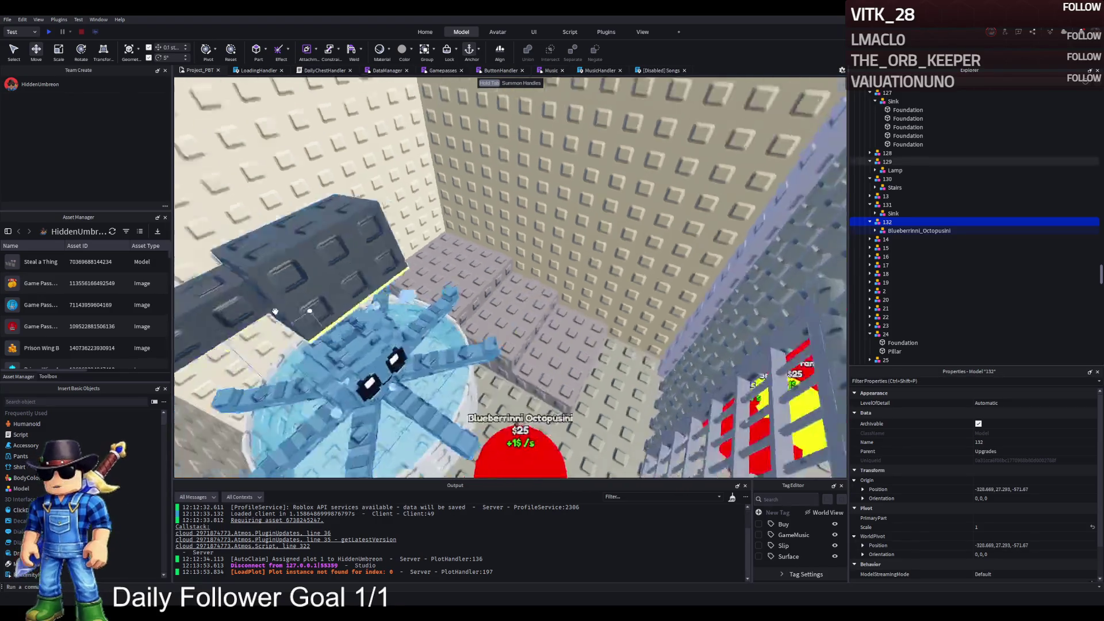
{"action": "key", "text": "w"}
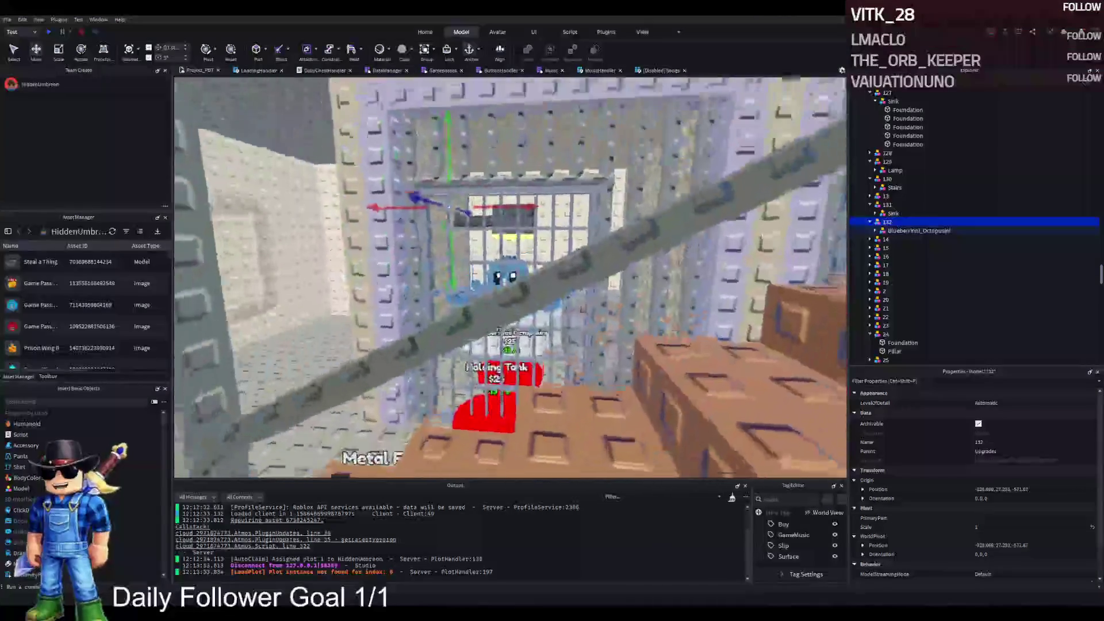
{"action": "key", "text": "w"}
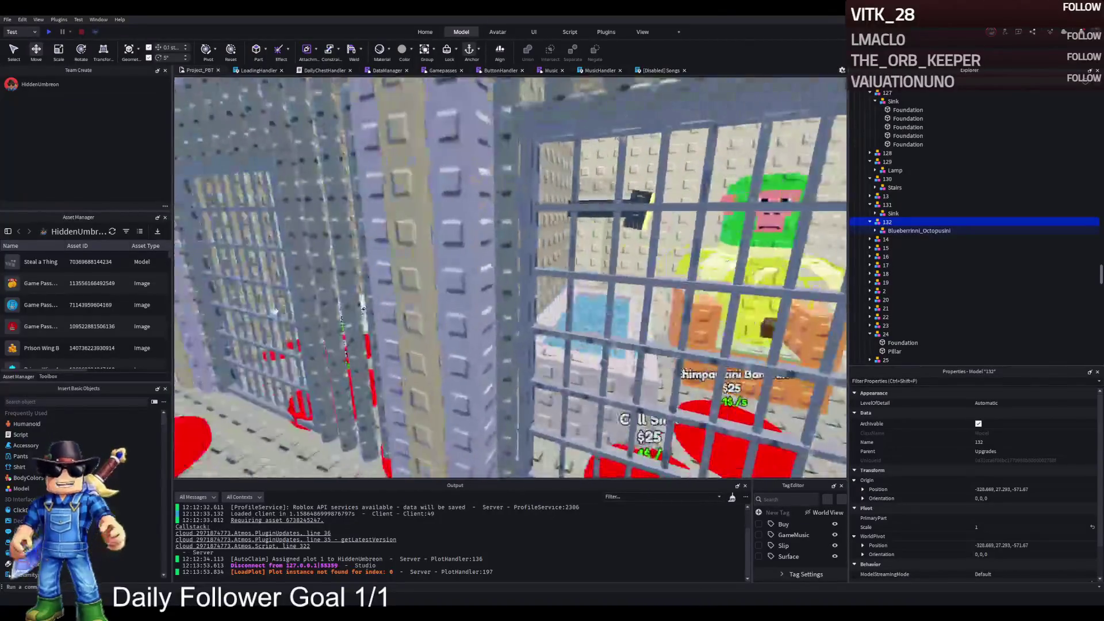
{"action": "key", "text": "f"}
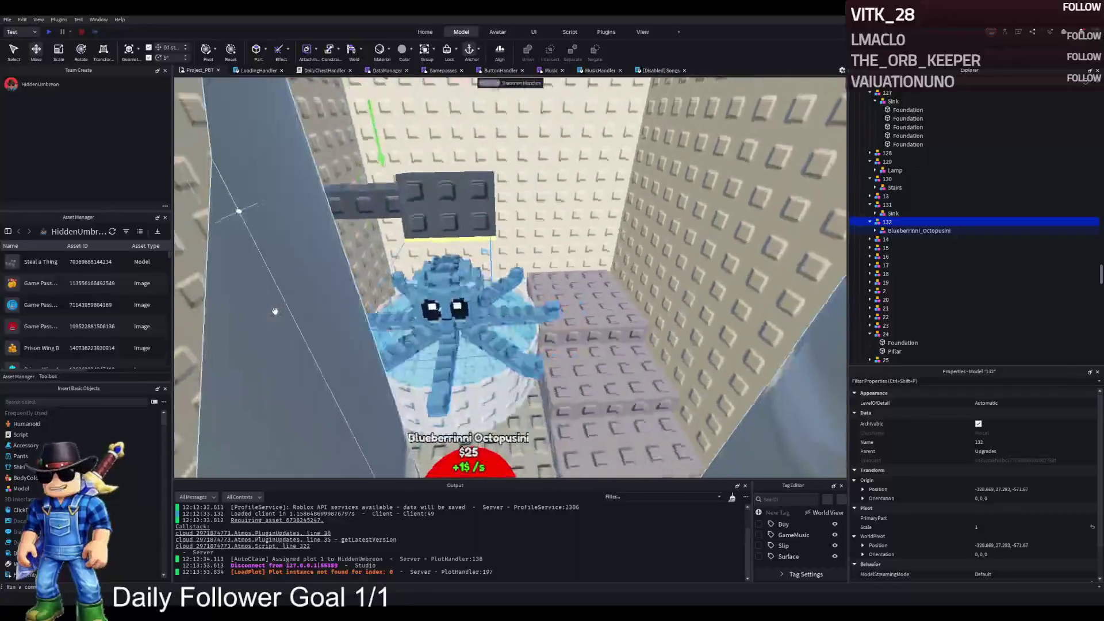
{"action": "key", "text": "s"}
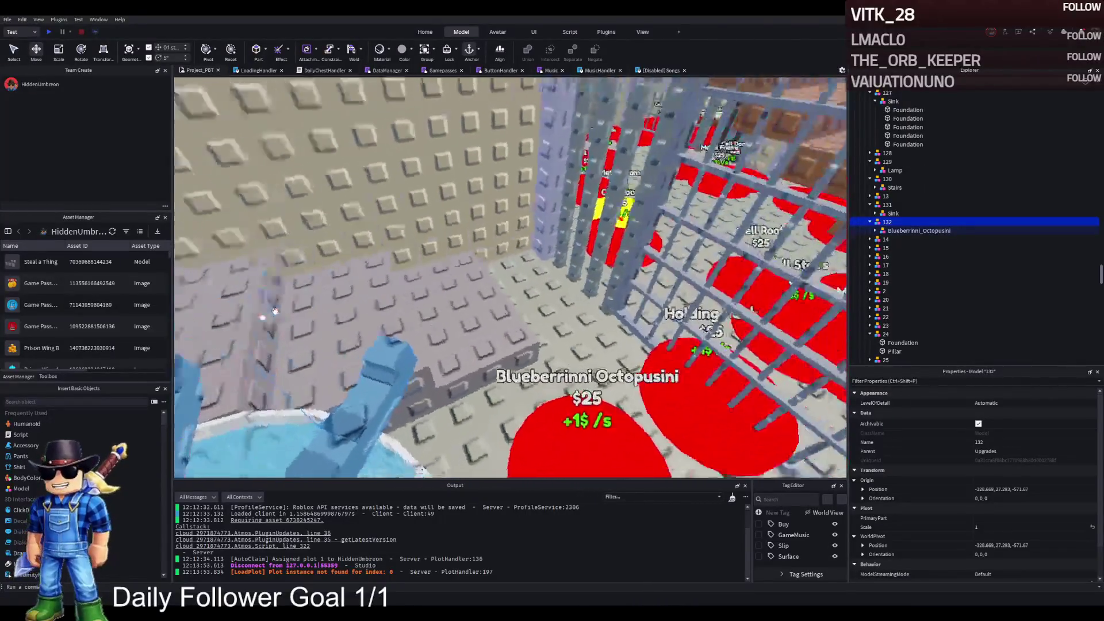
{"action": "key", "text": "f"}
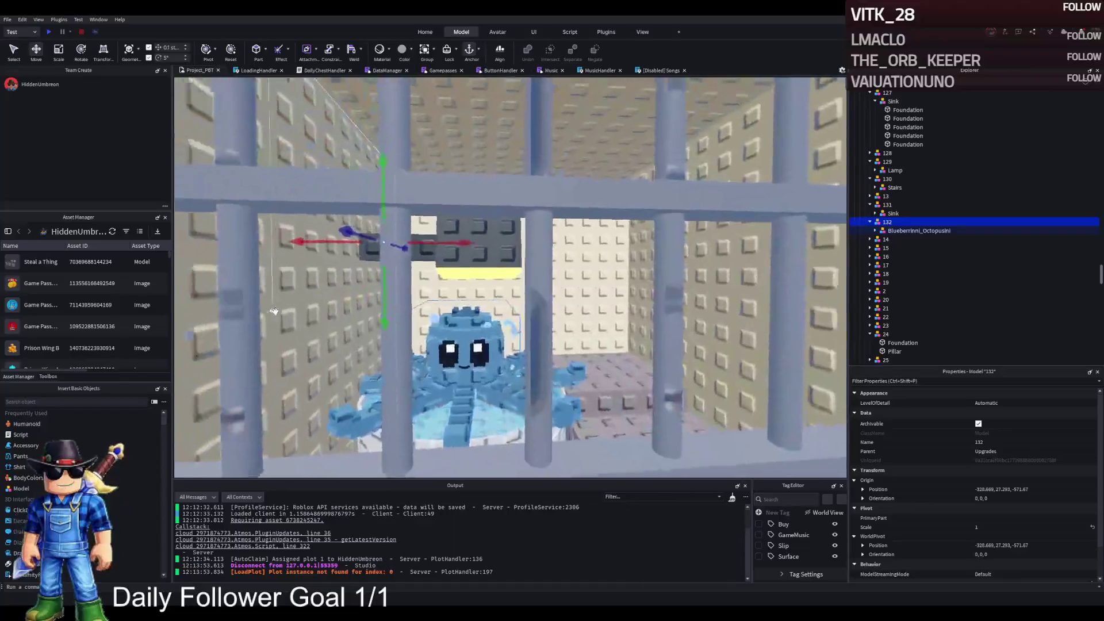
{"action": "key", "text": "s"}
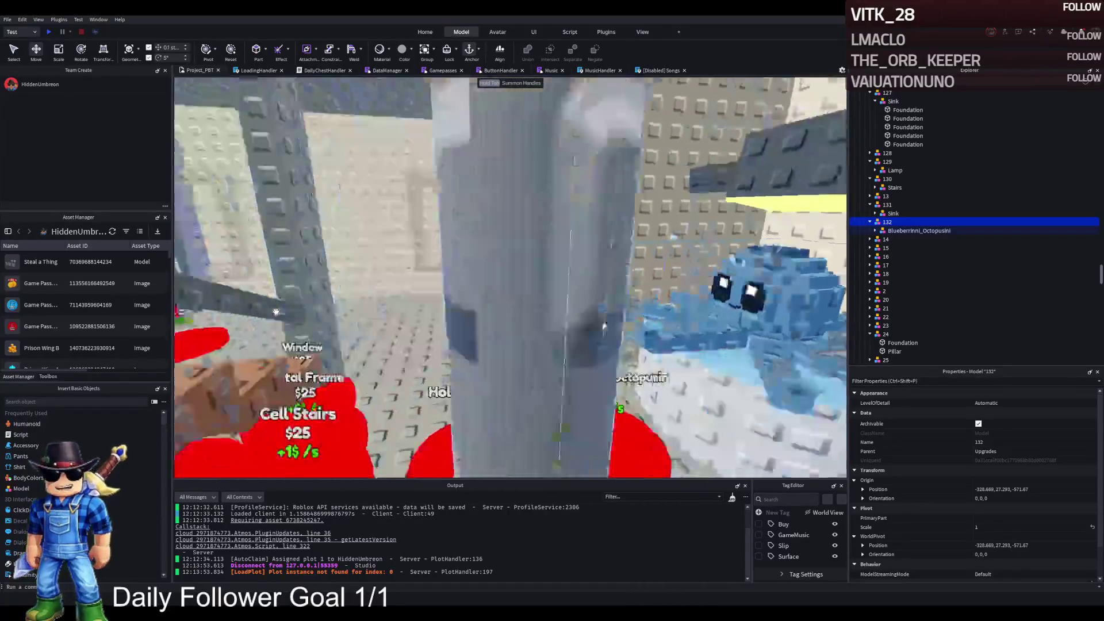
{"action": "key", "text": "d"}
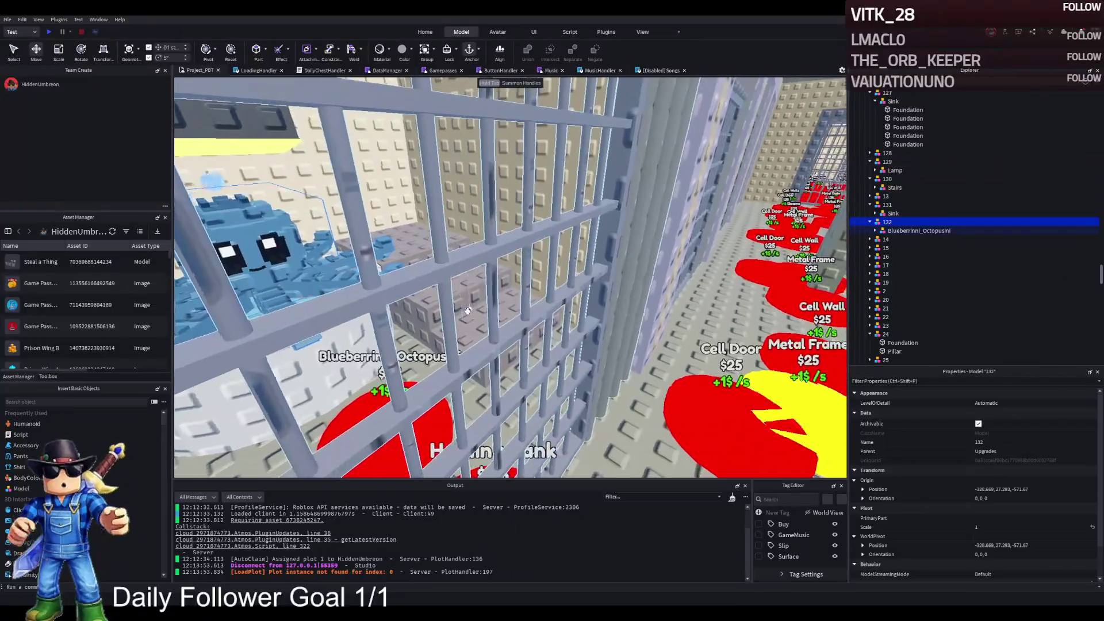
{"action": "key", "text": "f"}
{"action": "left_click", "coordinate": [875, 231]}
{"action": "left_click", "coordinate": [899, 239]}
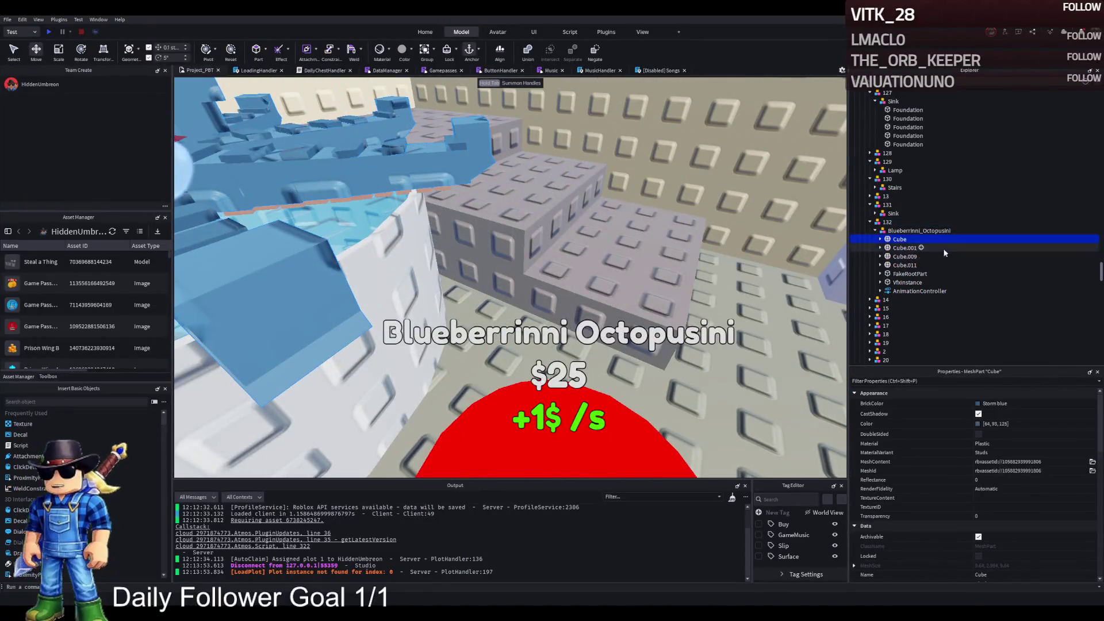
{"action": "key", "text": "Left"}
{"action": "key", "text": "Left"}
{"action": "key", "text": "Left"}
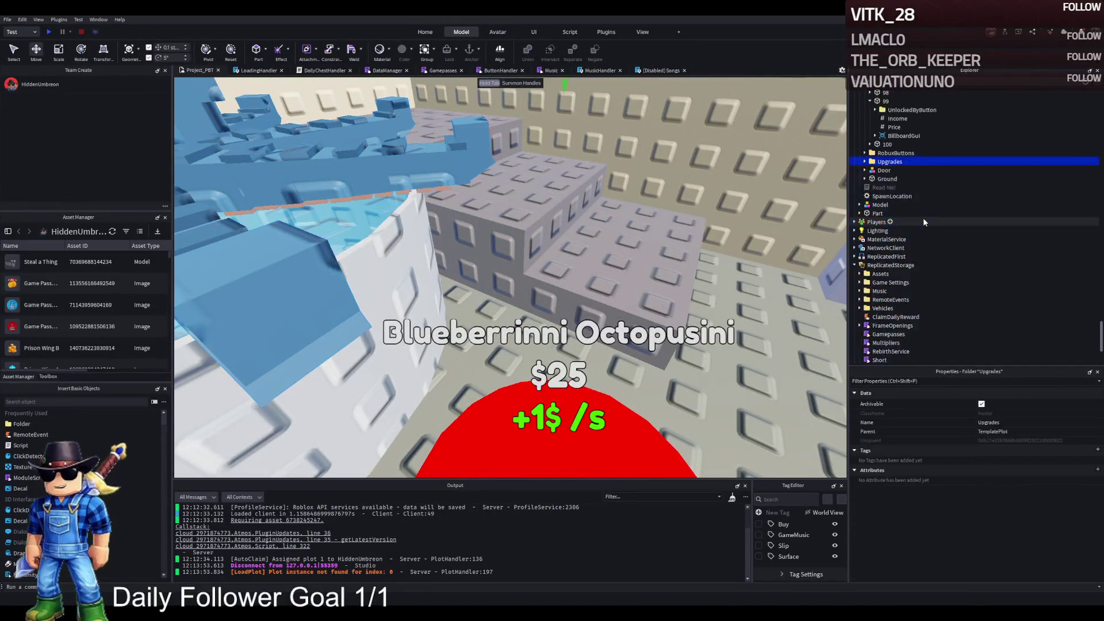
Playtest with F5 and walk the character through the barred prison door into the cells
{"action": "key", "text": "F5"}
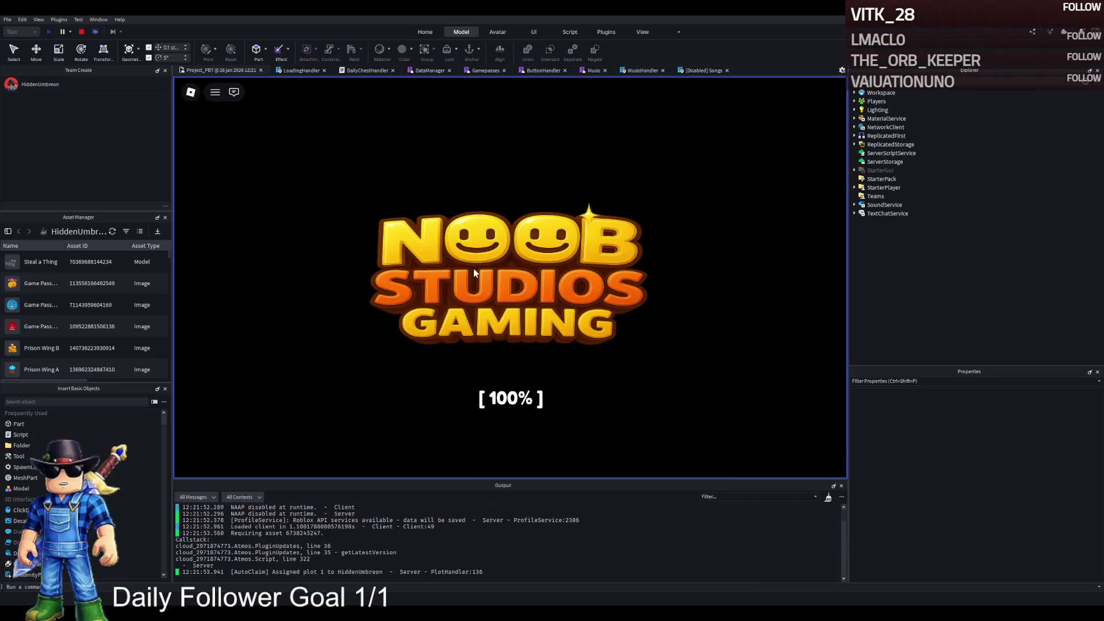
{"action": "key", "text": "w"}
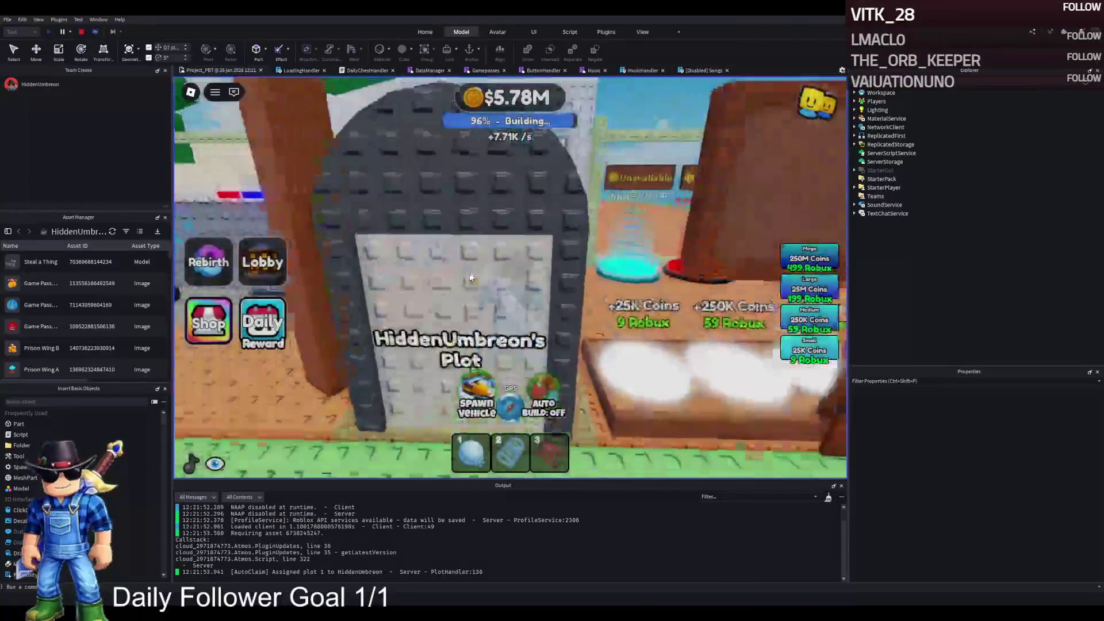
{"action": "key", "text": "w"}
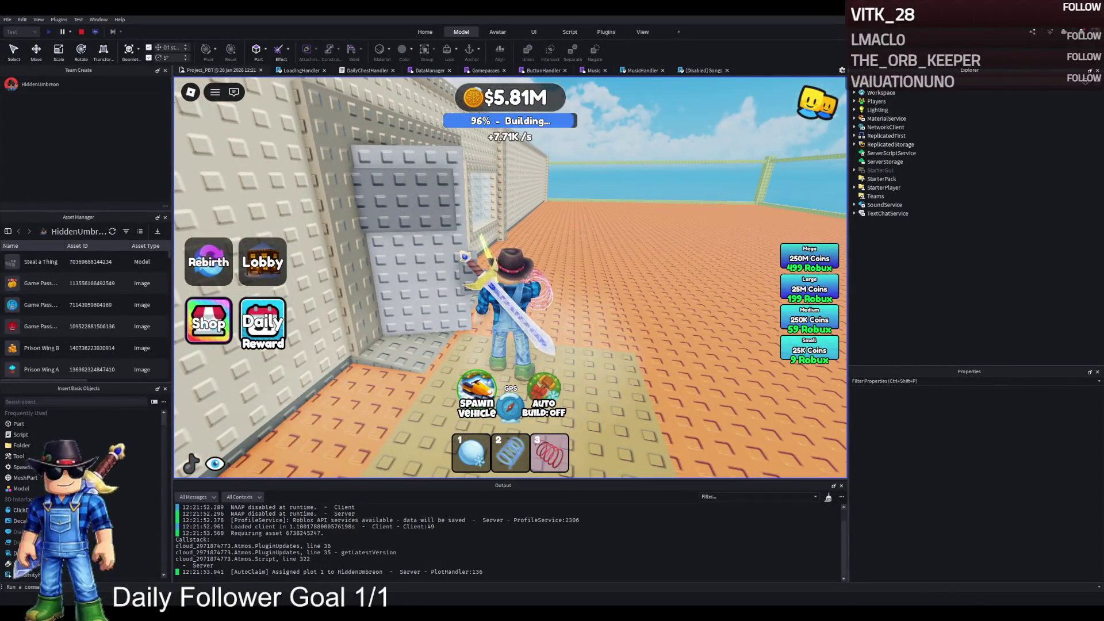
{"action": "key", "text": "a"}
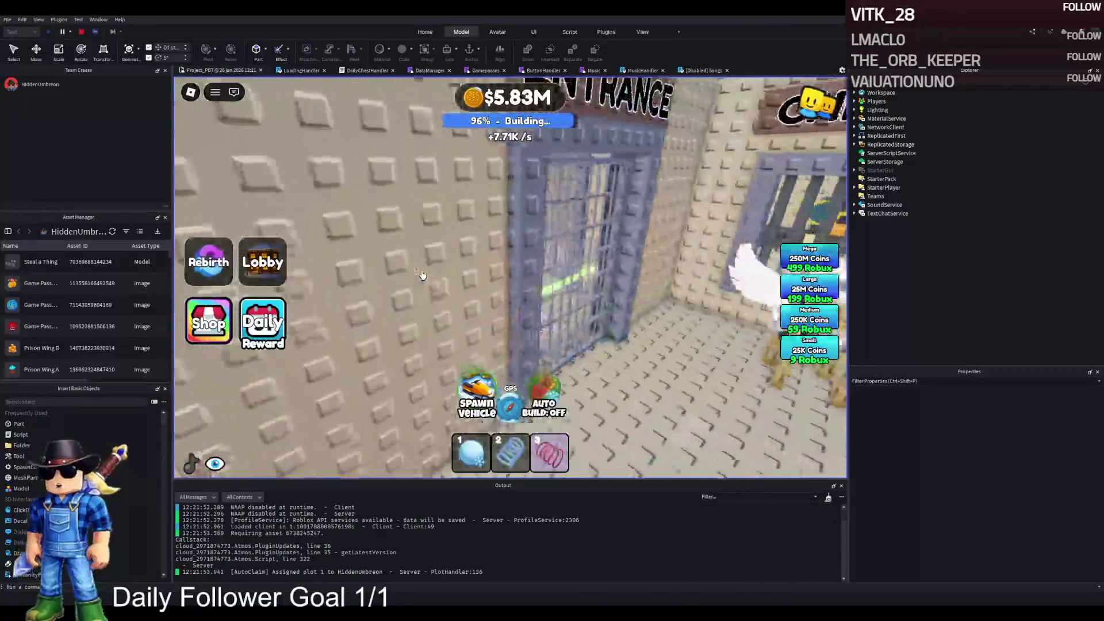
{"action": "key", "text": "w"}
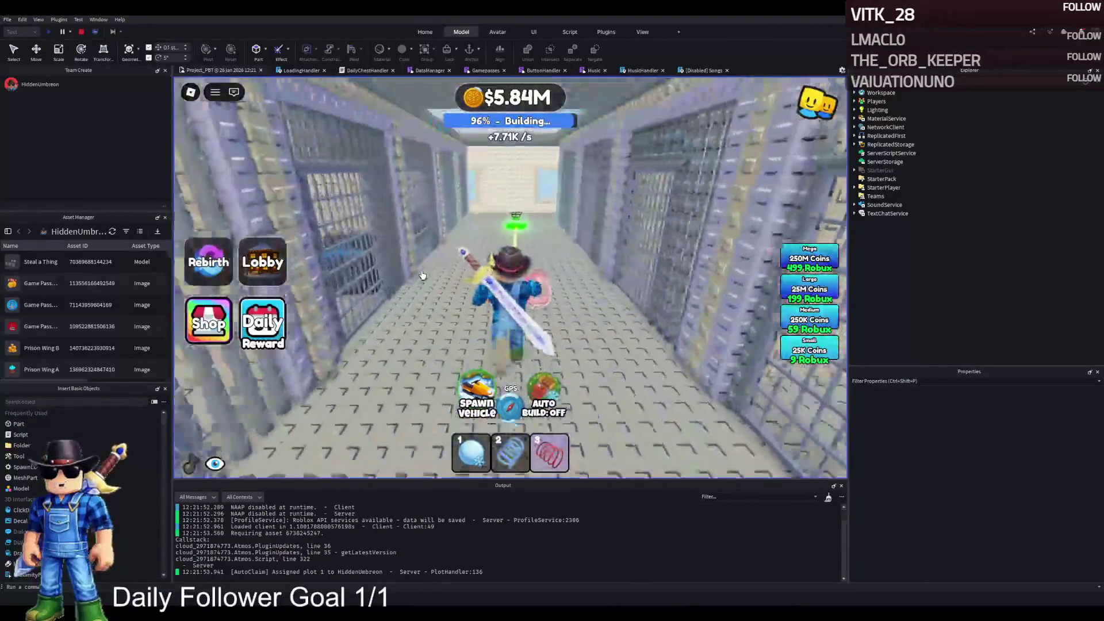
{"action": "key", "text": "a"}
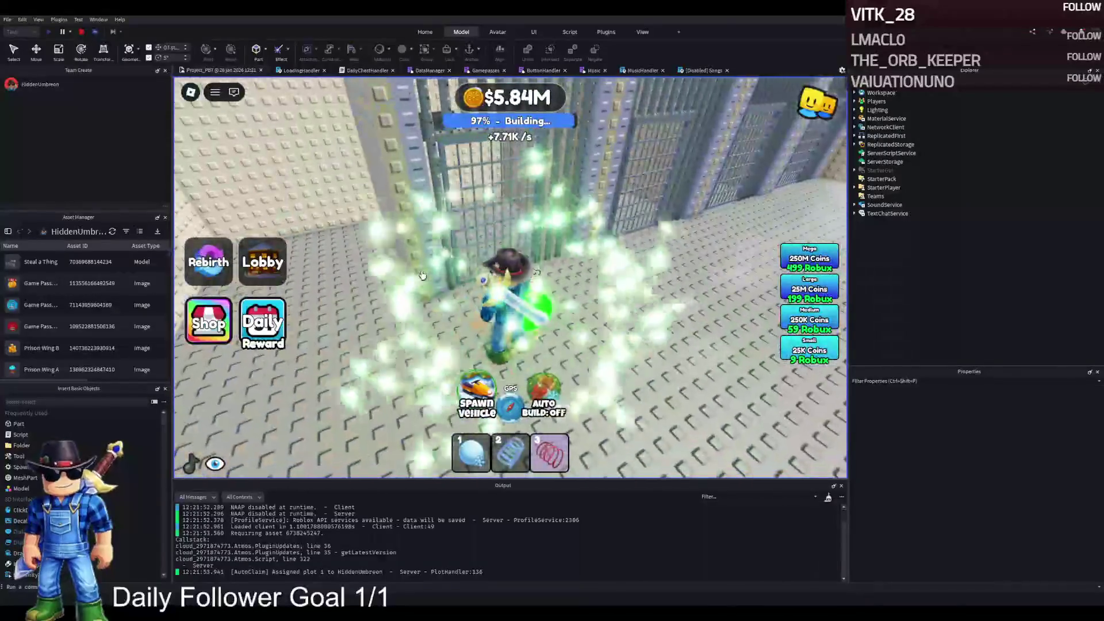
{"action": "key", "text": "d"}
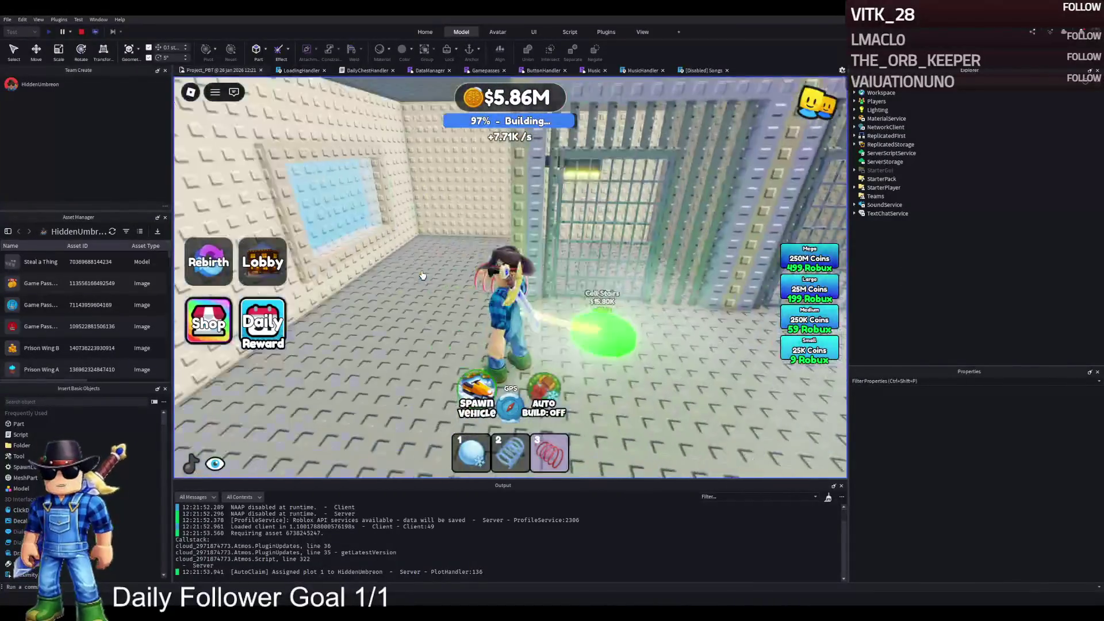
{"action": "key", "text": "w"}
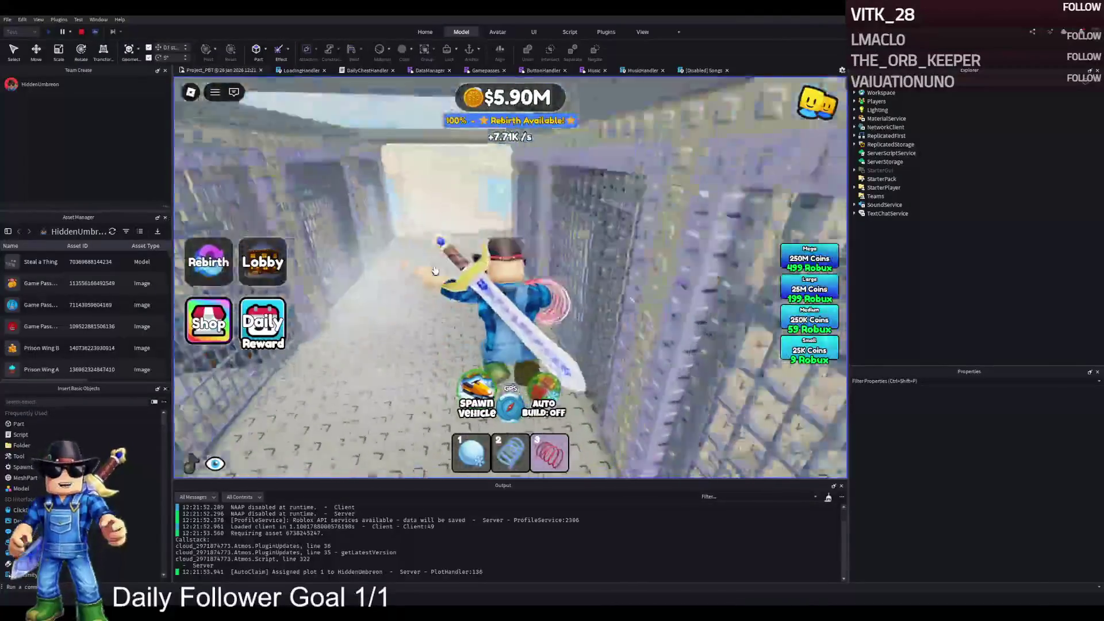
{"action": "key", "text": "a"}
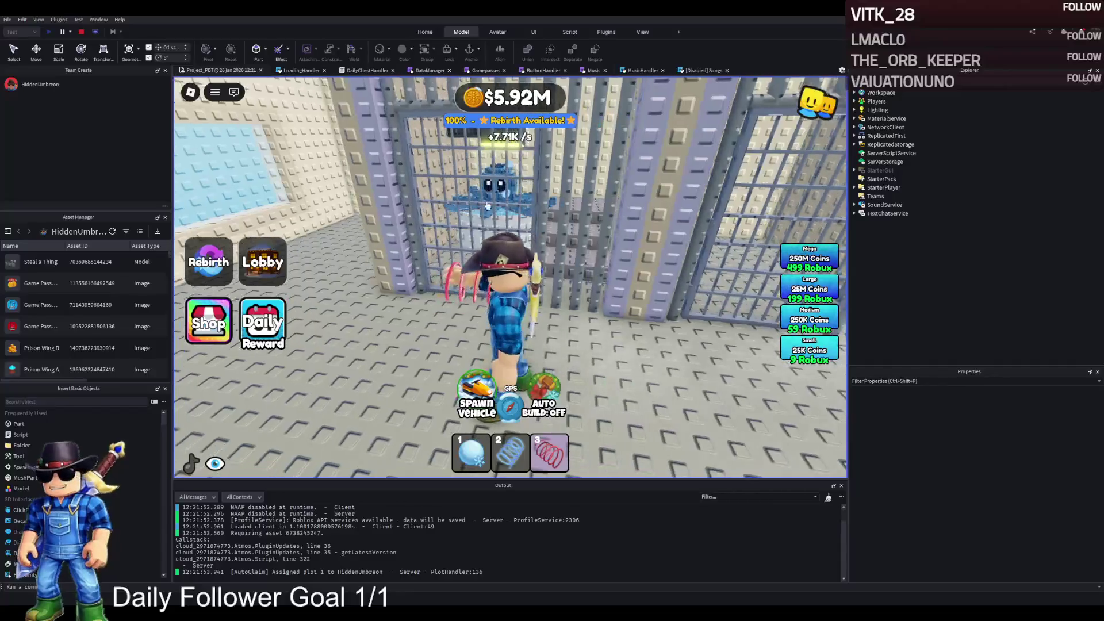
Stop the playtest and move TemplatePlot from ReplicatedStorage into Workspace
{"action": "left_click", "coordinate": [85, 35]}
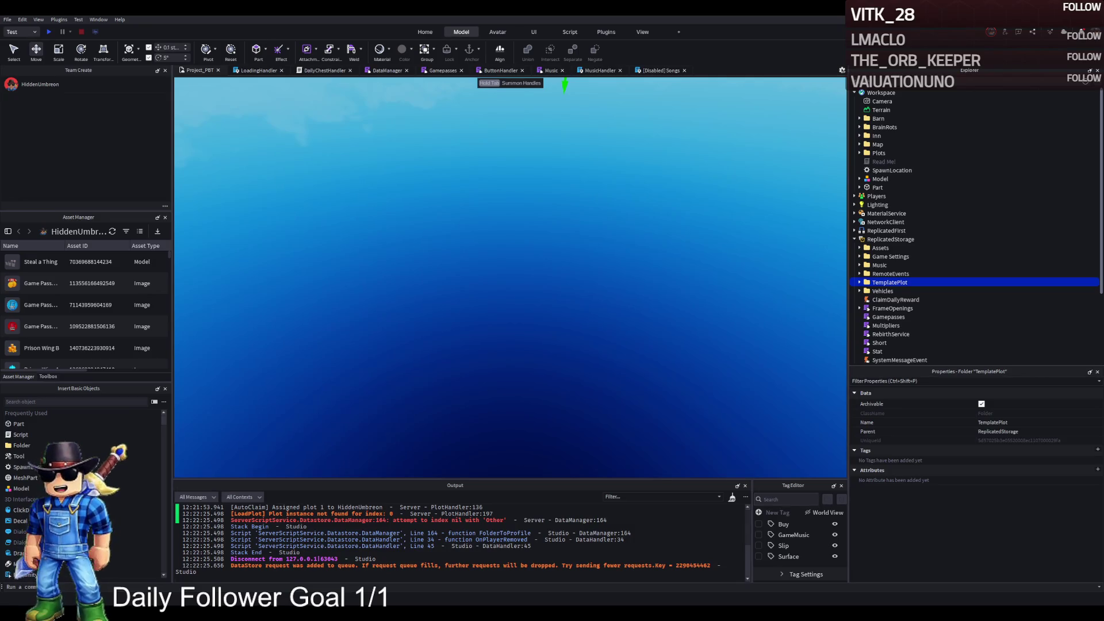
{"action": "key", "text": "ctrl+x"}
{"action": "key", "text": "ctrl+v"}
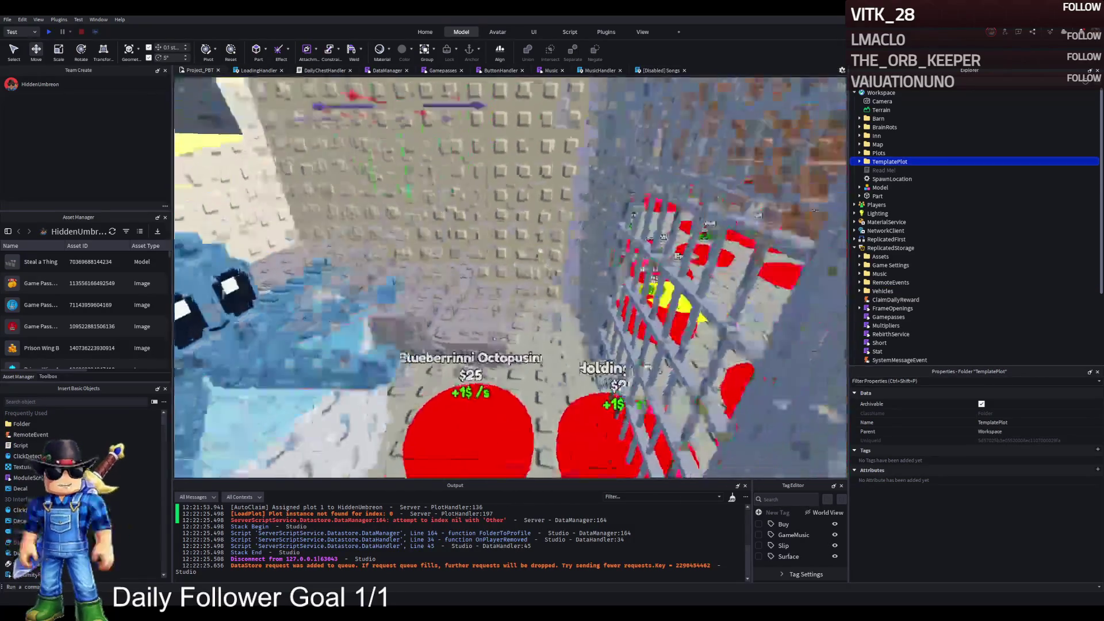
{"action": "scroll", "coordinate": [541, 248], "scroll_direction": "up", "scroll_amount": 2}
{"action": "scroll", "coordinate": [541, 248], "scroll_direction": "up", "scroll_amount": 5}
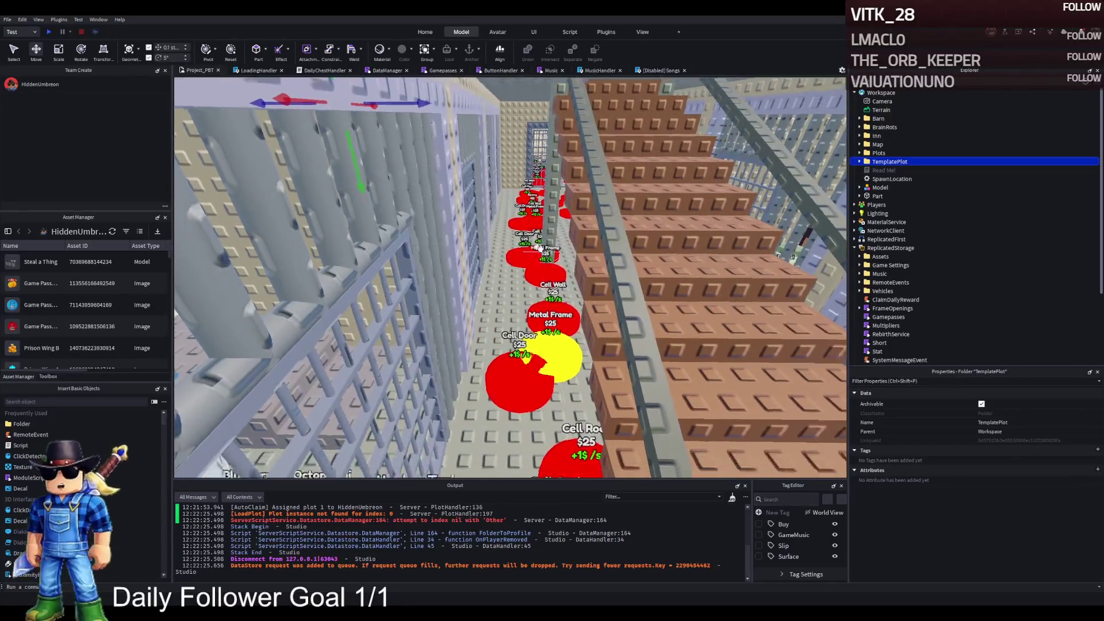
{"action": "scroll", "coordinate": [540, 248], "scroll_direction": "up", "scroll_amount": 5}
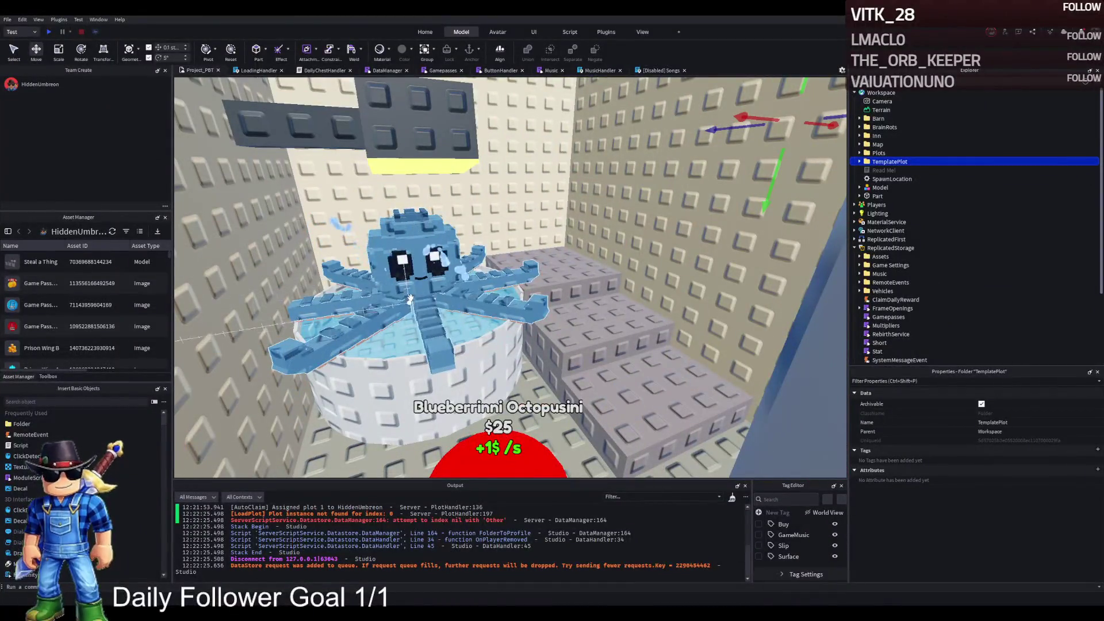
Duplicate the octopus's VfxInstance part and move the copy down onto the cat in the pool
{"action": "left_click", "coordinate": [406, 213]}
{"action": "left_click", "coordinate": [906, 205]}
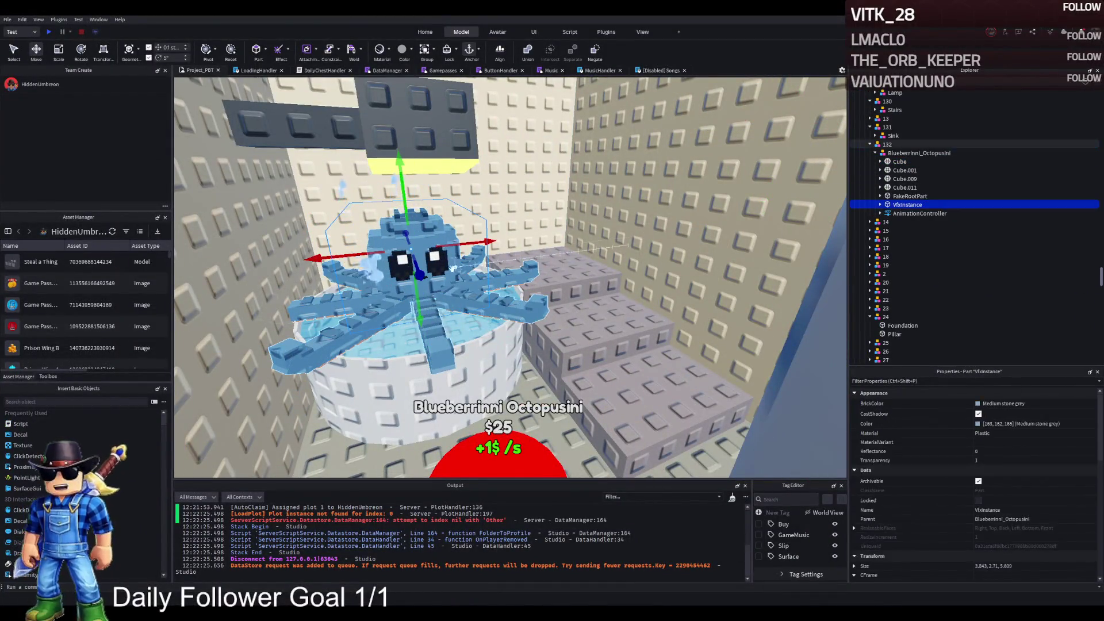
{"action": "key", "text": "ctrl+d"}
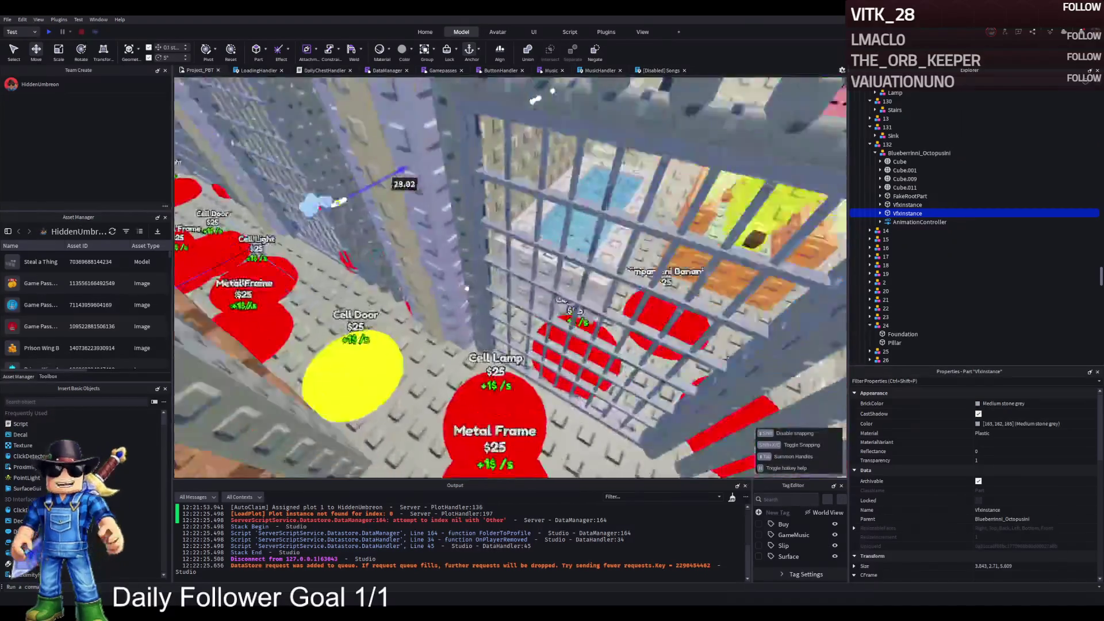
{"action": "mouse_move", "coordinate": [402, 172]}
{"action": "left_mouse_down"}
{"action": "mouse_move", "coordinate": [422, 146]}
{"action": "mouse_move", "coordinate": [595, 385]}
{"action": "mouse_move", "coordinate": [572, 282]}
{"action": "left_mouse_up"}
{"action": "left_click_drag", "start_coordinate": [675, 322], "coordinate": [687, 326]}
{"action": "key", "text": "f"}
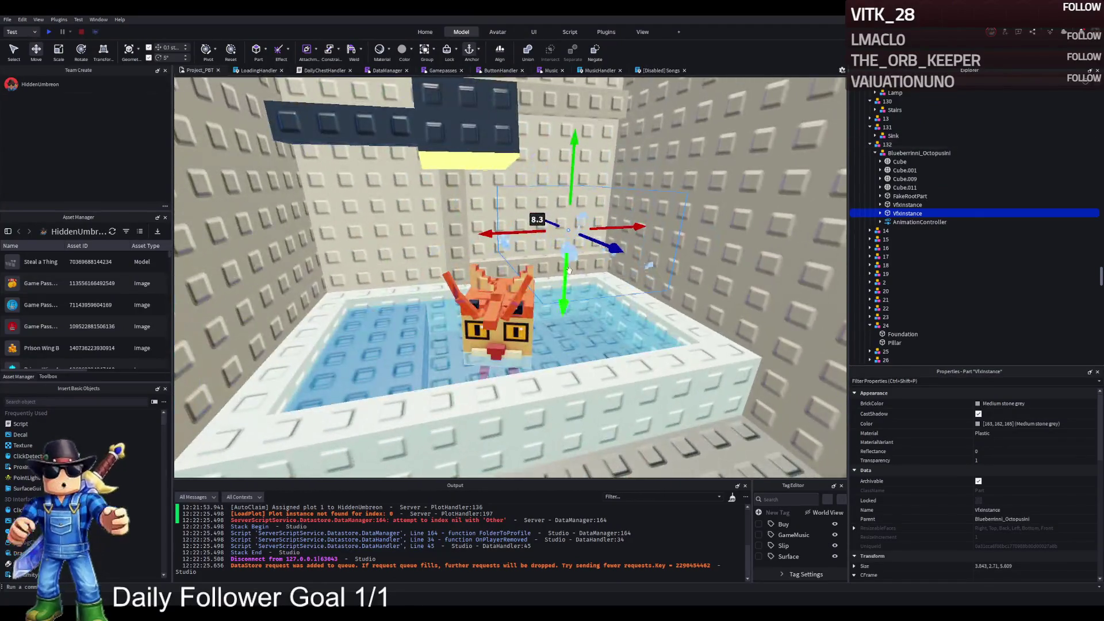
{"action": "left_click_drag", "start_coordinate": [568, 269], "coordinate": [533, 297]}
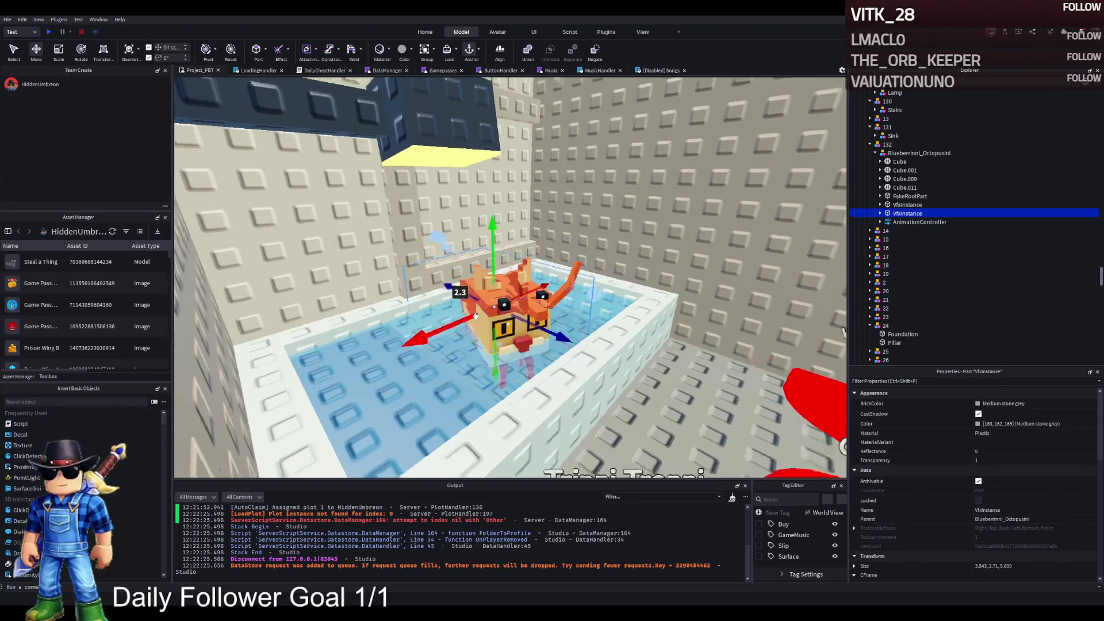
{"action": "scroll", "coordinate": [402, 305], "scroll_direction": "up", "scroll_amount": 5}
Shrink the copied VfxInstance's depth from 4.709 to 3.909 studs
{"action": "key", "text": "ctrl+3"}
{"action": "mouse_move", "coordinate": [265, 325]}
{"action": "left_mouse_down"}
{"action": "mouse_move", "coordinate": [332, 315]}
{"action": "mouse_move", "coordinate": [319, 316]}
{"action": "left_mouse_up"}
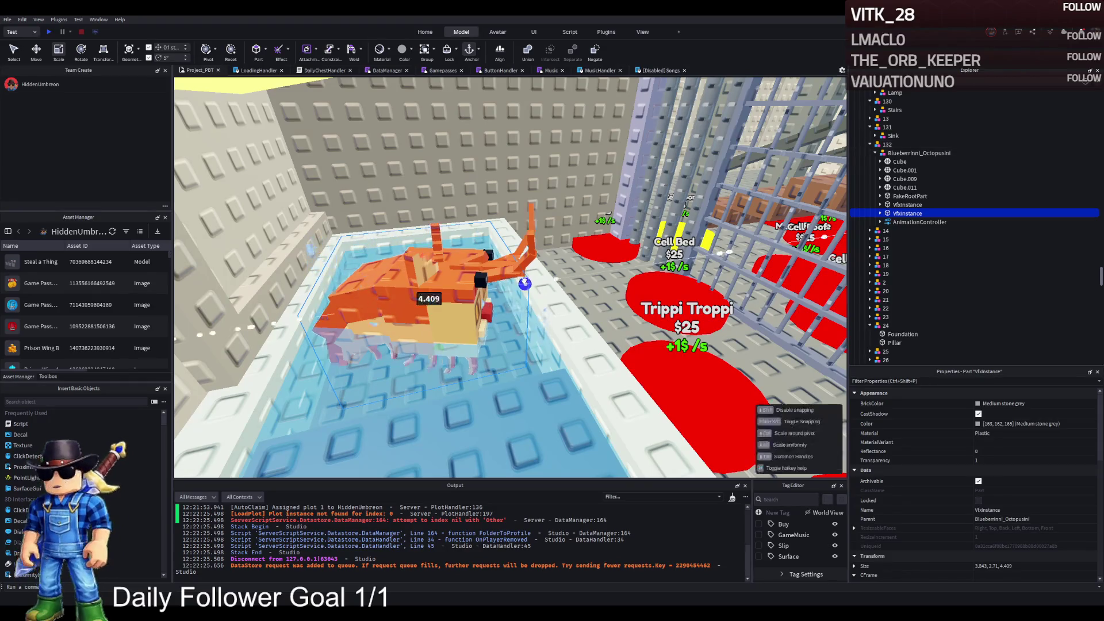
{"action": "scroll", "coordinate": [402, 305], "scroll_direction": "up", "scroll_amount": 10}
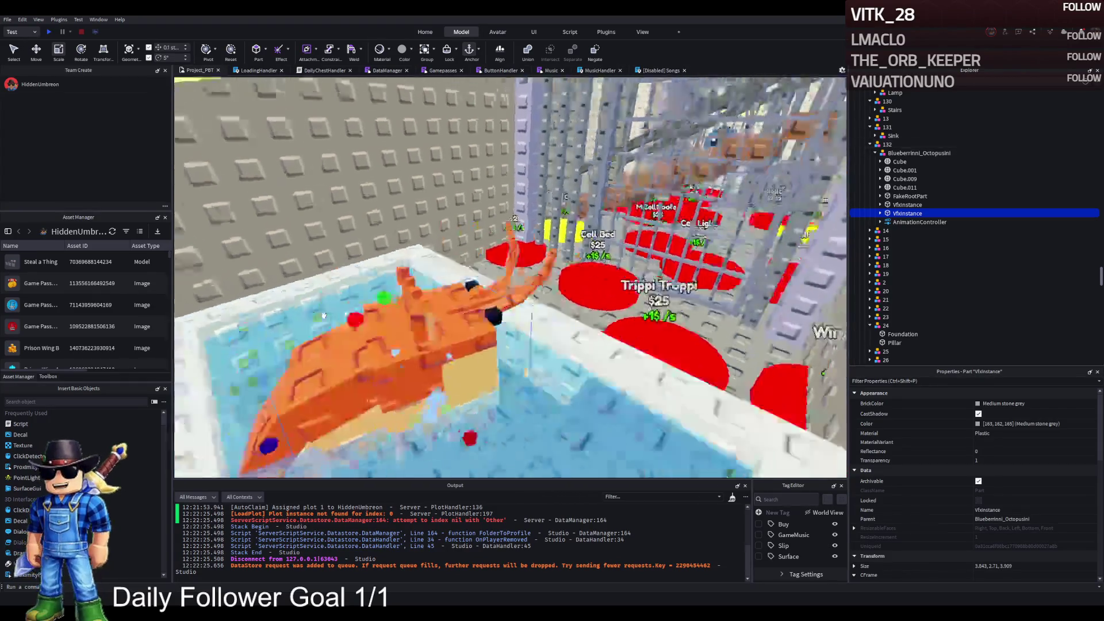
{"action": "scroll", "coordinate": [323, 315], "scroll_direction": "down", "scroll_amount": 10}
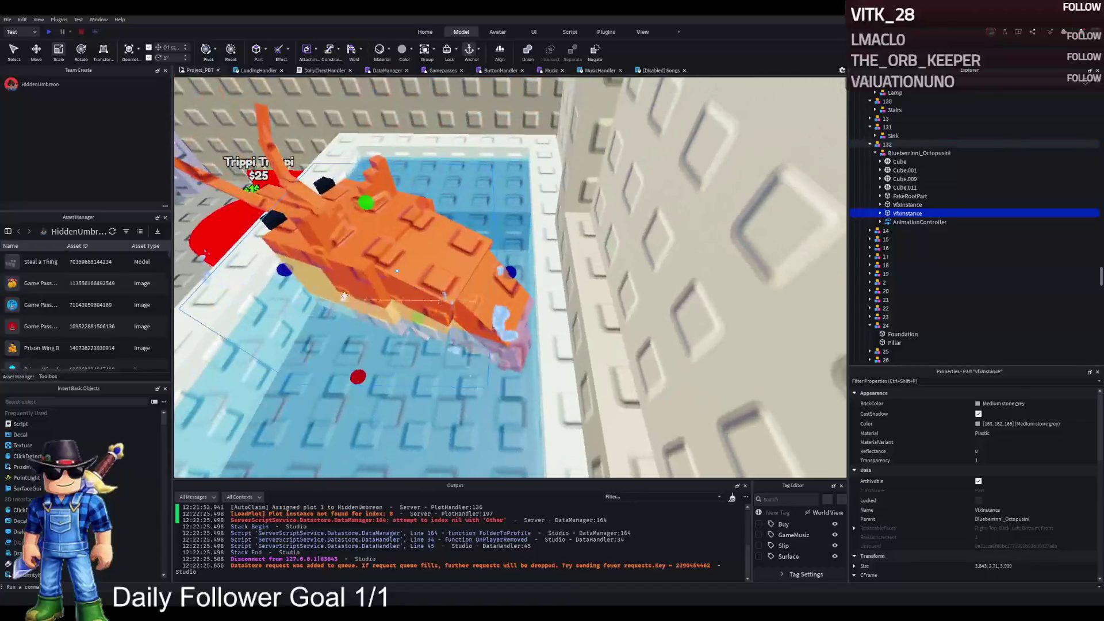
With the Move tool, select the whole Trippi_Troppi model and collapse its parts list
{"action": "key", "text": "ctrl+2"}
{"action": "scroll", "coordinate": [454, 290], "scroll_direction": "up", "scroll_amount": 5}
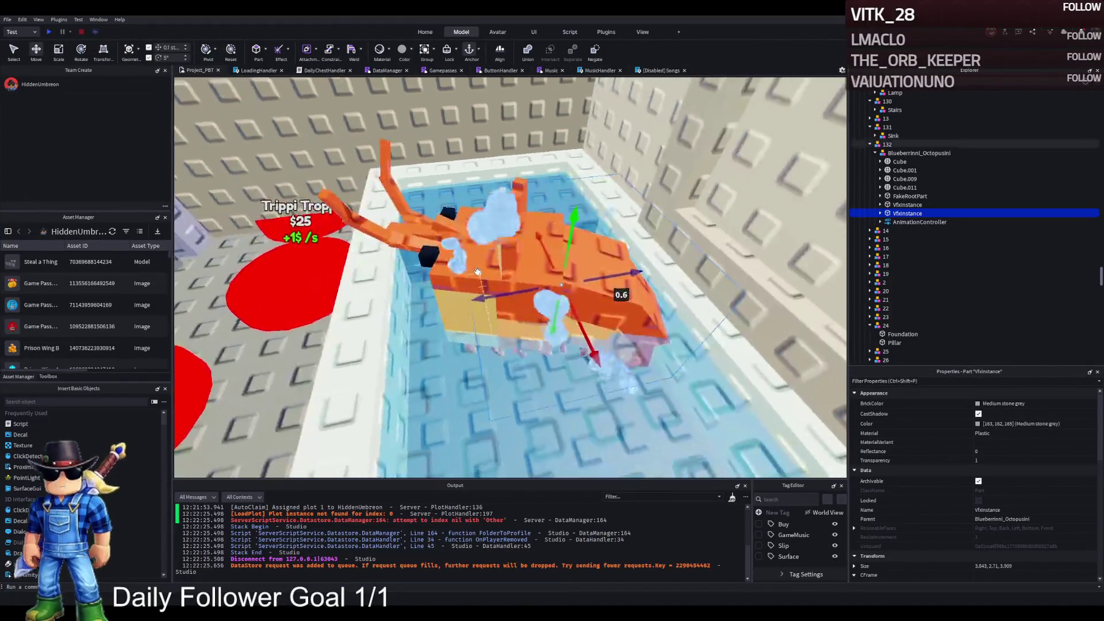
{"action": "left_click", "coordinate": [441, 296]}
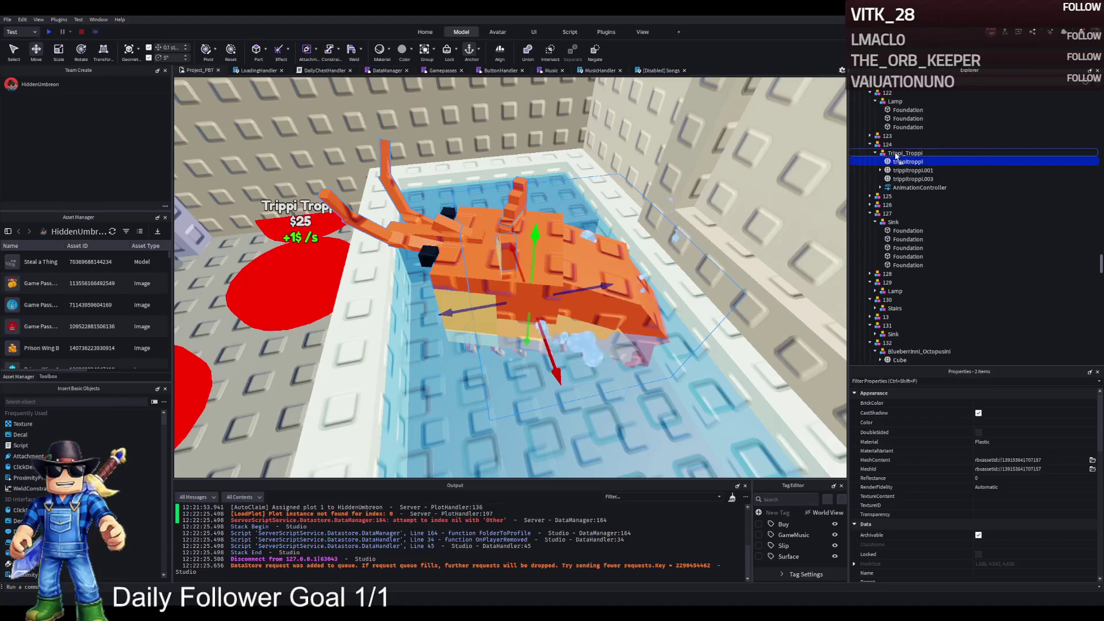
{"action": "left_click", "coordinate": [907, 187], "text": "ctrl"}
{"action": "left_click", "coordinate": [880, 153]}
{"action": "left_click", "coordinate": [486, 271]}
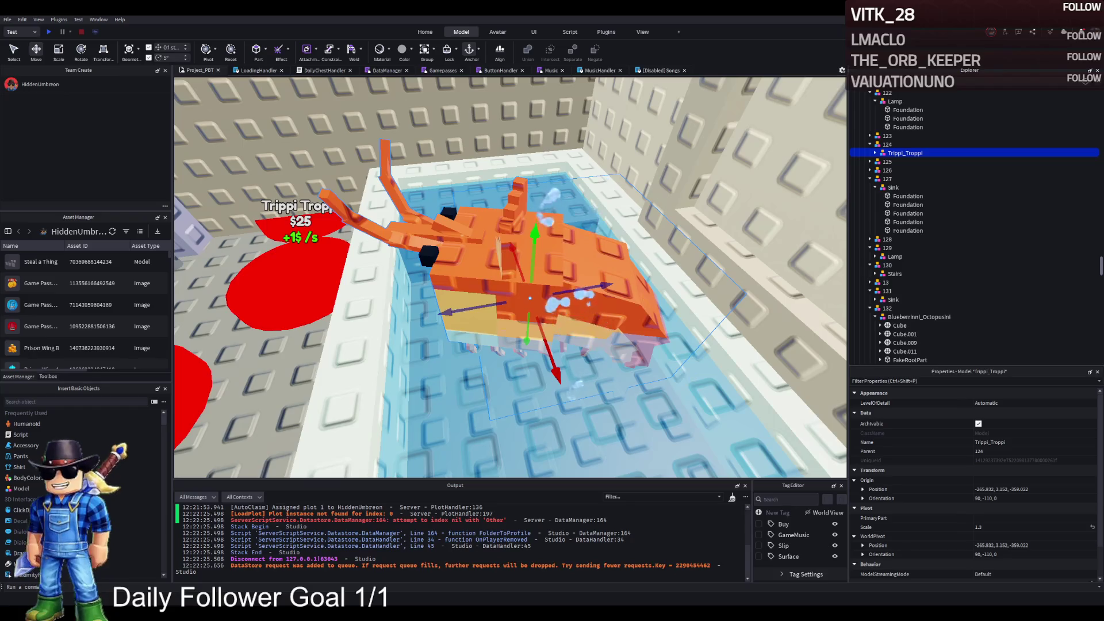
{"action": "key", "text": "s"}
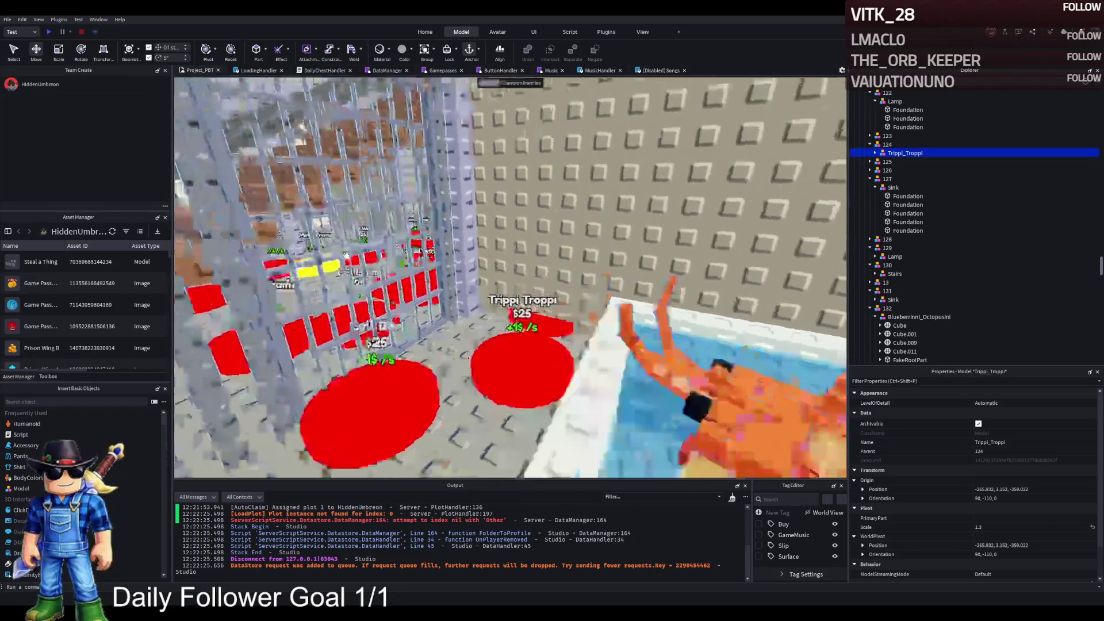
{"action": "key", "text": "w"}
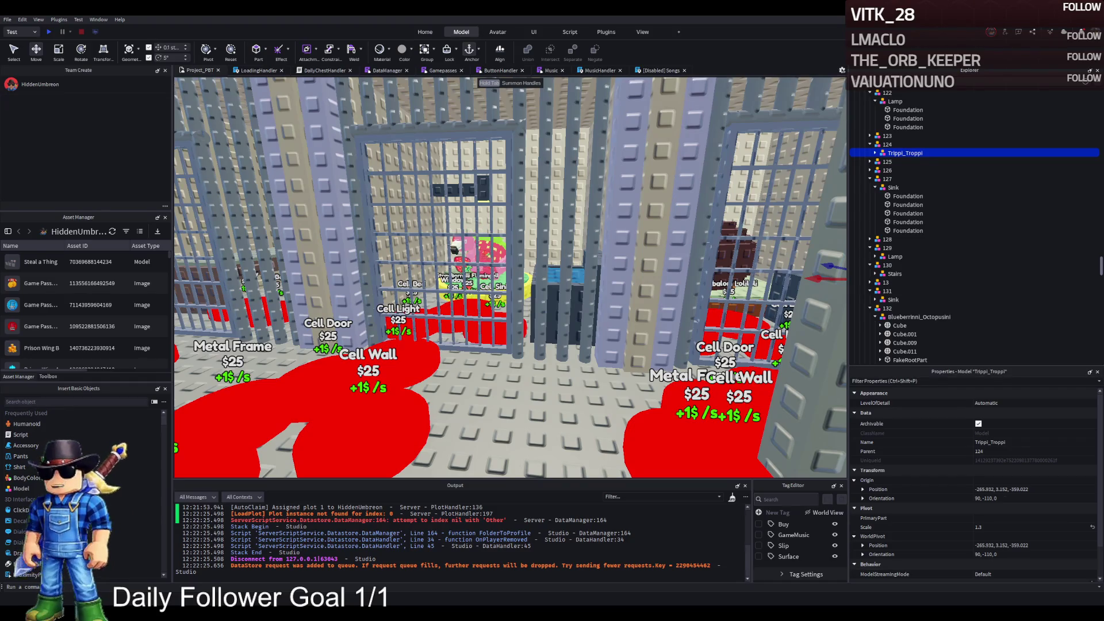
{"action": "key", "text": "a"}
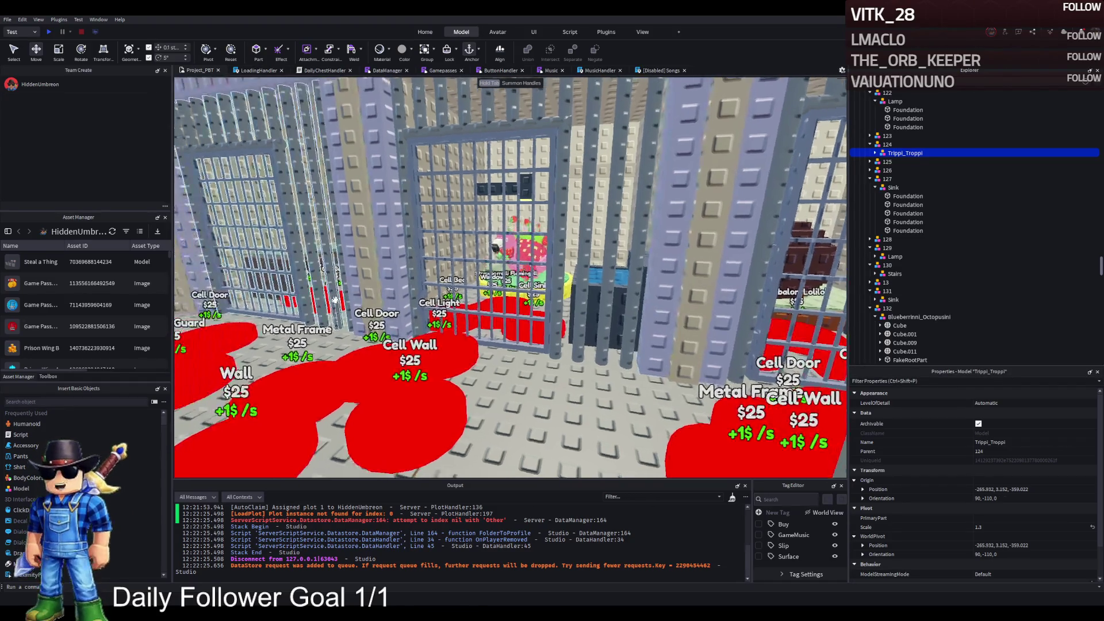
{"action": "key", "text": "a"}
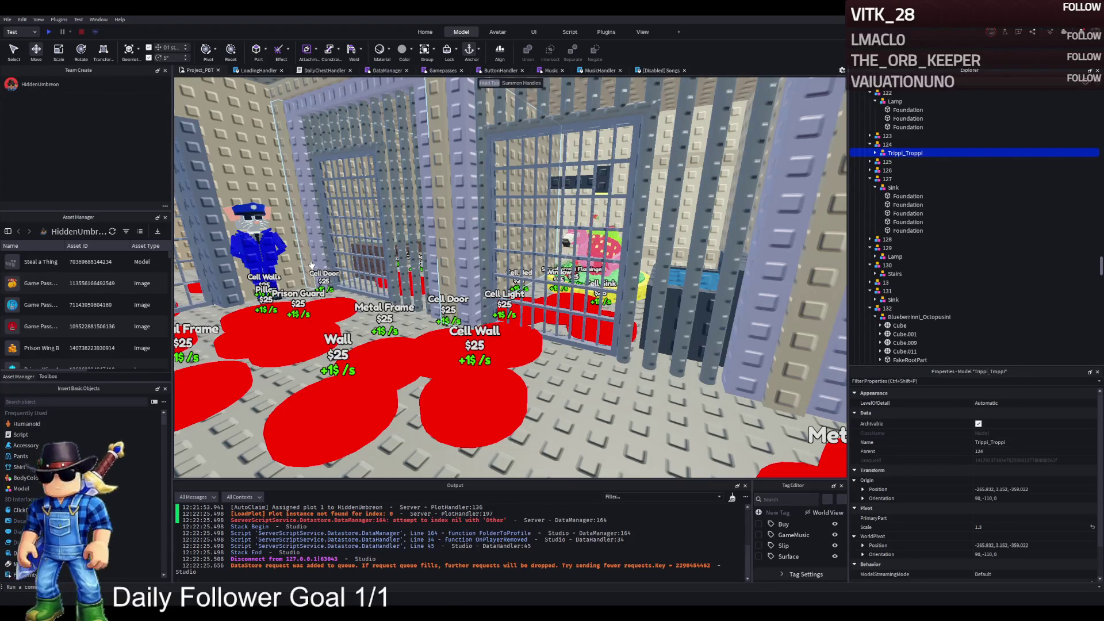
{"action": "key", "text": "w"}
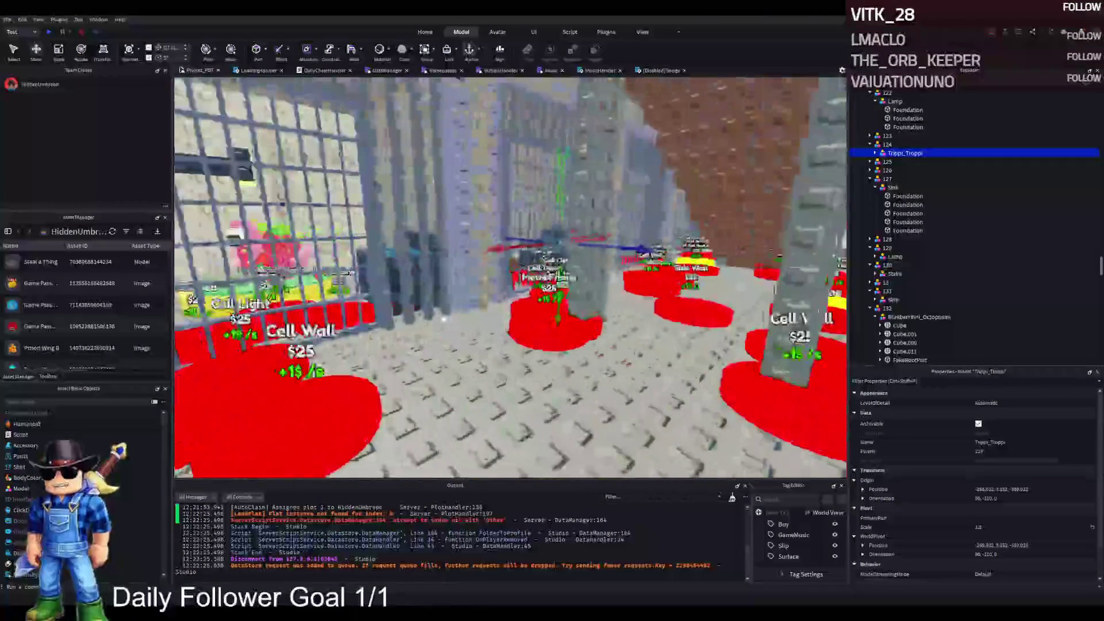
{"action": "key", "text": "w"}
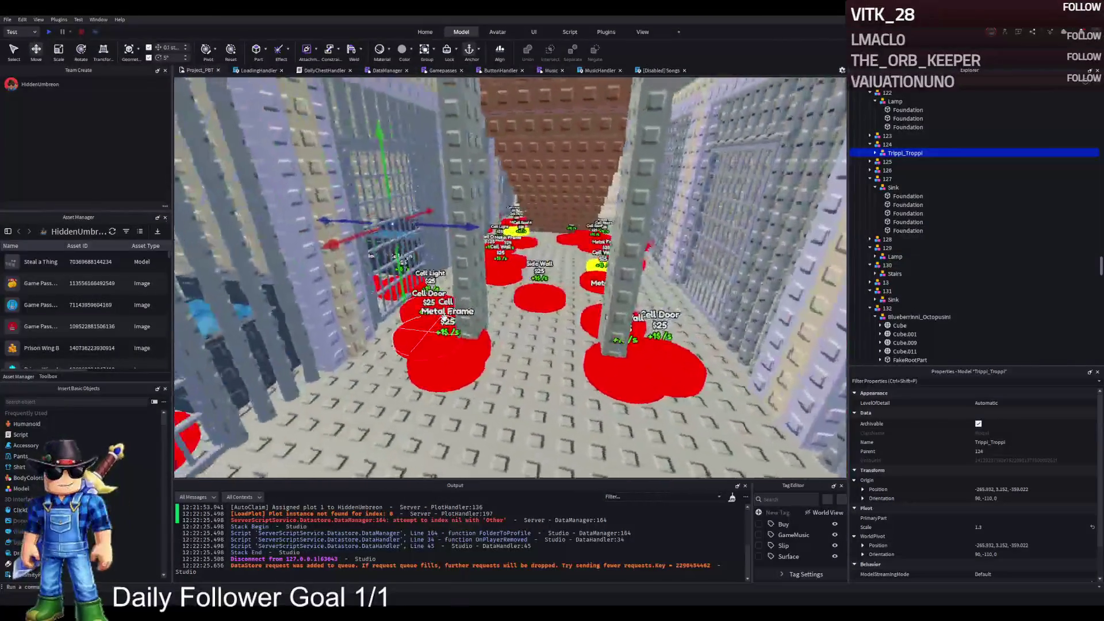
{"action": "key", "text": "w"}
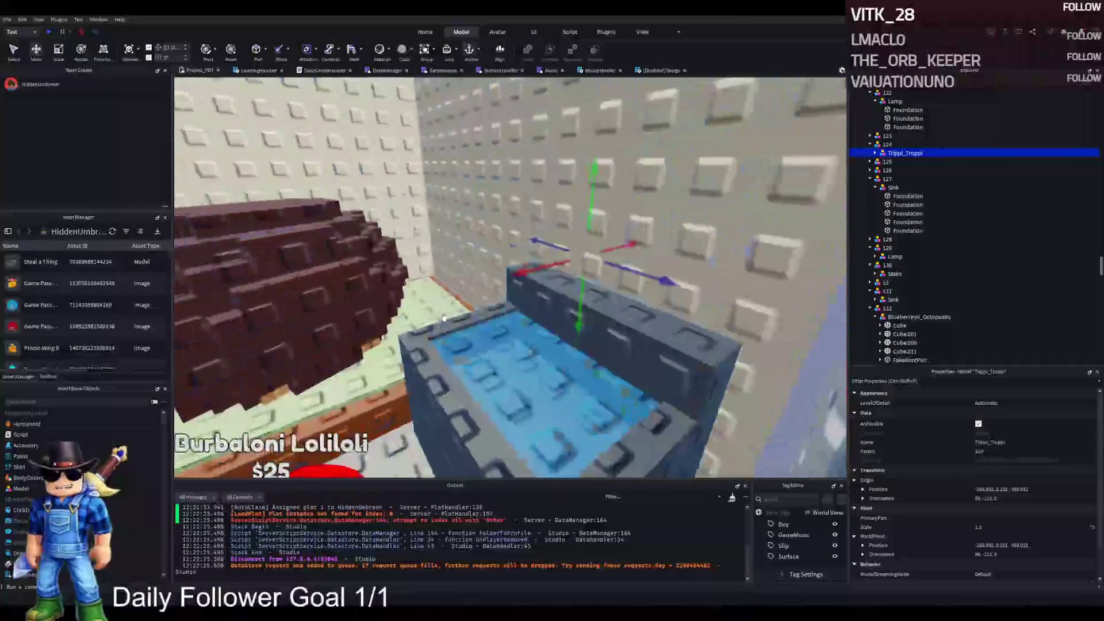
{"action": "key", "text": "w"}
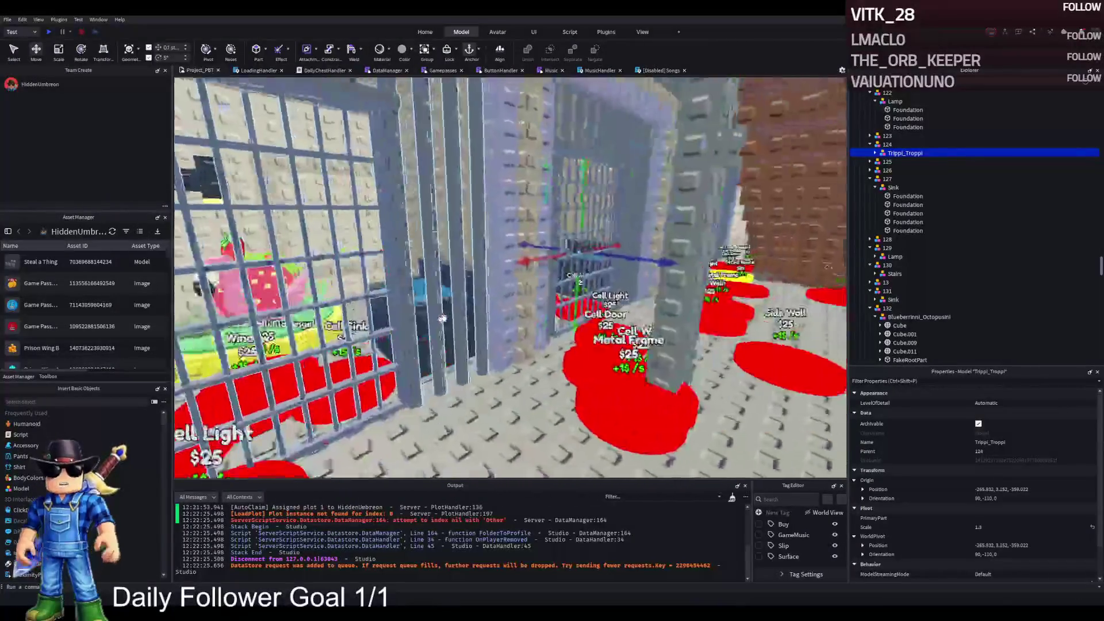
{"action": "key", "text": "w"}
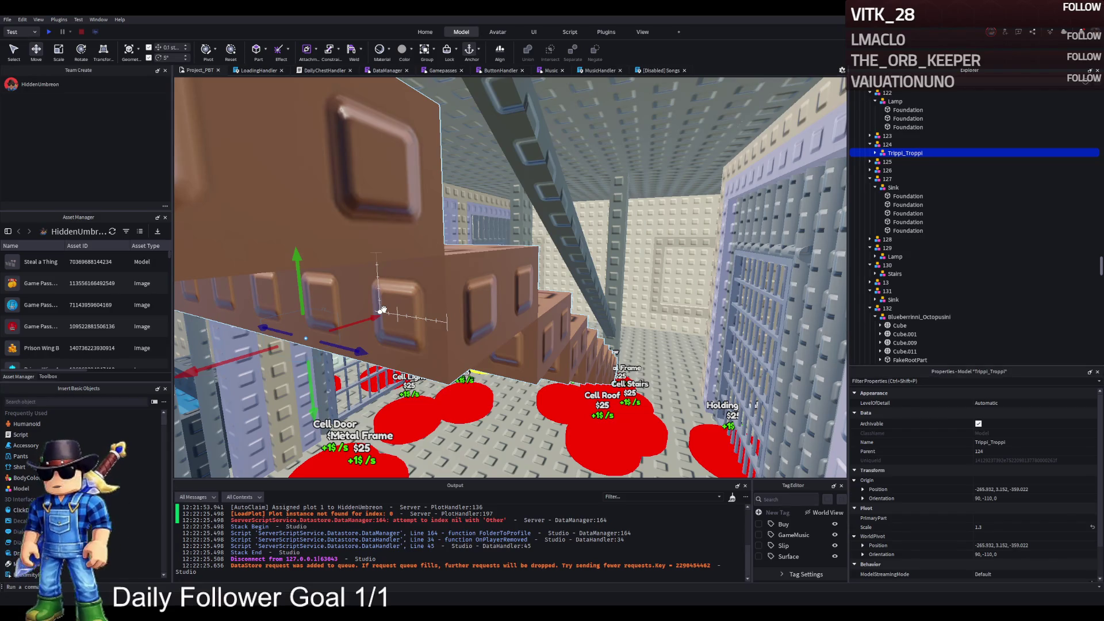
{"action": "key", "text": "w"}
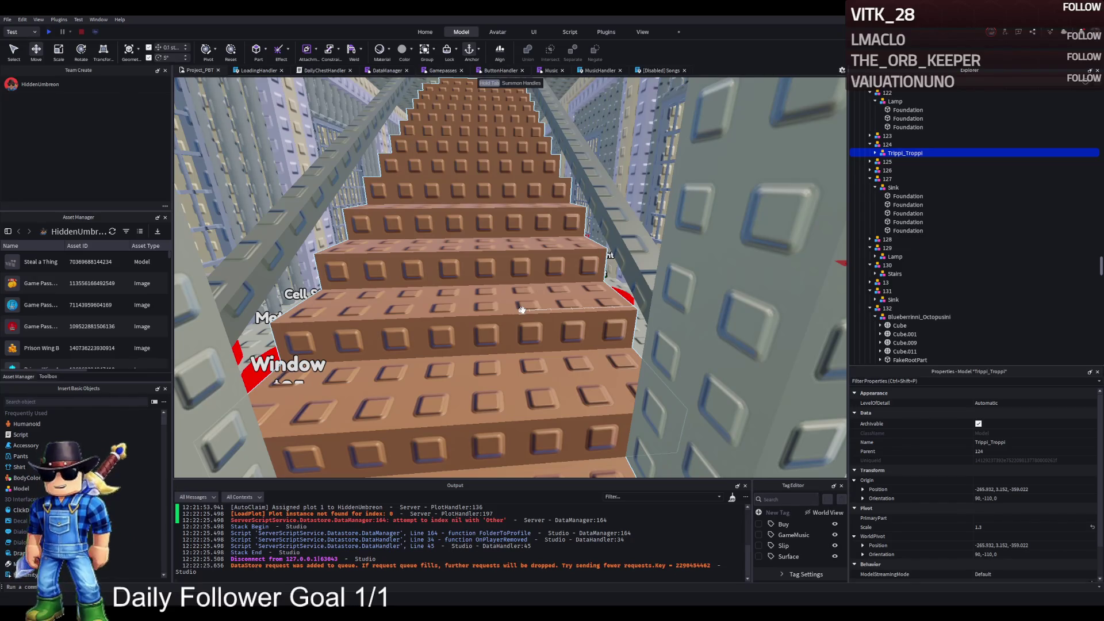
{"action": "key", "text": "f"}
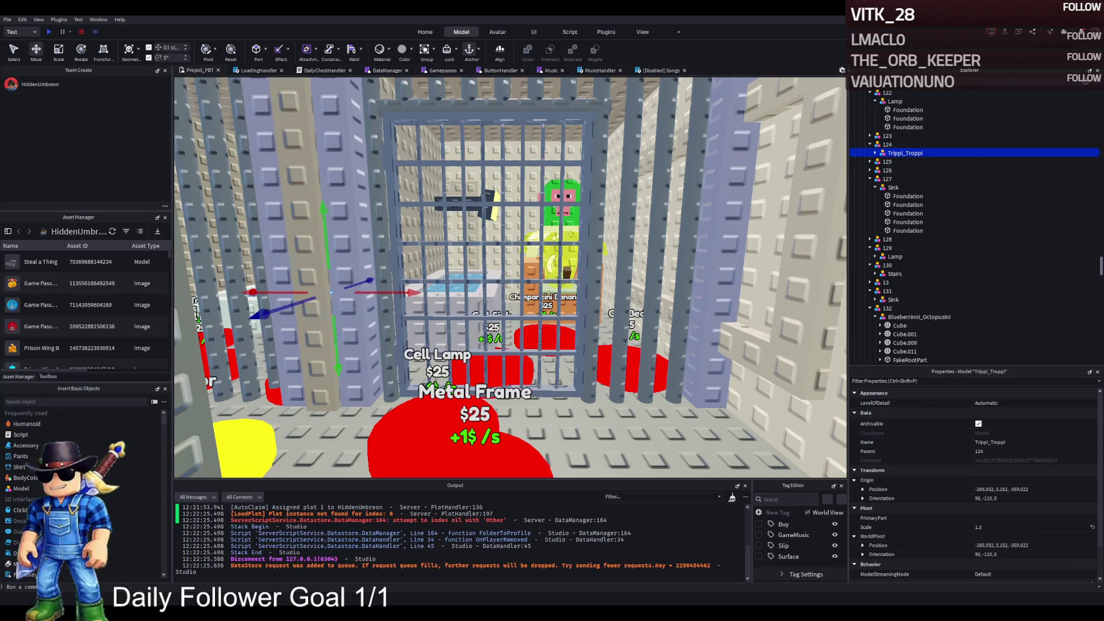
{"action": "key", "text": "e"}
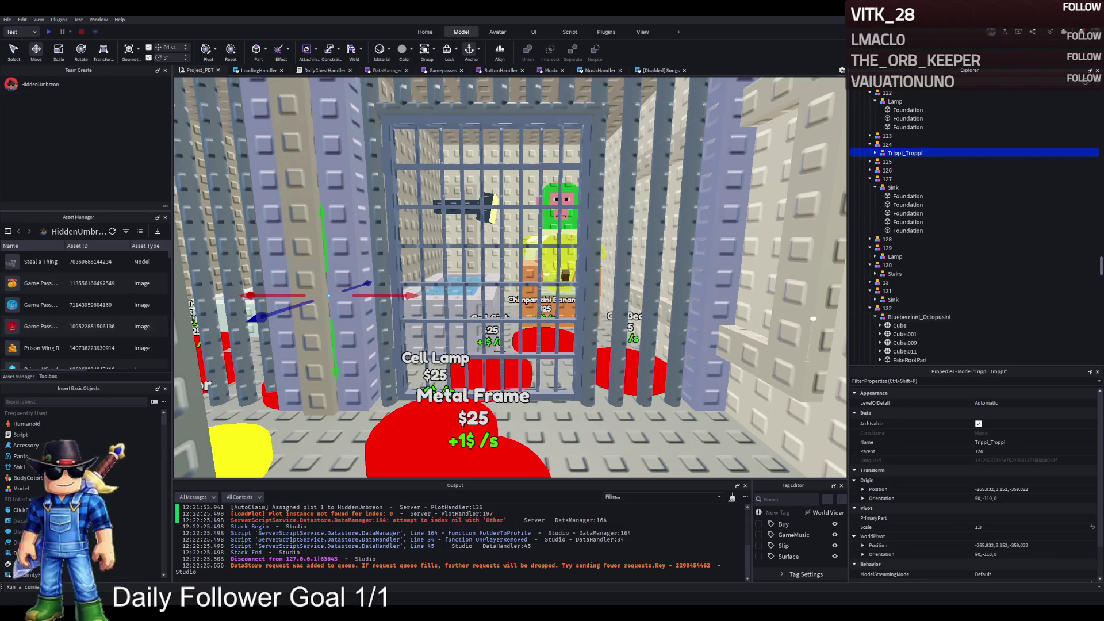
Zoom and focus on the Trippi_Troppi model, then pan along the prison corridor's cell bars
{"action": "scroll", "coordinate": [602, 329], "scroll_direction": "up", "scroll_amount": 5}
{"action": "scroll", "coordinate": [603, 328], "scroll_direction": "down", "scroll_amount": 5}
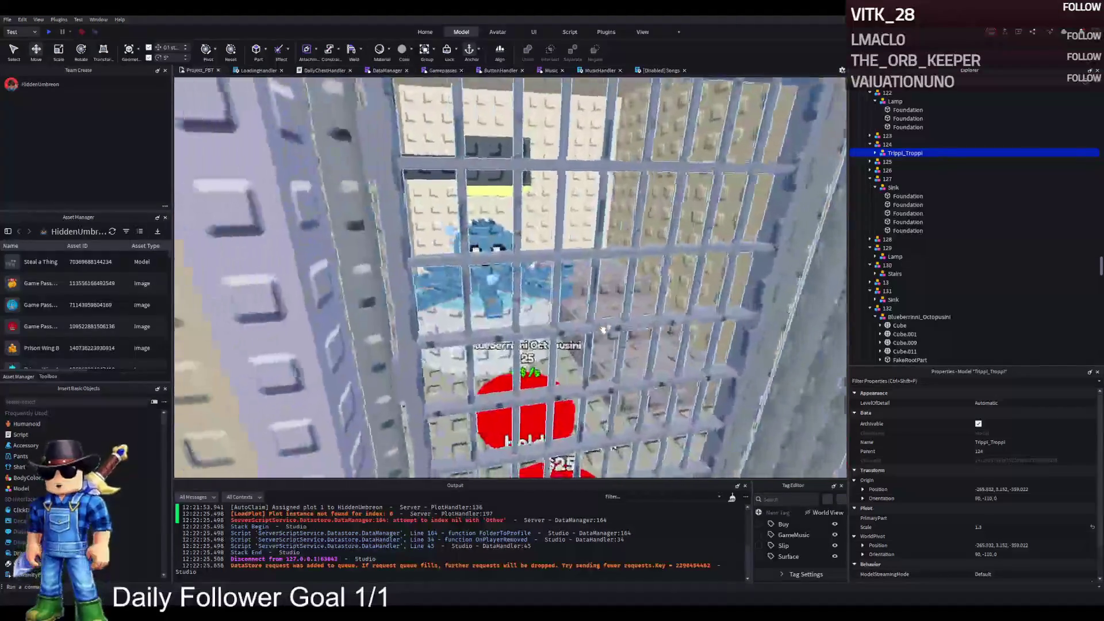
{"action": "scroll", "coordinate": [603, 328], "scroll_direction": "down", "scroll_amount": 3}
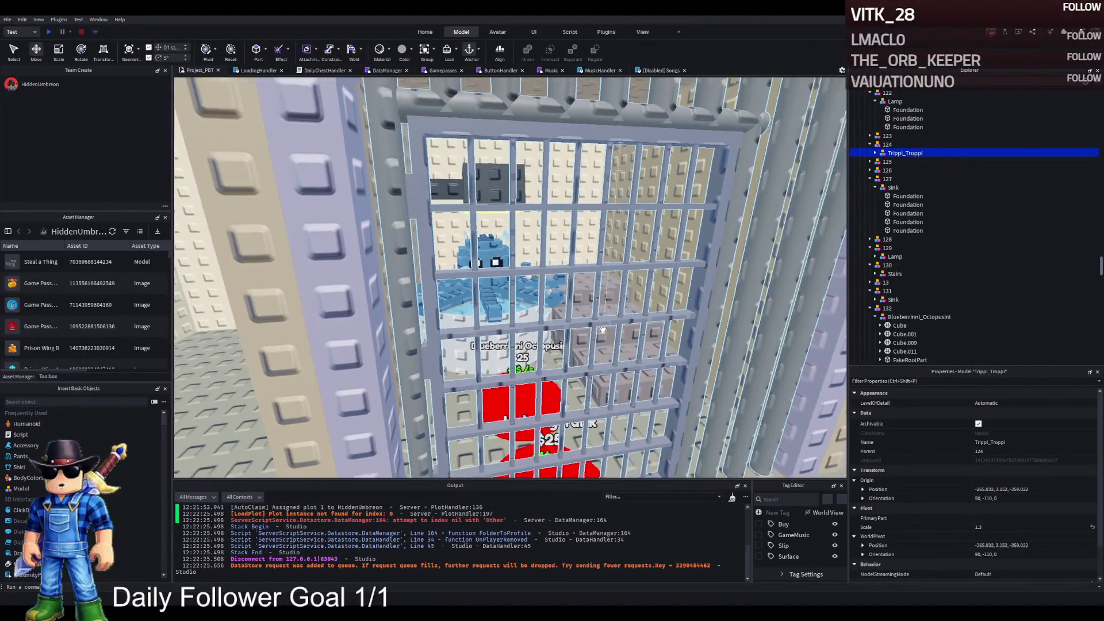
{"action": "scroll", "coordinate": [603, 328], "scroll_direction": "up", "scroll_amount": 10}
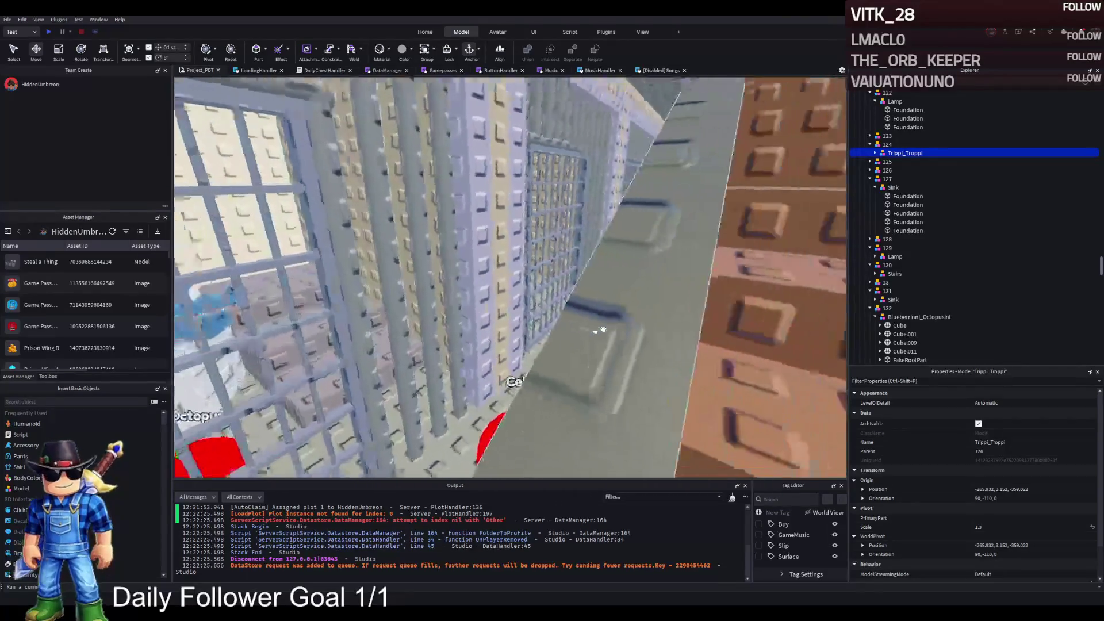
{"action": "scroll", "coordinate": [603, 329], "scroll_direction": "up", "scroll_amount": 10}
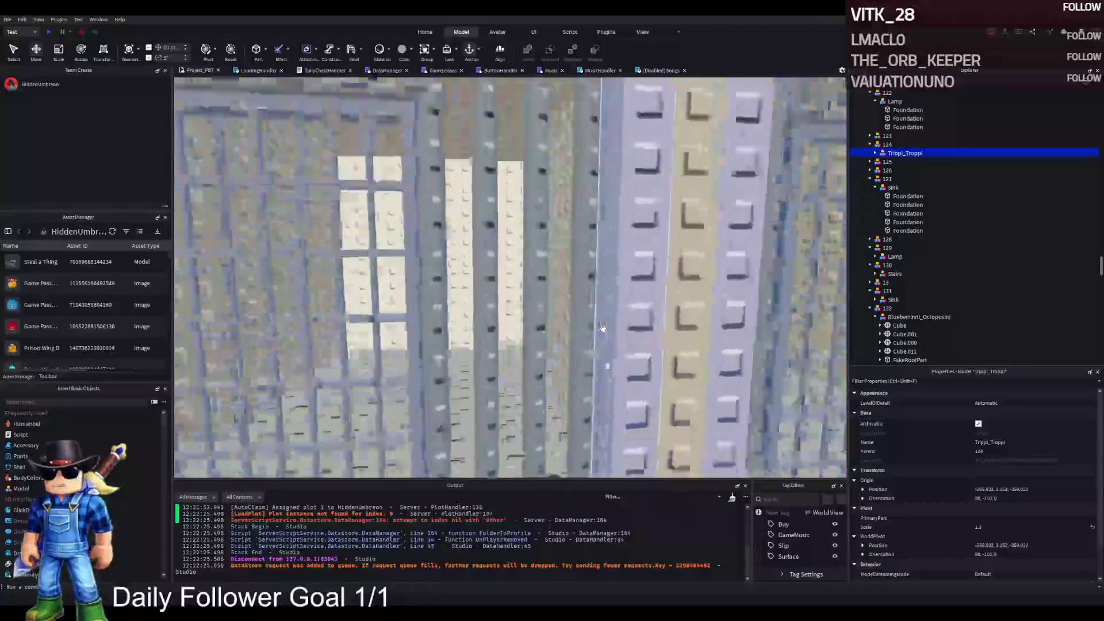
{"action": "scroll", "coordinate": [603, 329], "scroll_direction": "down", "scroll_amount": 10}
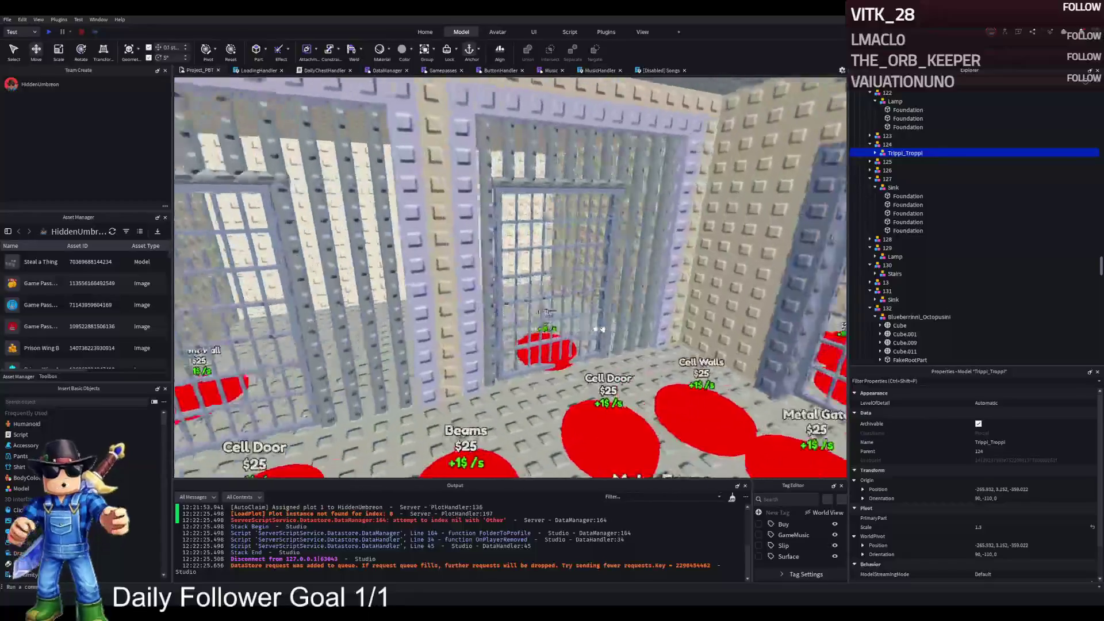
{"action": "scroll", "coordinate": [603, 329], "scroll_direction": "down", "scroll_amount": 5}
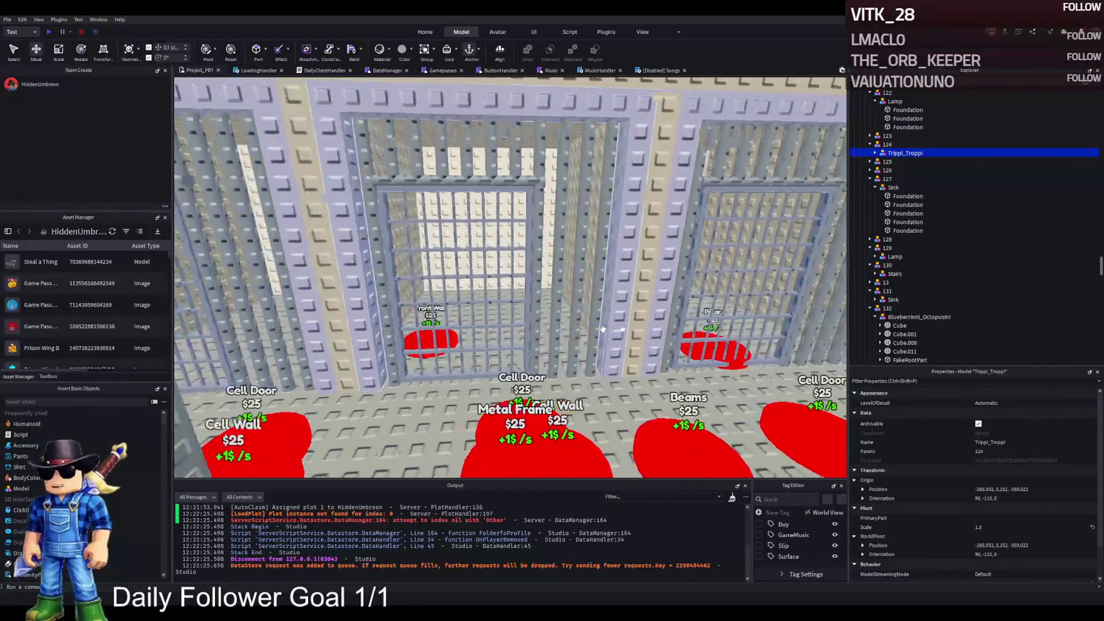
{"action": "scroll", "coordinate": [603, 329], "scroll_direction": "up", "scroll_amount": 3}
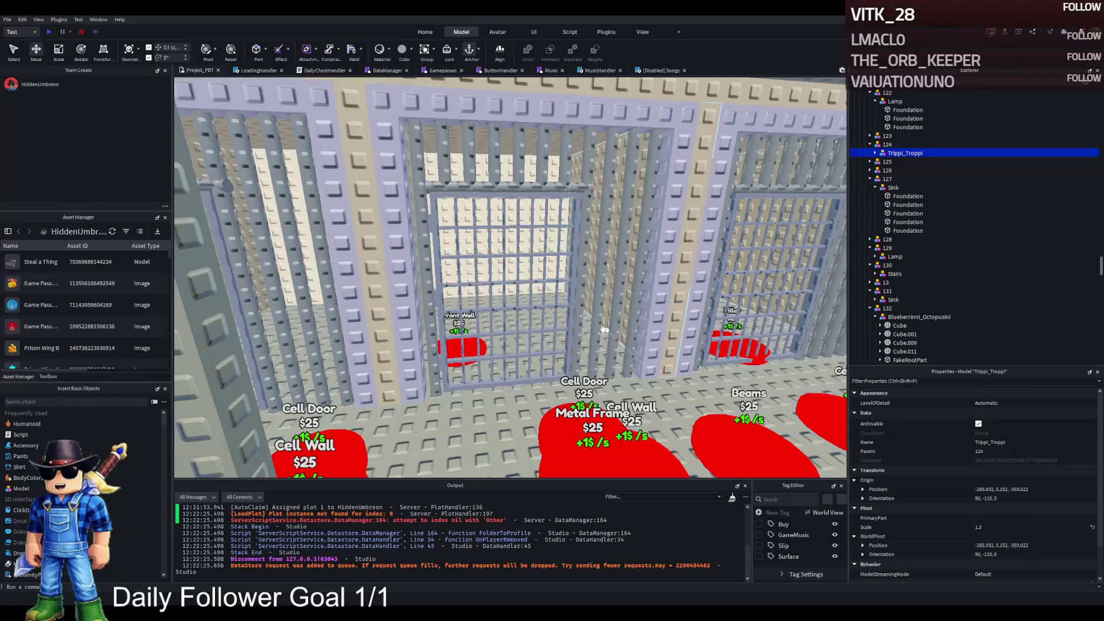
{"action": "key", "text": "f"}
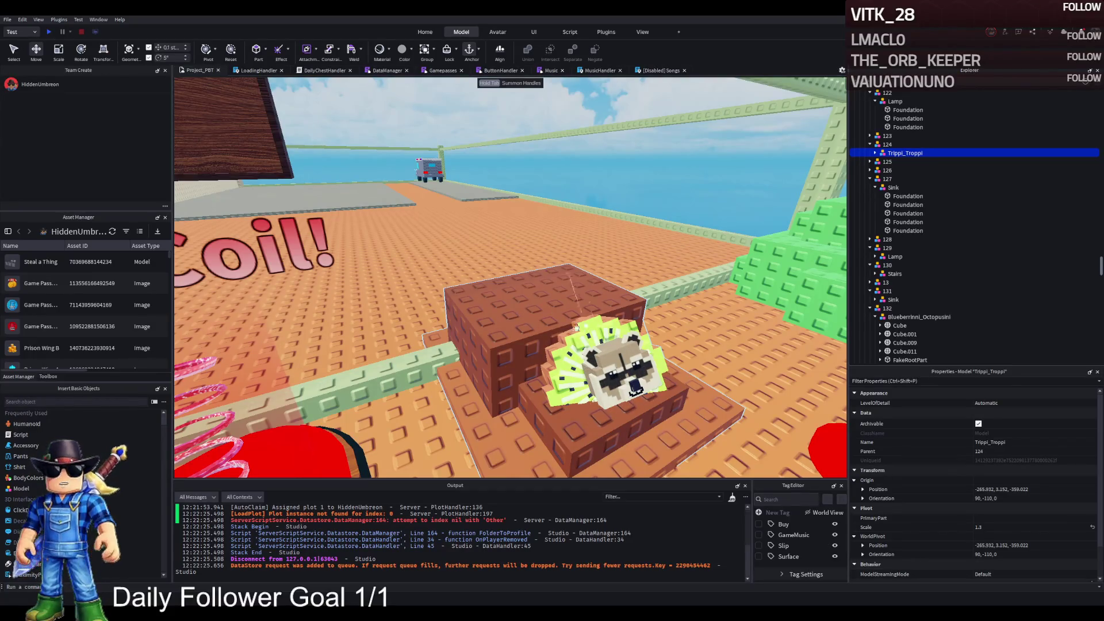
{"action": "key", "text": "s"}
{"action": "key", "text": "a"}
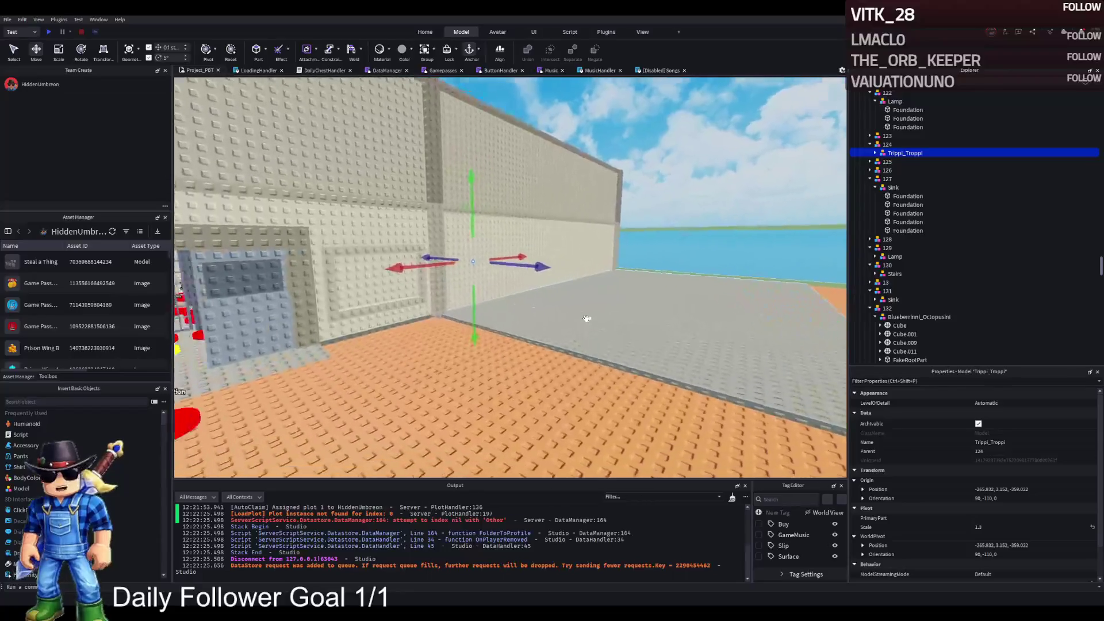
{"action": "key", "text": "w"}
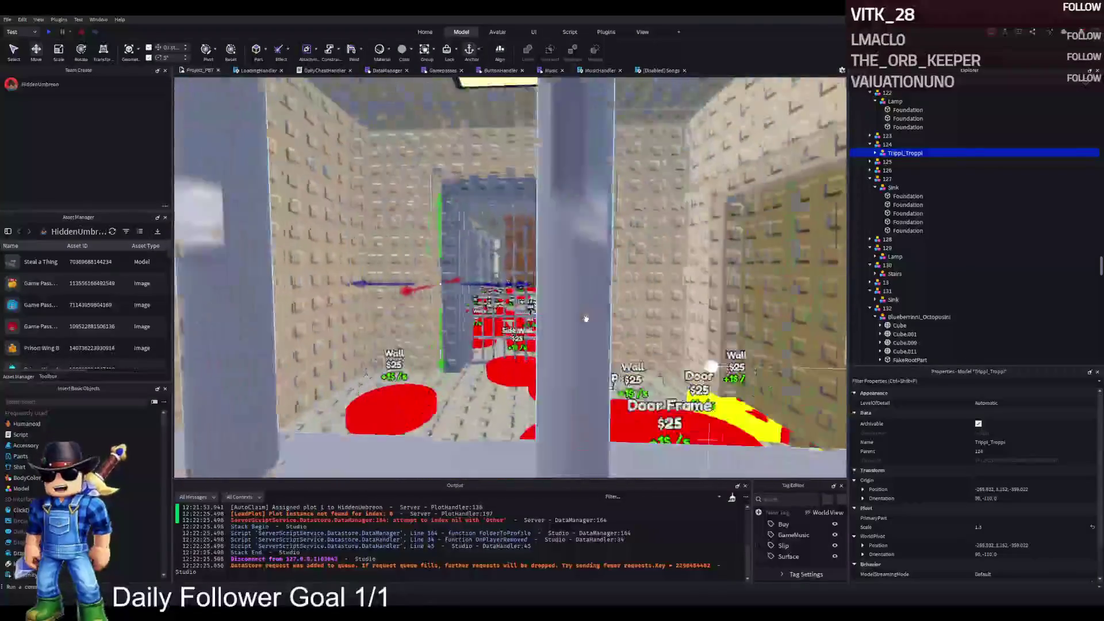
{"action": "key", "text": "s"}
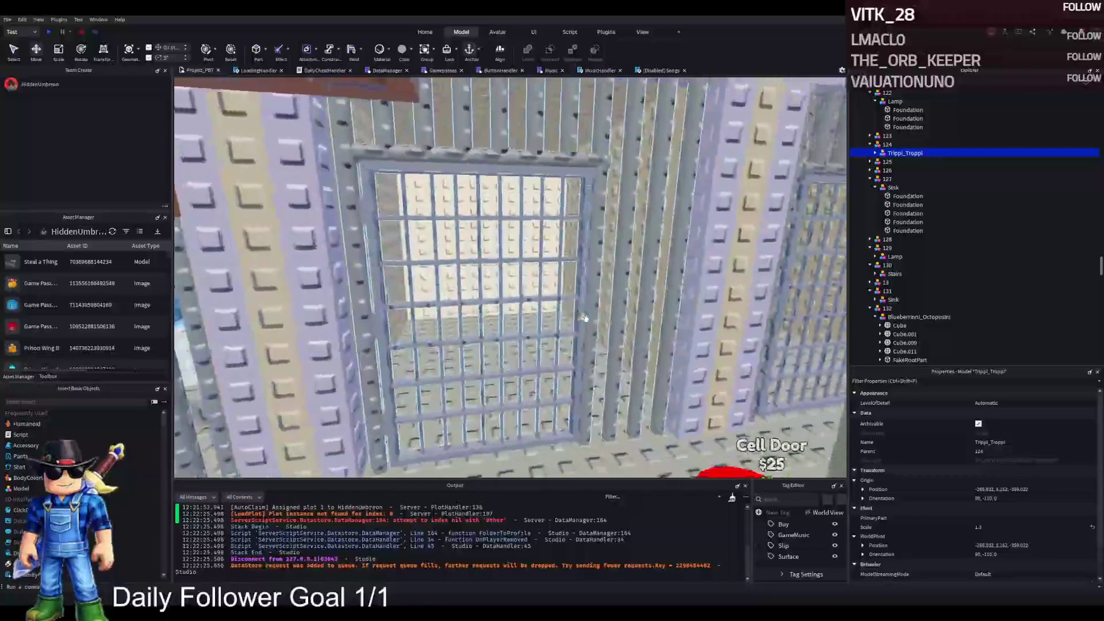
{"action": "key", "text": "s"}
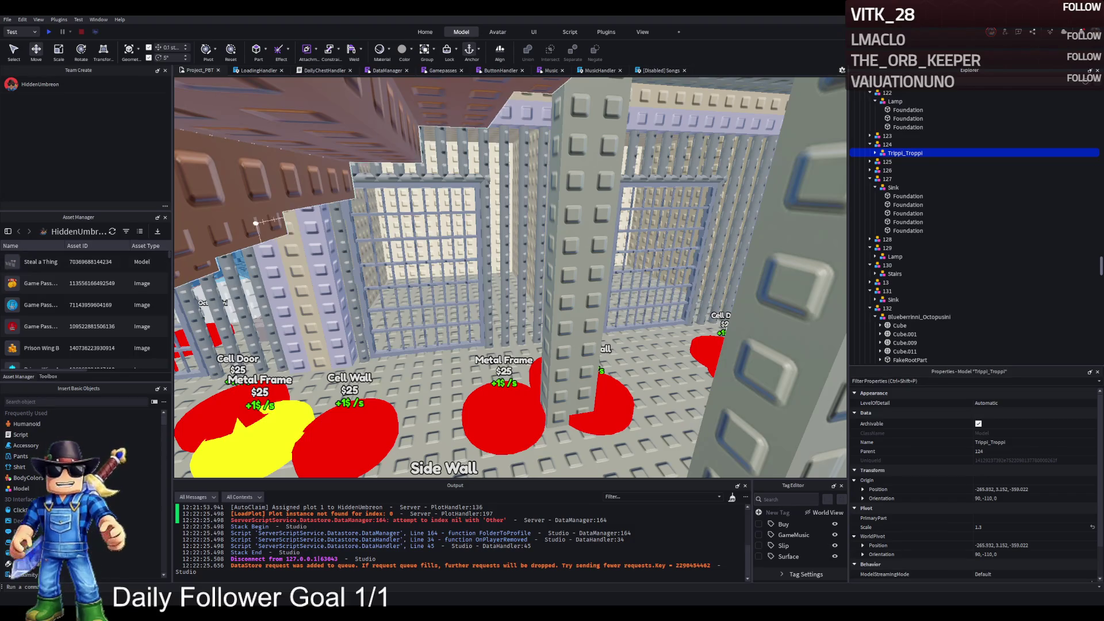
Fly down the cell corridor and into the cell holding the blue octopus
{"action": "key", "text": "w"}
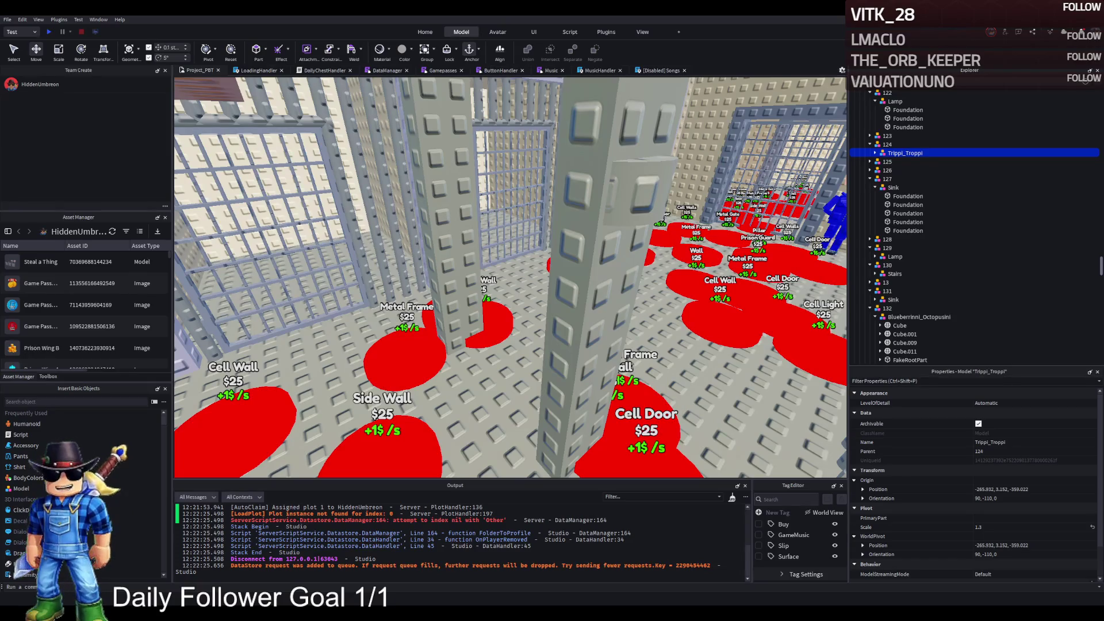
{"action": "key", "text": "w"}
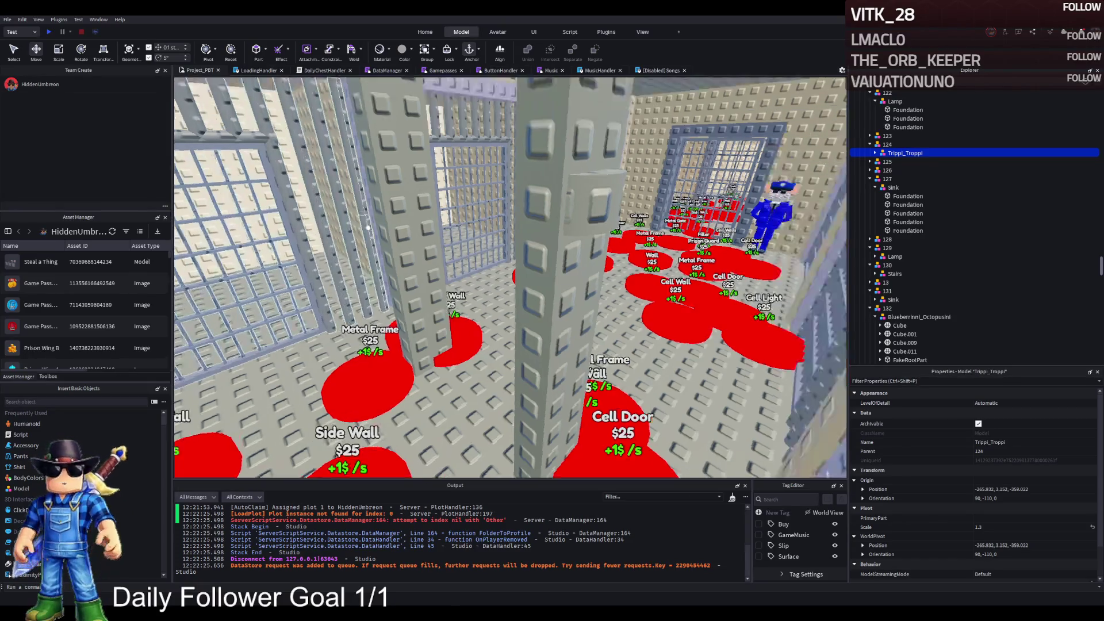
{"action": "key", "text": "w"}
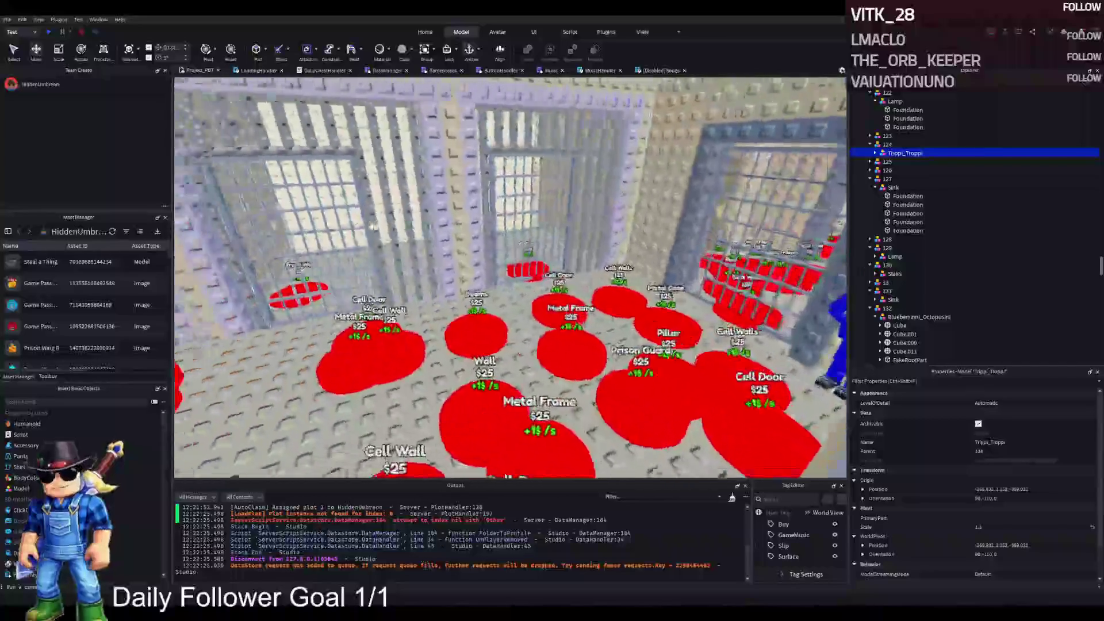
{"action": "key", "text": "w"}
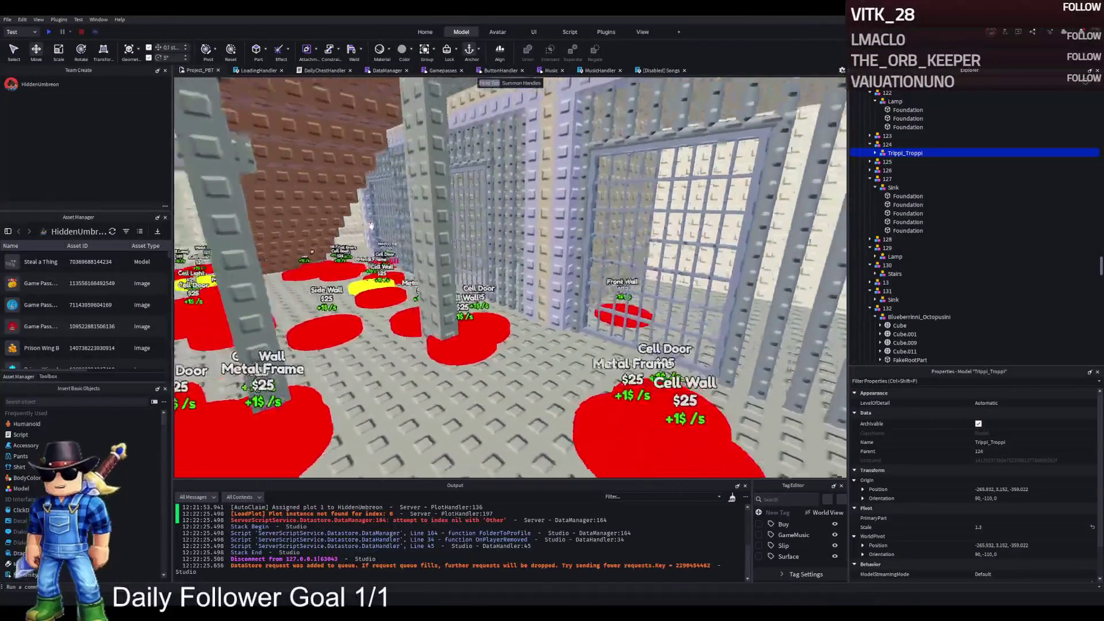
{"action": "key", "text": "w"}
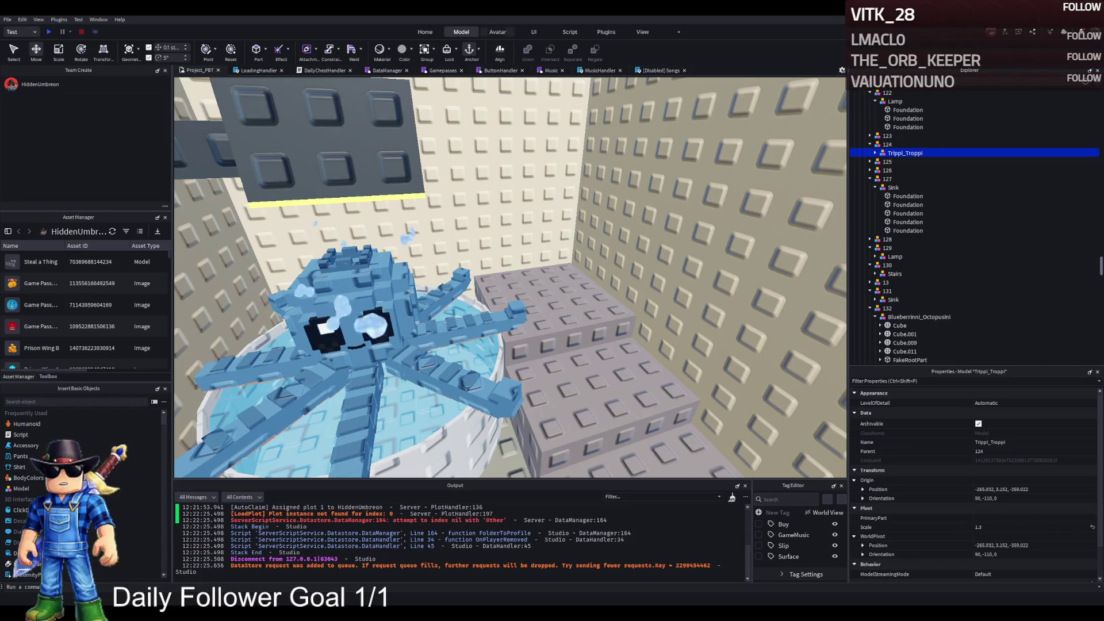
Open the Animation Editor from the Avatar tab and zoom out over the brainrot models in the water
{"action": "left_click", "coordinate": [498, 32]}
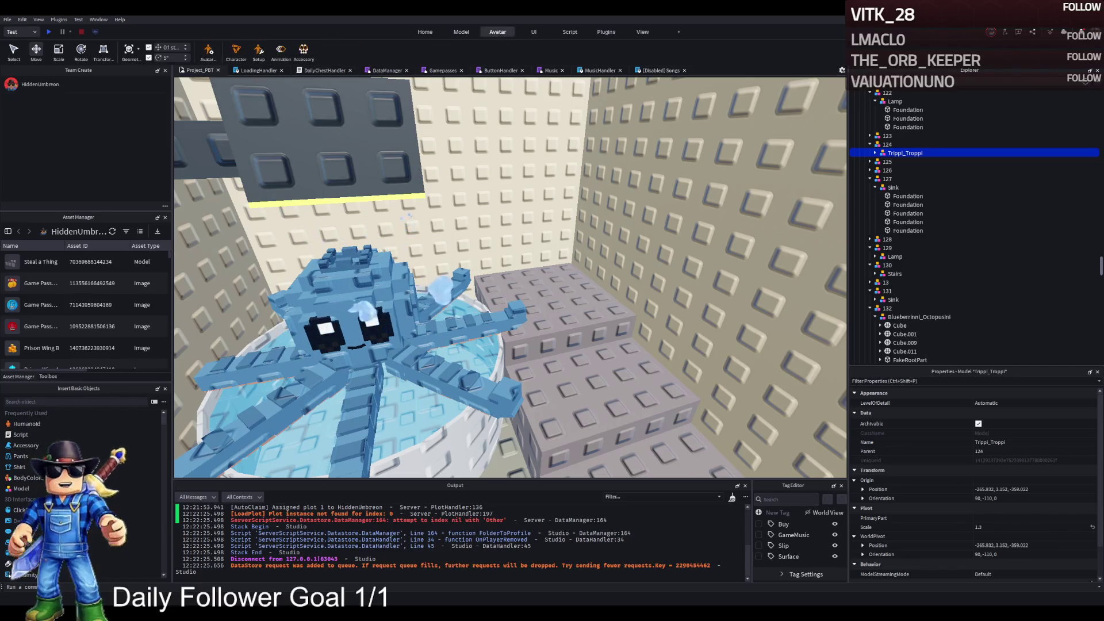
{"action": "left_click", "coordinate": [287, 57]}
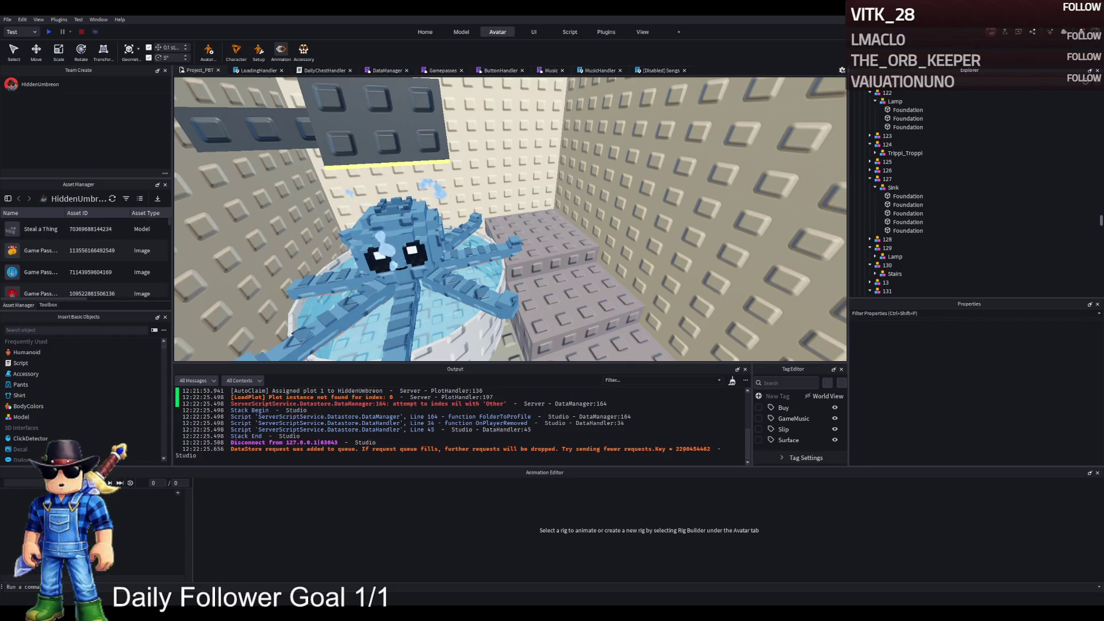
{"action": "scroll", "coordinate": [420, 281], "scroll_direction": "down", "scroll_amount": 10}
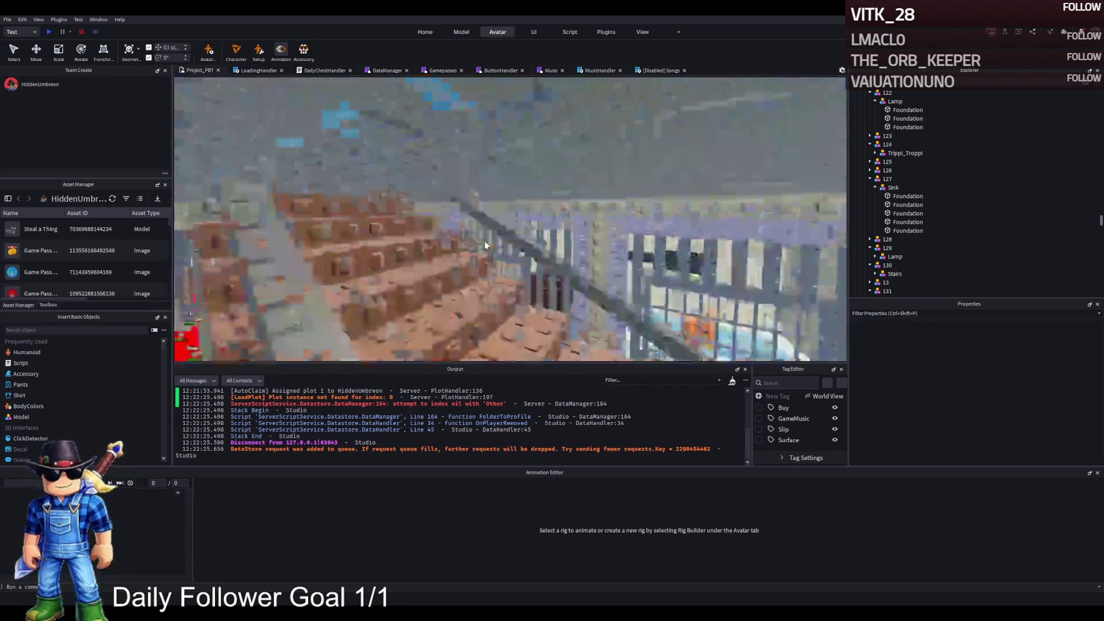
{"action": "scroll", "coordinate": [454, 235], "scroll_direction": "up", "scroll_amount": 10}
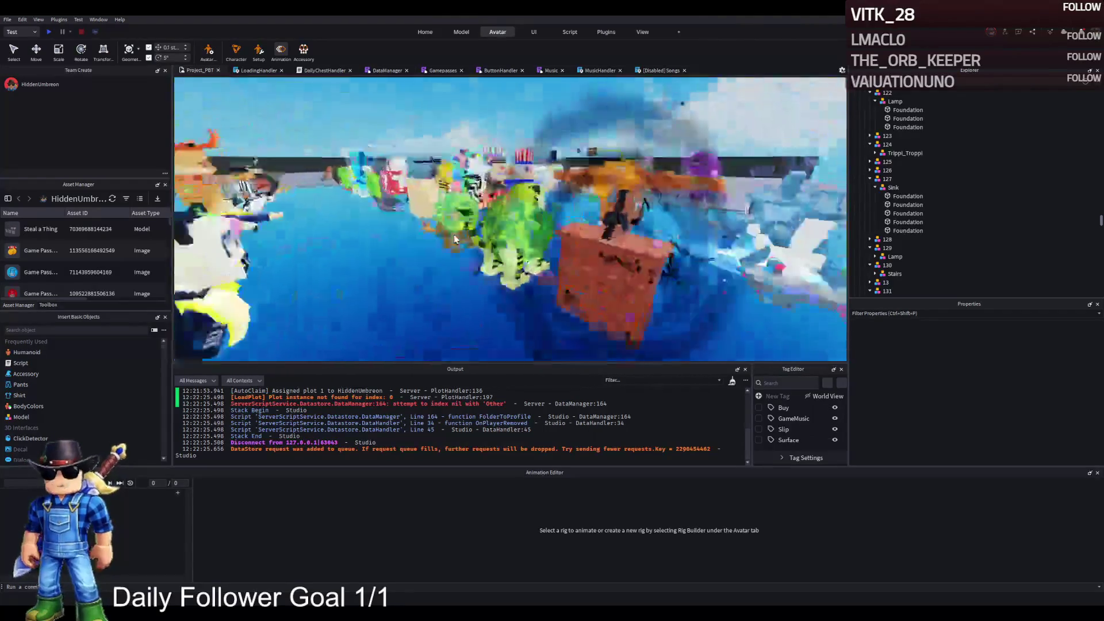
{"action": "scroll", "coordinate": [454, 240], "scroll_direction": "up", "scroll_amount": 8}
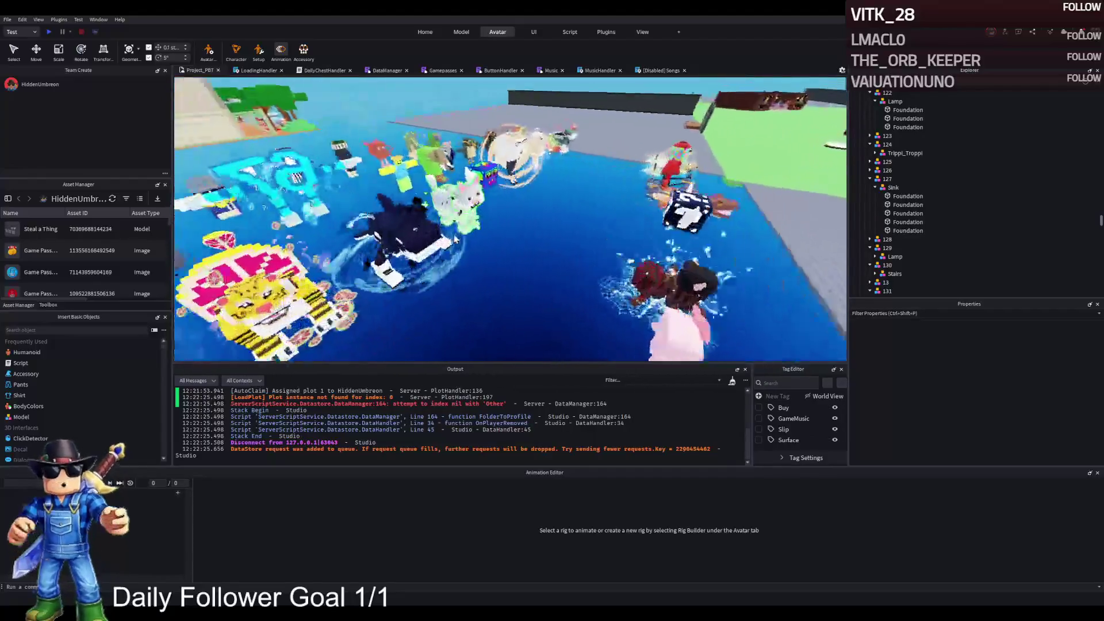
{"action": "scroll", "coordinate": [454, 240], "scroll_direction": "down", "scroll_amount": 4}
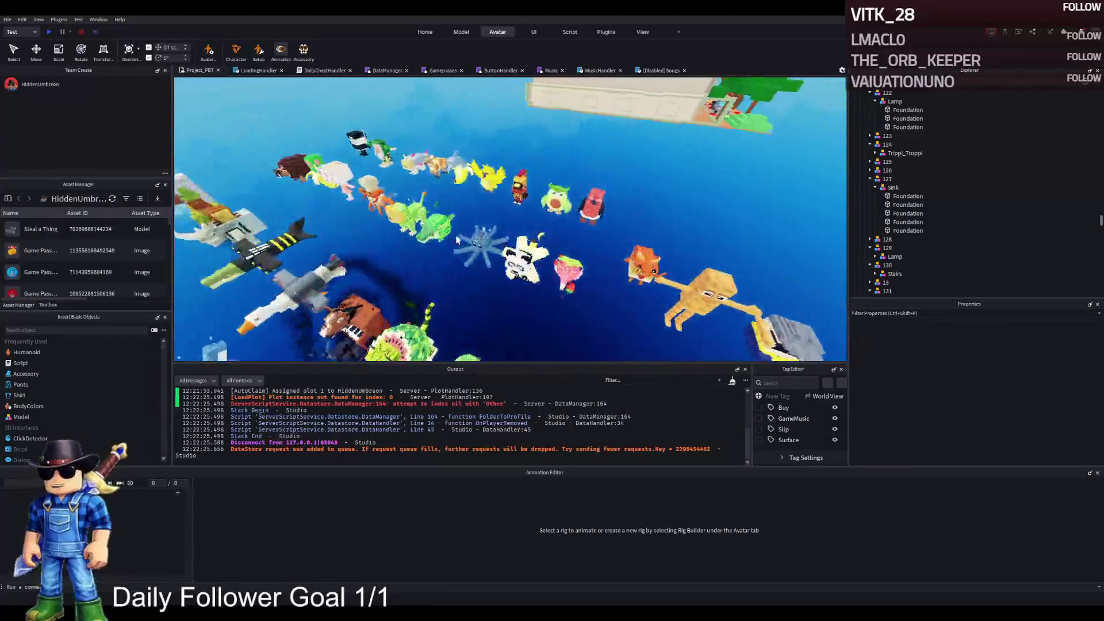
{"action": "scroll", "coordinate": [506, 270], "scroll_direction": "up", "scroll_amount": 5}
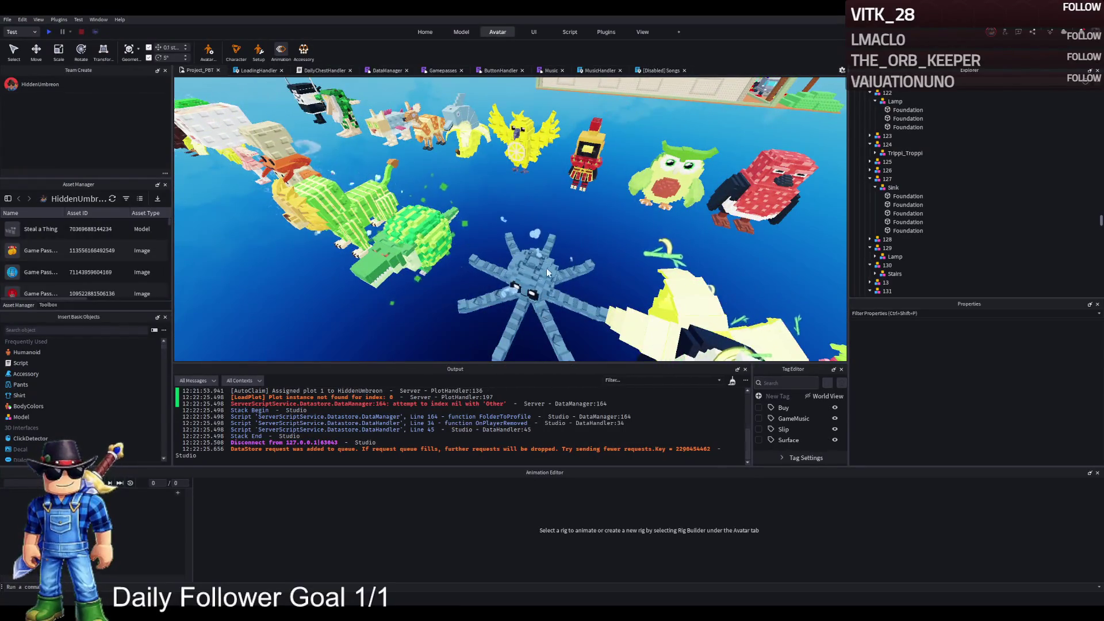
{"action": "scroll", "coordinate": [489, 286], "scroll_direction": "down", "scroll_amount": 4}
{"action": "scroll", "coordinate": [607, 156], "scroll_direction": "up", "scroll_amount": 5}
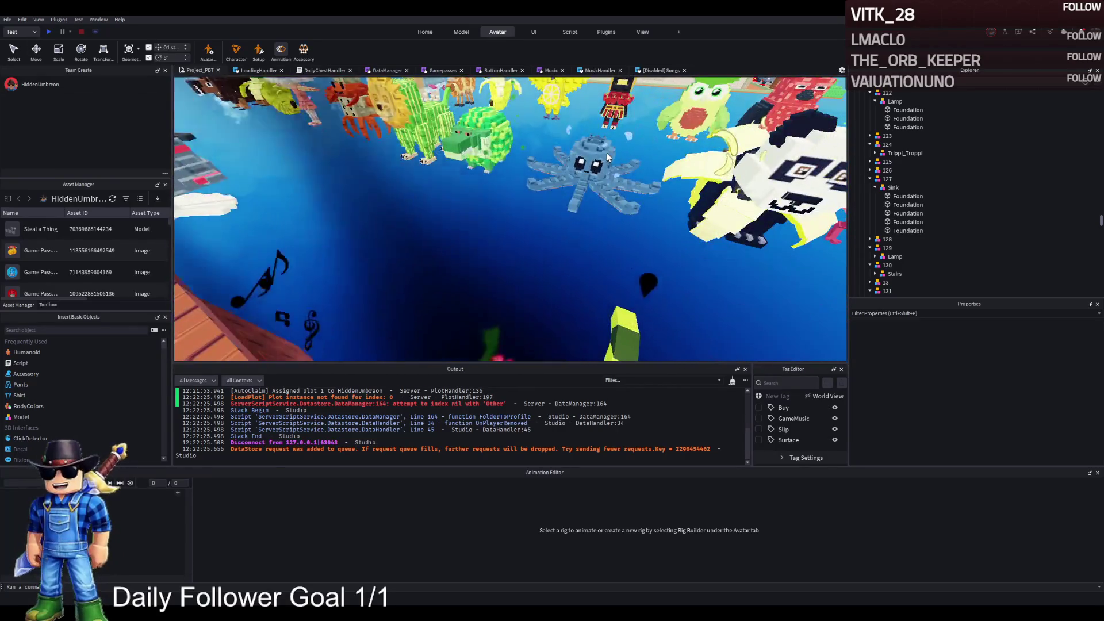
{"action": "scroll", "coordinate": [607, 157], "scroll_direction": "down", "scroll_amount": 6}
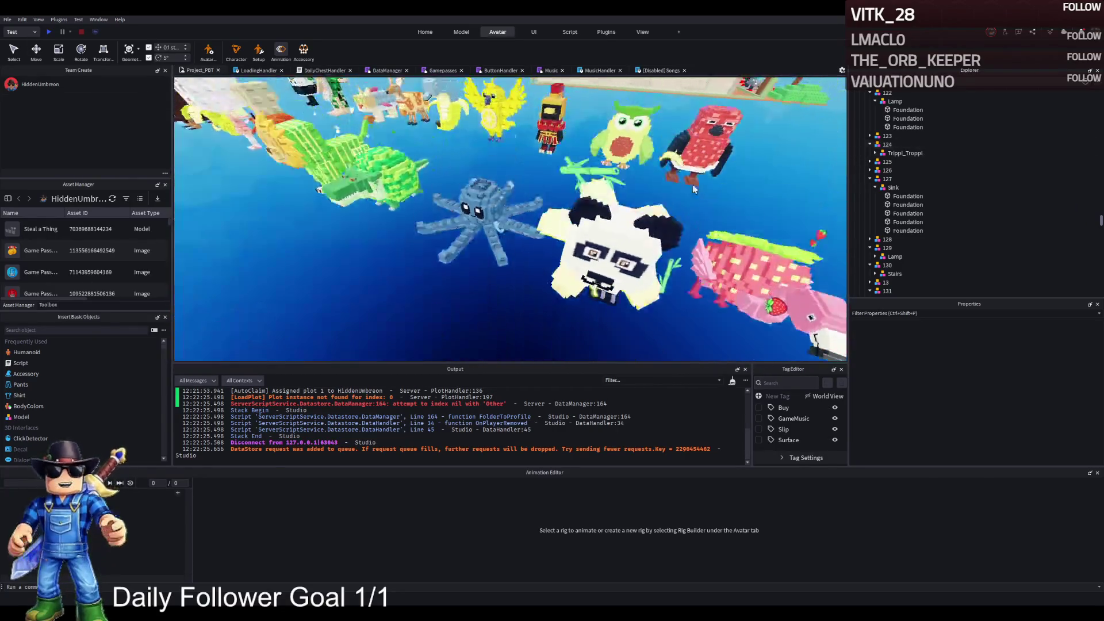
Duplicate the blue octopus model and move the copy onto the open grey floor
{"action": "left_click", "coordinate": [878, 92]}
{"action": "scroll", "coordinate": [592, 326], "scroll_direction": "up", "scroll_amount": 2}
{"action": "left_click", "coordinate": [592, 326]}
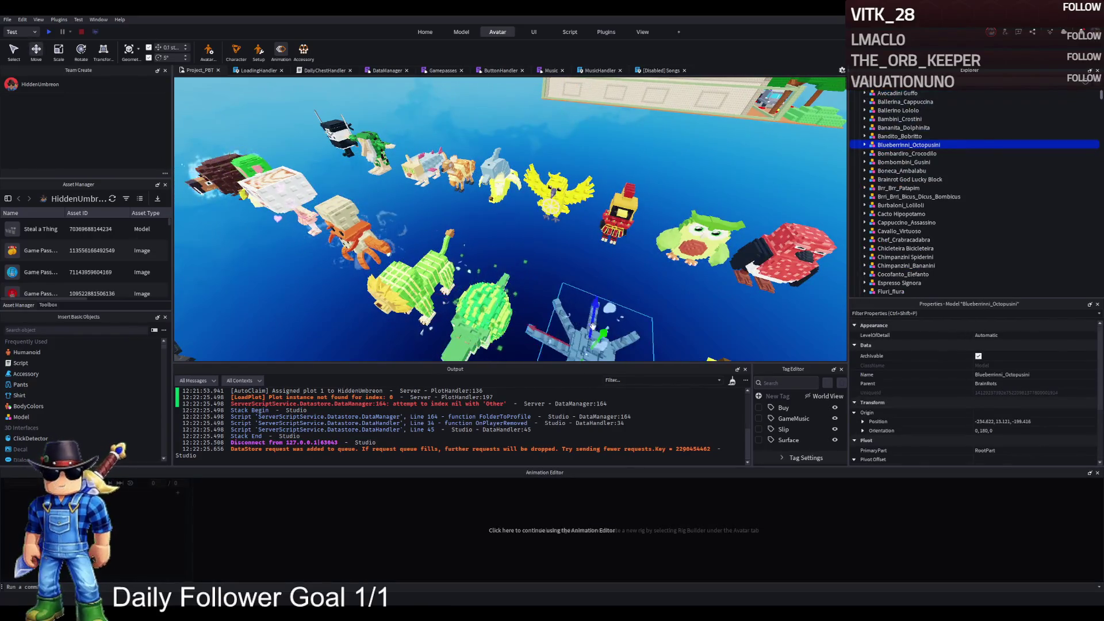
{"action": "scroll", "coordinate": [592, 326], "scroll_direction": "down", "scroll_amount": 2}
{"action": "key", "text": "ctrl+d"}
{"action": "mouse_move", "coordinate": [592, 326]}
{"action": "left_mouse_down"}
{"action": "mouse_move", "coordinate": [765, 307]}
{"action": "mouse_move", "coordinate": [713, 151]}
{"action": "mouse_move", "coordinate": [506, 229]}
{"action": "mouse_move", "coordinate": [518, 198]}
{"action": "left_mouse_up"}
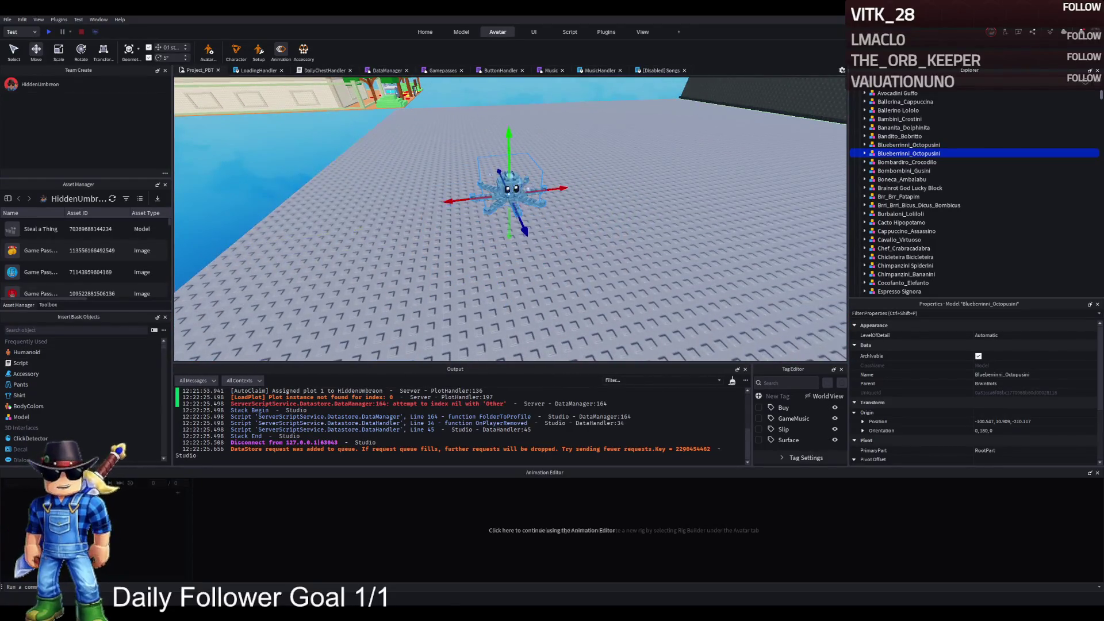
{"action": "left_click", "coordinate": [596, 533]}
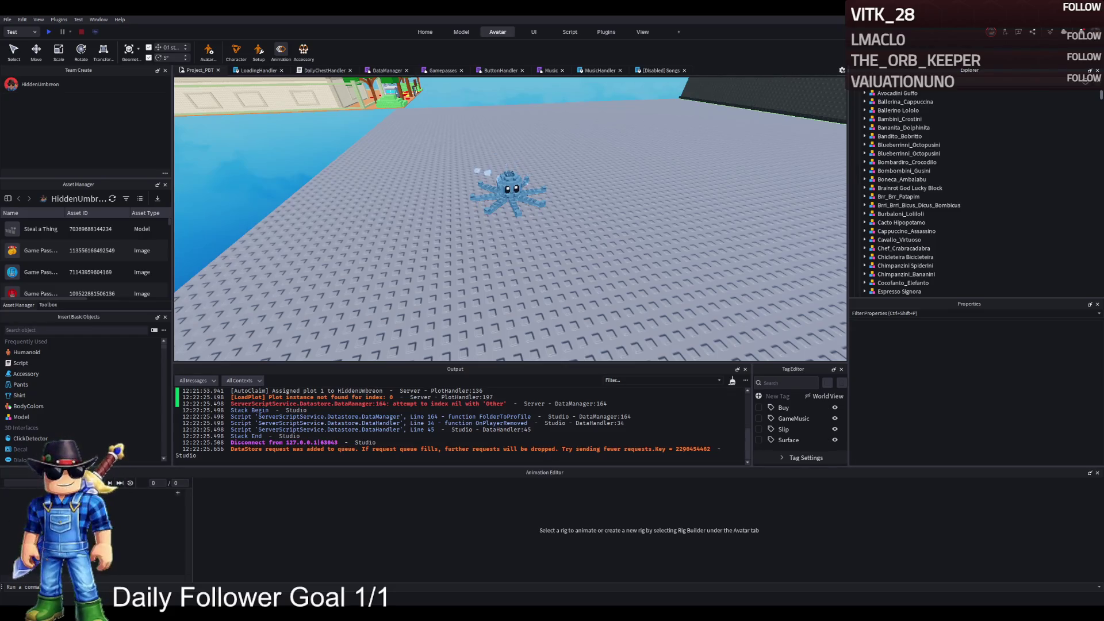
Inspect the Bananita_Dolphinita and Bandito_Bobritto models, then clear the selection
{"action": "left_click", "coordinate": [500, 188]}
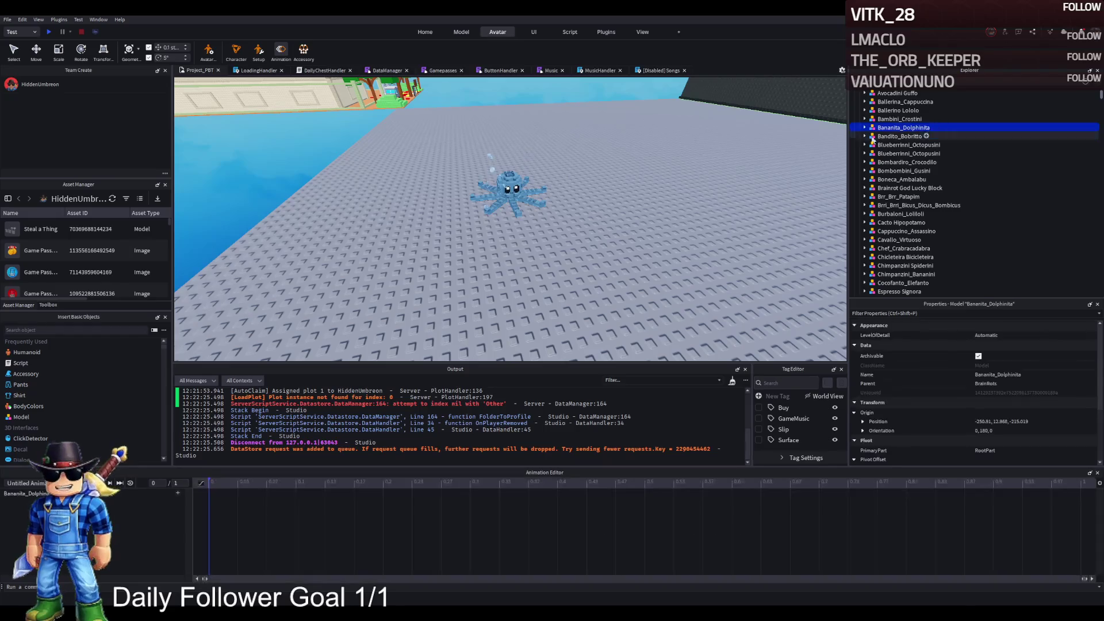
{"action": "left_click", "coordinate": [507, 200]}
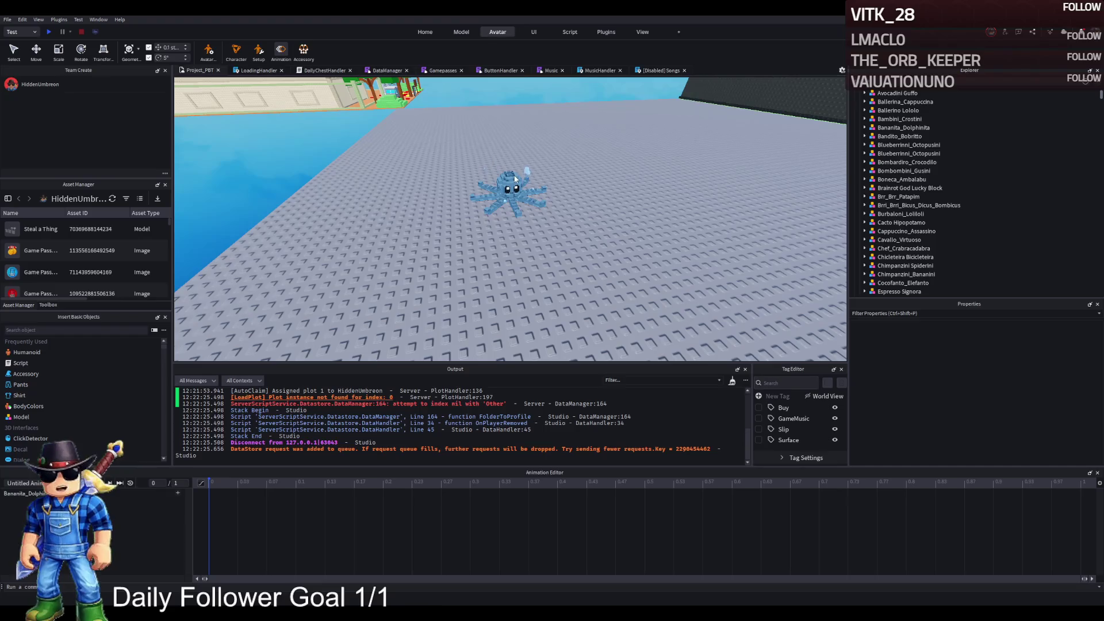
{"action": "scroll", "coordinate": [509, 241], "scroll_direction": "up", "scroll_amount": 2}
{"action": "left_click", "coordinate": [894, 136]}
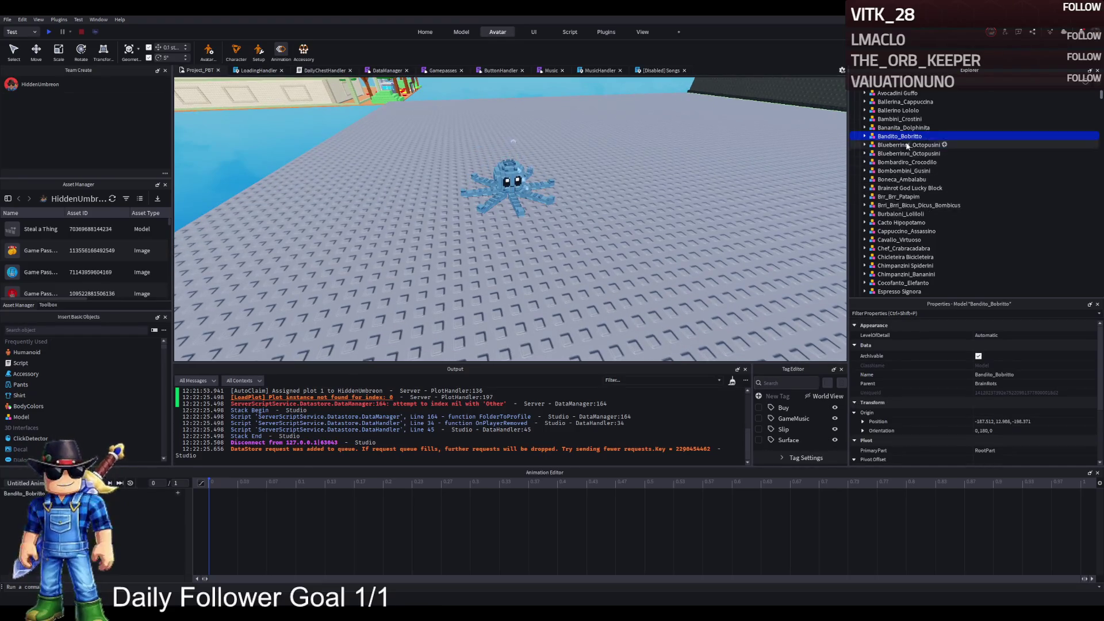
{"action": "scroll", "coordinate": [902, 216], "scroll_direction": "up", "scroll_amount": 3}
{"action": "left_click", "coordinate": [673, 184]}
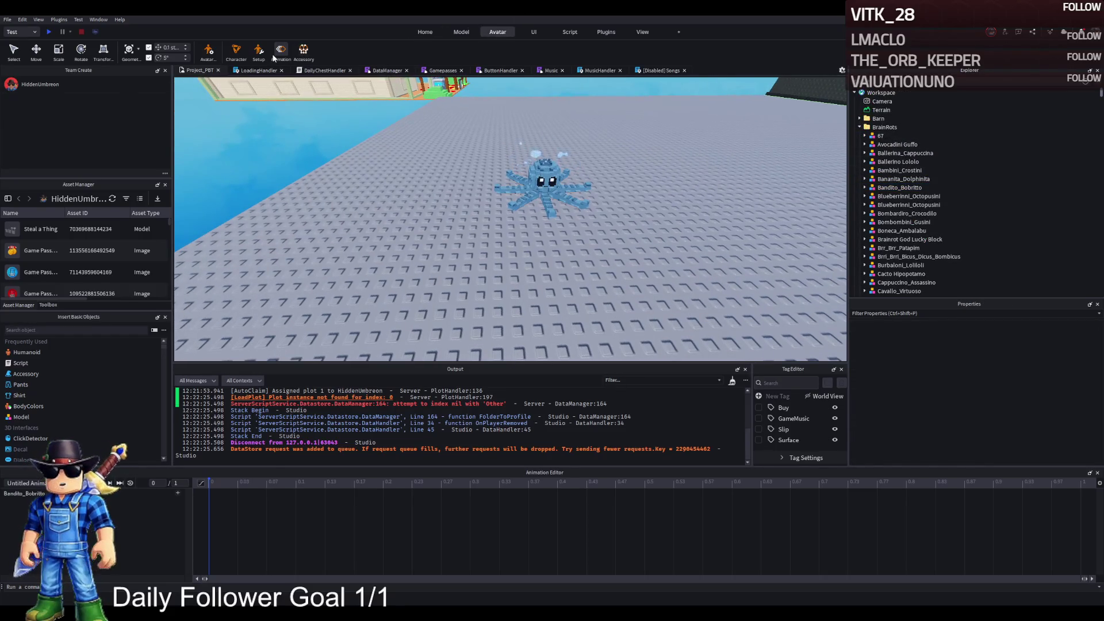
Close the Animation Editor and move the octopus copy into the Barn folder
{"action": "left_click", "coordinate": [498, 33]}
{"action": "left_click", "coordinate": [553, 226]}
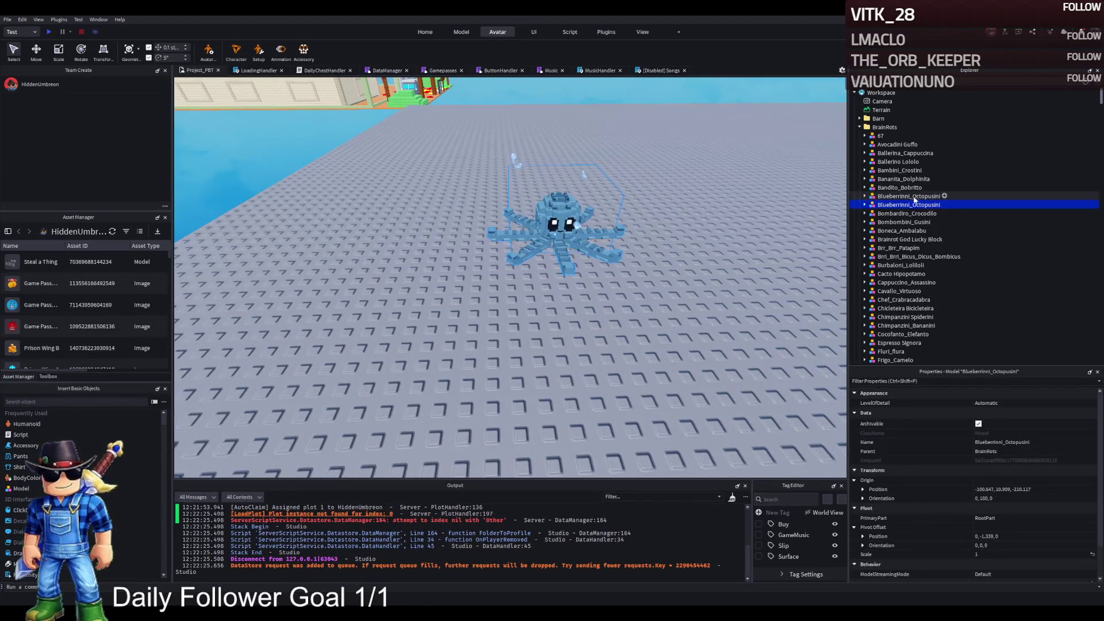
{"action": "left_click_drag", "start_coordinate": [879, 203], "coordinate": [880, 124]}
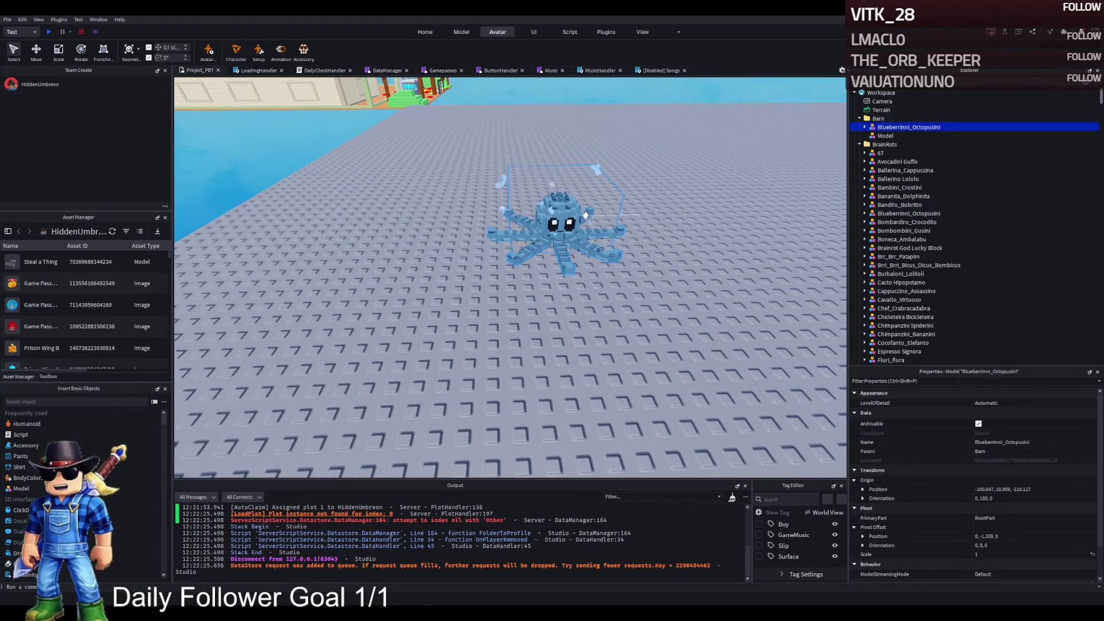
Reopen the Animation Editor and load the Barn octopus's AnimationController as the rig, revealing its Animator
{"action": "left_click", "coordinate": [290, 58]}
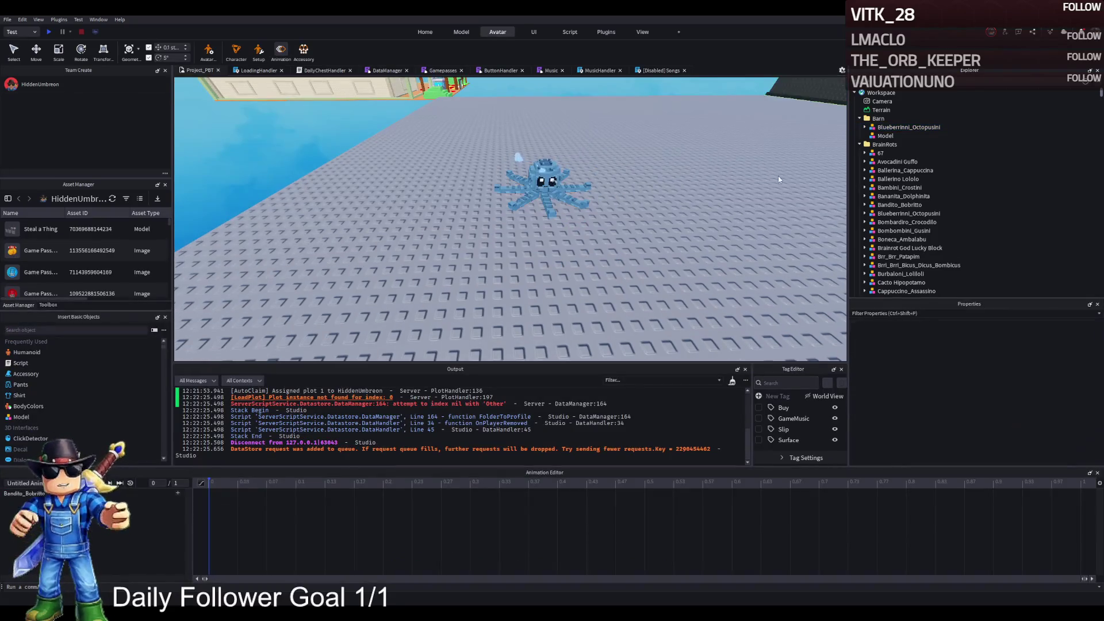
{"action": "left_click", "coordinate": [888, 135]}
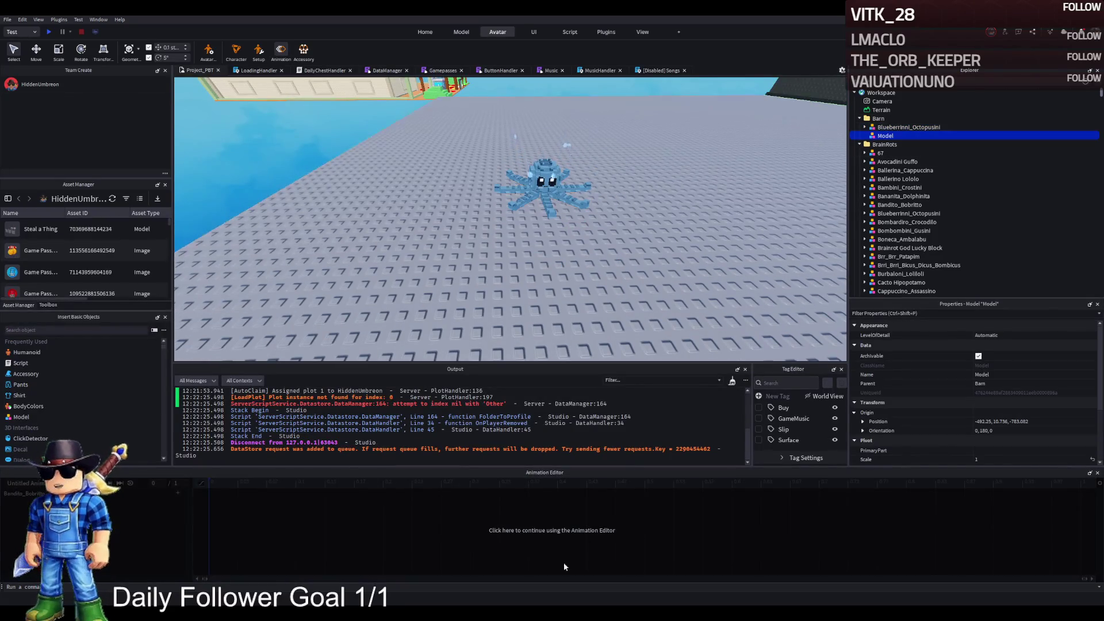
{"action": "left_click", "coordinate": [864, 127]}
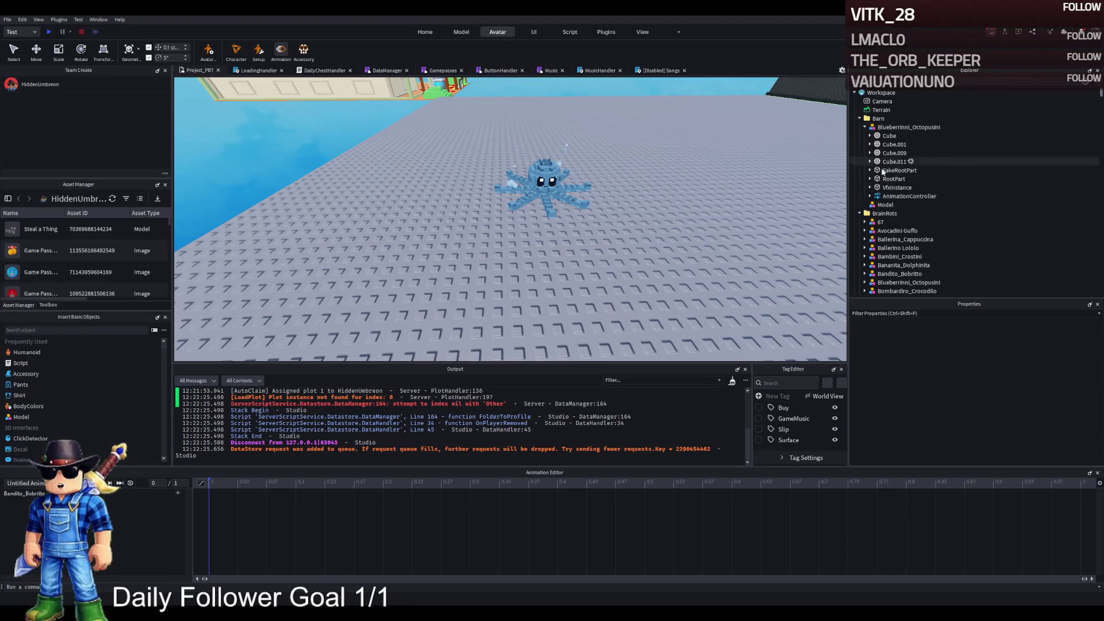
{"action": "left_click", "coordinate": [875, 196]}
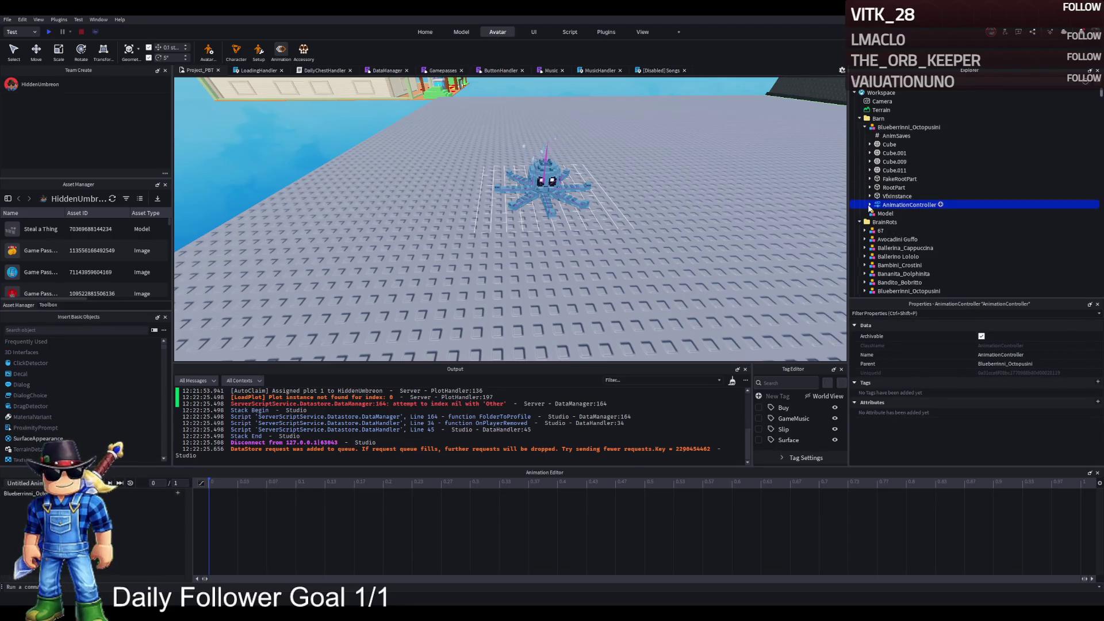
{"action": "left_click", "coordinate": [869, 205]}
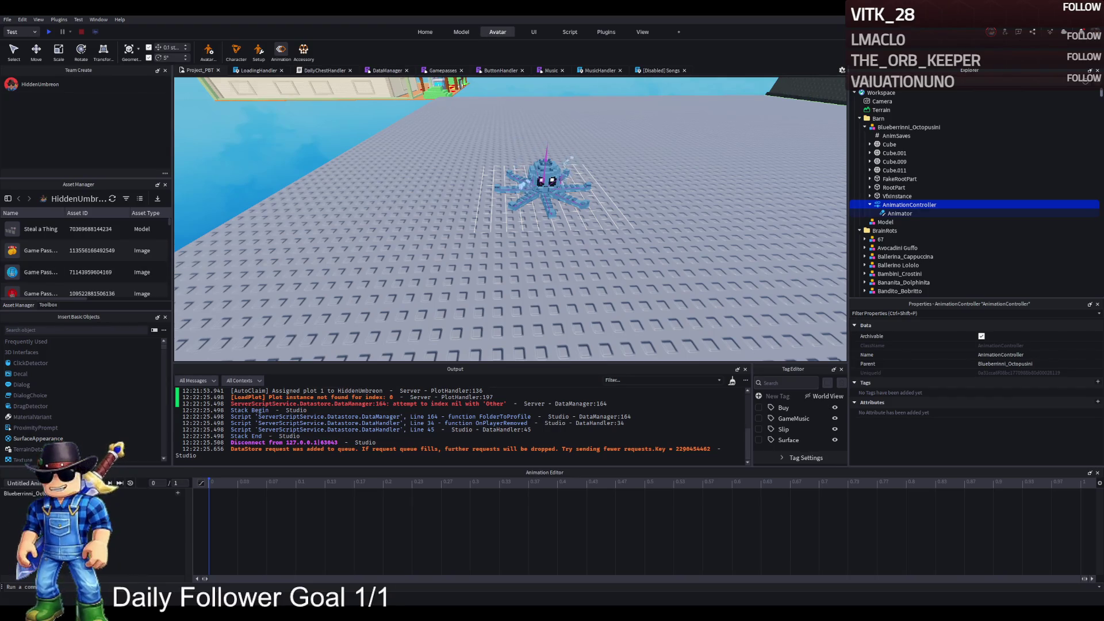
{"action": "key", "text": "f"}
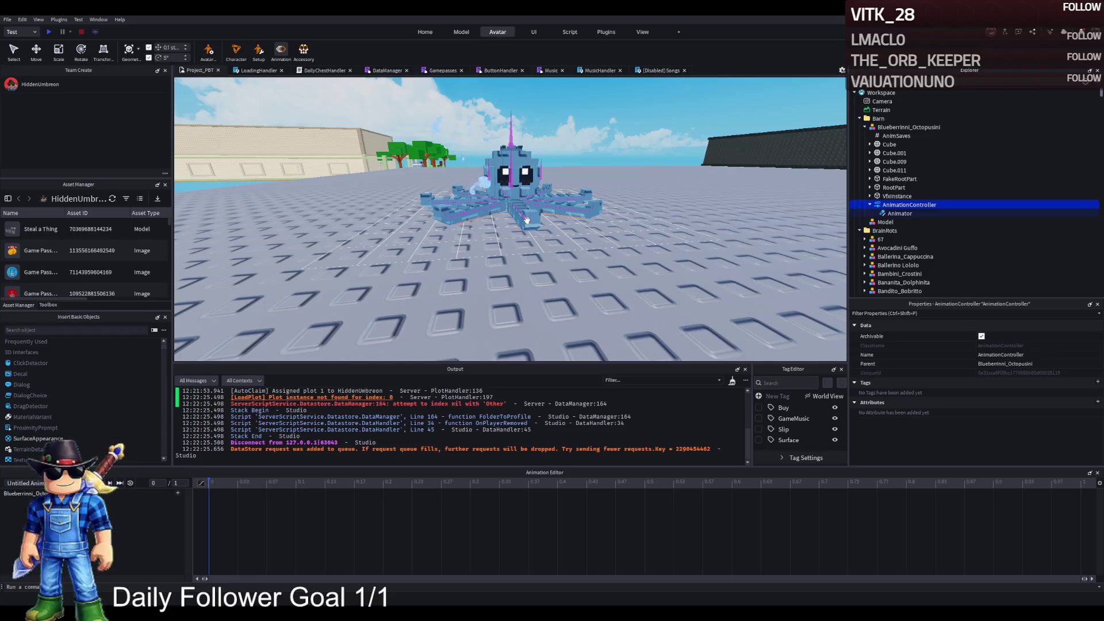
{"action": "left_click", "coordinate": [891, 161]}
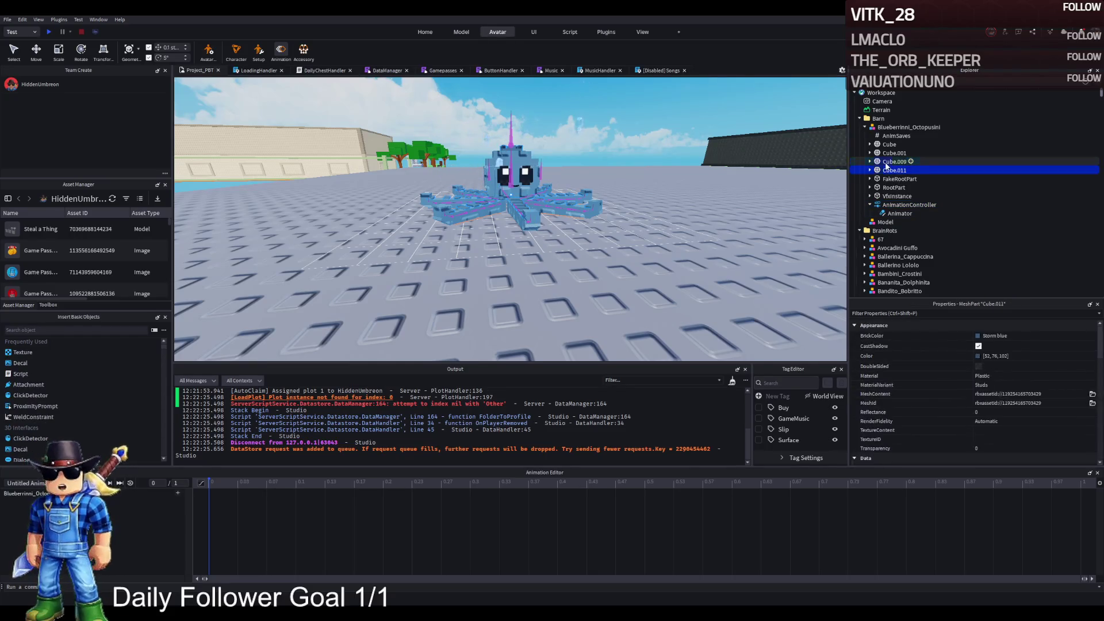
Lower Cube.011 by 0.7, redock the animation timeline, and lower the RootPart slightly
{"action": "left_click", "coordinate": [888, 170]}
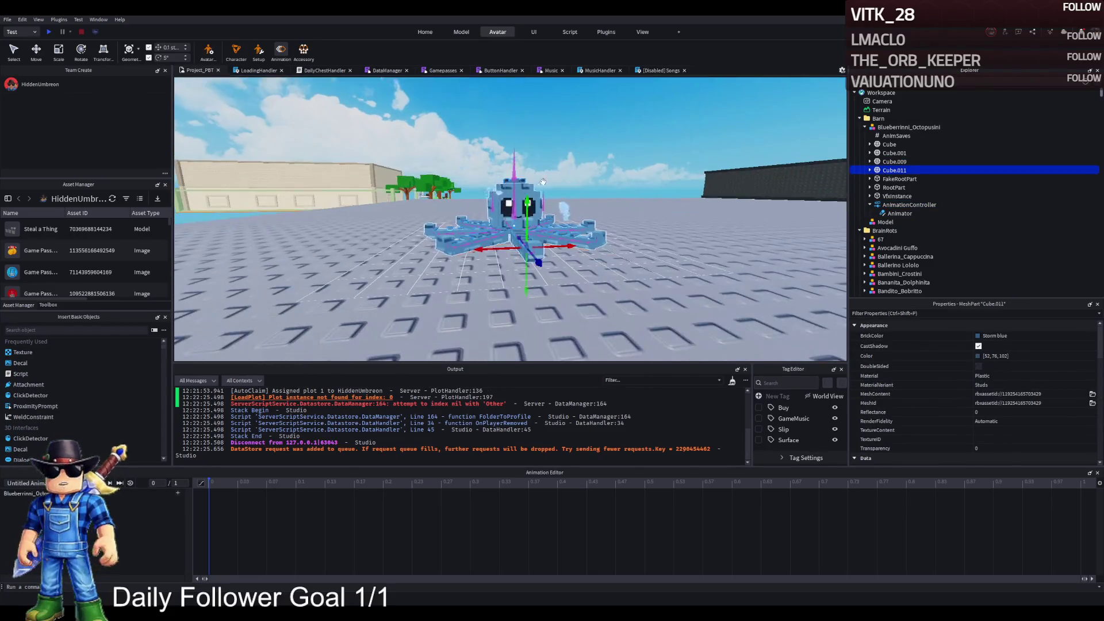
{"action": "left_click_drag", "start_coordinate": [527, 200], "coordinate": [536, 215]}
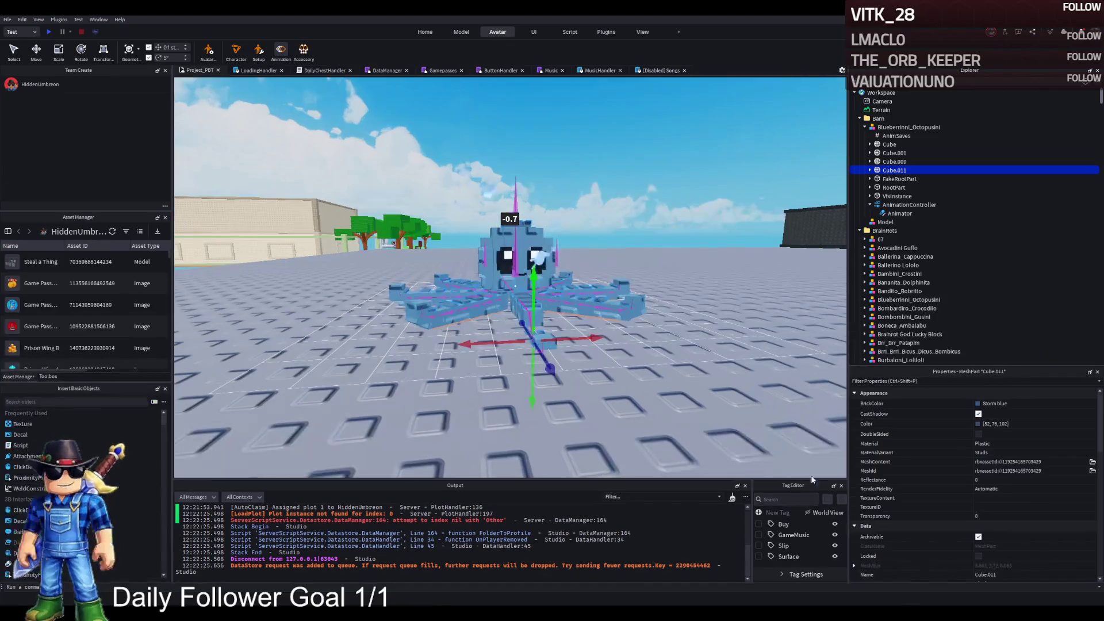
{"action": "left_click_drag", "start_coordinate": [268, 477], "coordinate": [305, 494]}
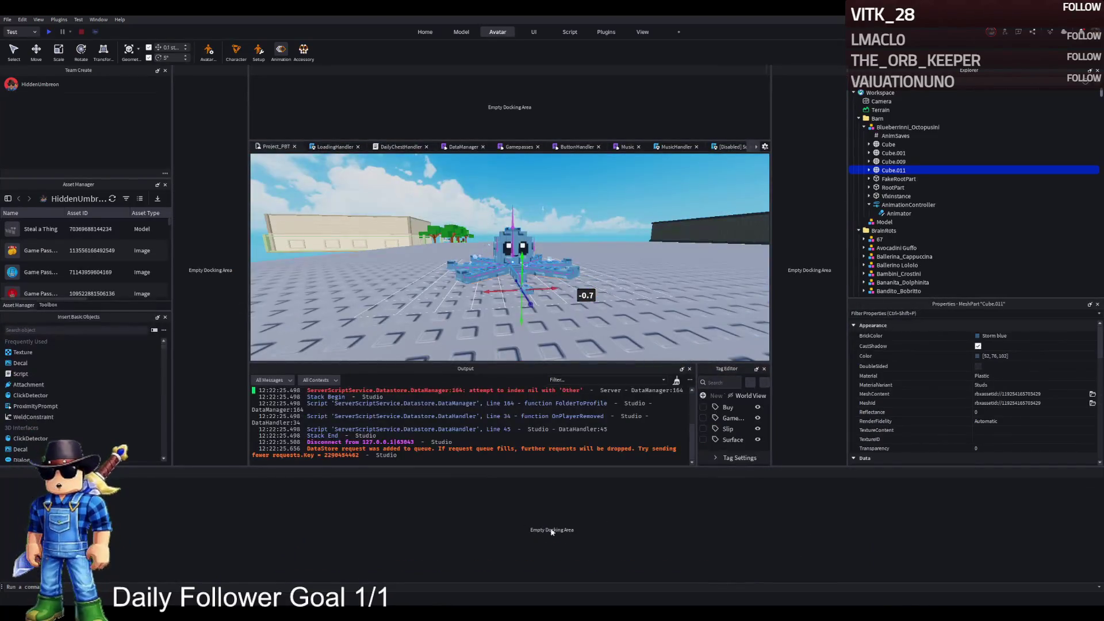
{"action": "left_click_drag", "start_coordinate": [552, 534], "coordinate": [549, 532]}
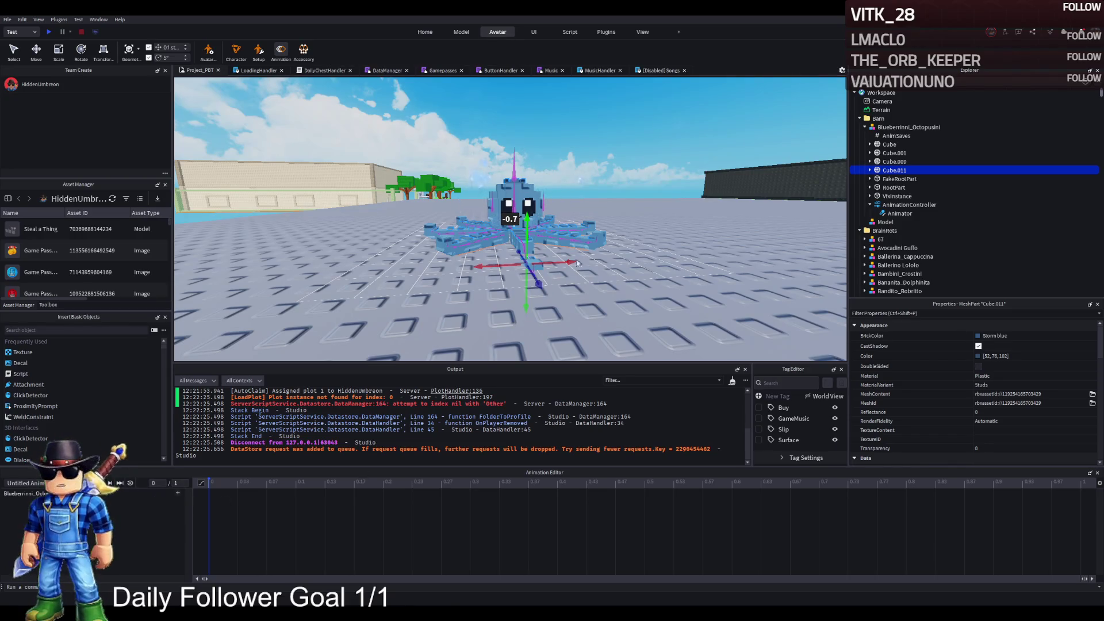
{"action": "scroll", "coordinate": [577, 263], "scroll_direction": "up", "scroll_amount": 5}
{"action": "left_click", "coordinate": [893, 187]}
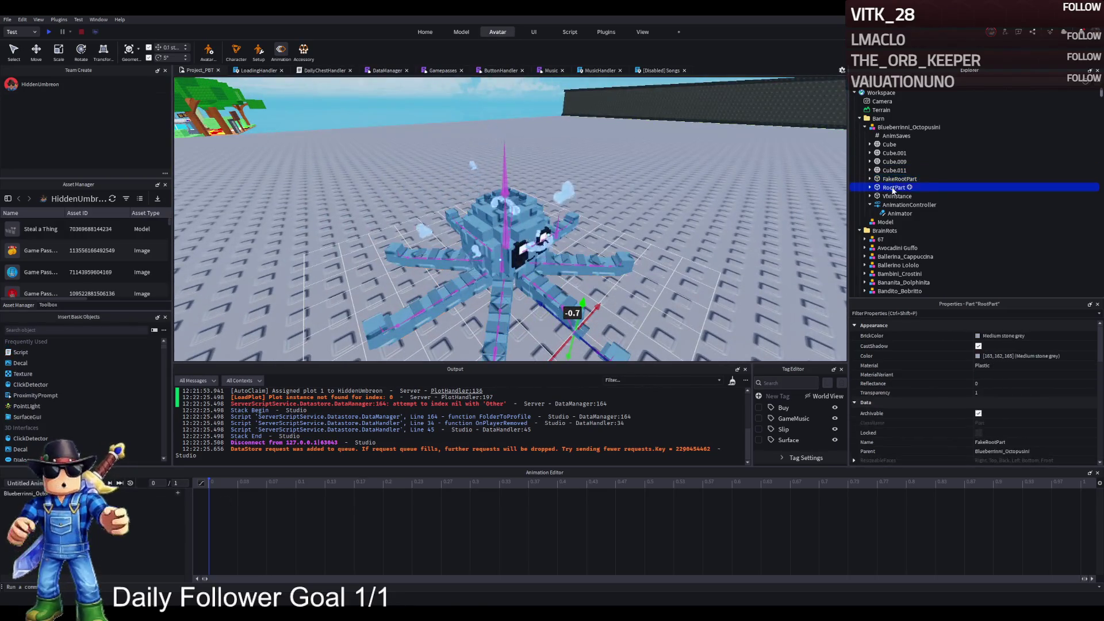
{"action": "scroll", "coordinate": [575, 219], "scroll_direction": "up", "scroll_amount": 3}
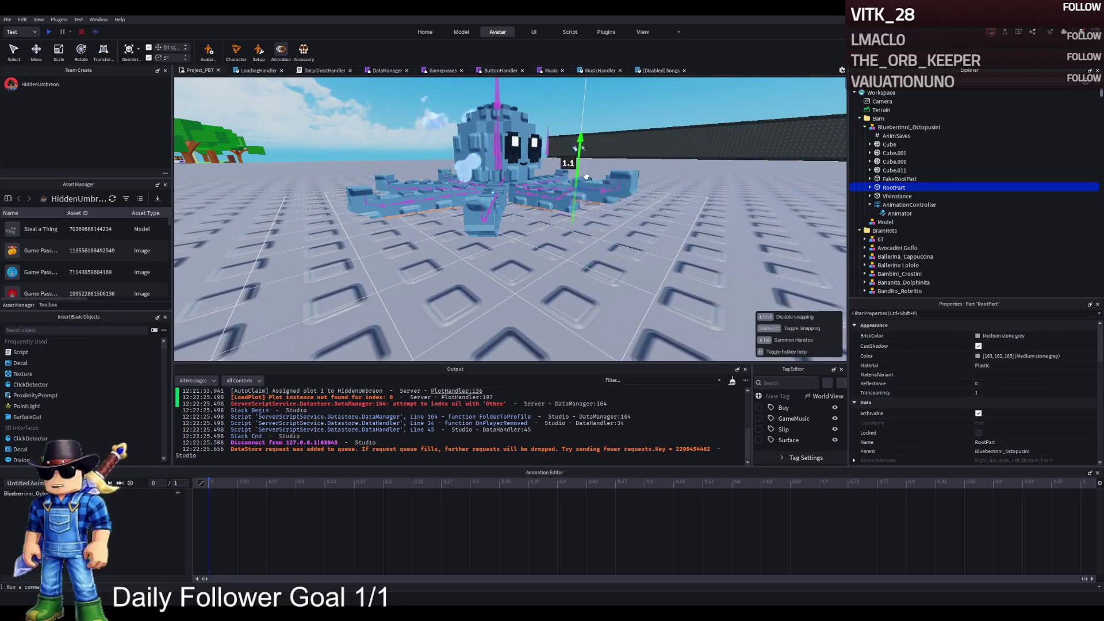
{"action": "left_click_drag", "start_coordinate": [586, 176], "coordinate": [590, 190]}
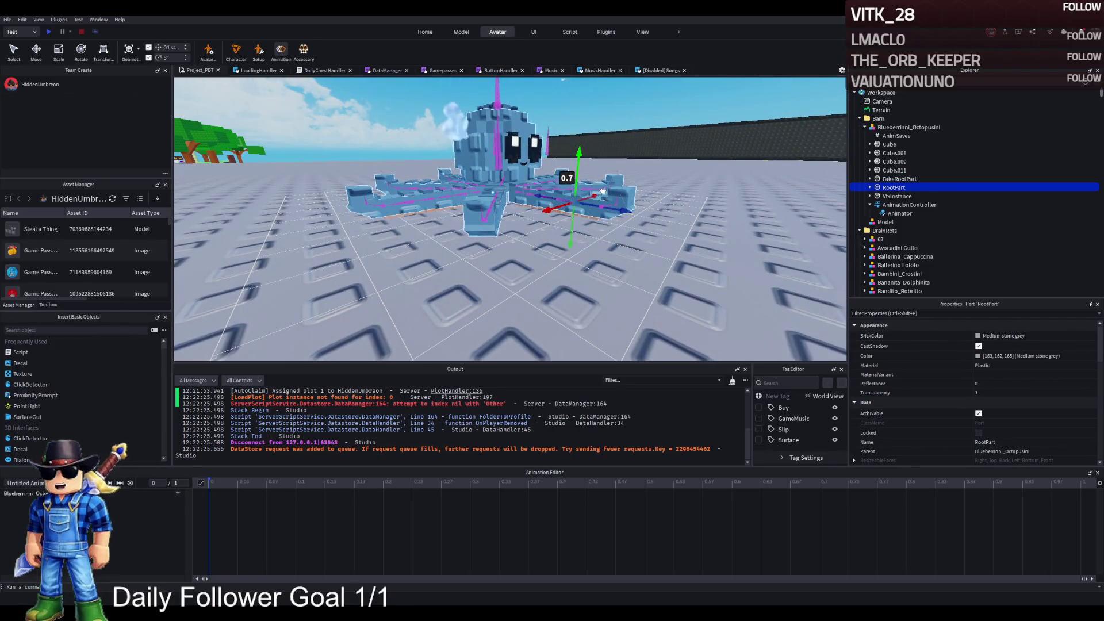
Reposition Cube.011 again until it settles at a -1.7 offset
{"action": "left_click", "coordinate": [887, 171]}
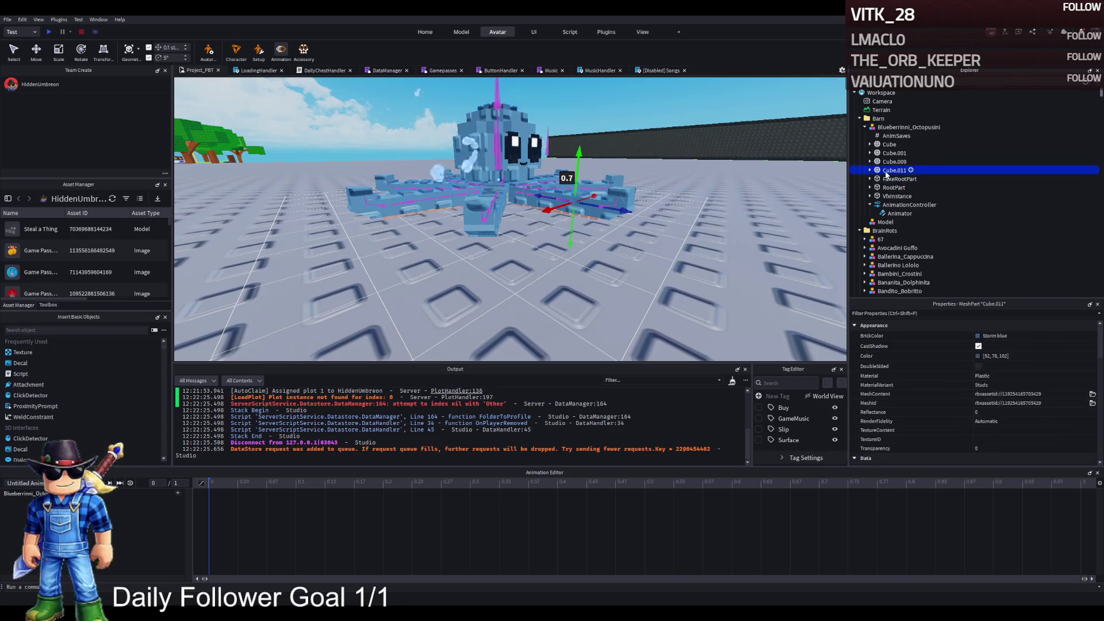
{"action": "left_click", "coordinate": [890, 170]}
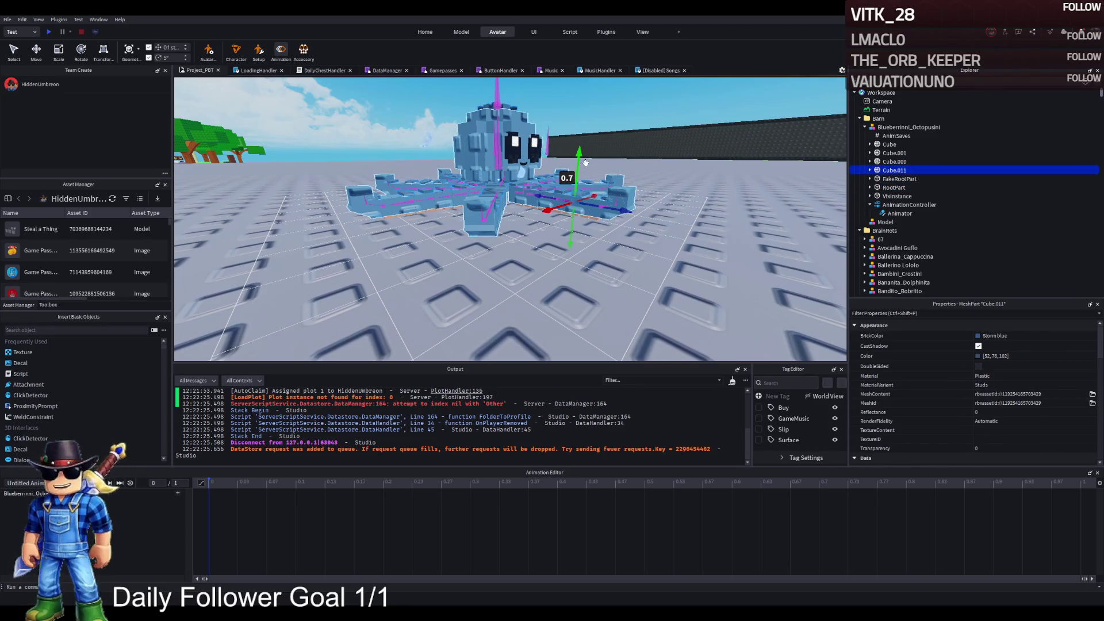
{"action": "left_click_drag", "start_coordinate": [579, 162], "coordinate": [577, 190]}
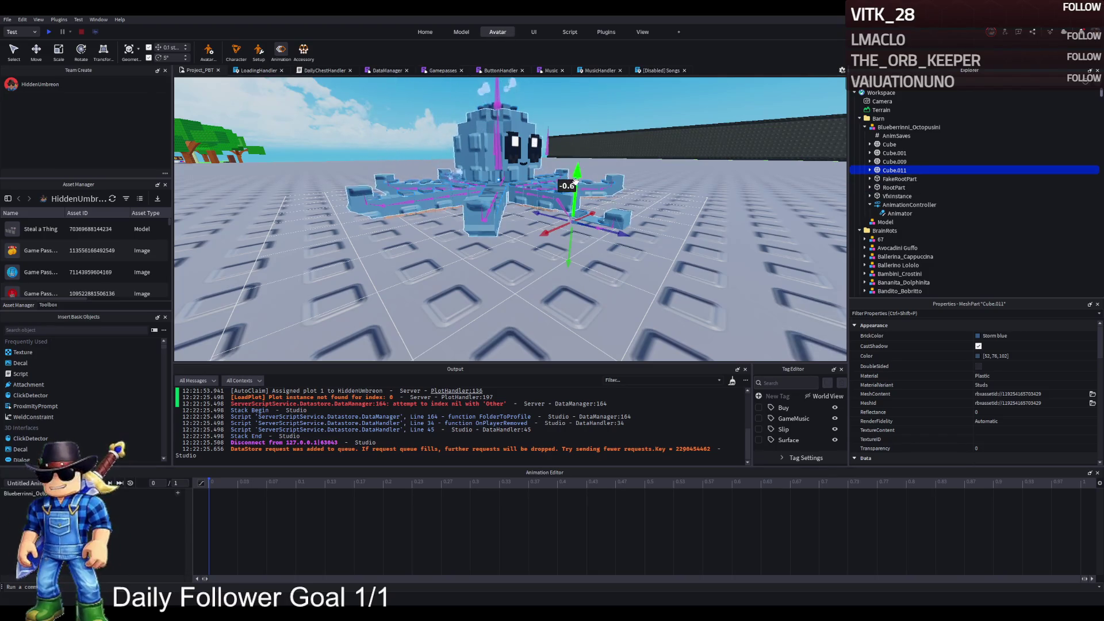
{"action": "left_click_drag", "start_coordinate": [575, 183], "coordinate": [583, 161]}
{"action": "key", "text": "f"}
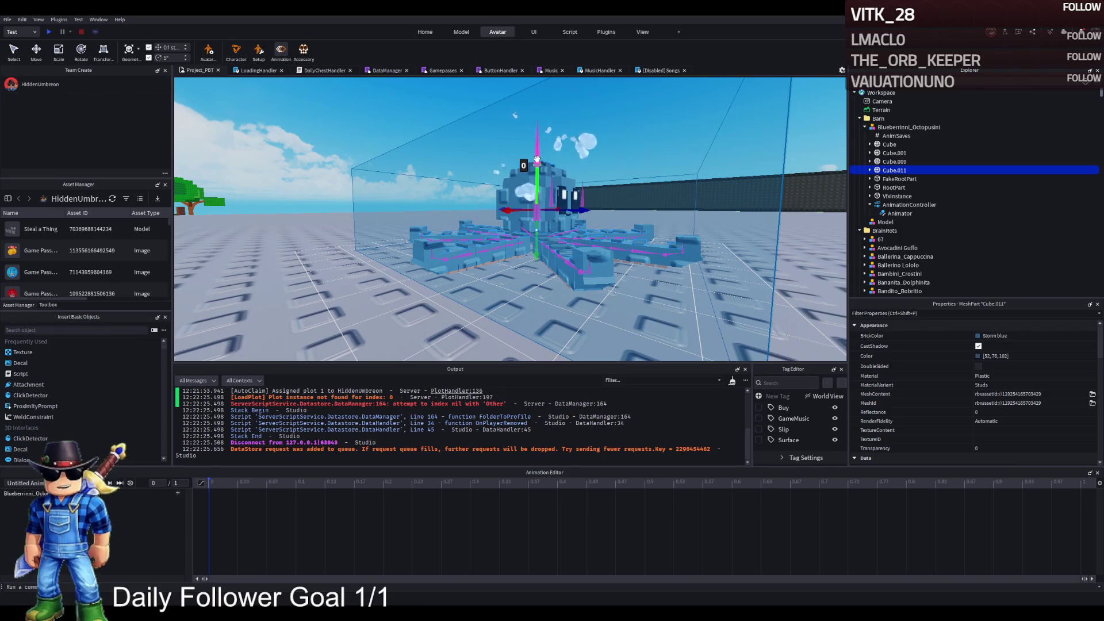
{"action": "left_click_drag", "start_coordinate": [536, 158], "coordinate": [536, 171]}
{"action": "mouse_move", "coordinate": [558, 118]}
{"action": "left_mouse_down"}
{"action": "mouse_move", "coordinate": [556, 153]}
{"action": "mouse_move", "coordinate": [538, 178]}
{"action": "left_mouse_up"}
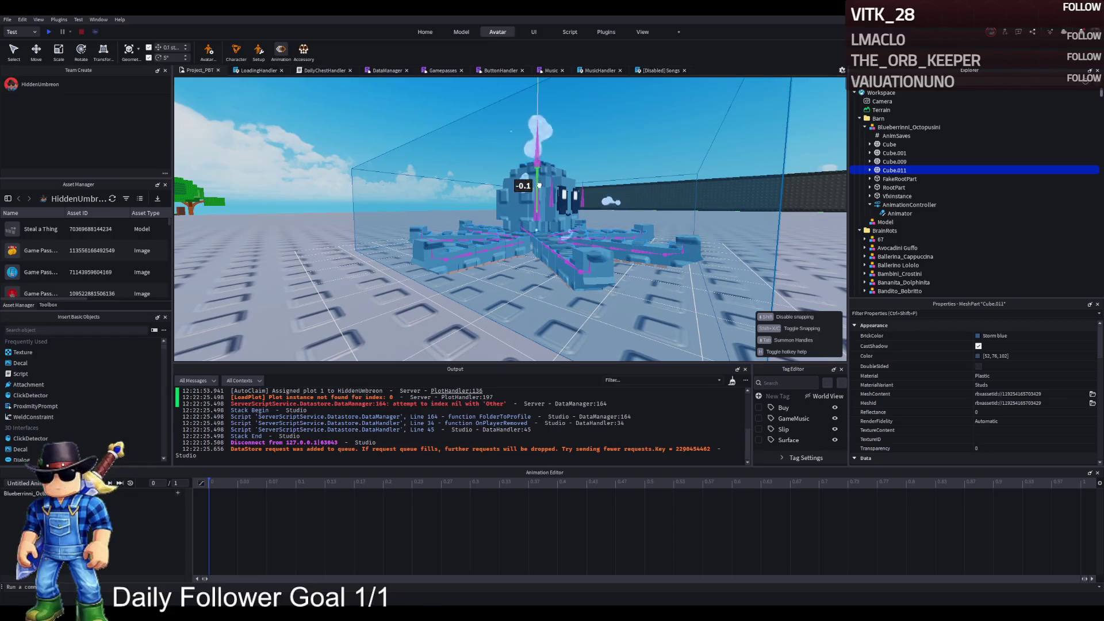
{"action": "left_click_drag", "start_coordinate": [539, 220], "coordinate": [539, 223]}
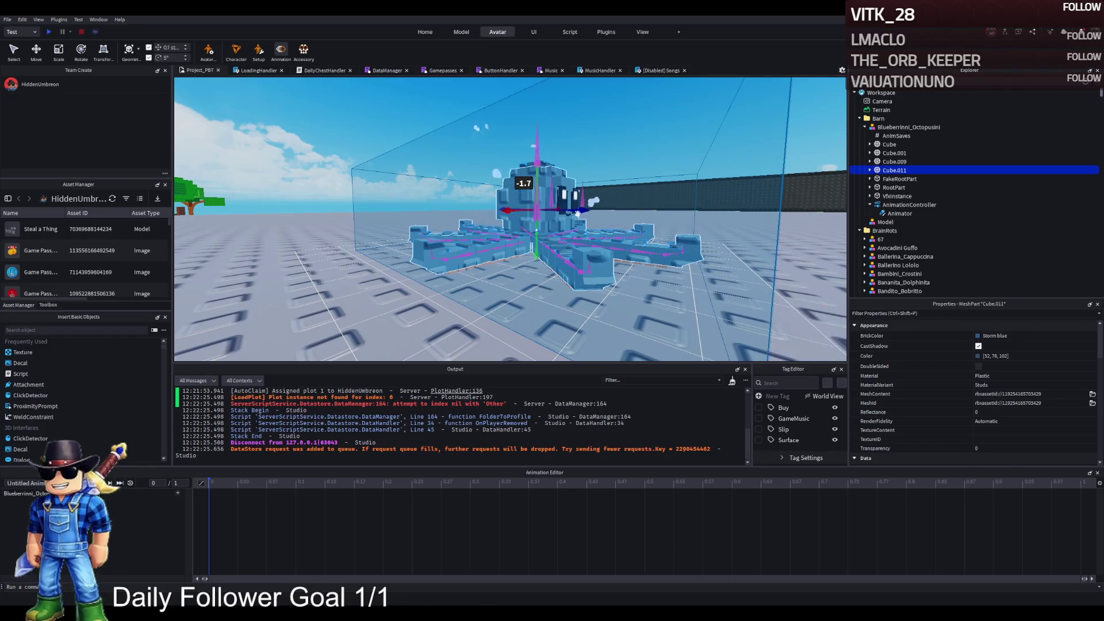
{"action": "left_click", "coordinate": [863, 127]}
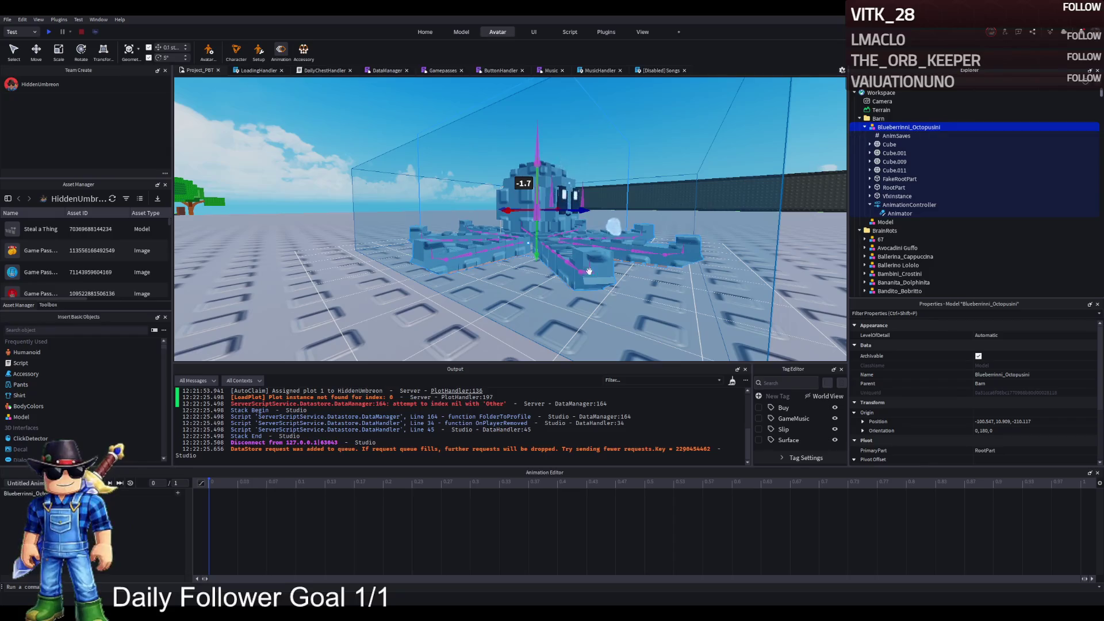
Rotate the octopus model by 10°
{"action": "key", "text": "q"}
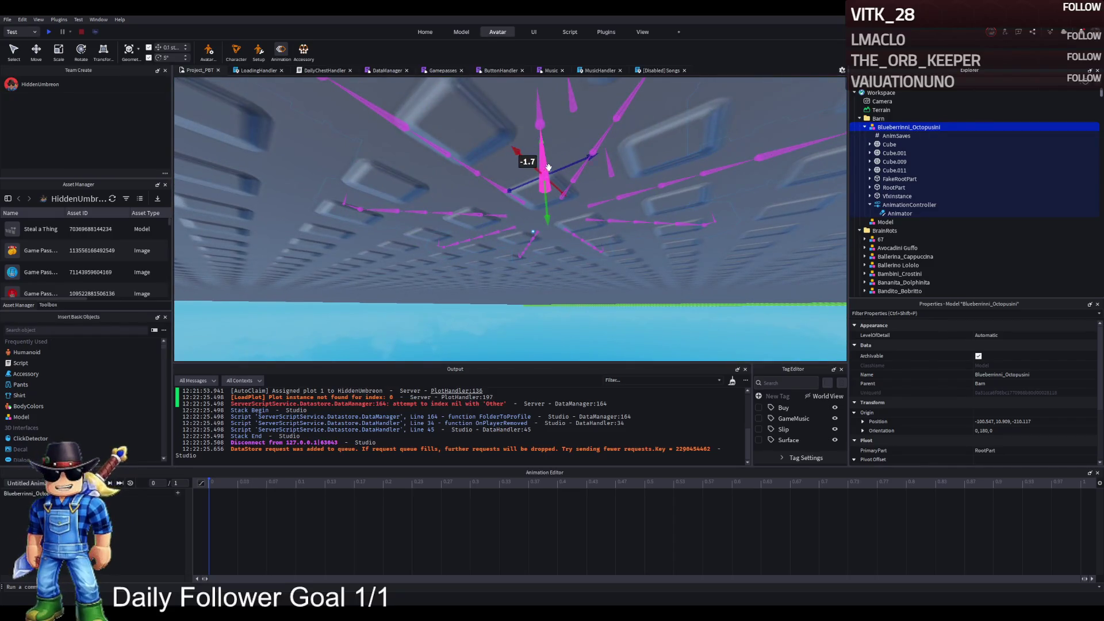
{"action": "key", "text": "f"}
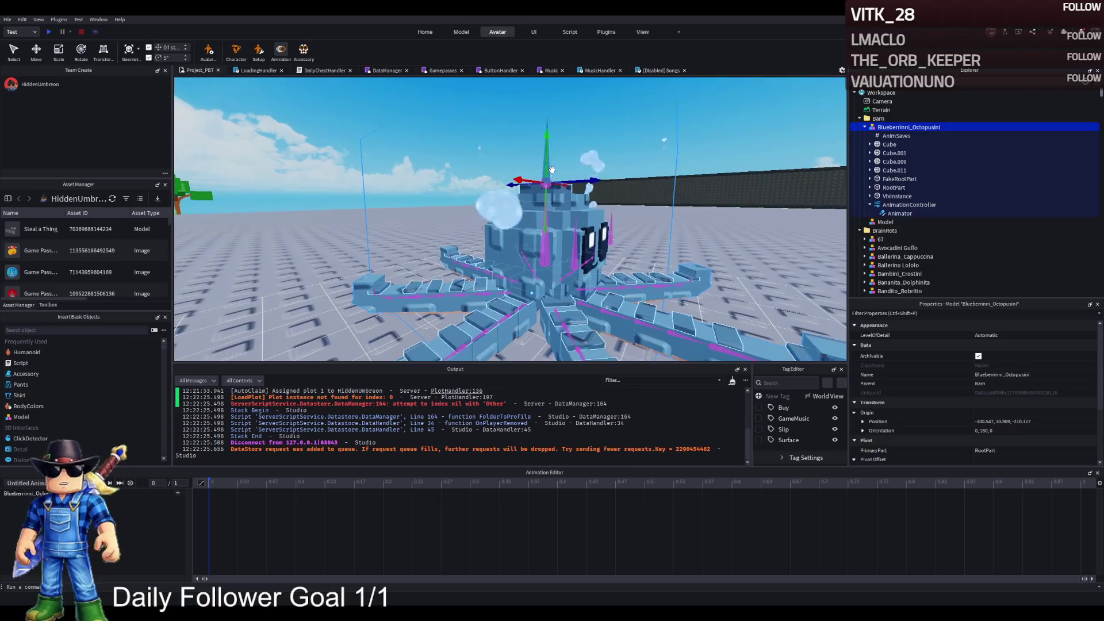
{"action": "key", "text": "ctrl+2"}
{"action": "left_click_drag", "start_coordinate": [566, 146], "coordinate": [746, 189]}
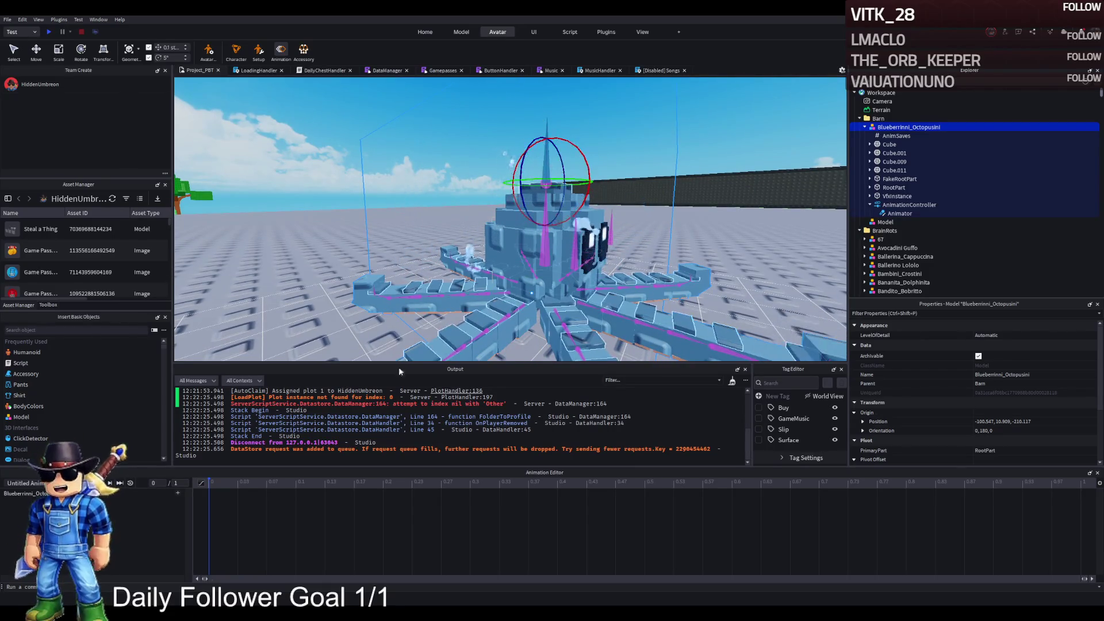
Convert to a curve animation and tilt the octopus head so its eyes face forward
{"action": "left_click", "coordinate": [202, 484]}
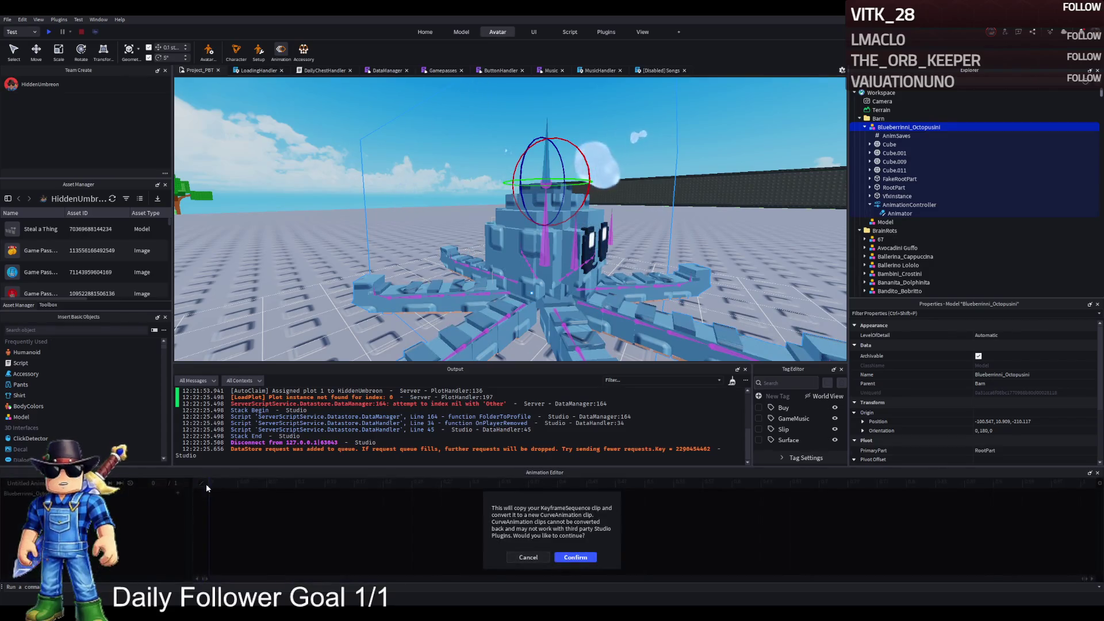
{"action": "left_click", "coordinate": [573, 559]}
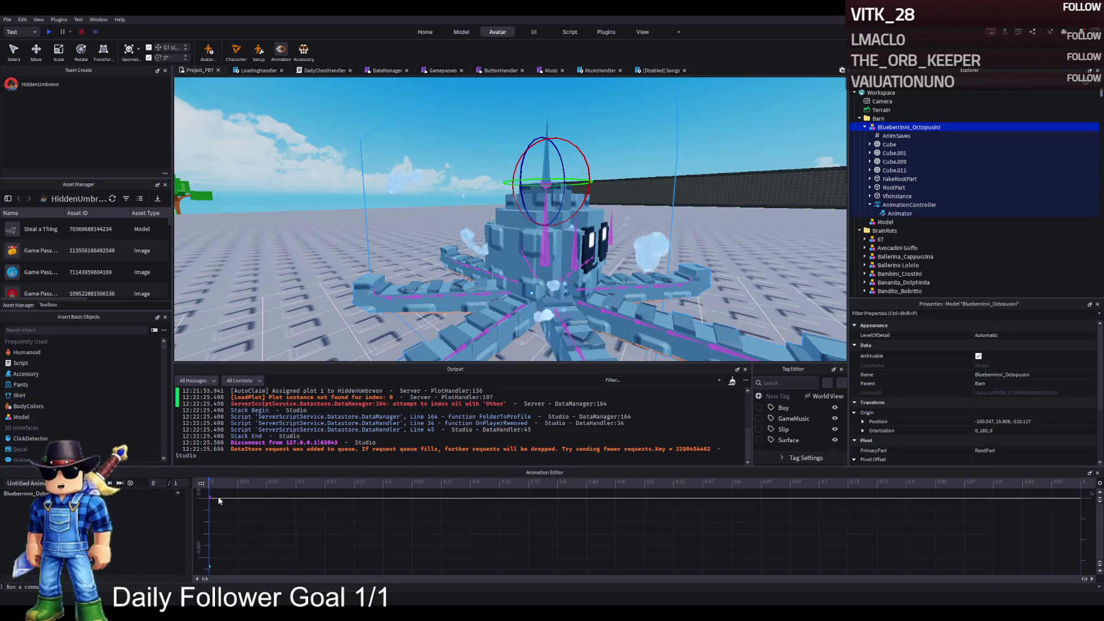
{"action": "left_click_drag", "start_coordinate": [503, 267], "coordinate": [503, 267]}
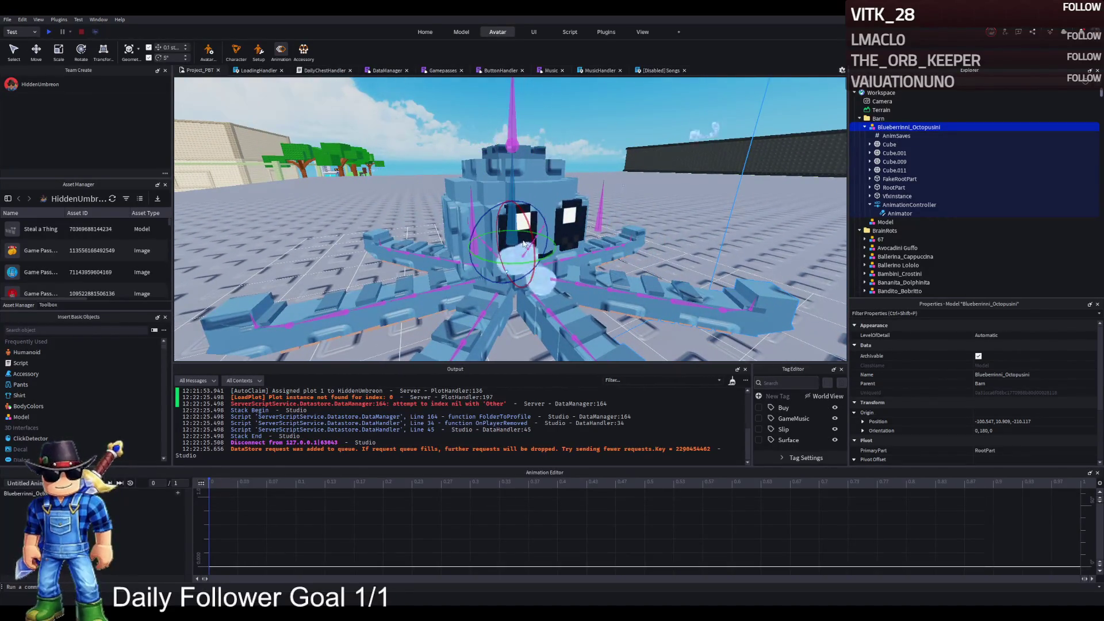
{"action": "left_click_drag", "start_coordinate": [529, 233], "coordinate": [530, 253]}
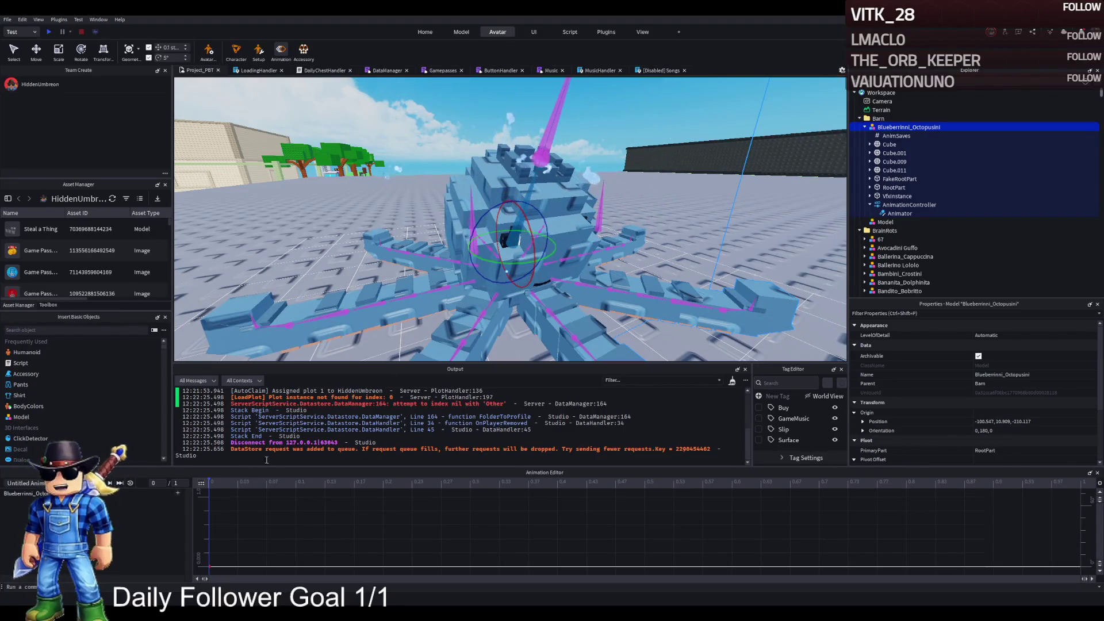
{"action": "left_click_drag", "start_coordinate": [527, 250], "coordinate": [528, 217]}
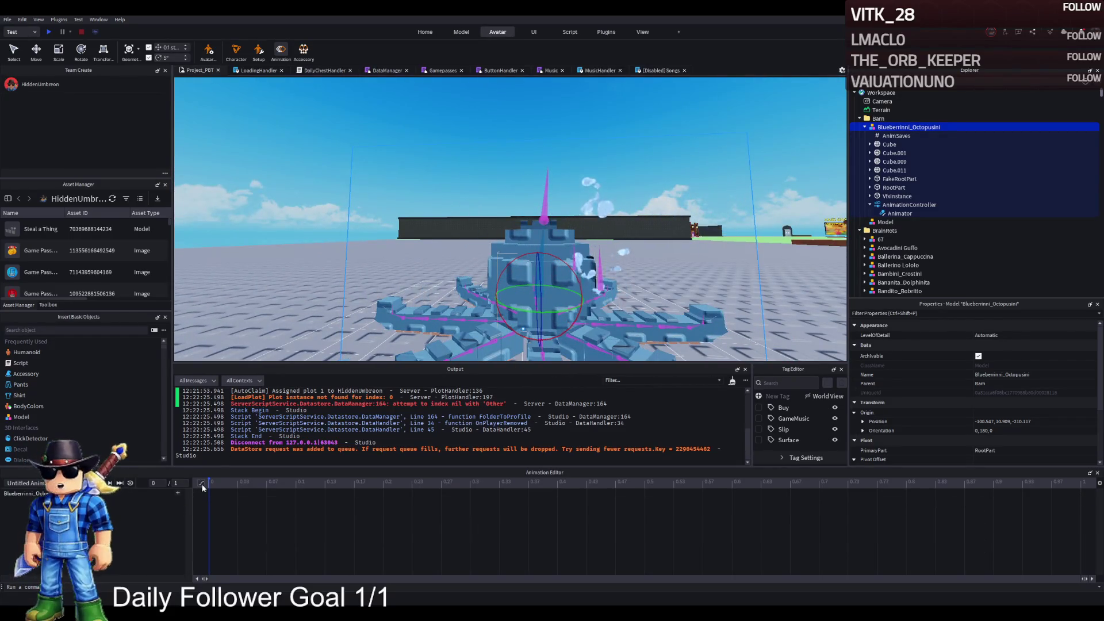
{"action": "scroll", "coordinate": [220, 489], "scroll_direction": "up", "scroll_amount": 1}
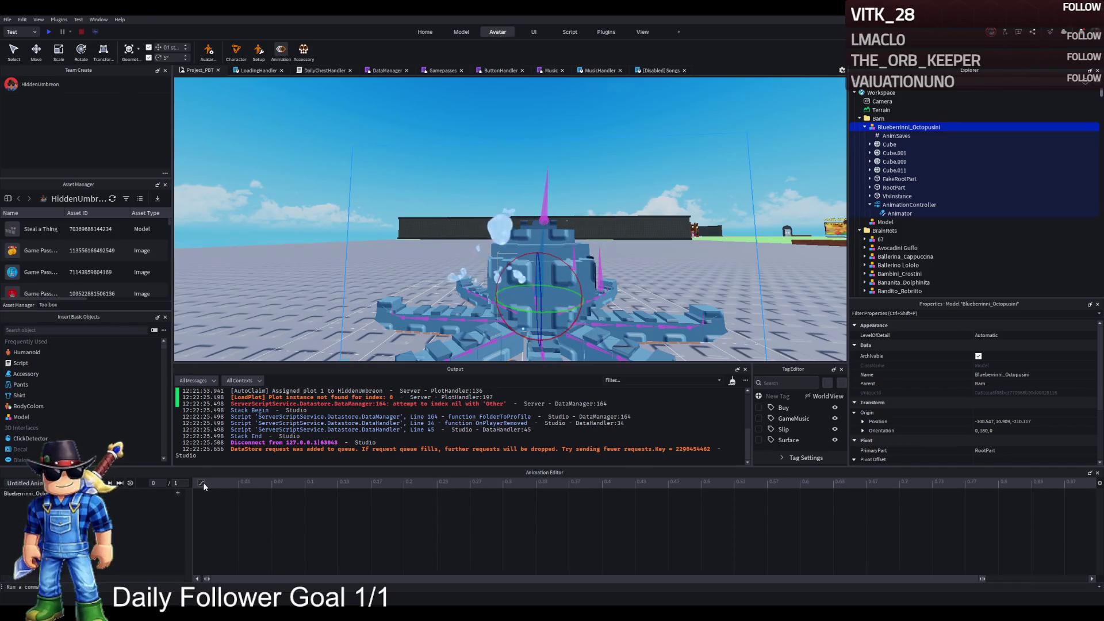
{"action": "left_click", "coordinate": [201, 483]}
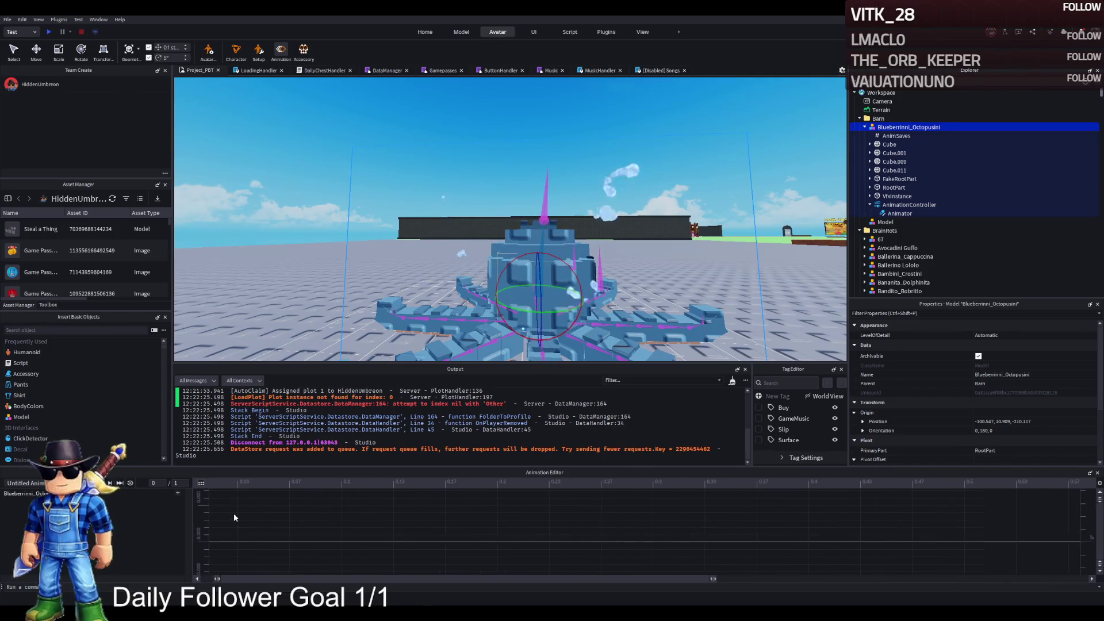
{"action": "scroll", "coordinate": [196, 515], "scroll_direction": "up", "scroll_amount": 1}
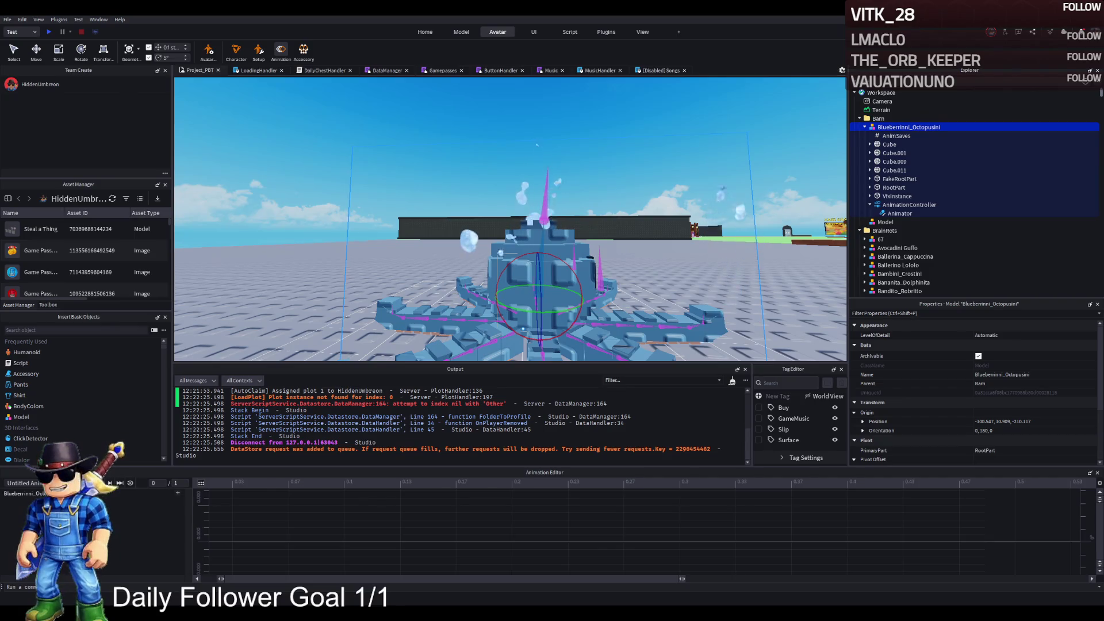
Raise the octopus head by 3.7, then delete Blueberrinni_Octopusini from Barn
{"action": "key", "text": "w"}
{"action": "key", "text": "d"}
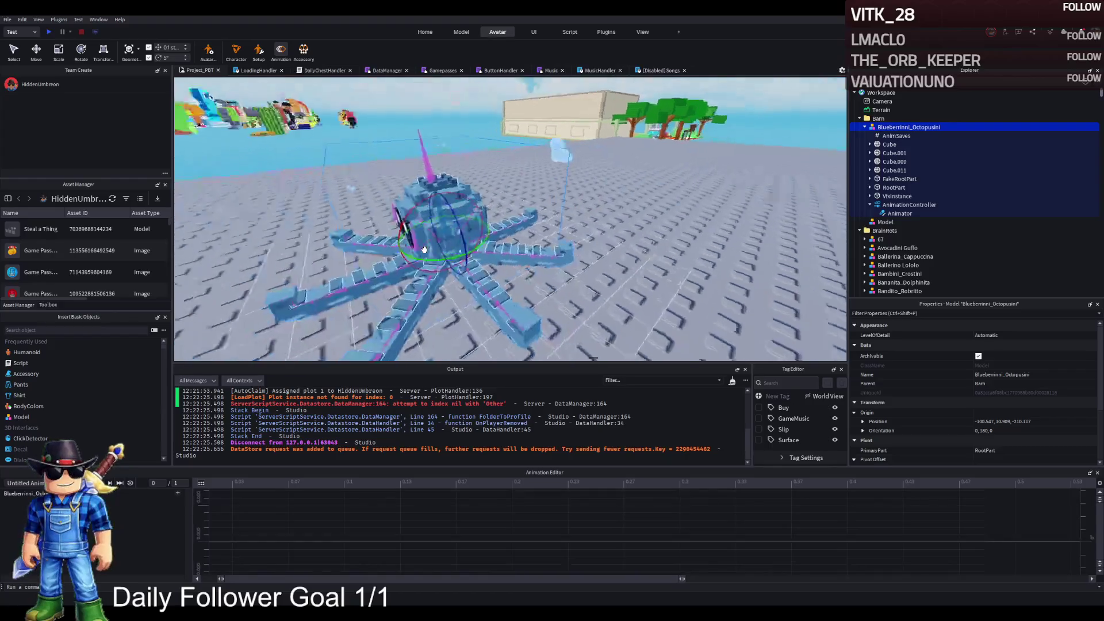
{"action": "left_click", "coordinate": [452, 215]}
{"action": "mouse_move", "coordinate": [463, 224]}
{"action": "left_mouse_down"}
{"action": "mouse_move", "coordinate": [463, 170]}
{"action": "mouse_move", "coordinate": [522, 166]}
{"action": "left_mouse_up"}
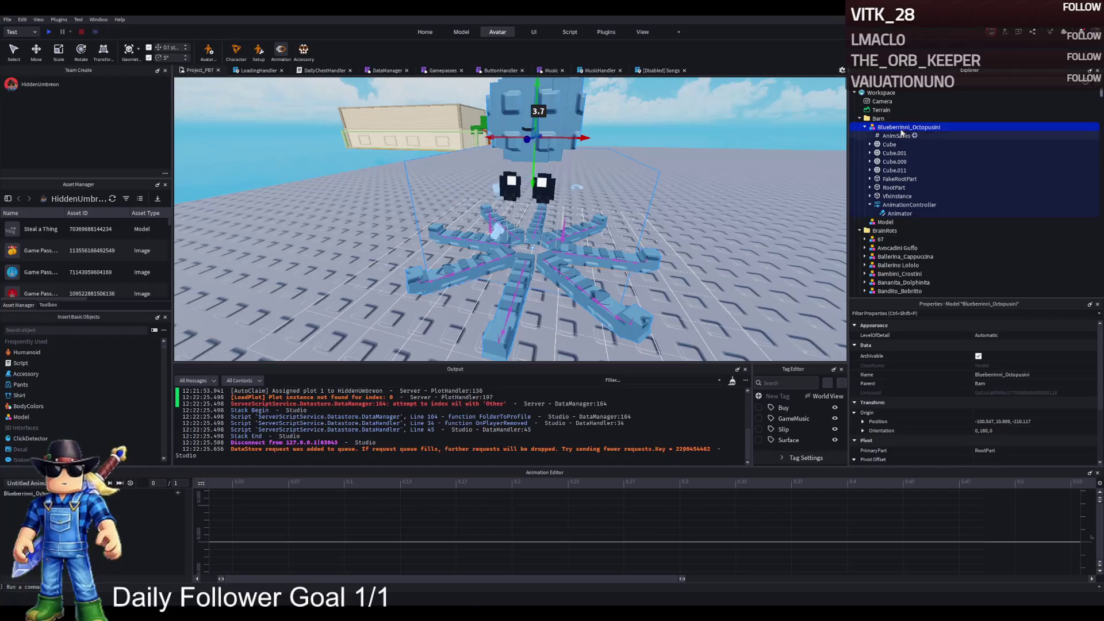
{"action": "key", "text": "Delete"}
{"action": "scroll", "coordinate": [579, 283], "scroll_direction": "down", "scroll_amount": 5}
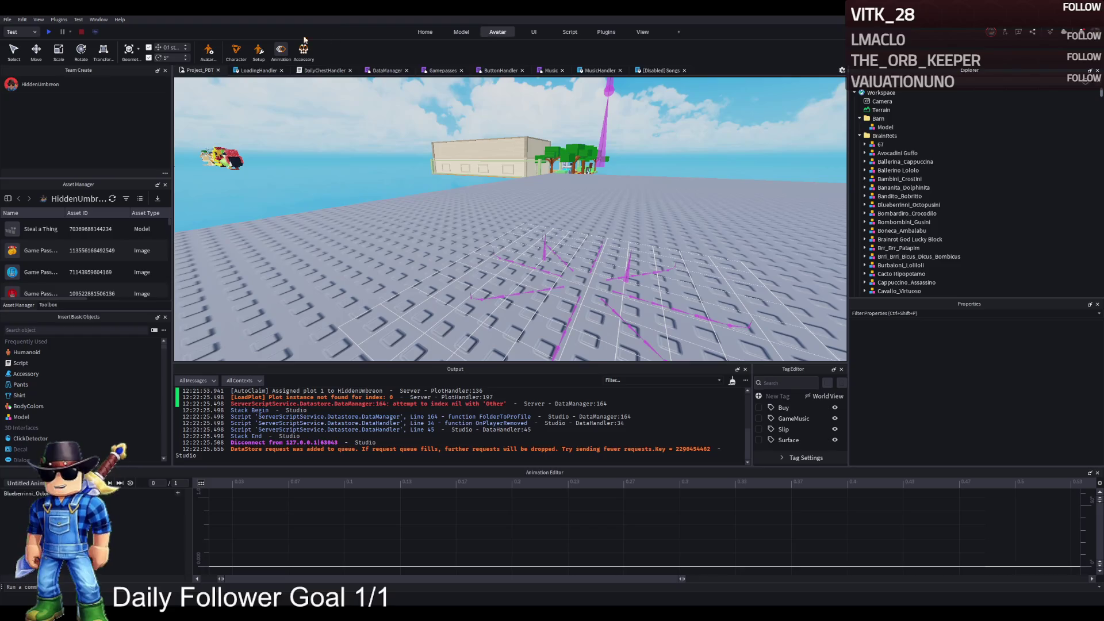
Close the Animation Editor and place Tim_Cheese onto the baseplate
{"action": "left_click", "coordinate": [280, 49]}
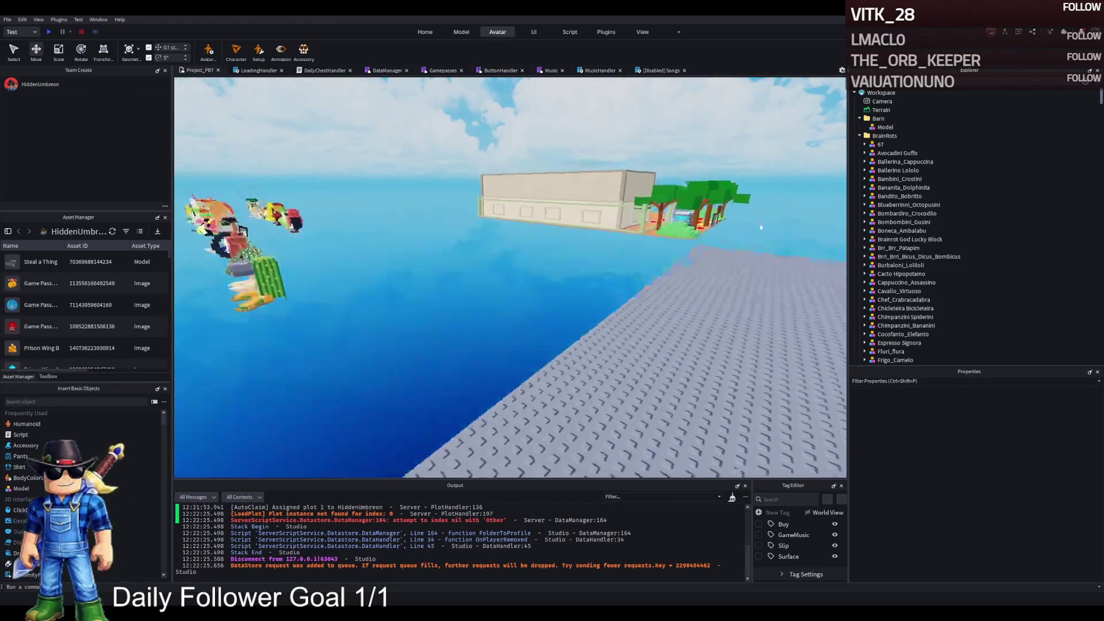
{"action": "key", "text": "w"}
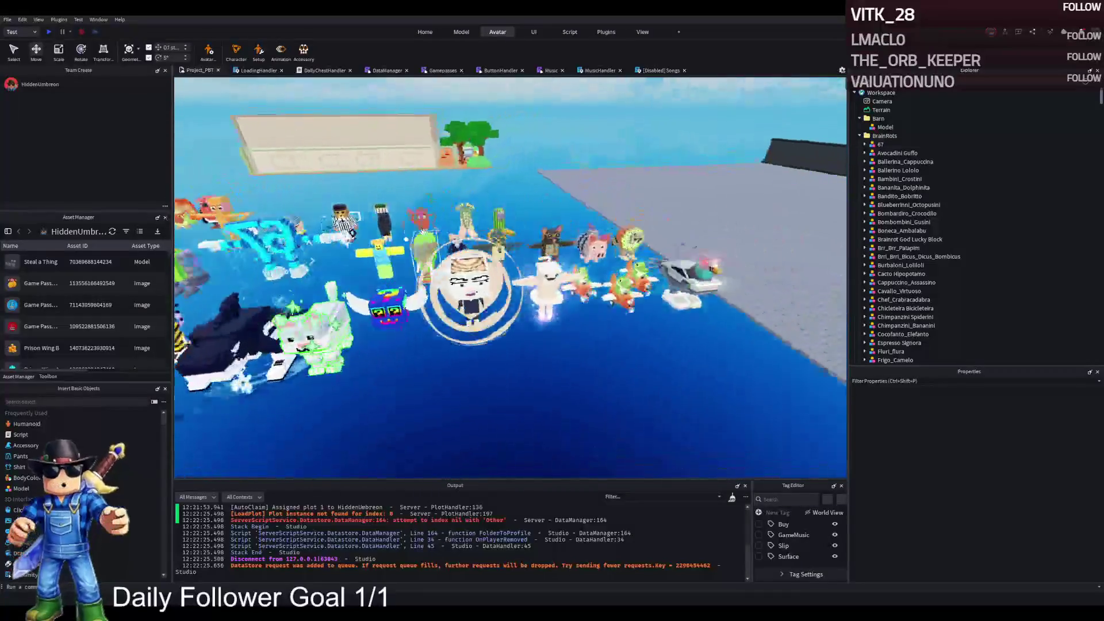
{"action": "left_click_drag", "start_coordinate": [415, 271], "coordinate": [470, 264]}
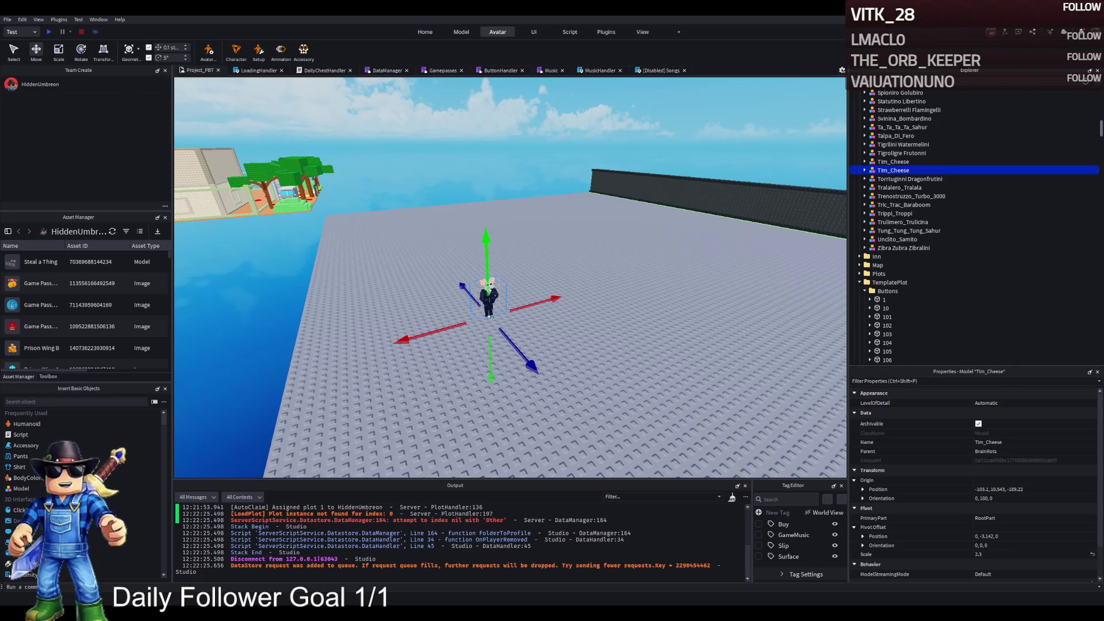
Move Tim_Cheese into the Barn folder and reopen the Animation Editor
{"action": "scroll", "coordinate": [483, 174], "scroll_direction": "up", "scroll_amount": 3}
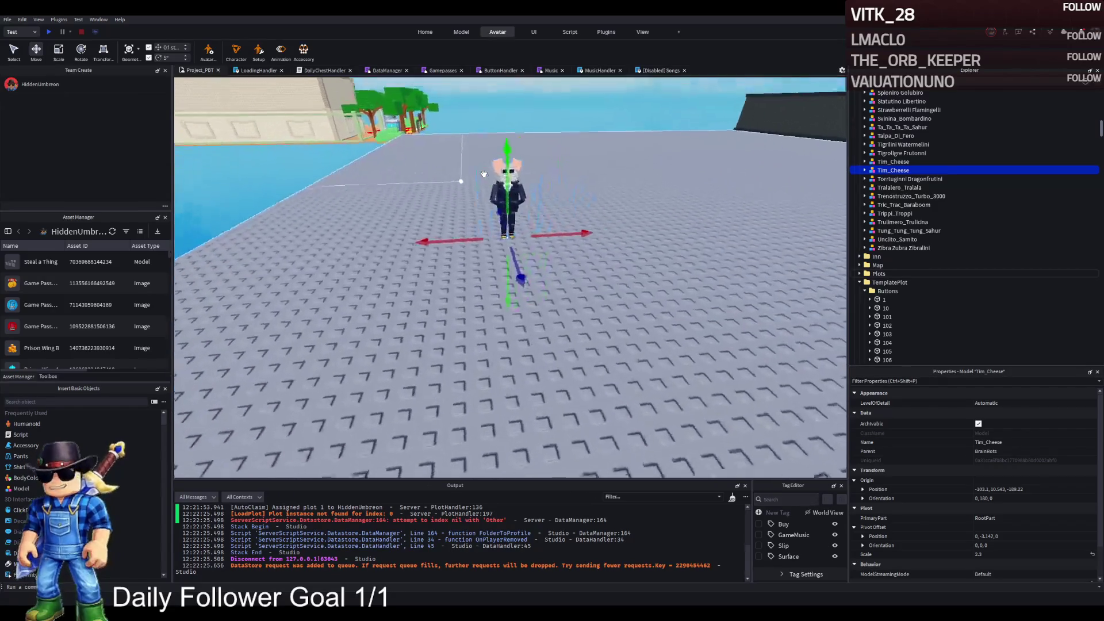
{"action": "scroll", "coordinate": [889, 243], "scroll_direction": "up", "scroll_amount": 3}
{"action": "scroll", "coordinate": [890, 243], "scroll_direction": "up", "scroll_amount": 15}
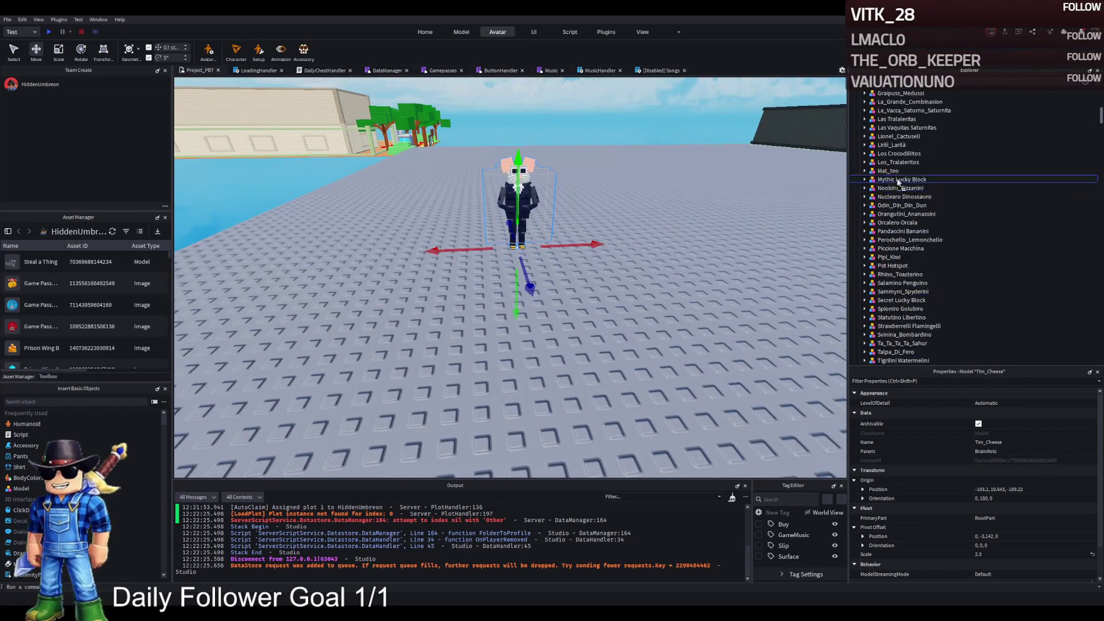
{"action": "left_click_drag", "start_coordinate": [886, 123], "coordinate": [879, 119]}
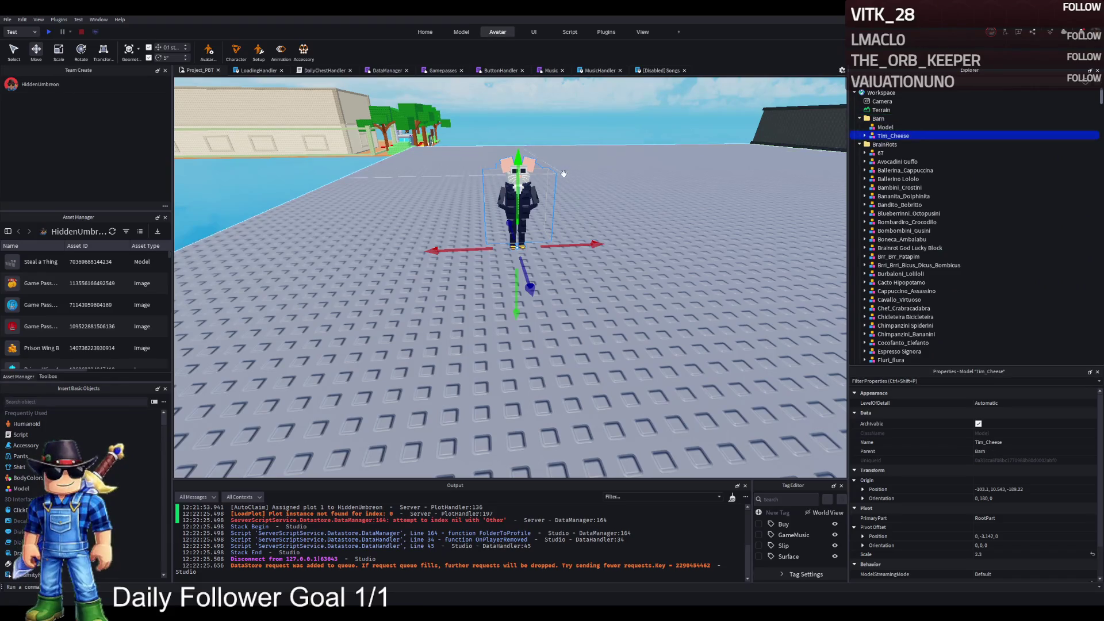
{"action": "scroll", "coordinate": [629, 152], "scroll_direction": "up", "scroll_amount": 5}
{"action": "scroll", "coordinate": [629, 152], "scroll_direction": "up", "scroll_amount": 2}
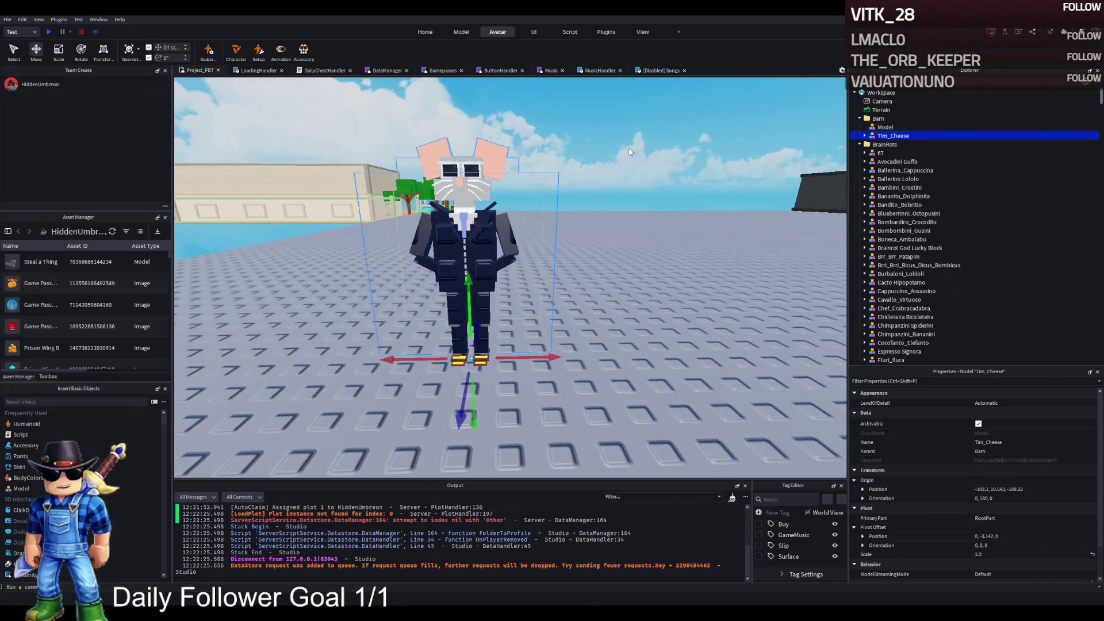
{"action": "left_click", "coordinate": [280, 51]}
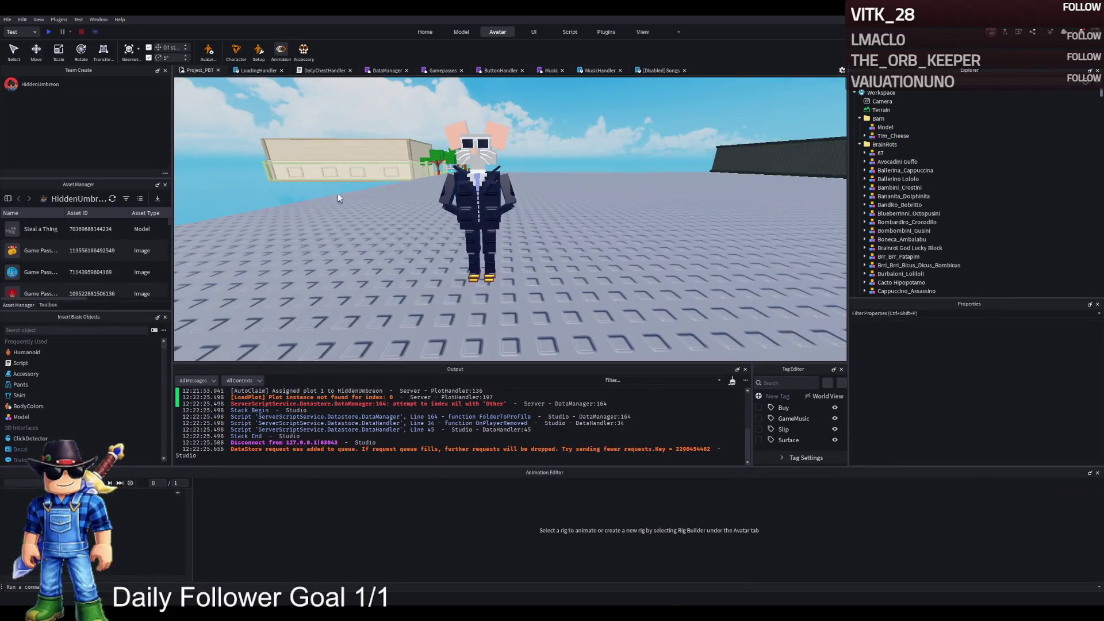
Load Tim_Cheese as the rig, name its new clip 'Idle', and save it
{"action": "left_click", "coordinate": [483, 175]}
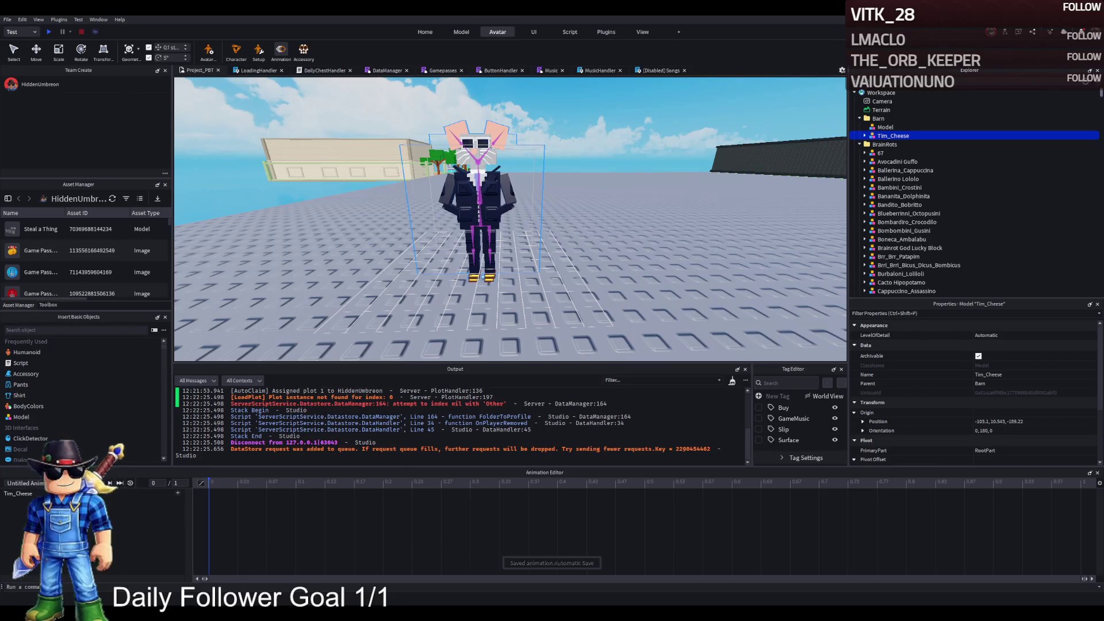
{"action": "left_click", "coordinate": [23, 483]}
{"action": "type", "text": "Idle"}
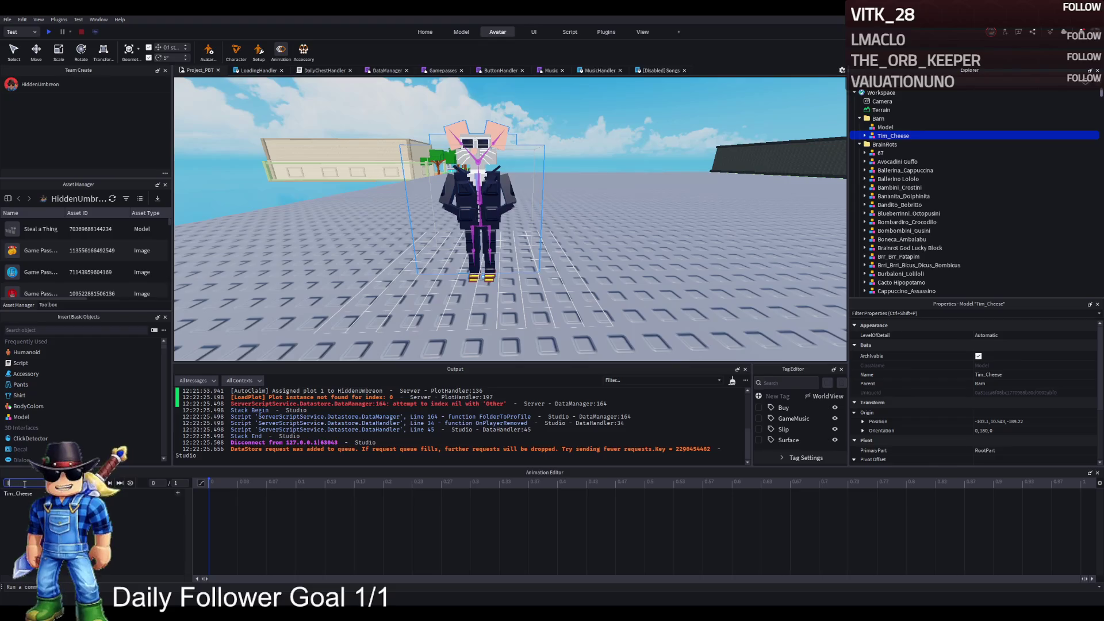
{"action": "key", "text": "Return"}
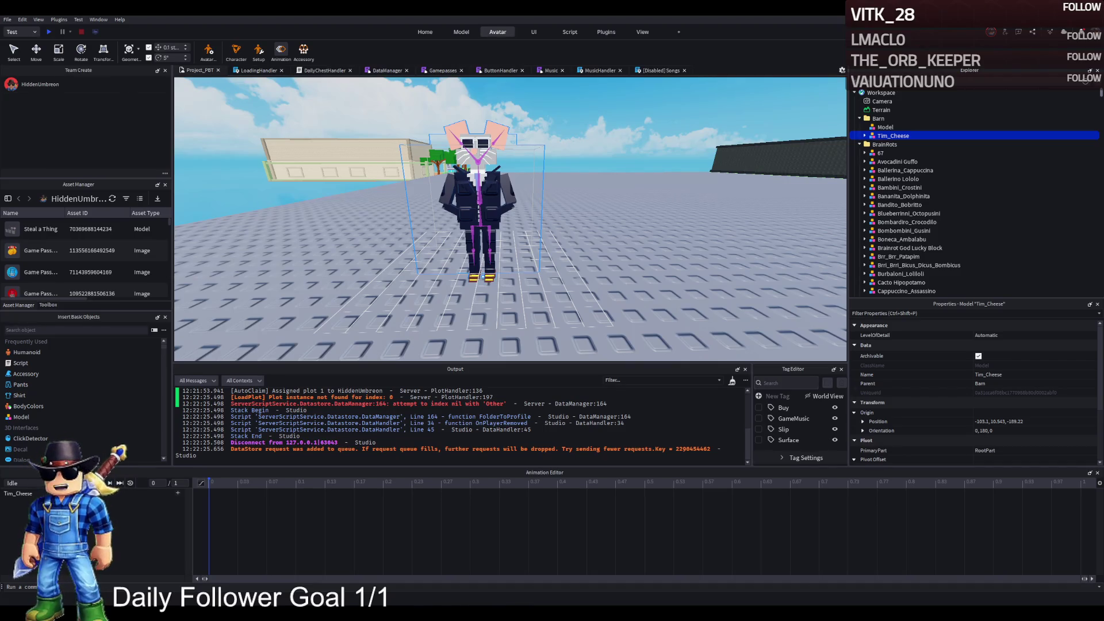
{"action": "key", "text": "ctrl+s"}
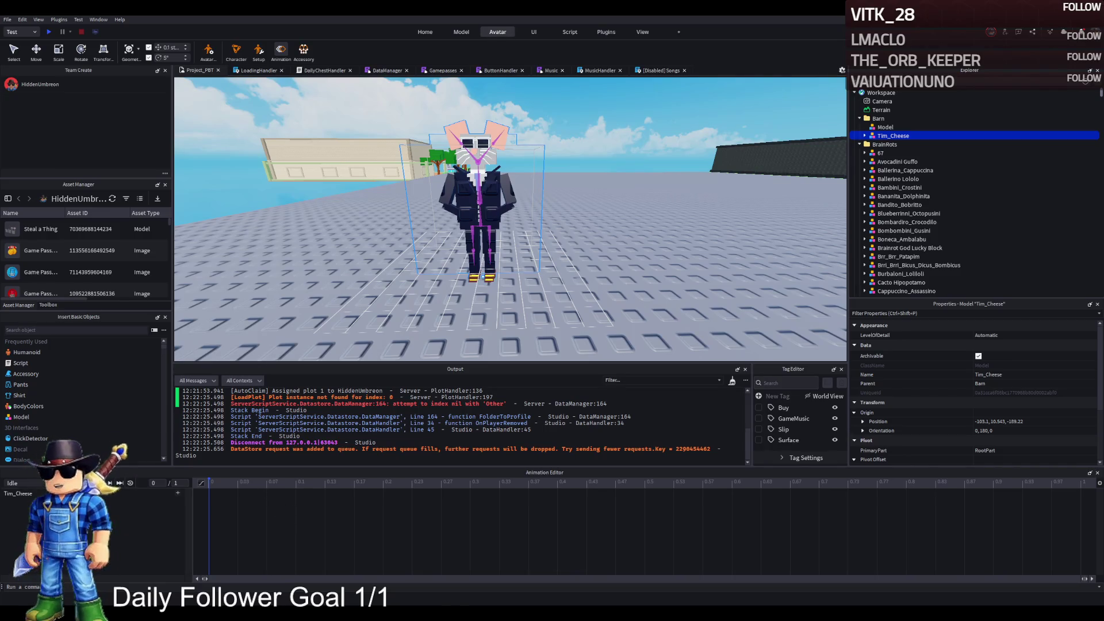
Expand Tim_Cheese, inspect its AnimSaves, and scrub the playhead to 0.03 and back
{"action": "left_click", "coordinate": [864, 137]}
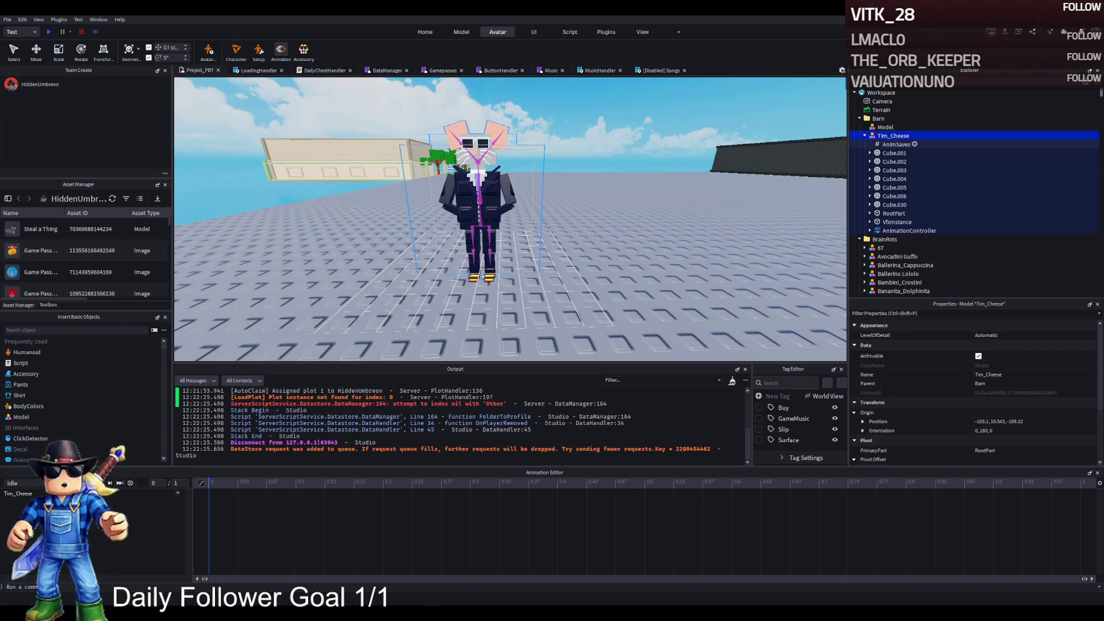
{"action": "left_click", "coordinate": [889, 145]}
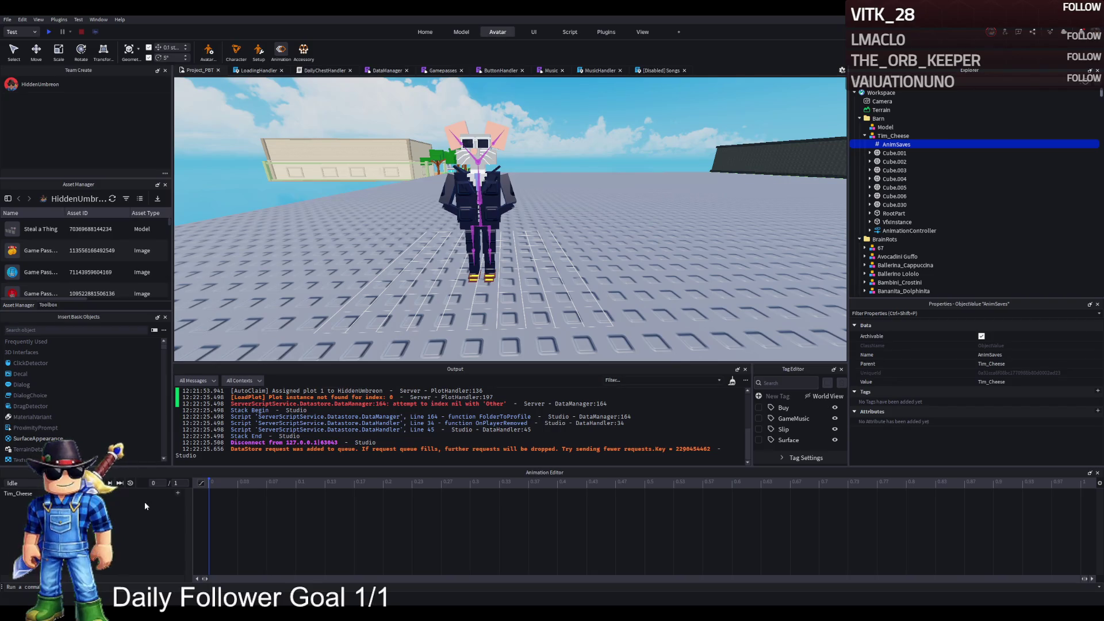
{"action": "left_click", "coordinate": [238, 484]}
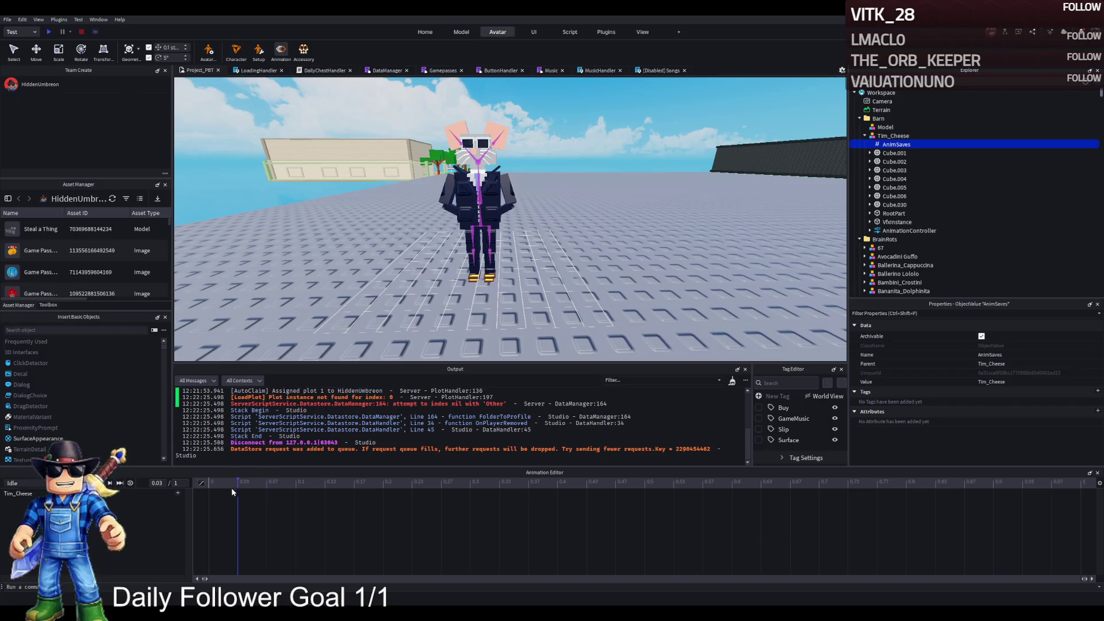
{"action": "left_click", "coordinate": [206, 489]}
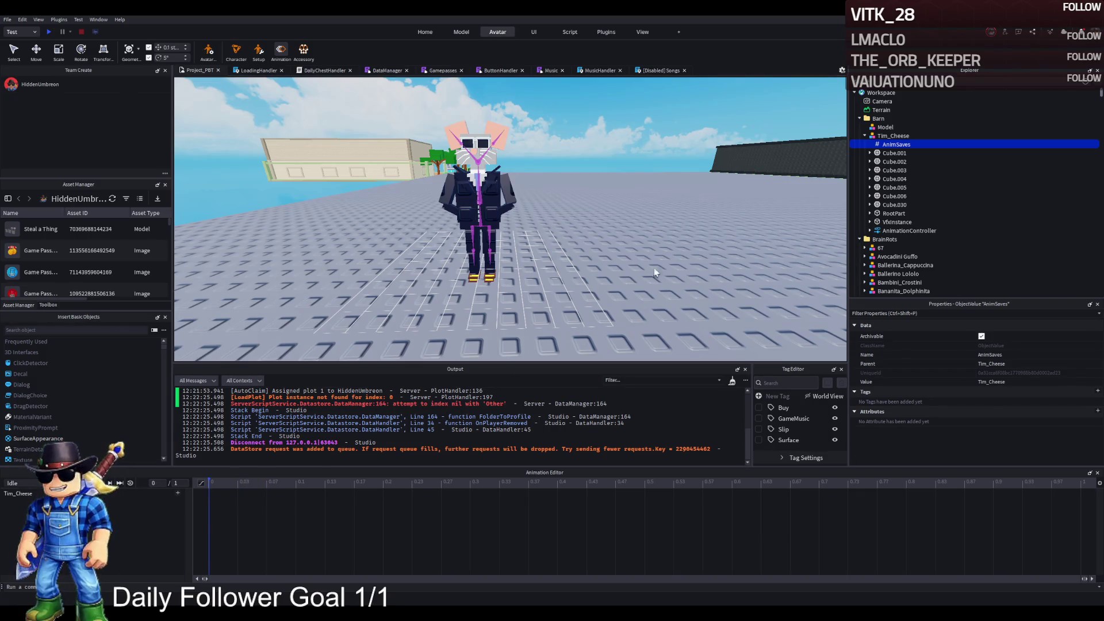
Reselect Tim_Cheese and widen the Idle timeline to show the full clip range
{"action": "left_click", "coordinate": [892, 135]}
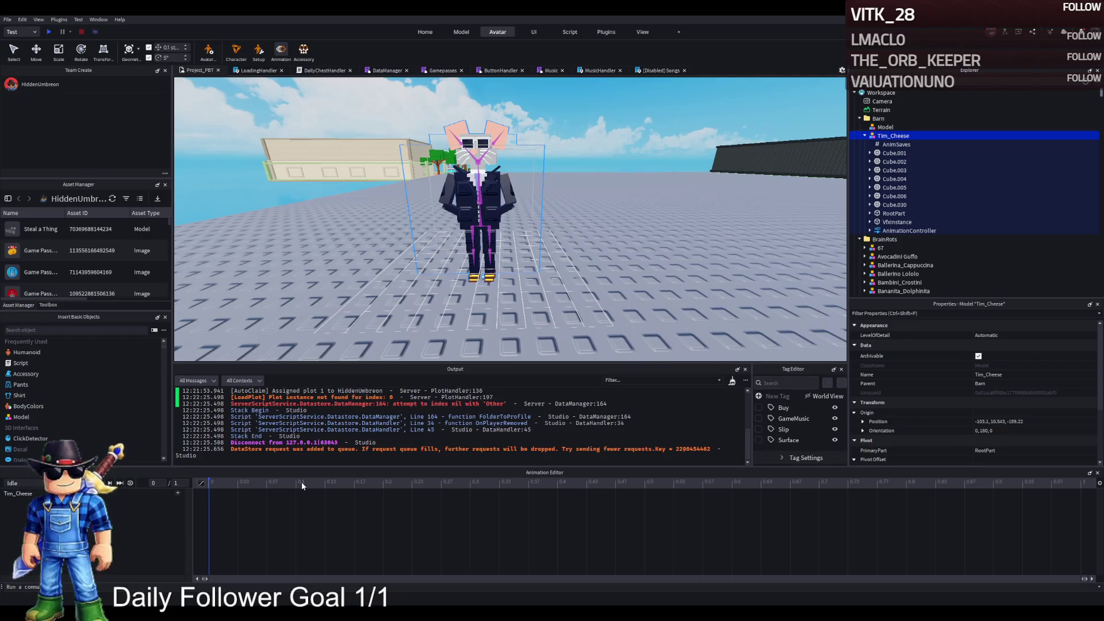
{"action": "scroll", "coordinate": [371, 484], "scroll_direction": "up", "scroll_amount": 1}
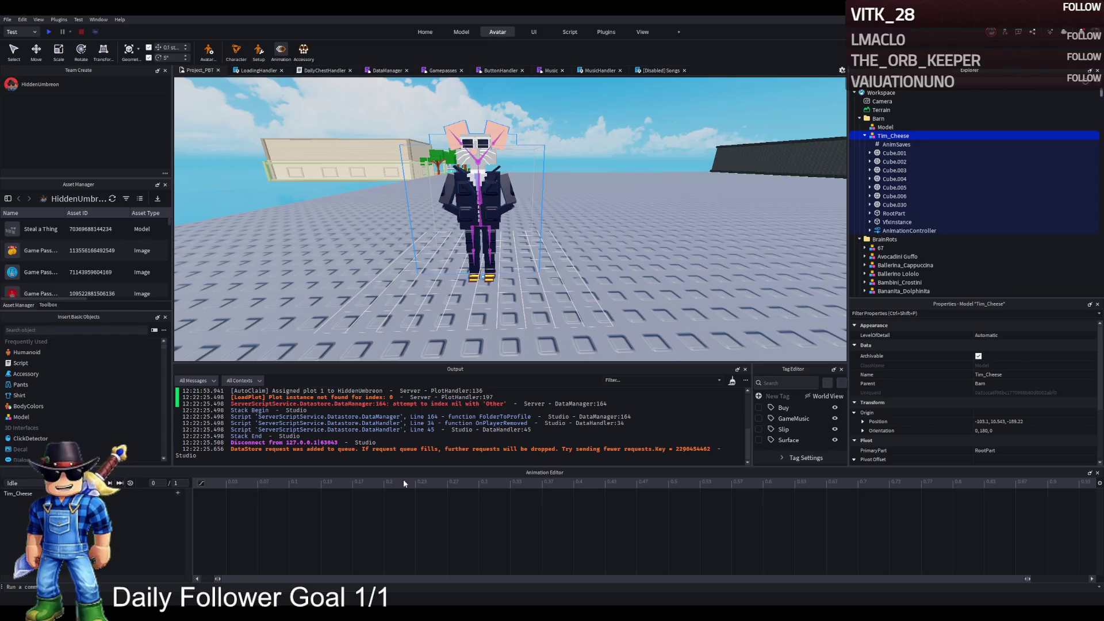
{"action": "scroll", "coordinate": [305, 498], "scroll_direction": "down", "scroll_amount": 1}
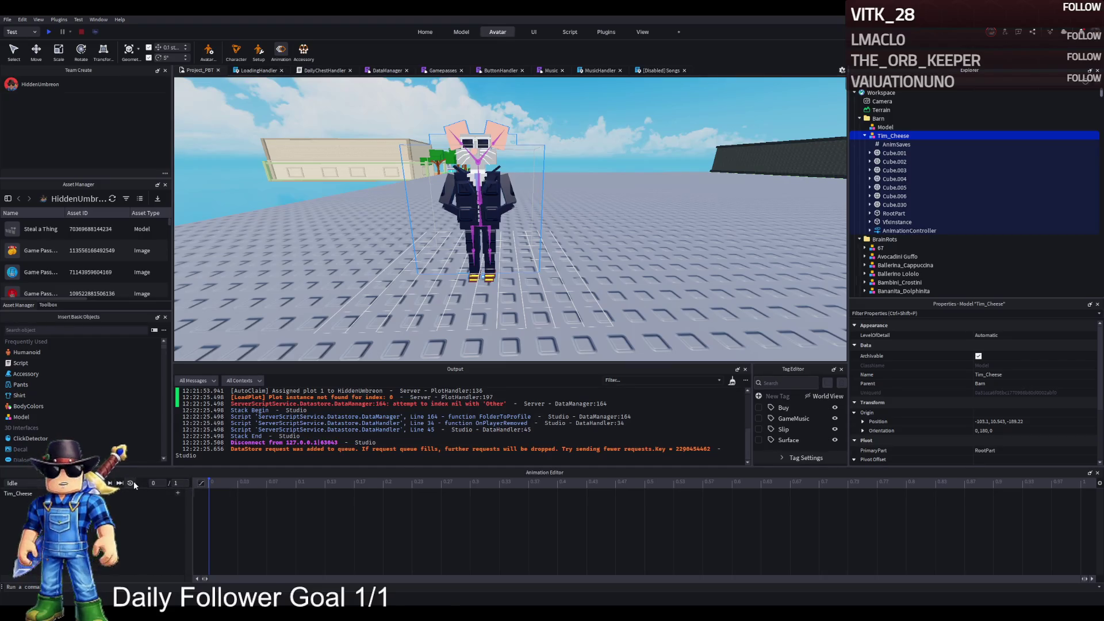
{"action": "left_click", "coordinate": [187, 497]}
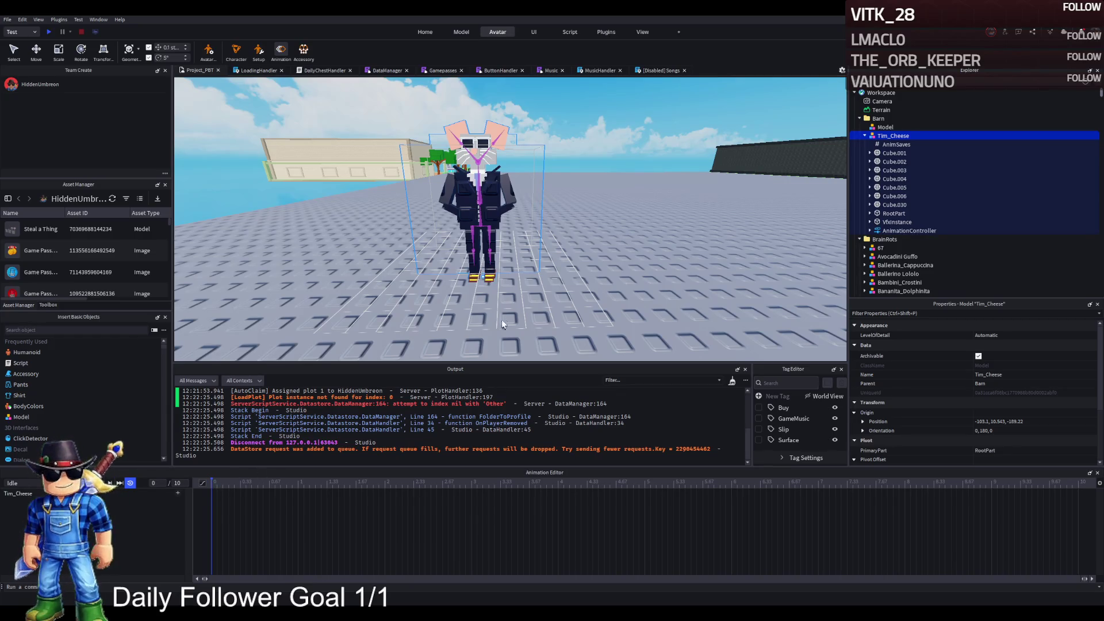
{"action": "scroll", "coordinate": [531, 270], "scroll_direction": "up", "scroll_amount": 3}
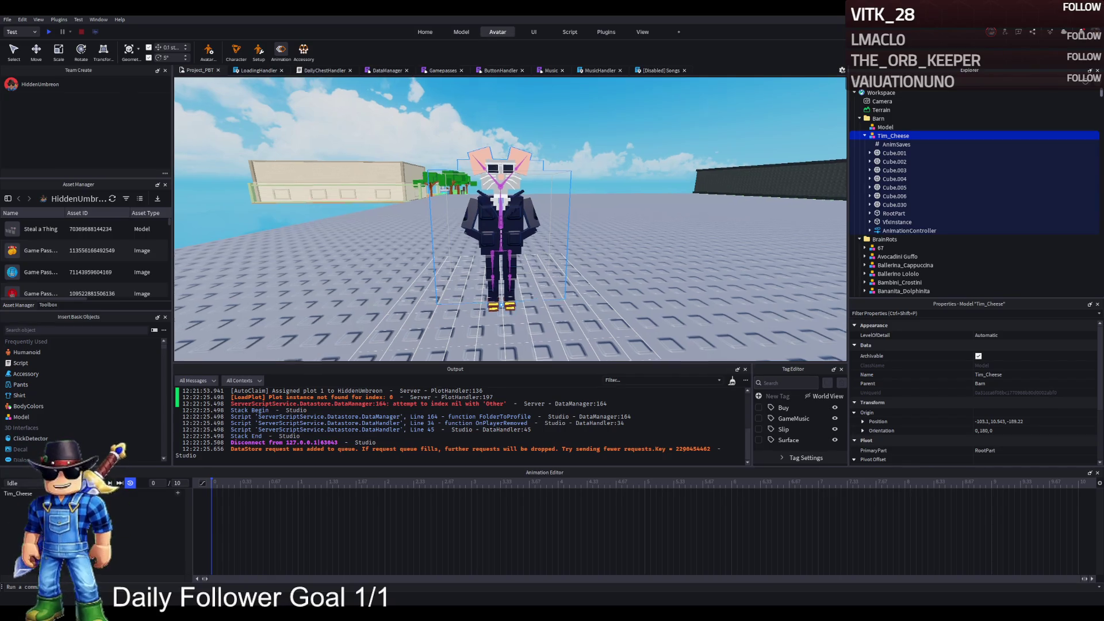
Select Tim_Cheese's torso bone and frame the character from the front
{"action": "scroll", "coordinate": [330, 182], "scroll_direction": "up", "scroll_amount": 5}
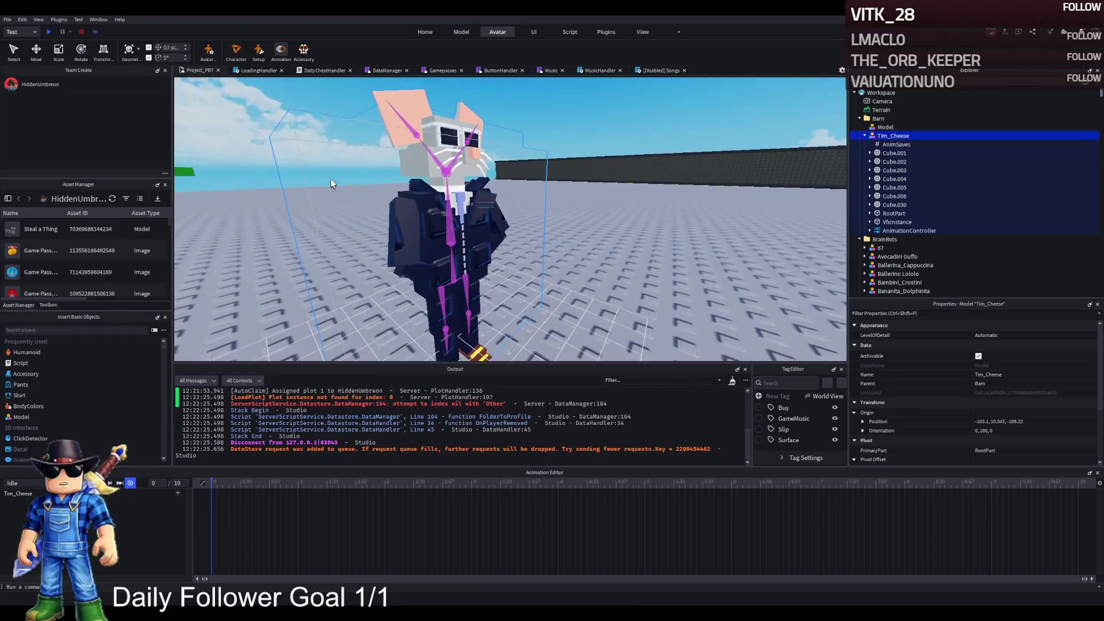
{"action": "scroll", "coordinate": [330, 178], "scroll_direction": "down", "scroll_amount": 3}
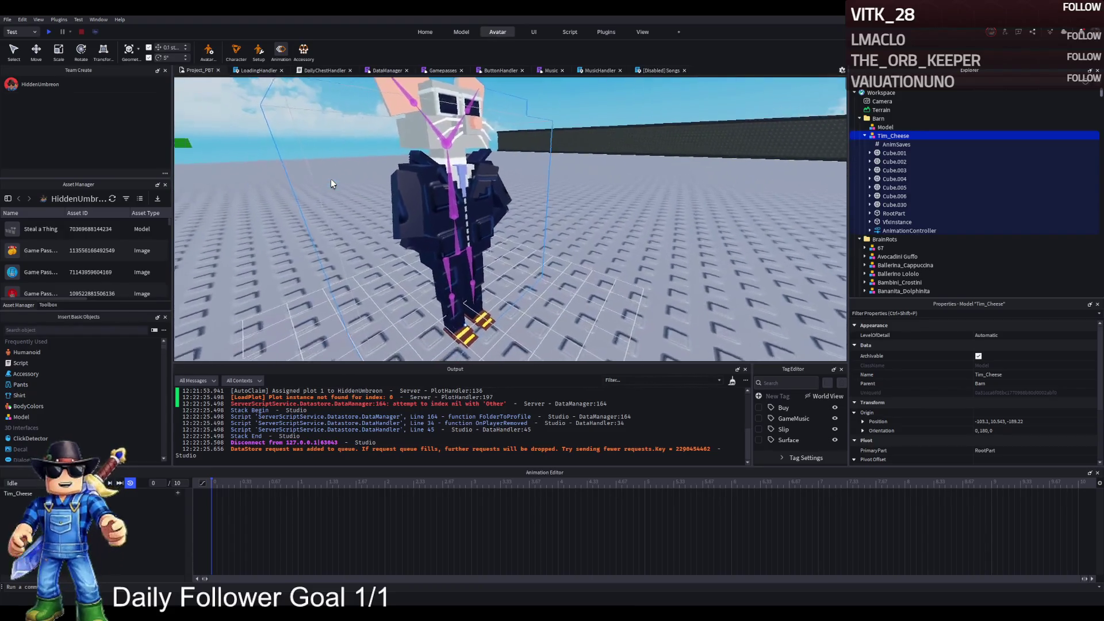
{"action": "scroll", "coordinate": [388, 185], "scroll_direction": "up", "scroll_amount": 4}
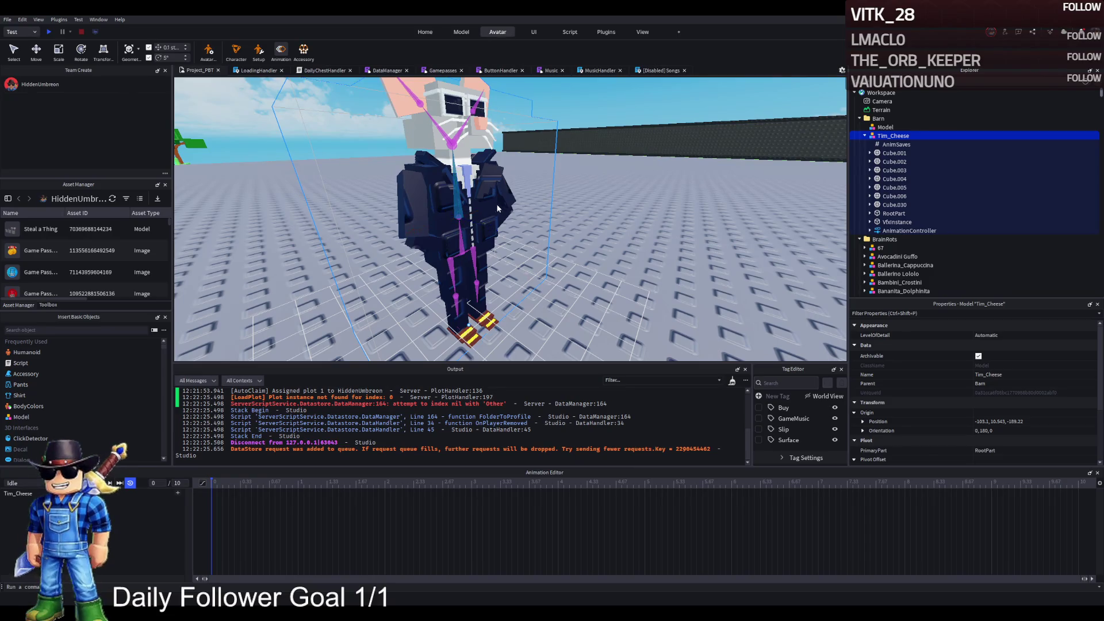
{"action": "left_click", "coordinate": [455, 196]}
{"action": "scroll", "coordinate": [539, 205], "scroll_direction": "down", "scroll_amount": 4}
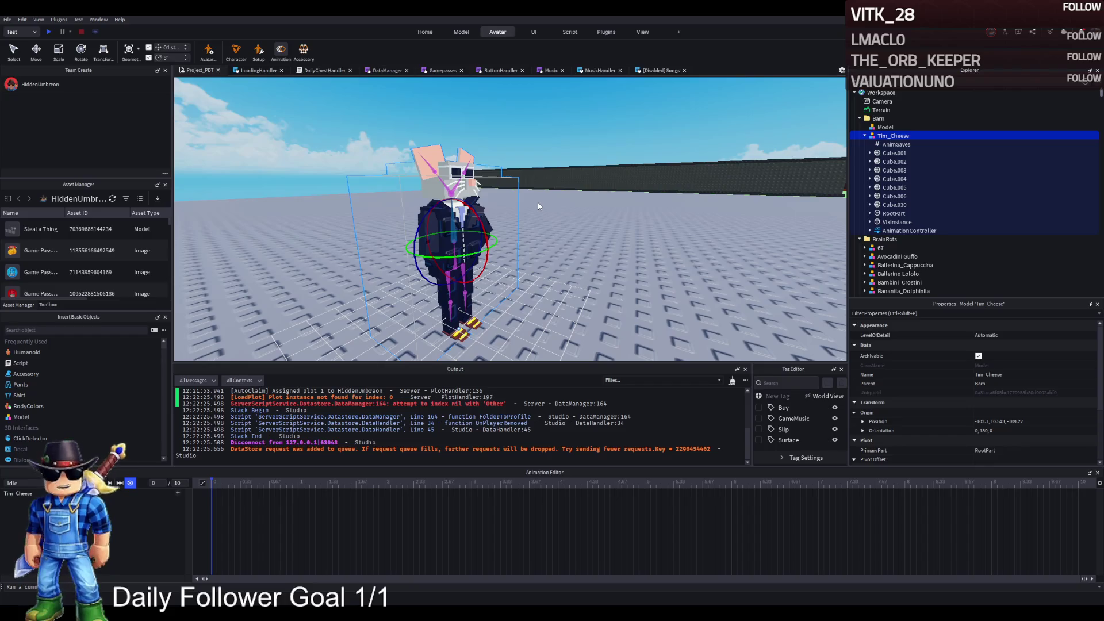
{"action": "key", "text": "d"}
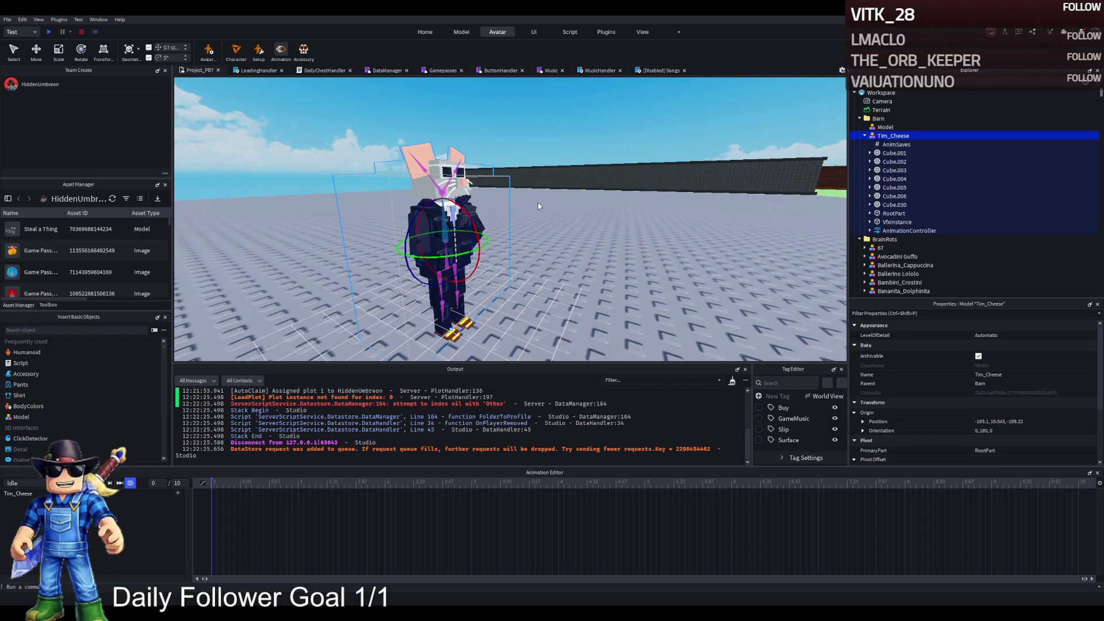
{"action": "key", "text": "d"}
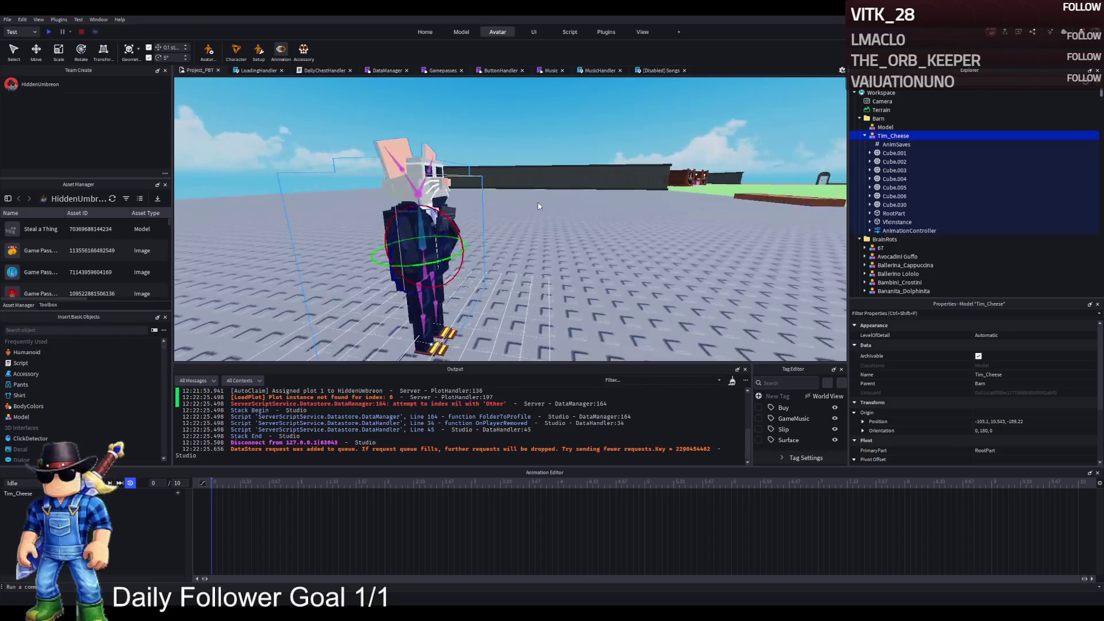
{"action": "key", "text": "a"}
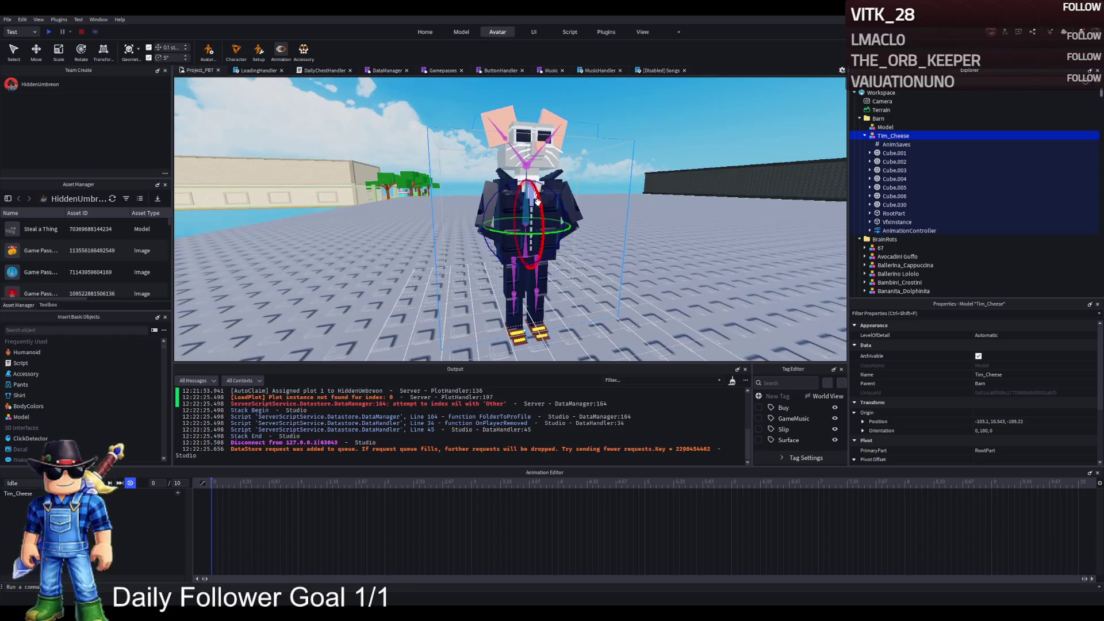
{"action": "key", "text": "d"}
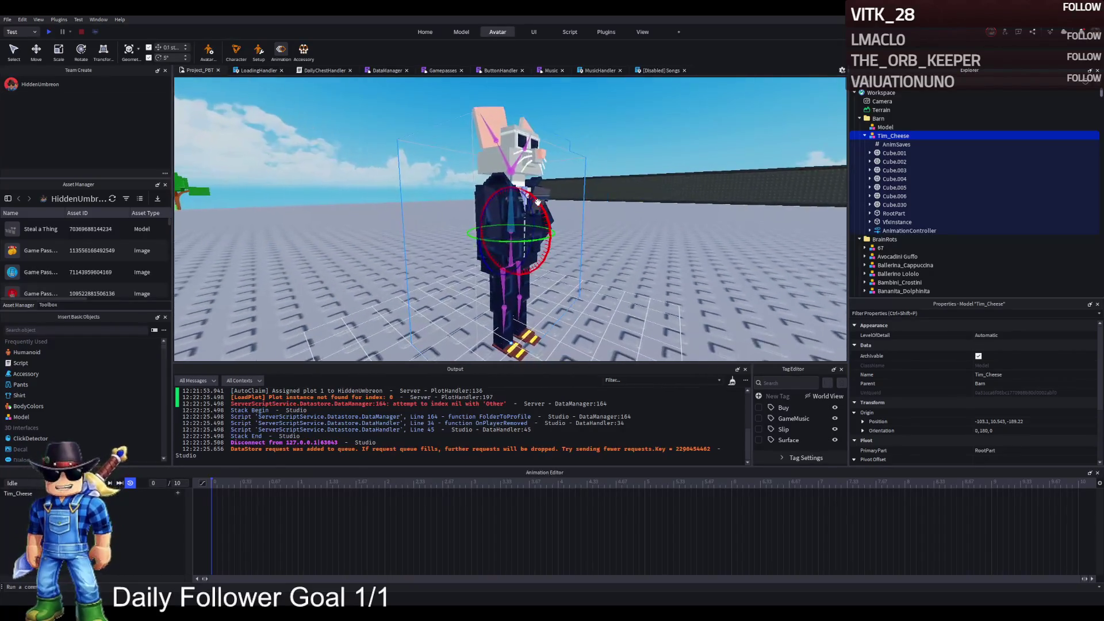
{"action": "scroll", "coordinate": [538, 202], "scroll_direction": "up", "scroll_amount": 5}
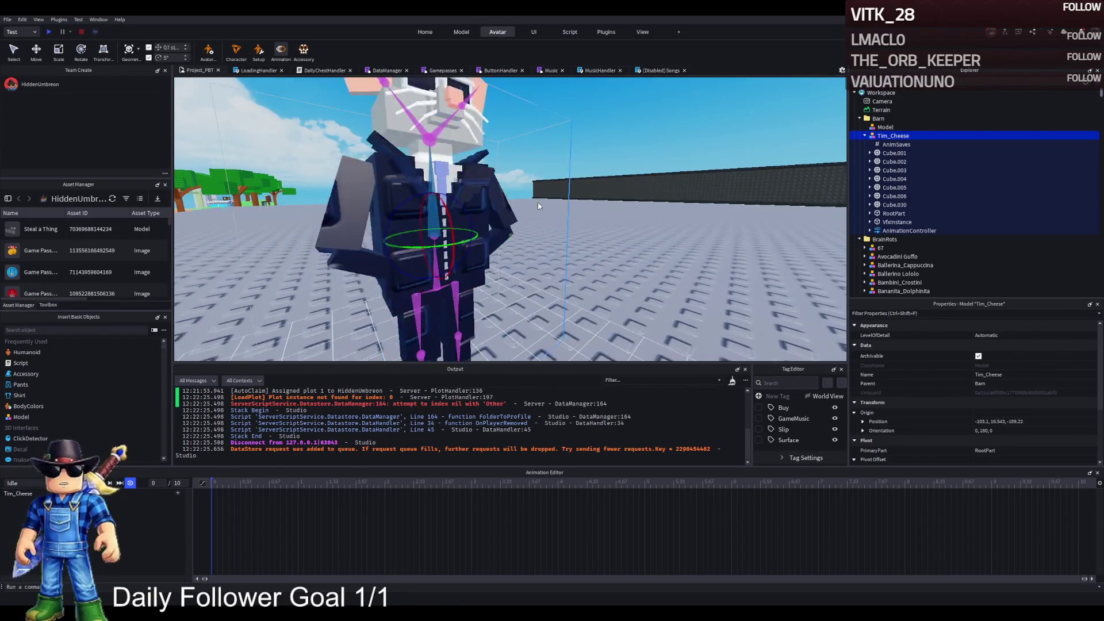
{"action": "key", "text": "f"}
{"action": "scroll", "coordinate": [537, 202], "scroll_direction": "up", "scroll_amount": 5}
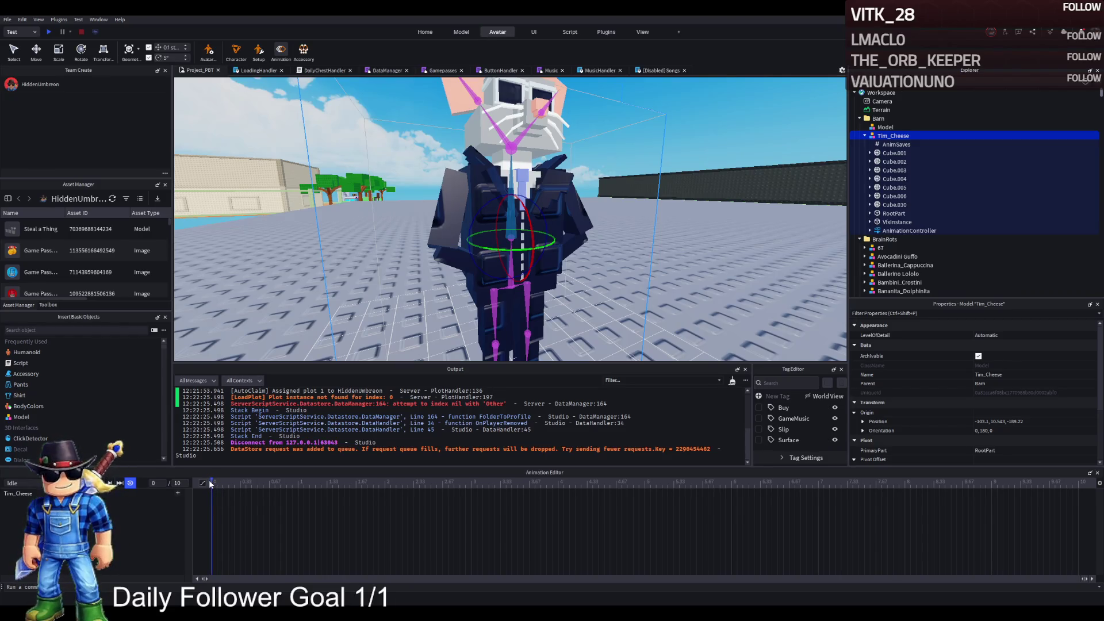
Switch the gizmo to Move, drag the torso bone, and set the playhead to frame 1
{"action": "key", "text": "d"}
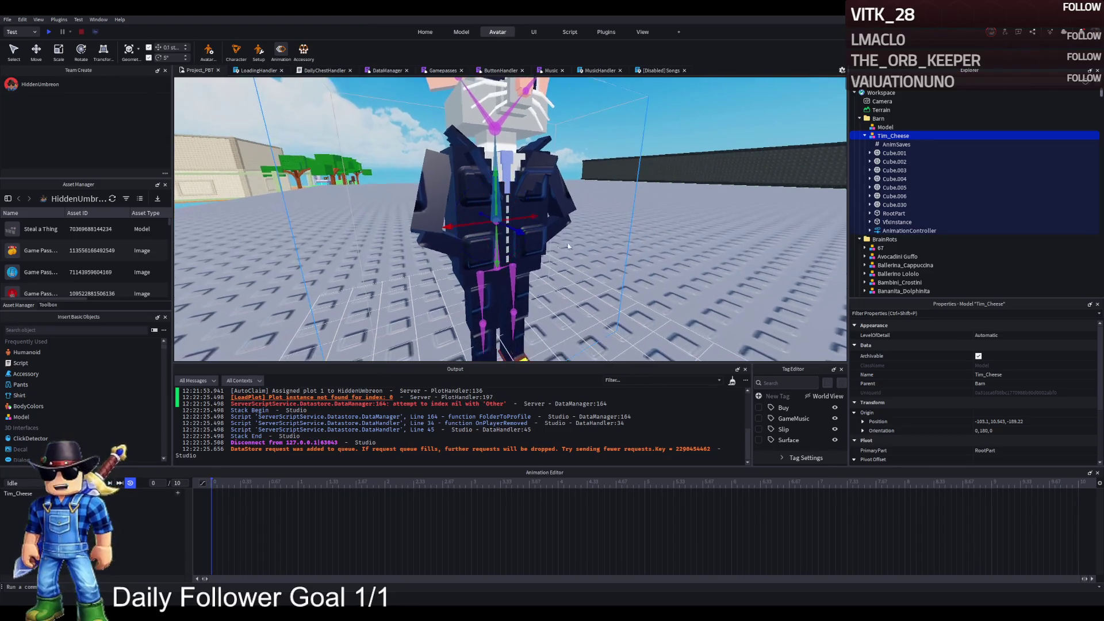
{"action": "mouse_move", "coordinate": [496, 257]}
{"action": "left_mouse_down"}
{"action": "mouse_move", "coordinate": [545, 277]}
{"action": "mouse_move", "coordinate": [575, 266]}
{"action": "left_mouse_up"}
{"action": "key", "text": "f"}
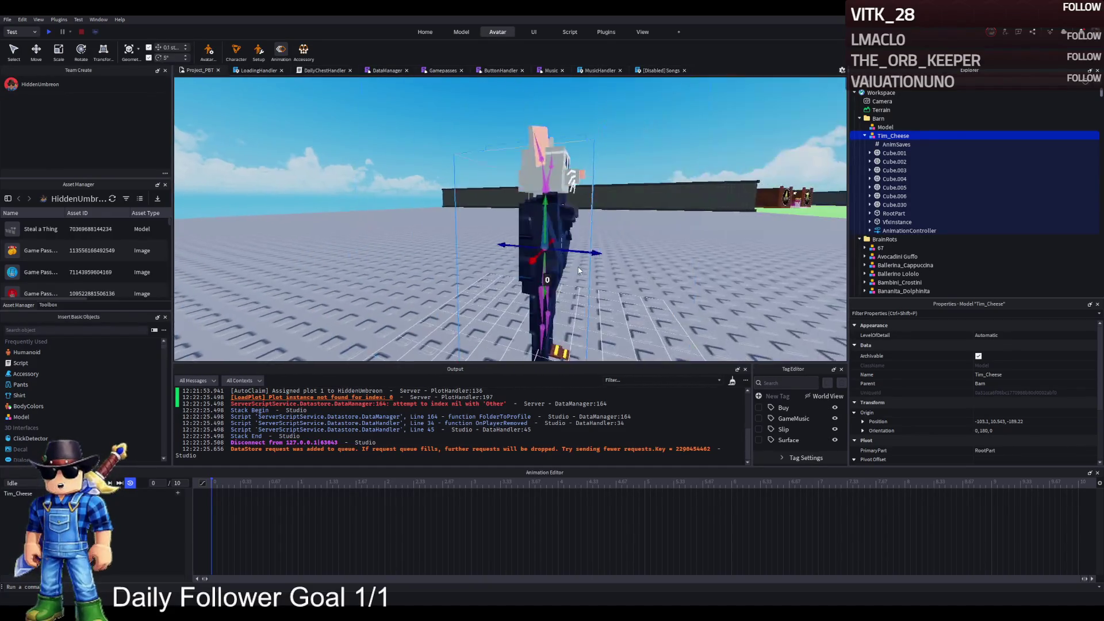
{"action": "left_click_drag", "start_coordinate": [301, 478], "coordinate": [298, 484]}
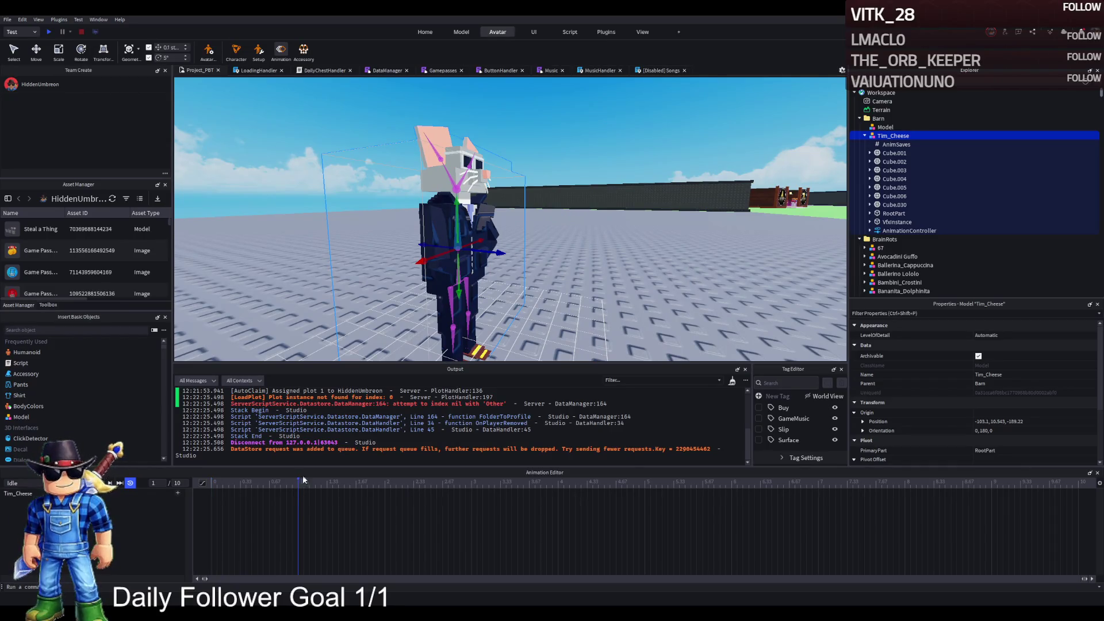
Lower the torso bone by 0.1 at frame 1, then delete those keyframes
{"action": "left_click_drag", "start_coordinate": [457, 268], "coordinate": [459, 268]}
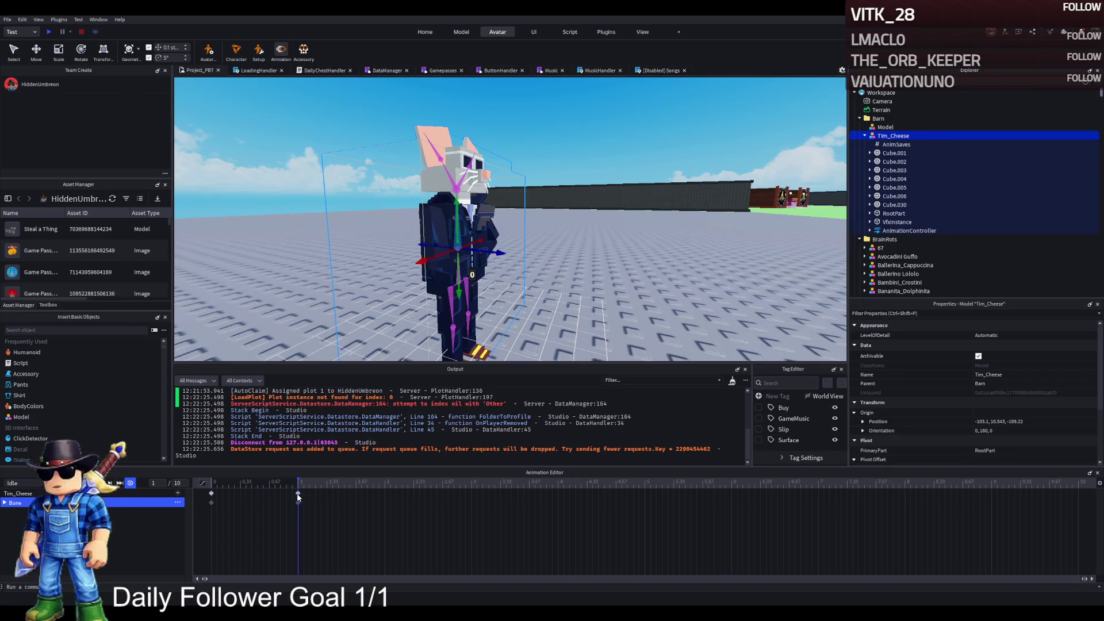
{"action": "scroll", "coordinate": [485, 295], "scroll_direction": "up", "scroll_amount": 3}
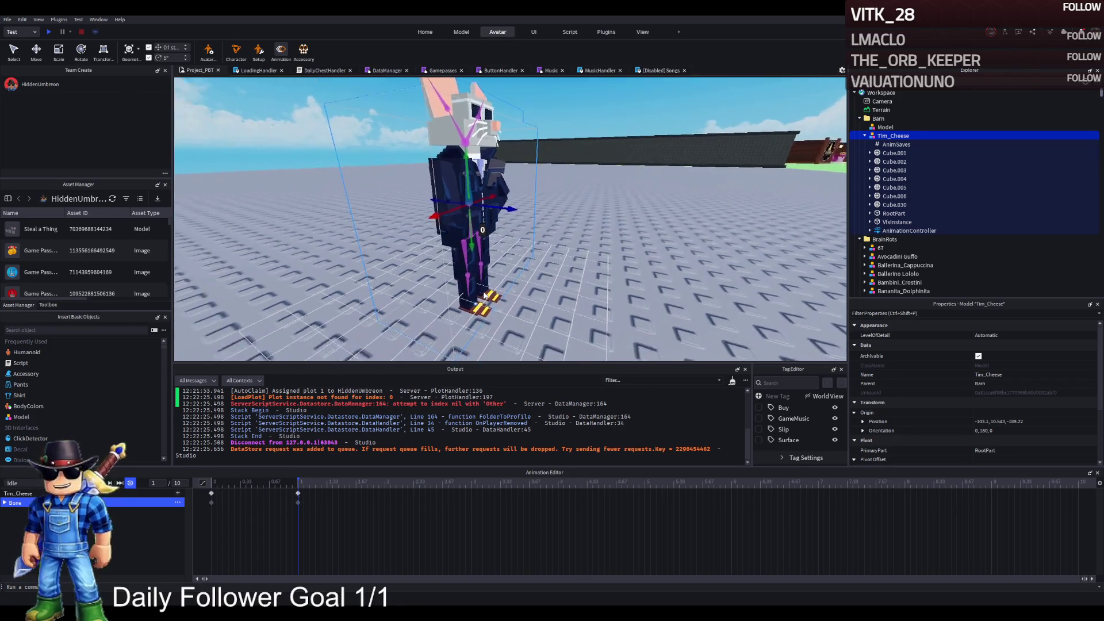
{"action": "scroll", "coordinate": [484, 295], "scroll_direction": "up", "scroll_amount": 3}
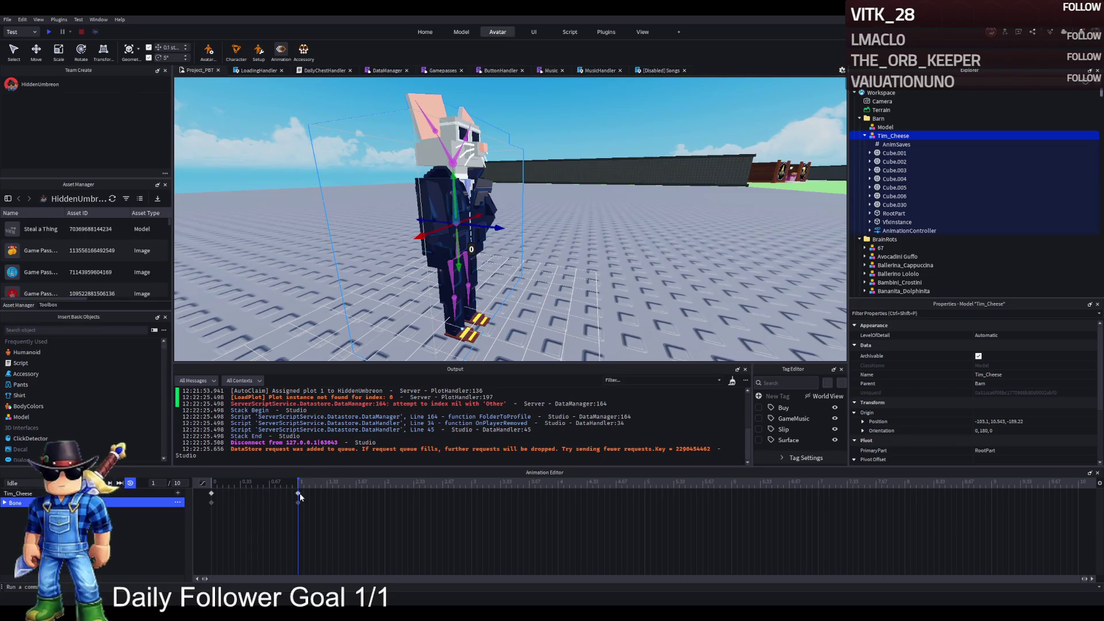
{"action": "key", "text": "Delete"}
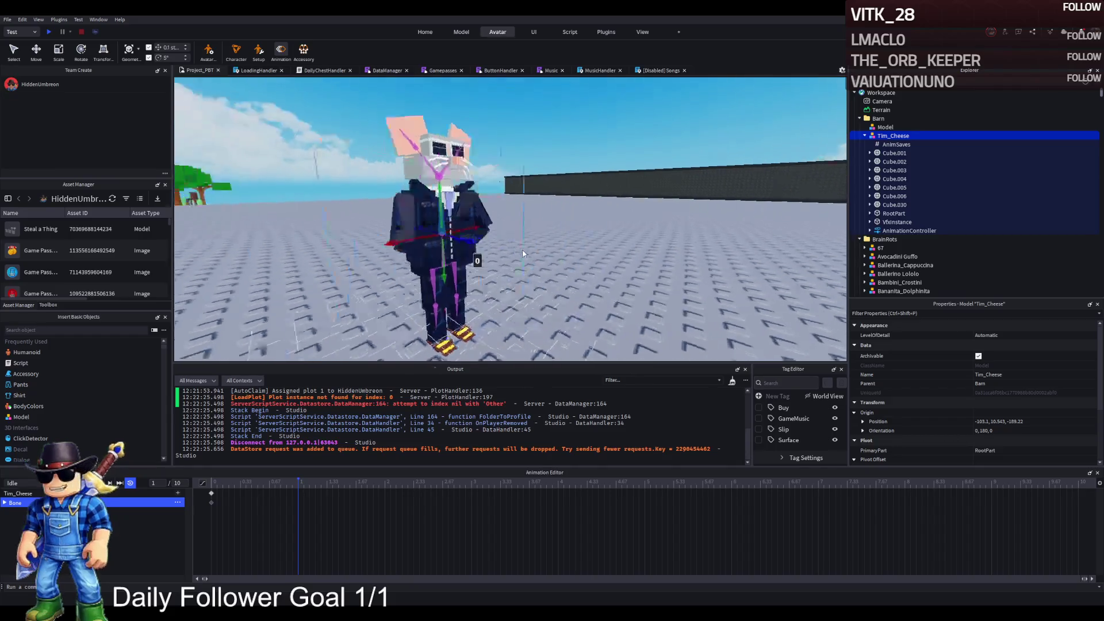
Rotate a bone 35° at frame 1, then delete the frame-1 keyframes
{"action": "key", "text": "ctrl+4"}
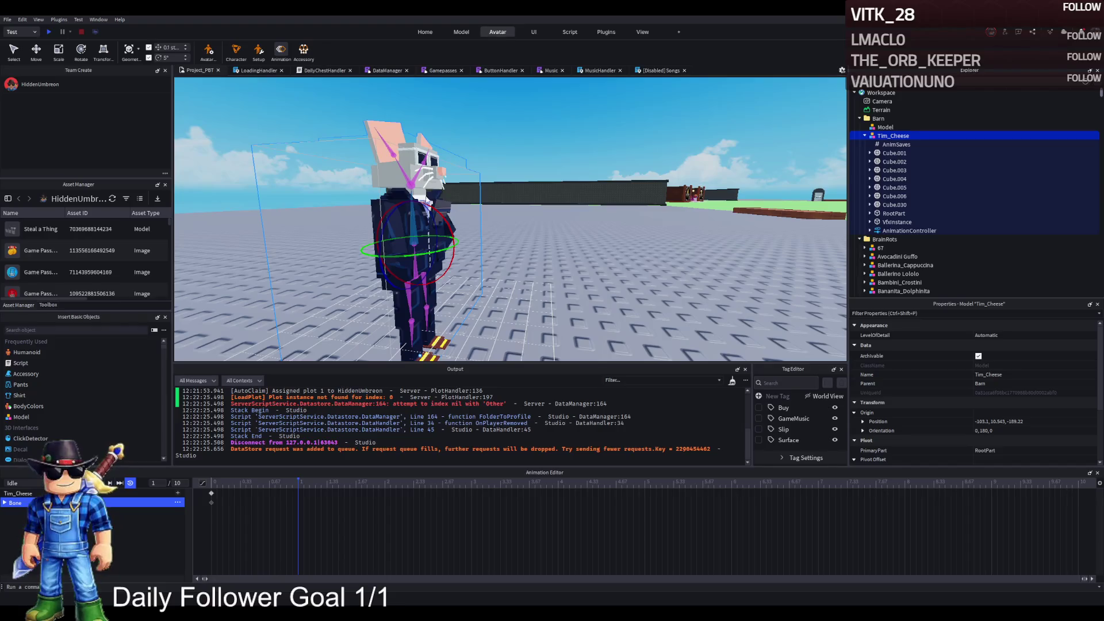
{"action": "left_click_drag", "start_coordinate": [454, 245], "coordinate": [448, 224]}
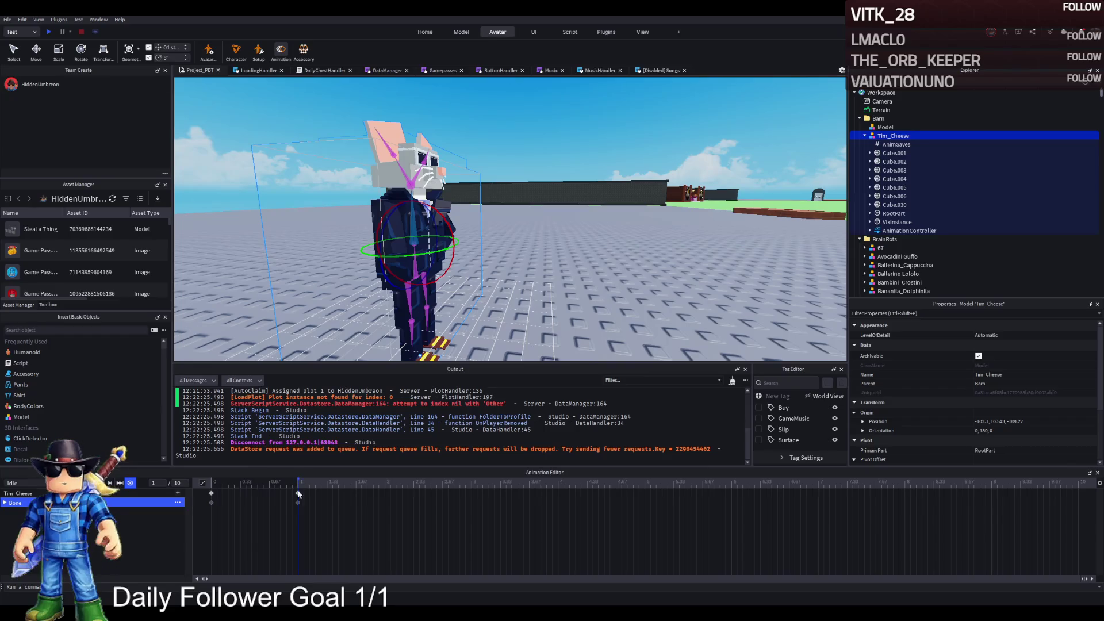
{"action": "left_click", "coordinate": [298, 502]}
{"action": "key", "text": "Delete"}
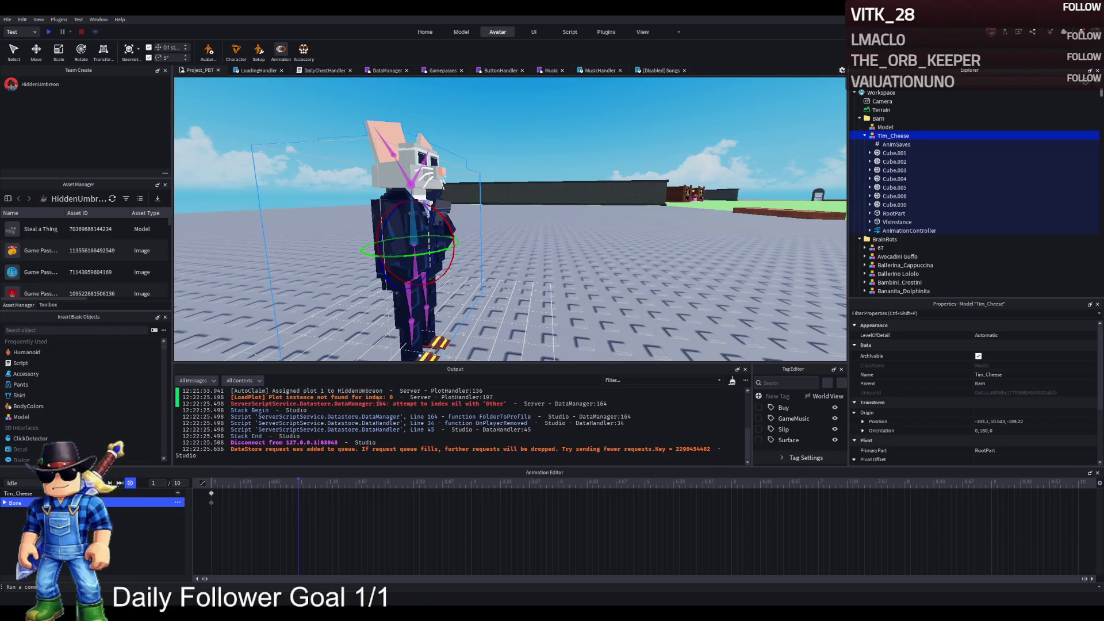
Tilt the head, rotate hip bone Bone.001 about 65°, then delete the frame-1 keyframes
{"action": "scroll", "coordinate": [436, 188], "scroll_direction": "up", "scroll_amount": 2}
{"action": "left_click_drag", "start_coordinate": [436, 189], "coordinate": [454, 190]}
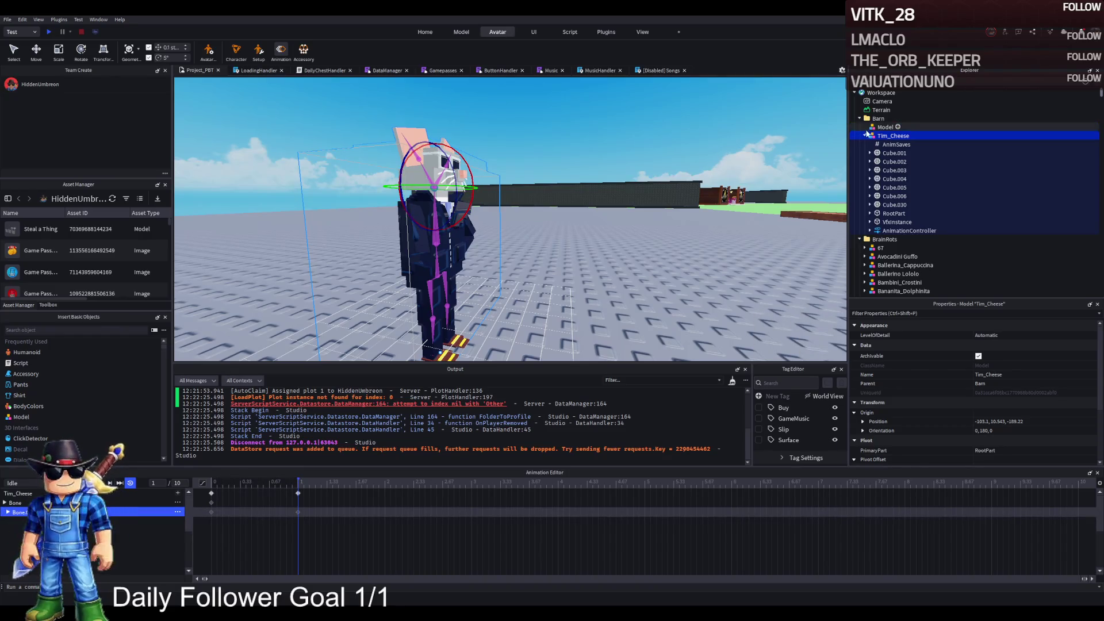
{"action": "key", "text": "a"}
{"action": "key", "text": "f"}
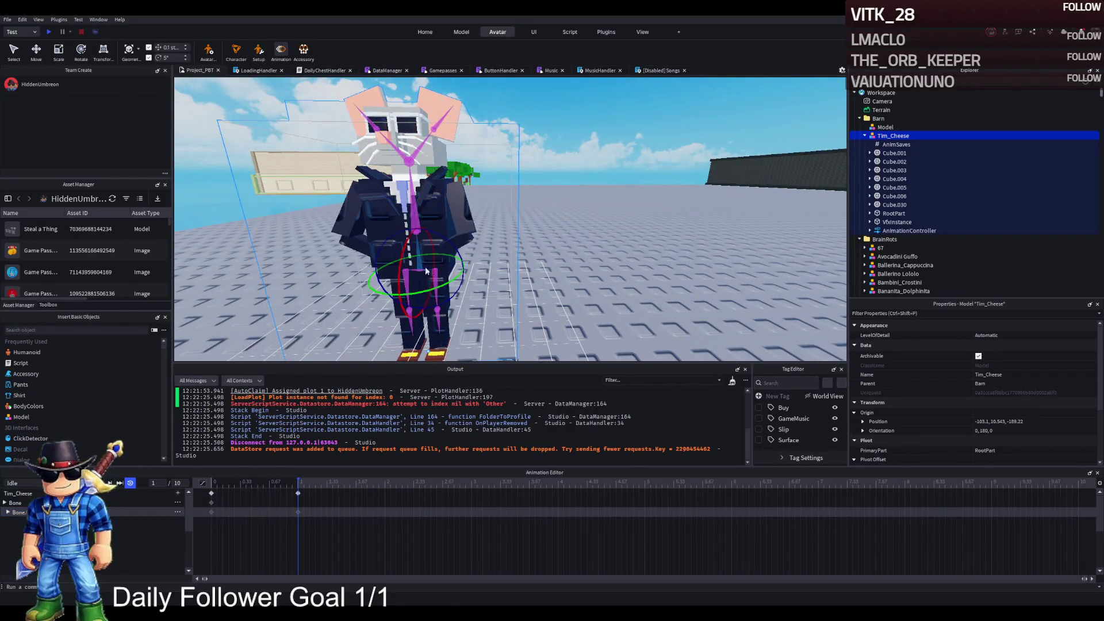
{"action": "left_click", "coordinate": [409, 272]}
{"action": "left_click_drag", "start_coordinate": [426, 290], "coordinate": [404, 286]}
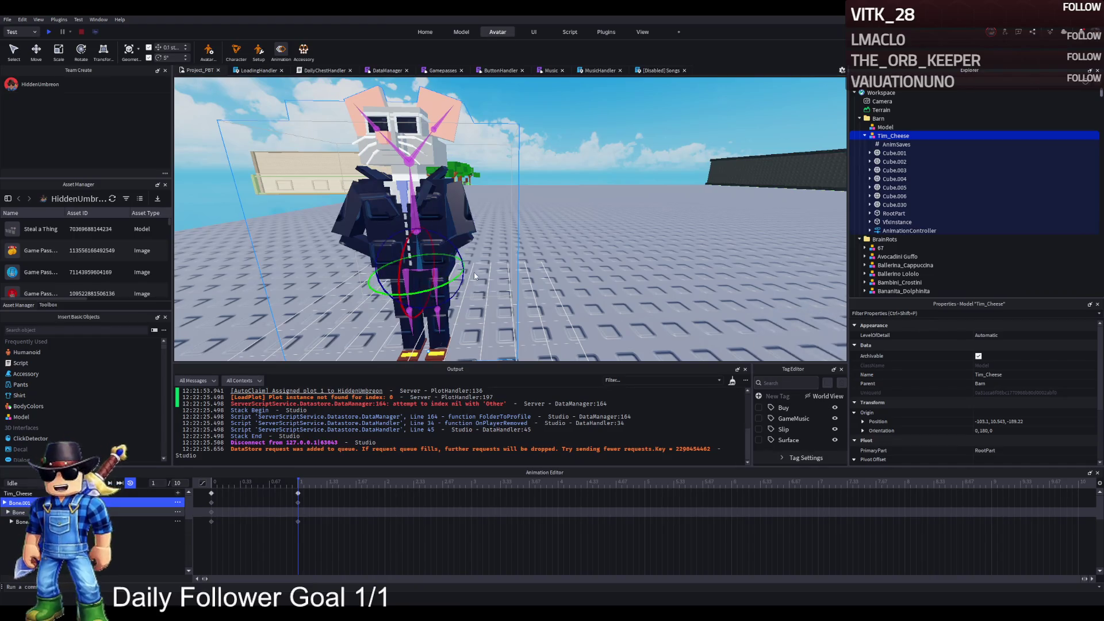
{"action": "left_click", "coordinate": [297, 499]}
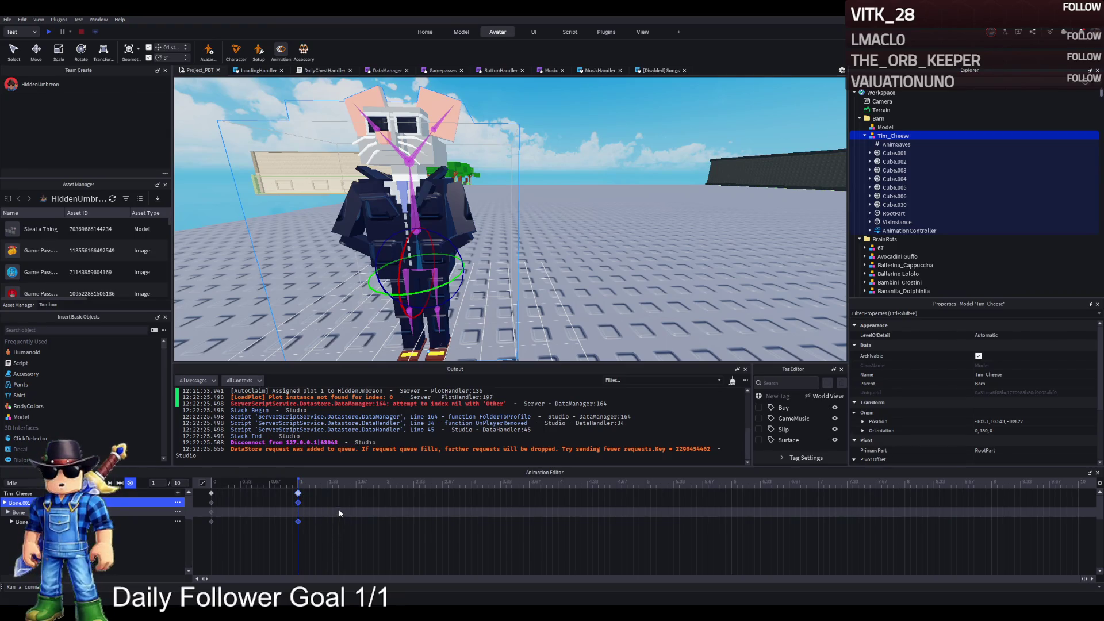
{"action": "key", "text": "Delete"}
Rotate Bone.001 by 5° at frame 1, then undo it
{"action": "scroll", "coordinate": [508, 141], "scroll_direction": "up", "scroll_amount": 3}
{"action": "key", "text": "f"}
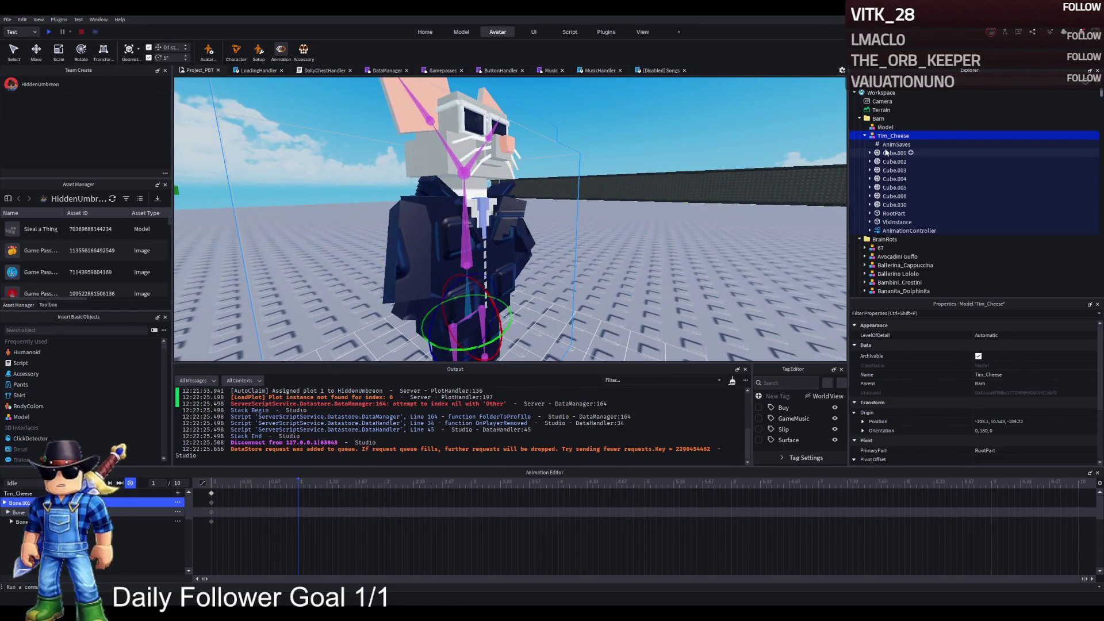
{"action": "left_click", "coordinate": [888, 145]}
{"action": "left_click_drag", "start_coordinate": [484, 284], "coordinate": [423, 322]}
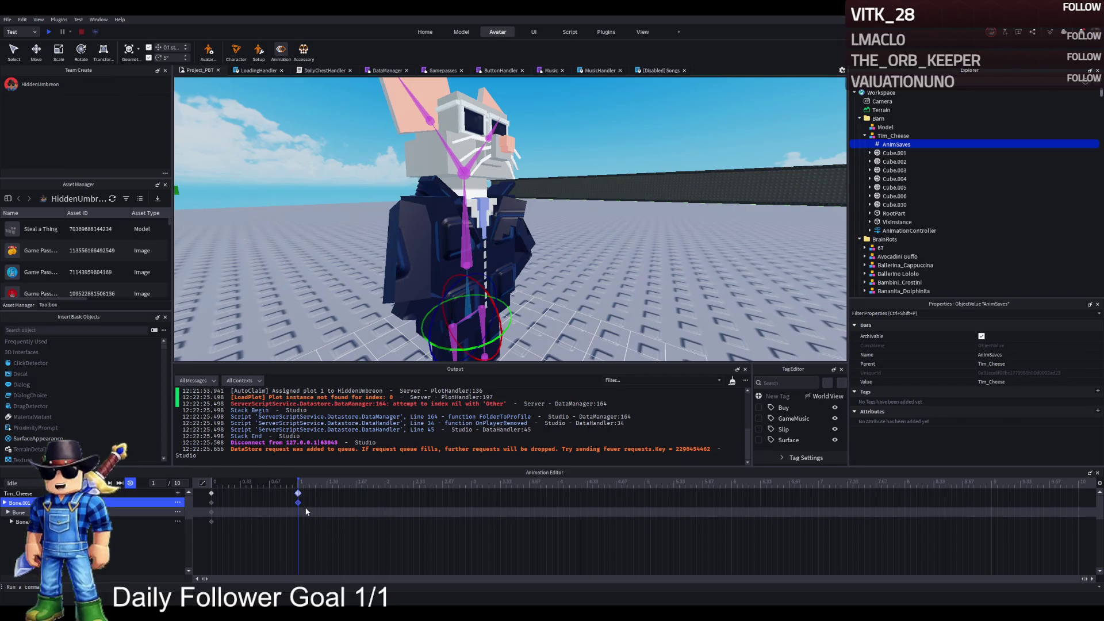
{"action": "key", "text": "ctrl+z"}
Rotate a leg bone 25° at frame 1, then delete its keyframes
{"action": "scroll", "coordinate": [459, 339], "scroll_direction": "up", "scroll_amount": 5}
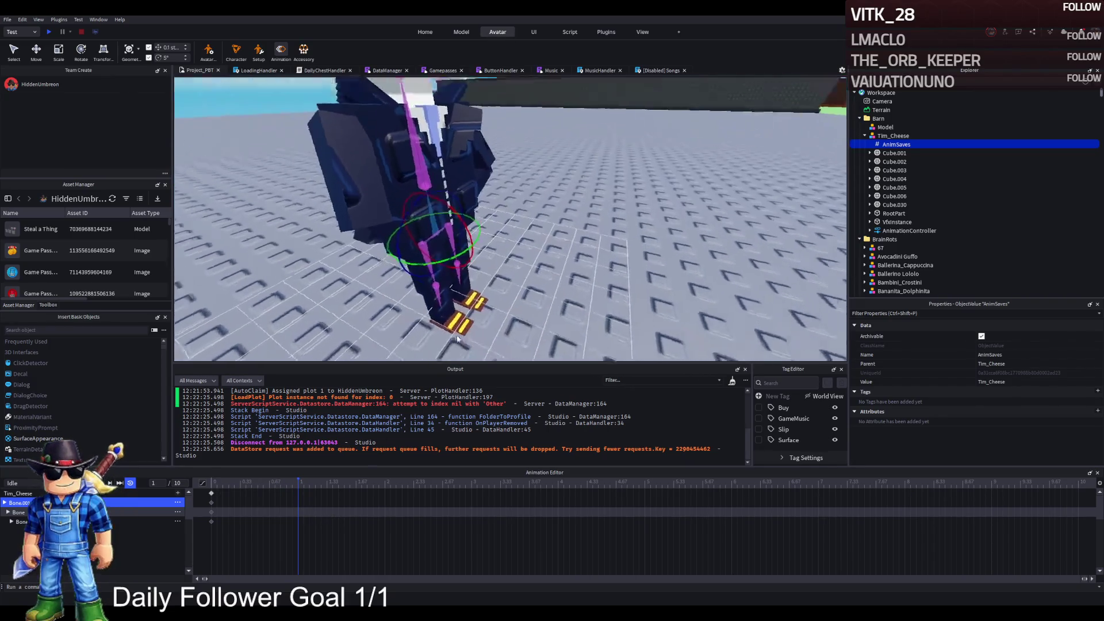
{"action": "left_click", "coordinate": [431, 284]}
{"action": "left_click_drag", "start_coordinate": [437, 290], "coordinate": [434, 266]}
{"action": "key", "text": "Delete"}
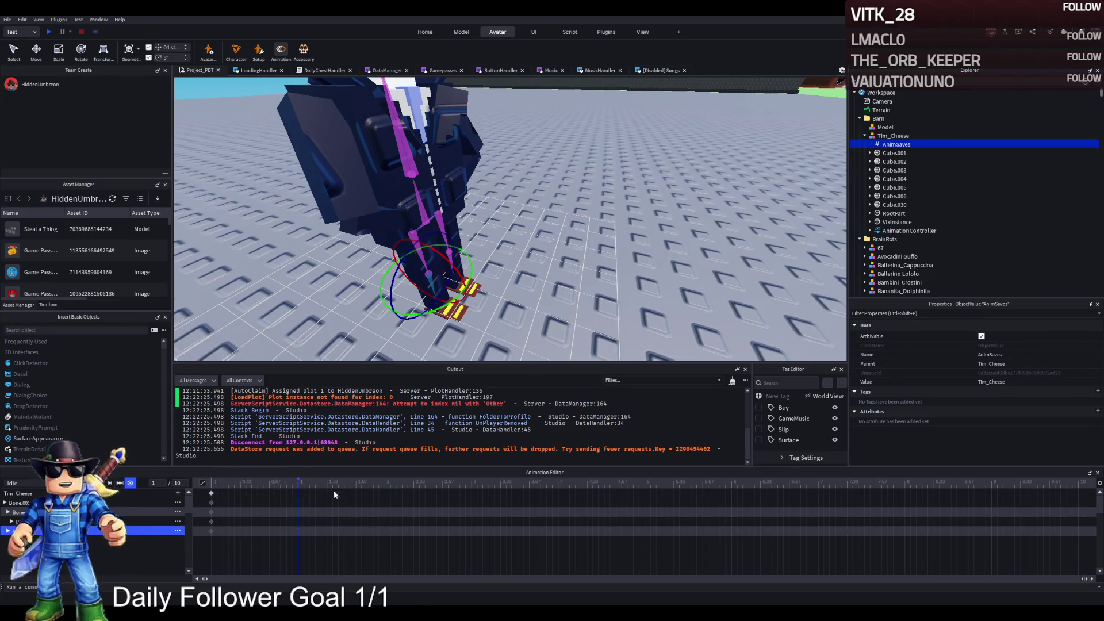
Rotate the other leg about 40°, then delete its keyframes at the 1.0 mark
{"action": "scroll", "coordinate": [440, 271], "scroll_direction": "up", "scroll_amount": 5}
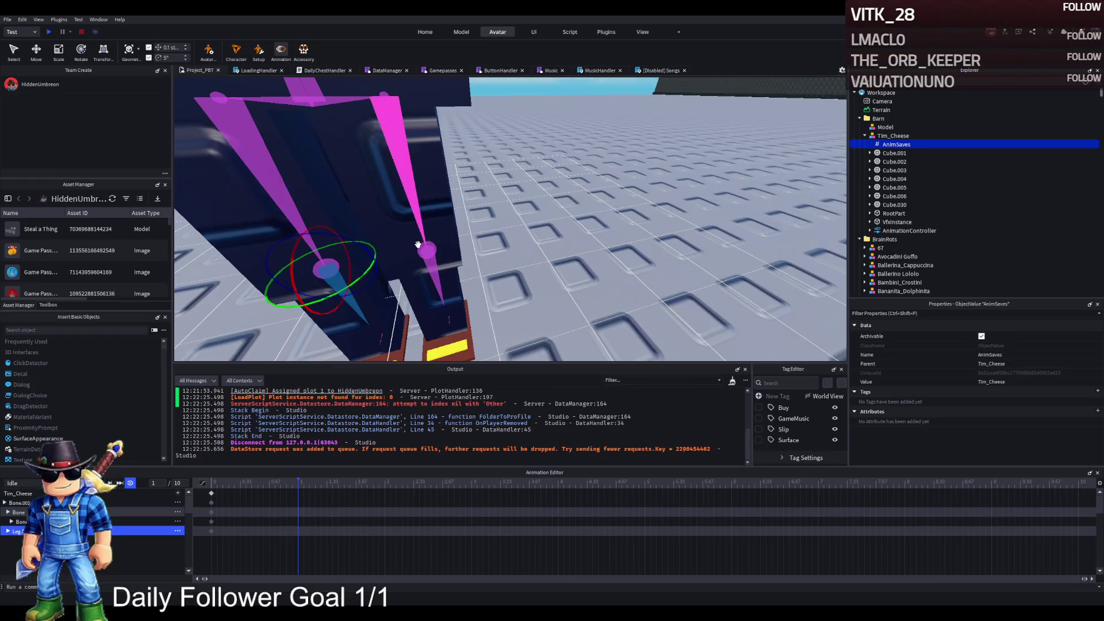
{"action": "left_click", "coordinate": [423, 247]}
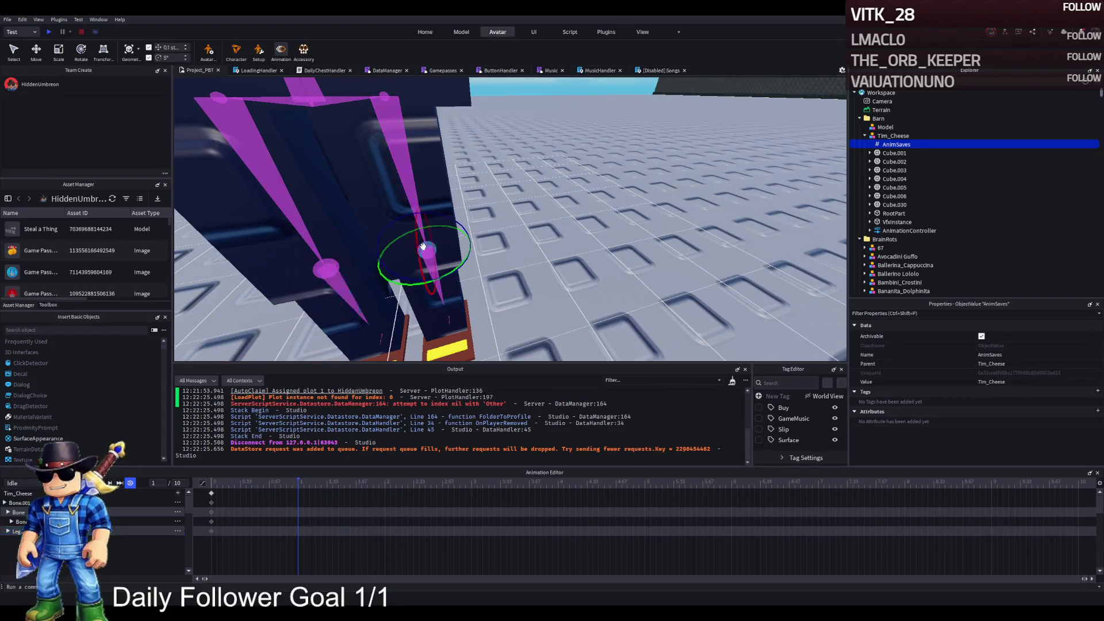
{"action": "scroll", "coordinate": [425, 253], "scroll_direction": "down", "scroll_amount": 5}
{"action": "left_click_drag", "start_coordinate": [465, 230], "coordinate": [485, 245]}
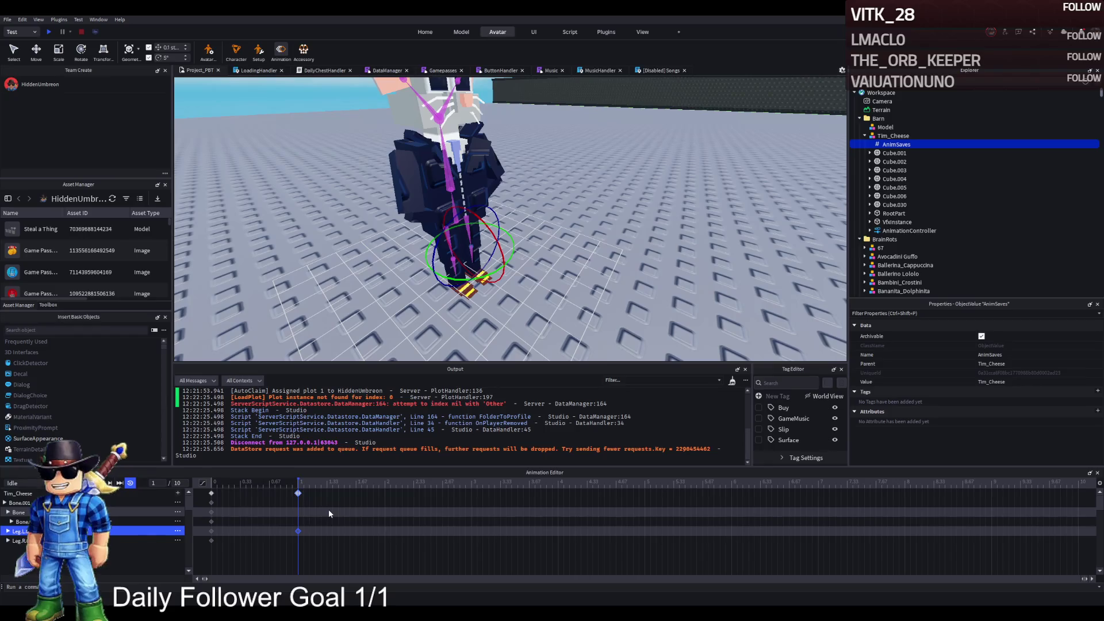
{"action": "key", "text": "Delete"}
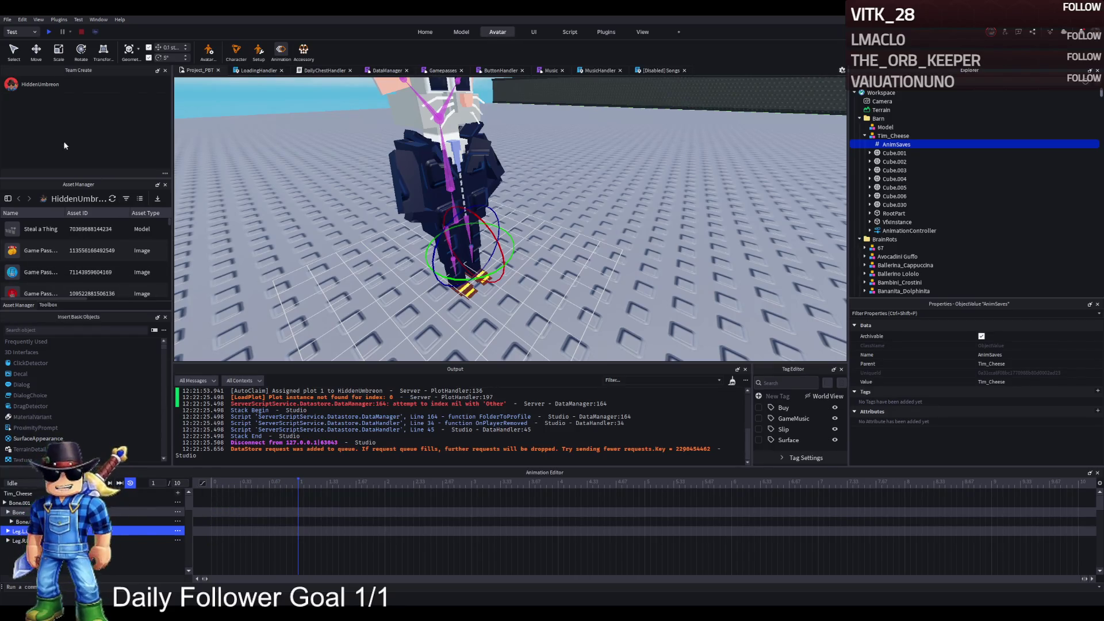
Search the Toolbox for 'animation', insert the Best Walk R6 pack, and load its R6 rig
{"action": "left_click", "coordinate": [49, 305]}
{"action": "triple_click", "coordinate": [95, 211]}
{"action": "type", "text": "animati"}
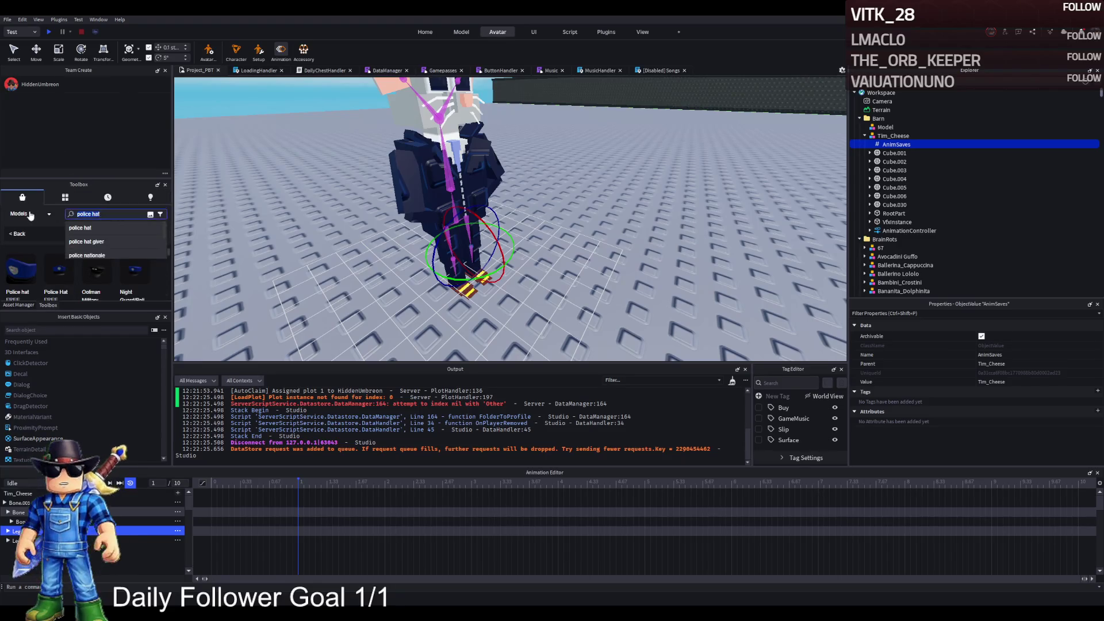
{"action": "type", "text": "on"}
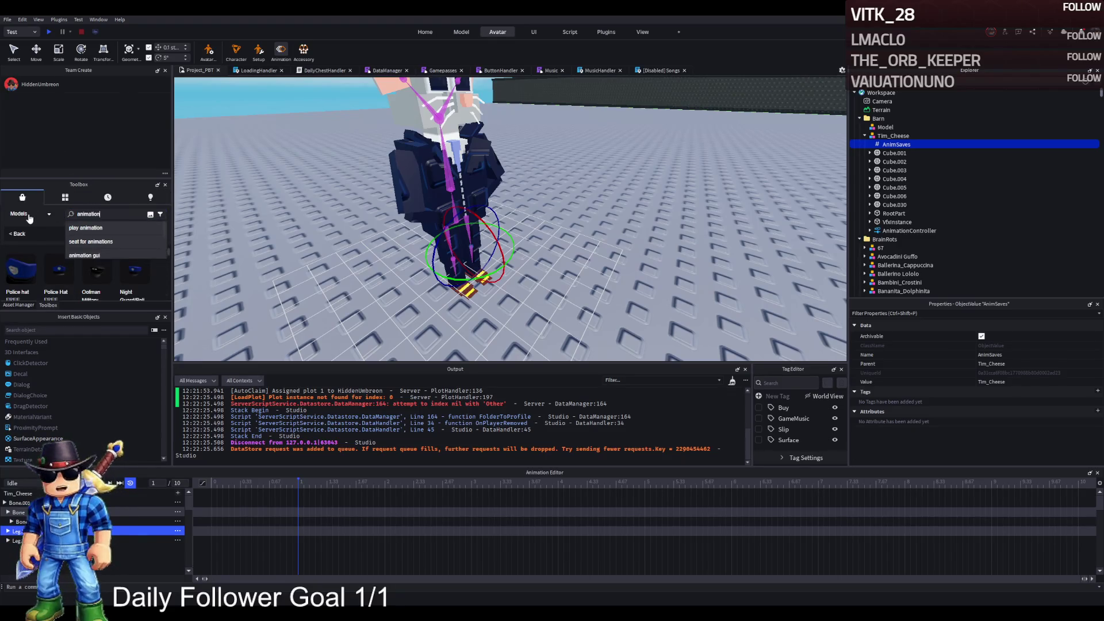
{"action": "key", "text": "Return"}
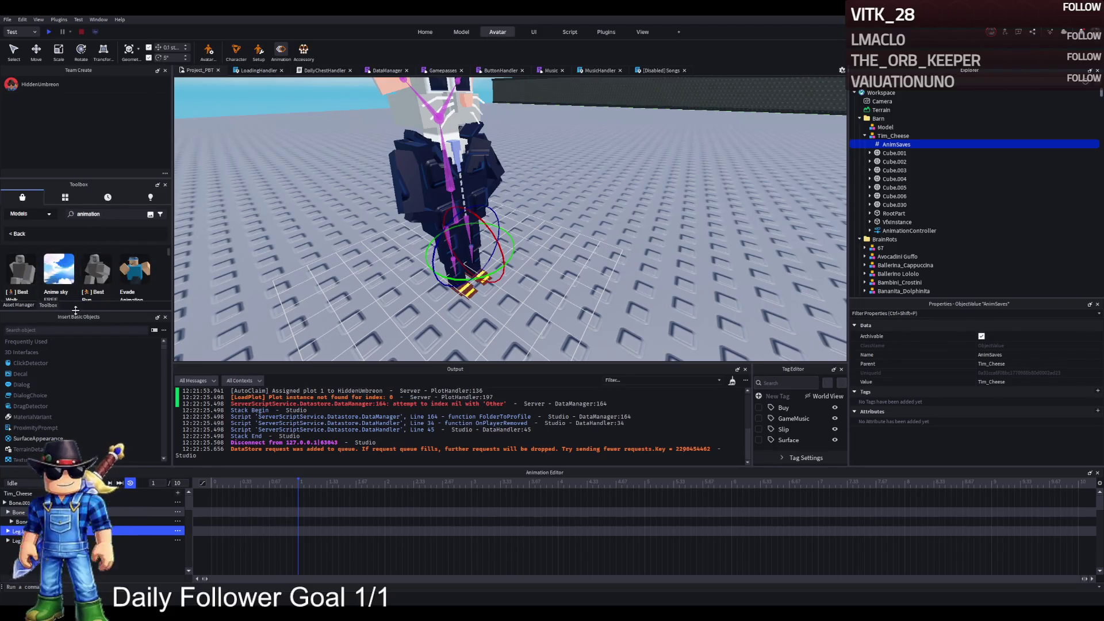
{"action": "left_click_drag", "start_coordinate": [75, 310], "coordinate": [75, 327]}
{"action": "scroll", "coordinate": [83, 290], "scroll_direction": "down", "scroll_amount": 2}
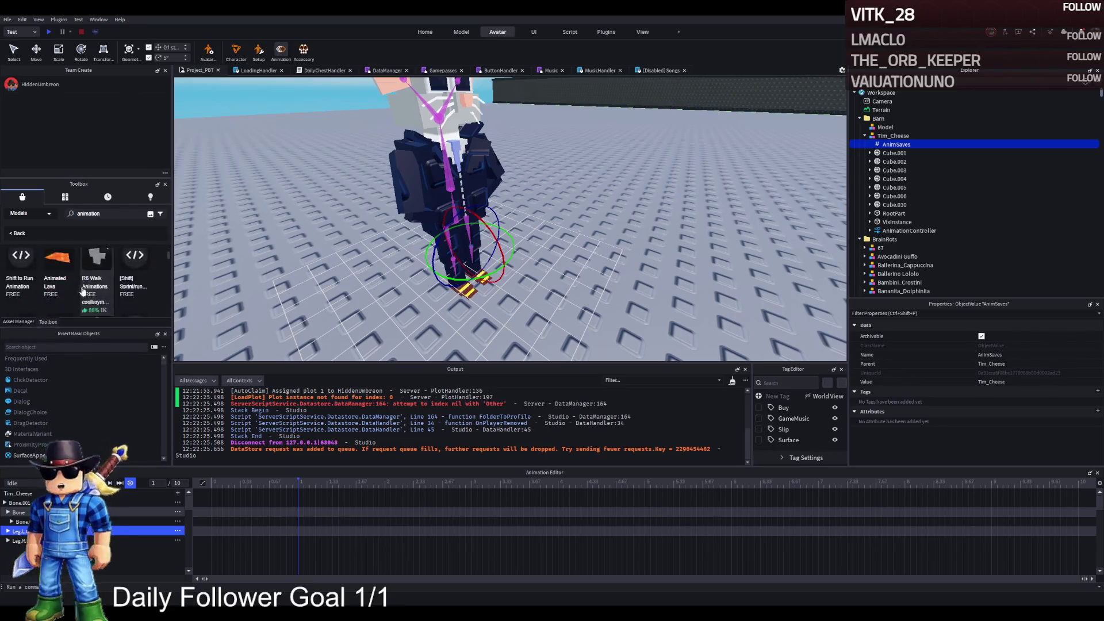
{"action": "scroll", "coordinate": [84, 291], "scroll_direction": "up", "scroll_amount": 3}
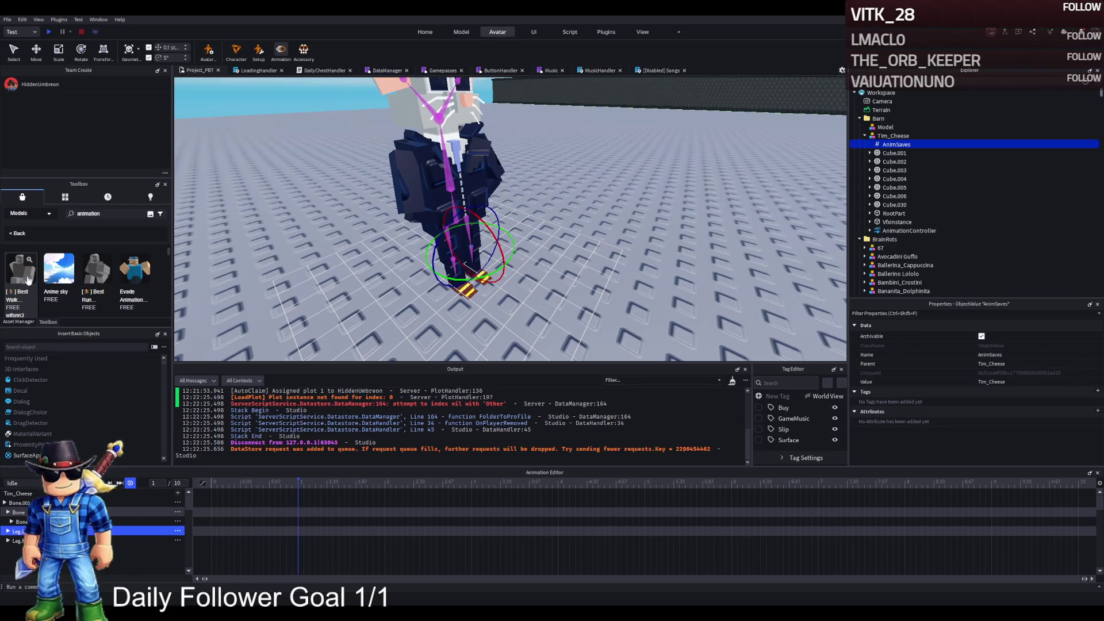
{"action": "left_click", "coordinate": [27, 280]}
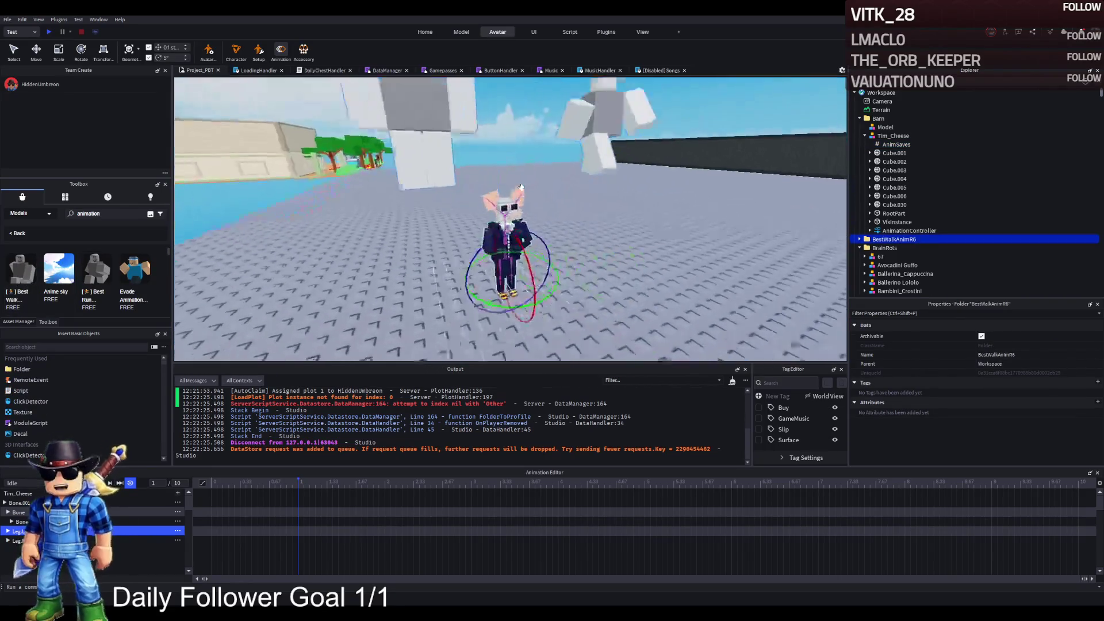
{"action": "left_click", "coordinate": [505, 187]}
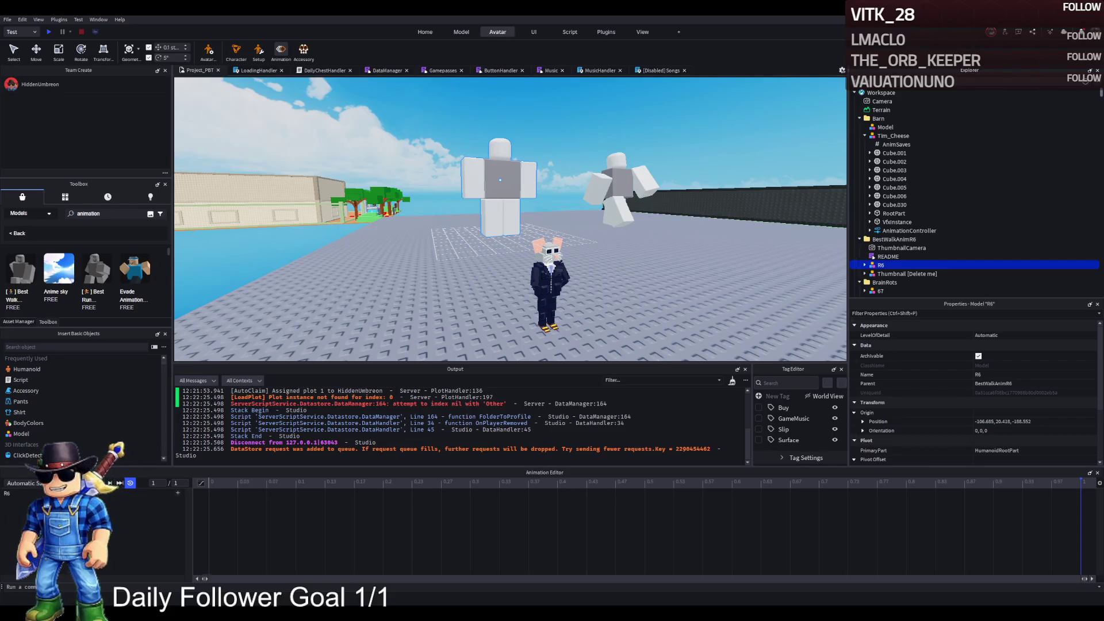
Select the R6 reference rig's torso with the Move tool and lower the camera
{"action": "scroll", "coordinate": [598, 296], "scroll_direction": "up", "scroll_amount": 5}
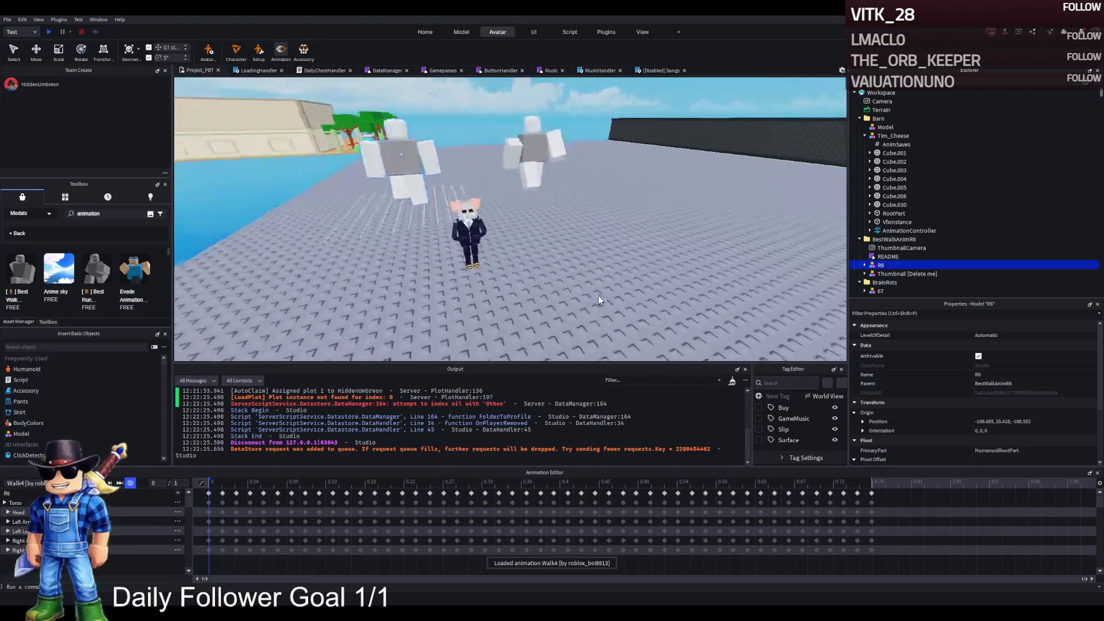
{"action": "left_click", "coordinate": [546, 281]}
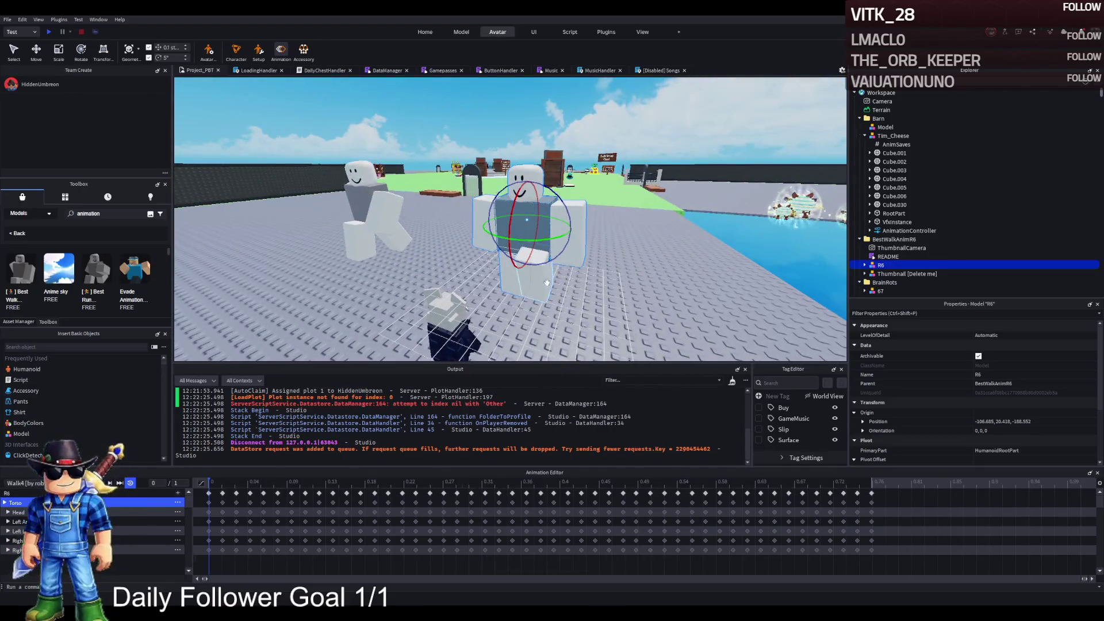
{"action": "key", "text": "ctrl+2"}
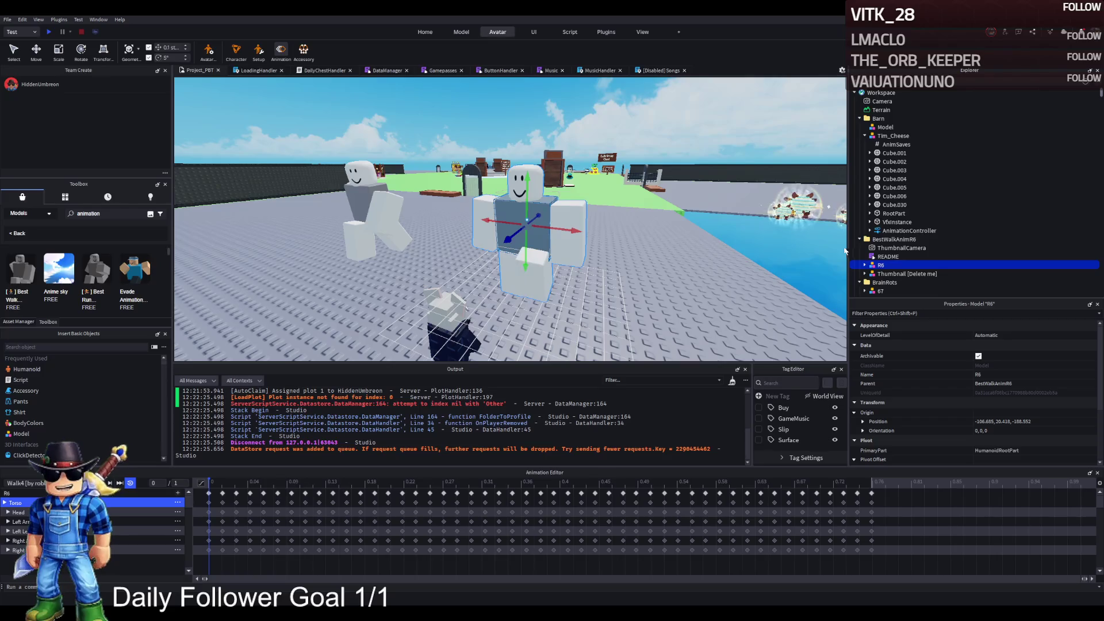
{"action": "key", "text": "q"}
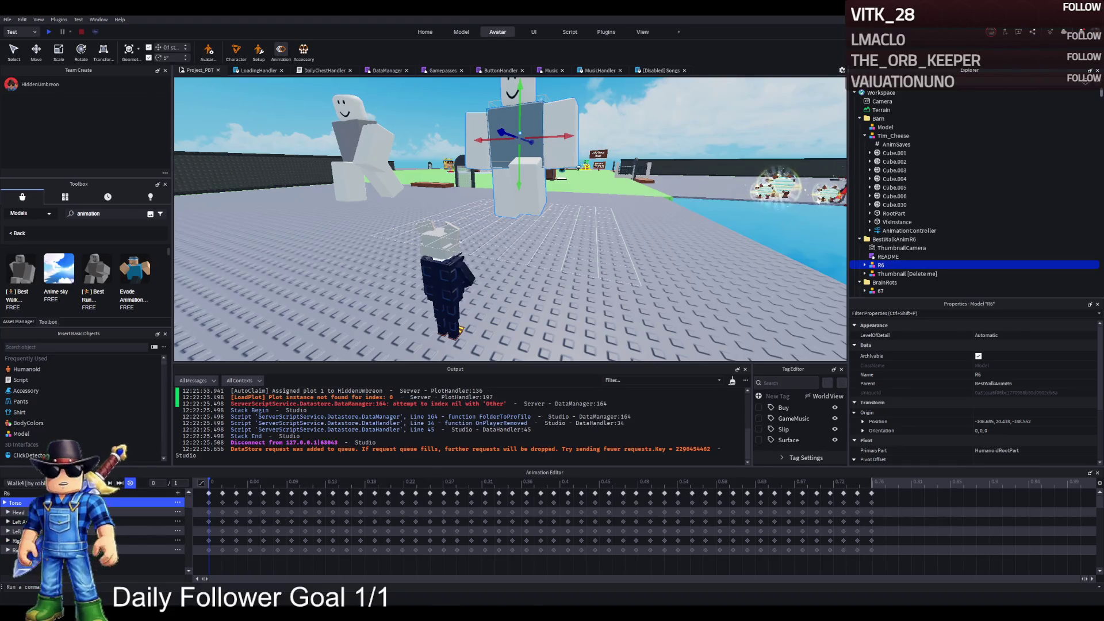
{"action": "scroll", "coordinate": [322, 282], "scroll_direction": "down", "scroll_amount": 1}
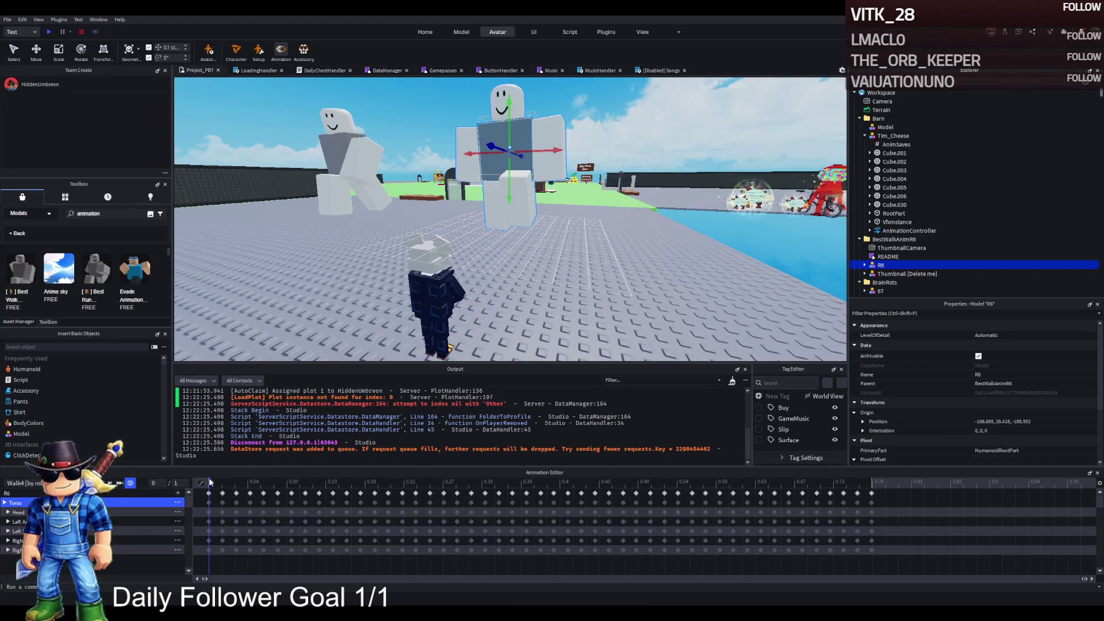
Select and expand the Thumbnail [Delete me] model in Explorer
{"action": "left_click", "coordinate": [350, 170]}
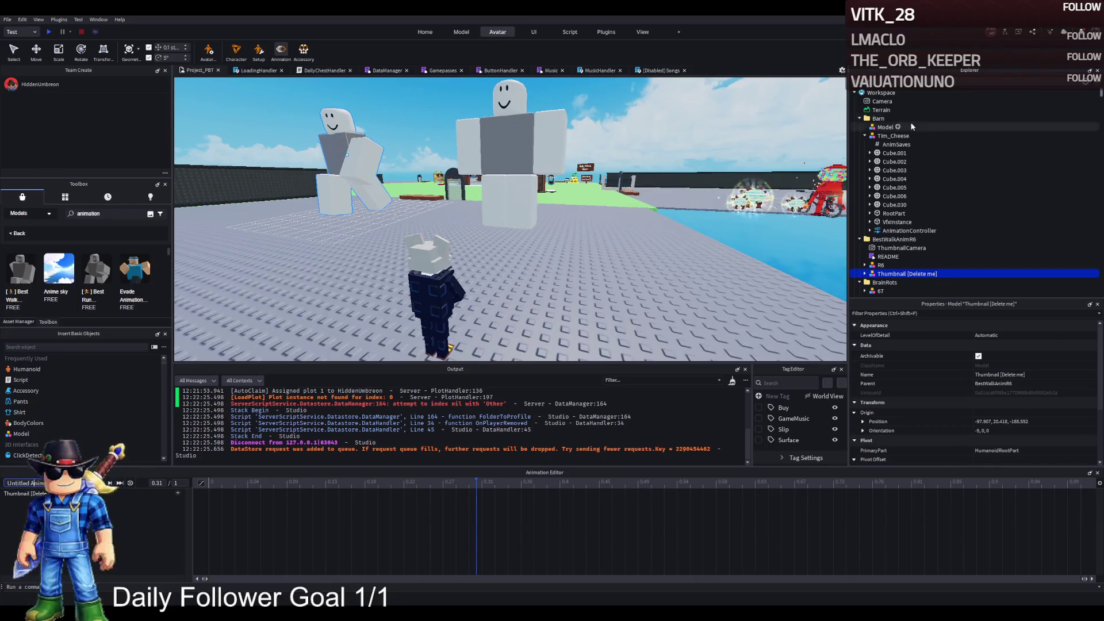
{"action": "double_click", "coordinate": [894, 274]}
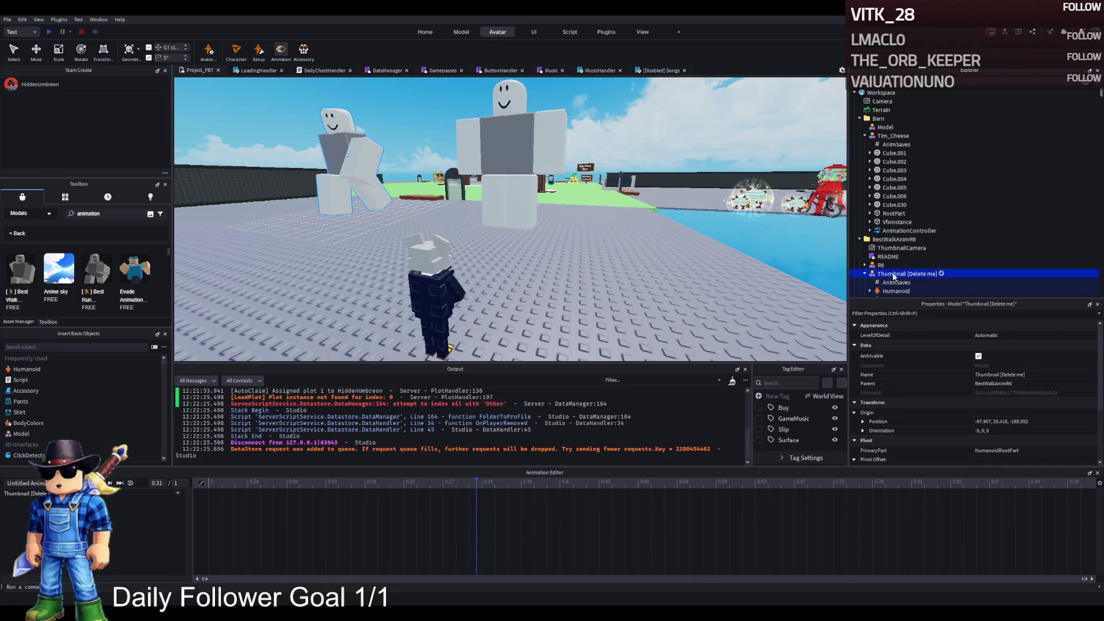
{"action": "scroll", "coordinate": [893, 273], "scroll_direction": "down", "scroll_amount": 1}
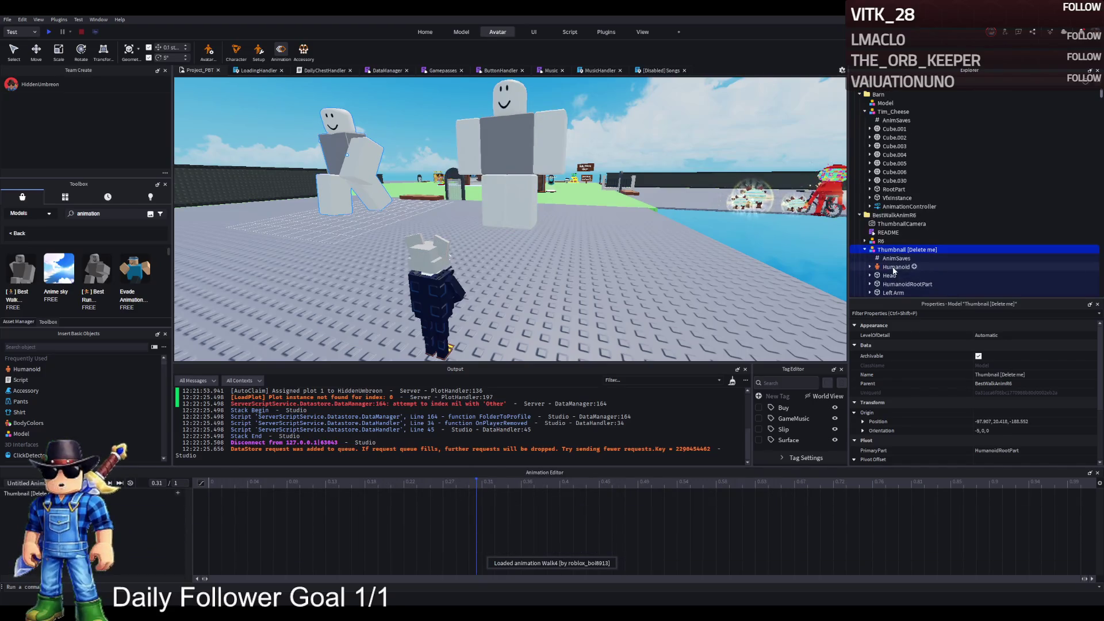
{"action": "scroll", "coordinate": [893, 271], "scroll_direction": "down", "scroll_amount": 2}
Delete Thumbnail [Delete me] and reselect the R6 rig with Walk4 loaded
{"action": "key", "text": "Delete"}
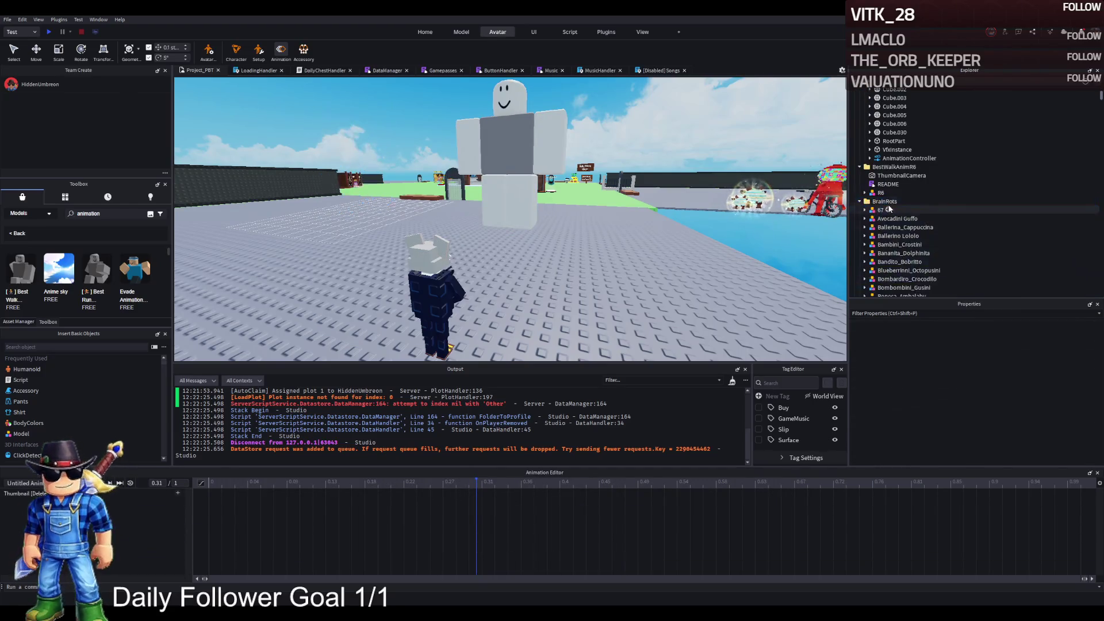
{"action": "left_click", "coordinate": [881, 192]}
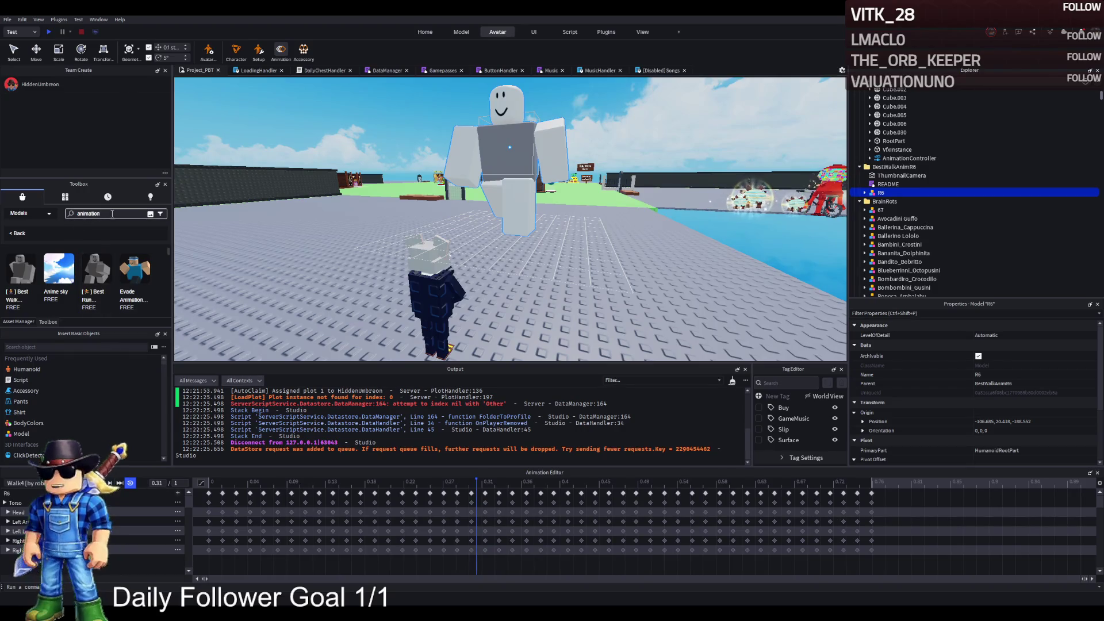
{"action": "scroll", "coordinate": [116, 304], "scroll_direction": "down", "scroll_amount": 1}
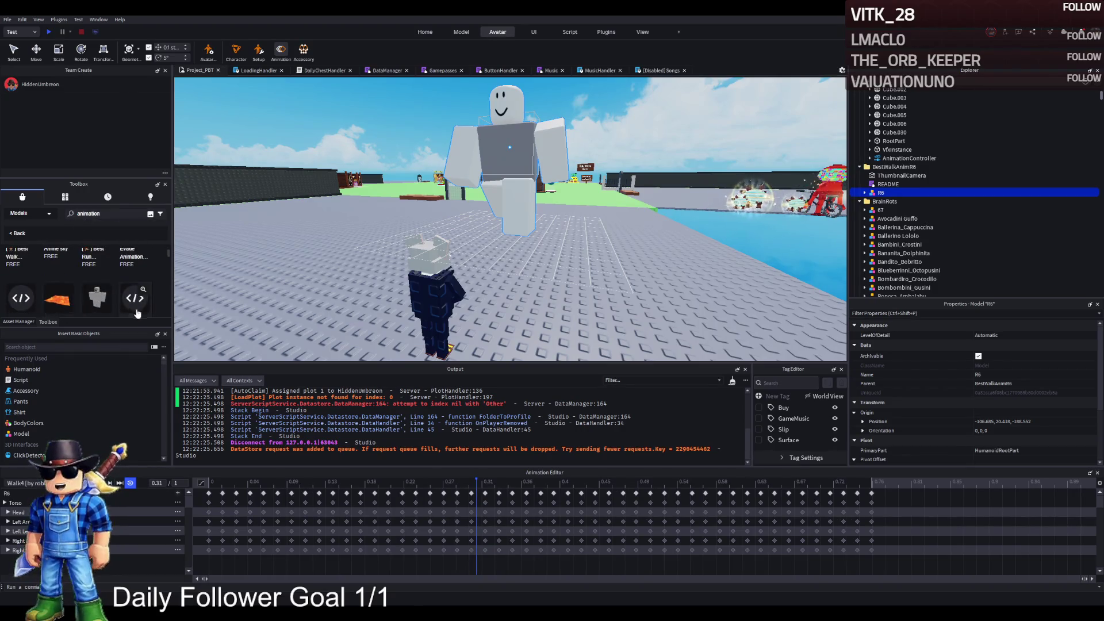
{"action": "scroll", "coordinate": [164, 284], "scroll_direction": "down", "scroll_amount": 2}
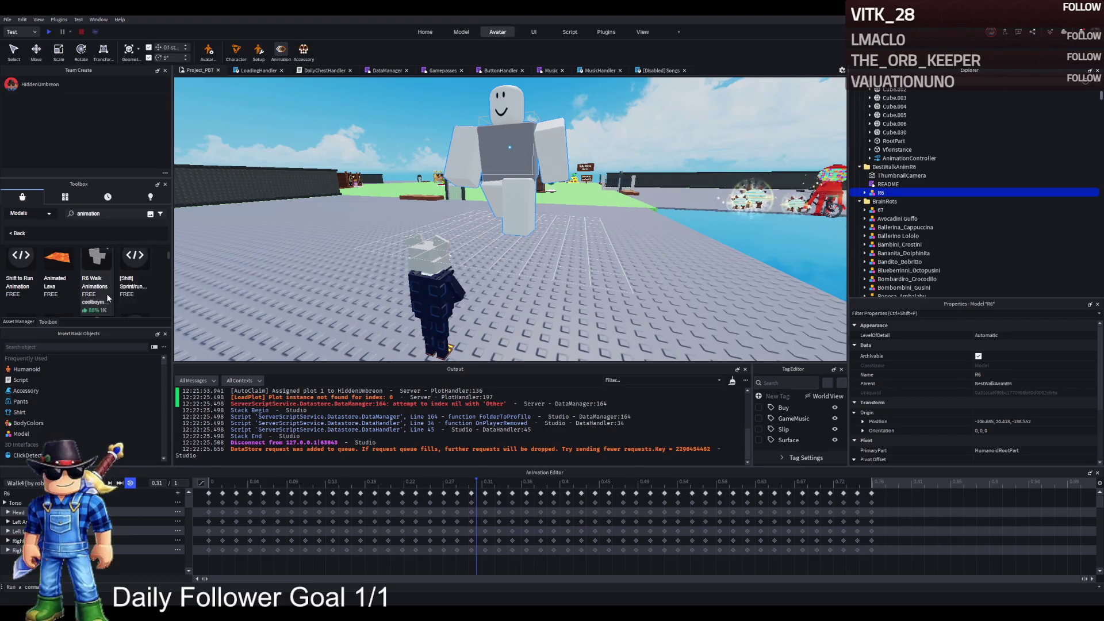
{"action": "scroll", "coordinate": [143, 299], "scroll_direction": "up", "scroll_amount": 3}
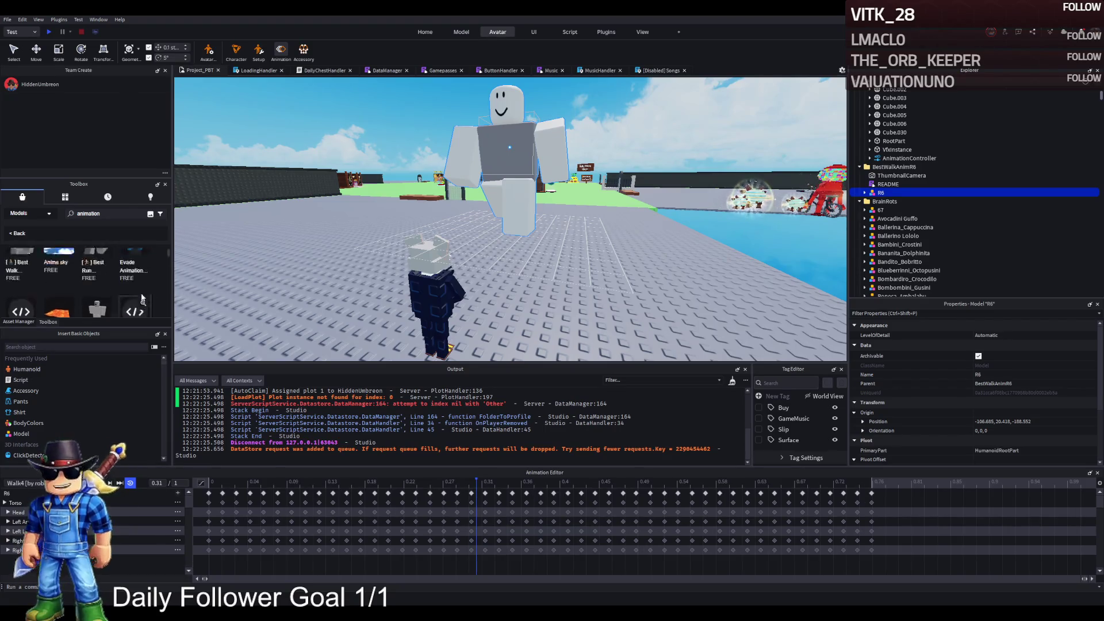
{"action": "scroll", "coordinate": [142, 297], "scroll_direction": "up", "scroll_amount": 2}
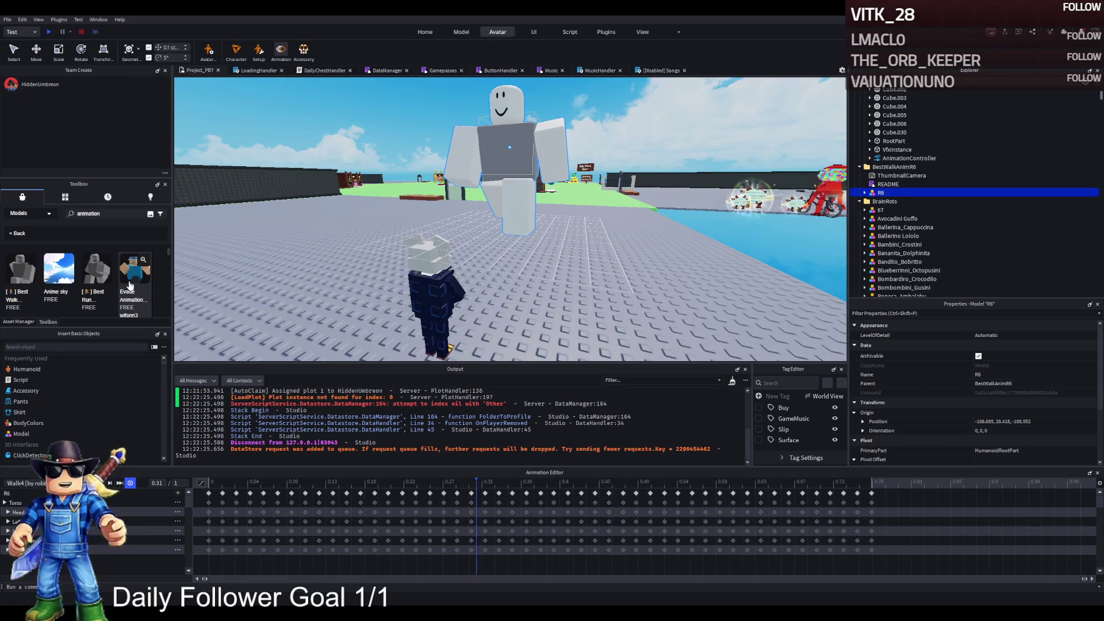
Insert the Evade Animations pack, remove its thumbnail, inspect the character, then delete it
{"action": "left_click", "coordinate": [151, 280]}
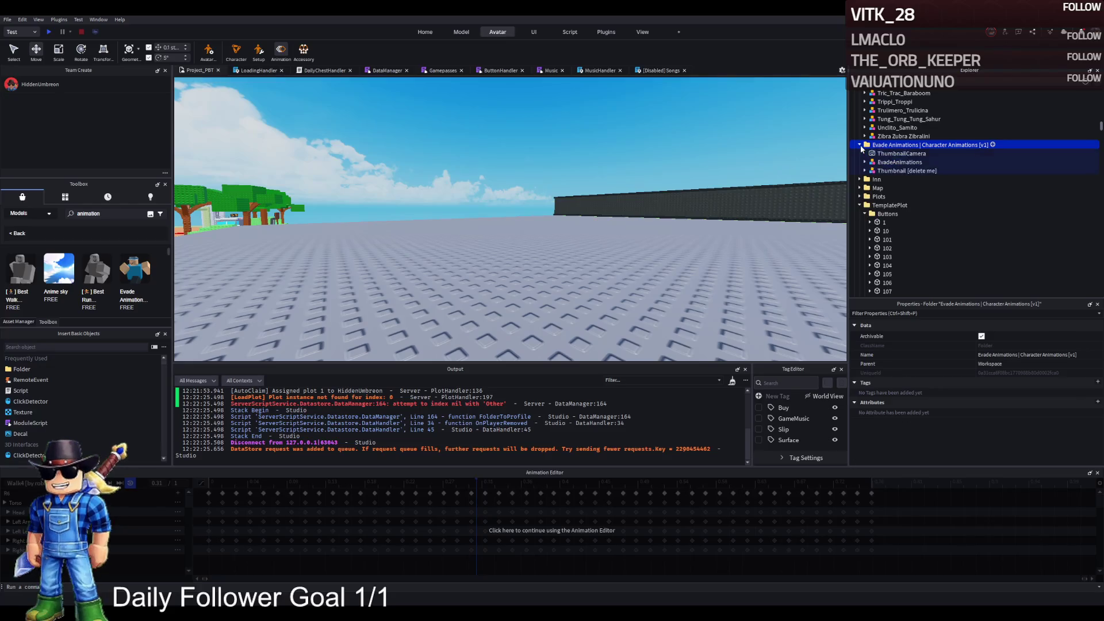
{"action": "left_click", "coordinate": [895, 162]}
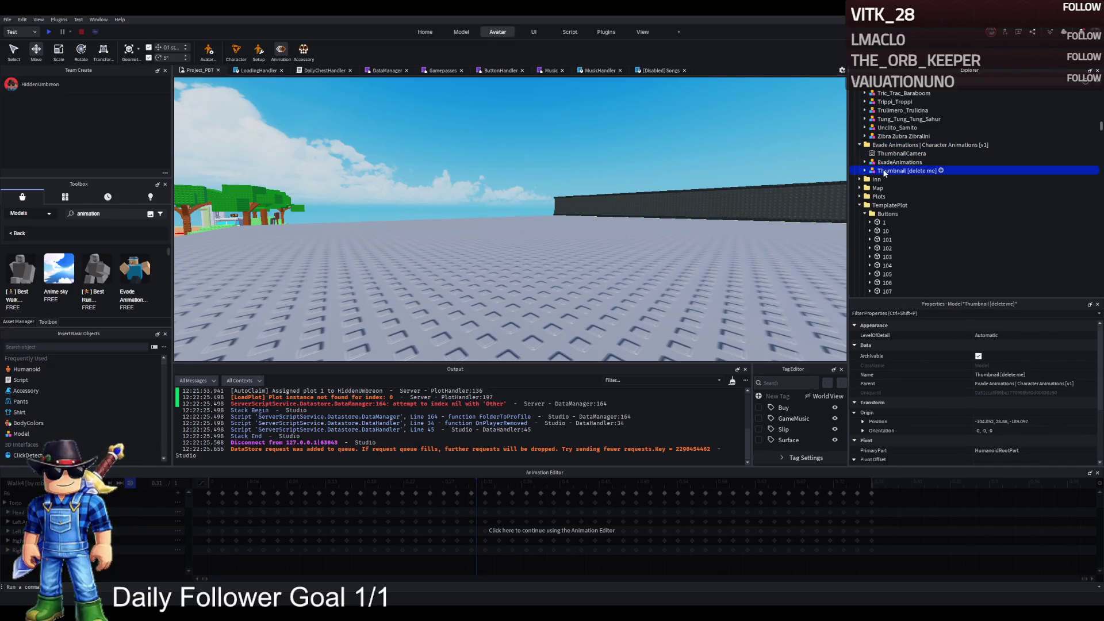
{"action": "key", "text": "Delete"}
{"action": "left_click", "coordinate": [898, 162]}
{"action": "key", "text": "f"}
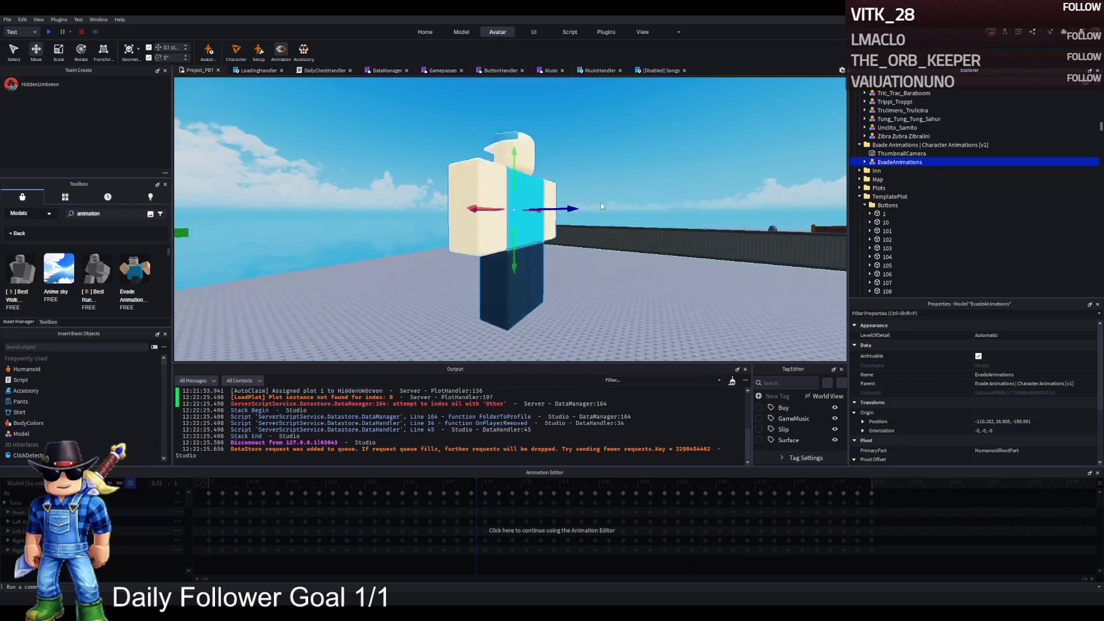
{"action": "left_click_drag", "start_coordinate": [601, 206], "coordinate": [574, 201]}
{"action": "left_click", "coordinate": [127, 521]}
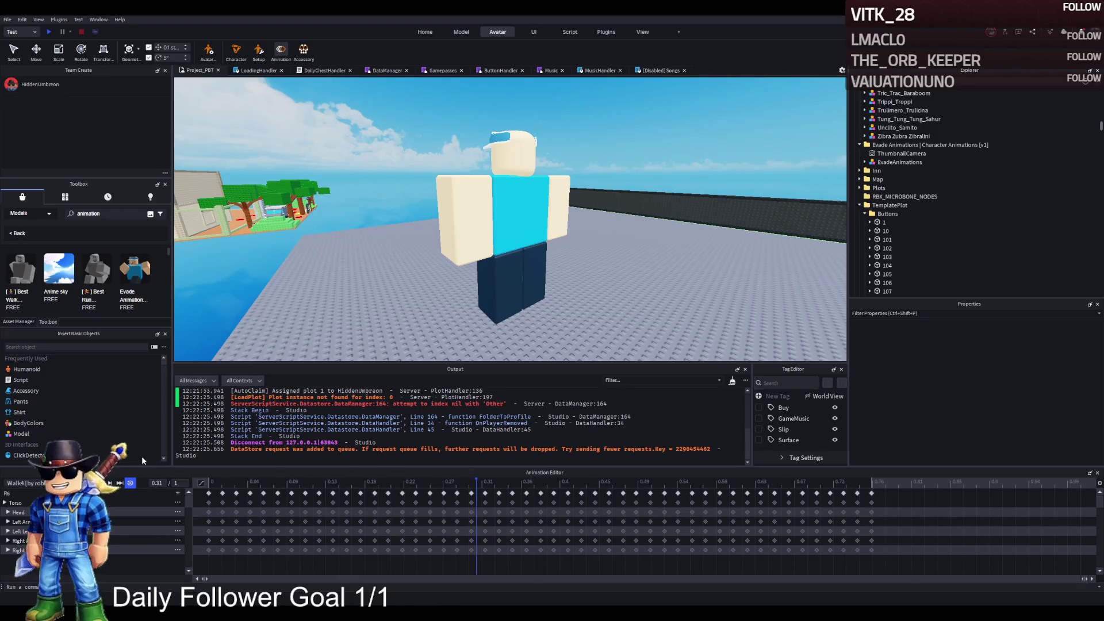
{"action": "left_click", "coordinate": [930, 145]}
{"action": "key", "text": "Delete"}
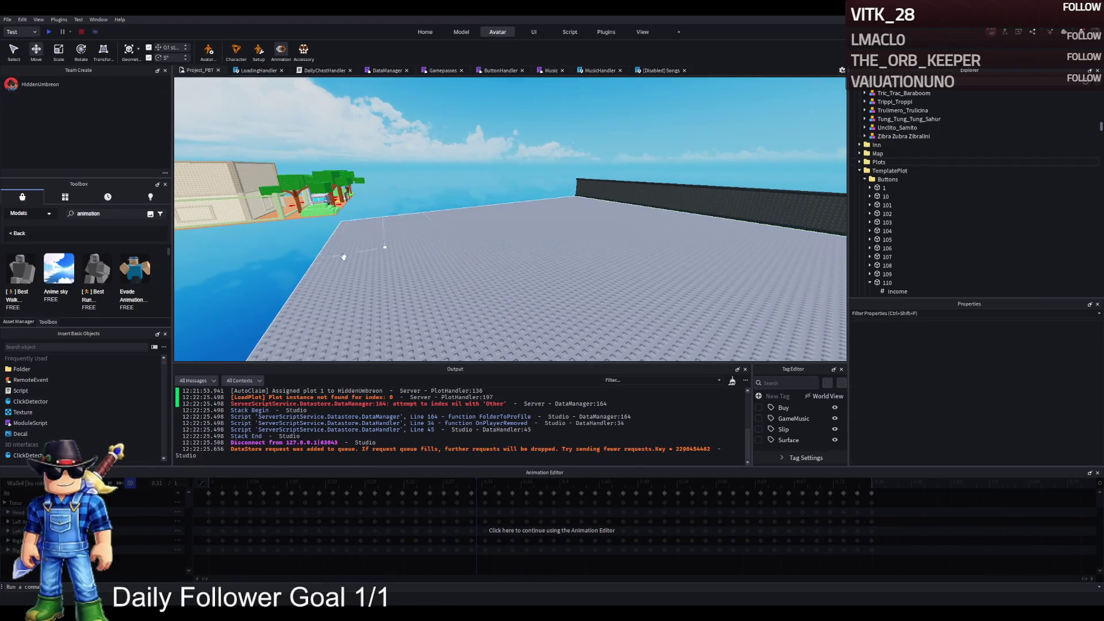
Search Toolbox models for 'animation idle' and insert the Idle Animations rig
{"action": "left_click", "coordinate": [84, 213]}
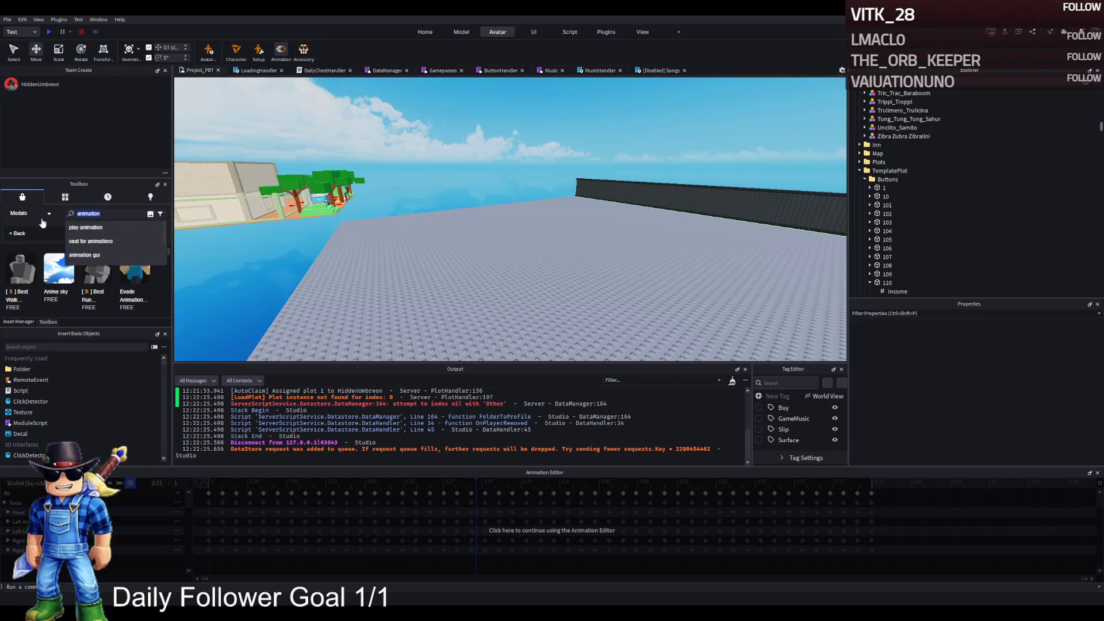
{"action": "type", "text": " idle"}
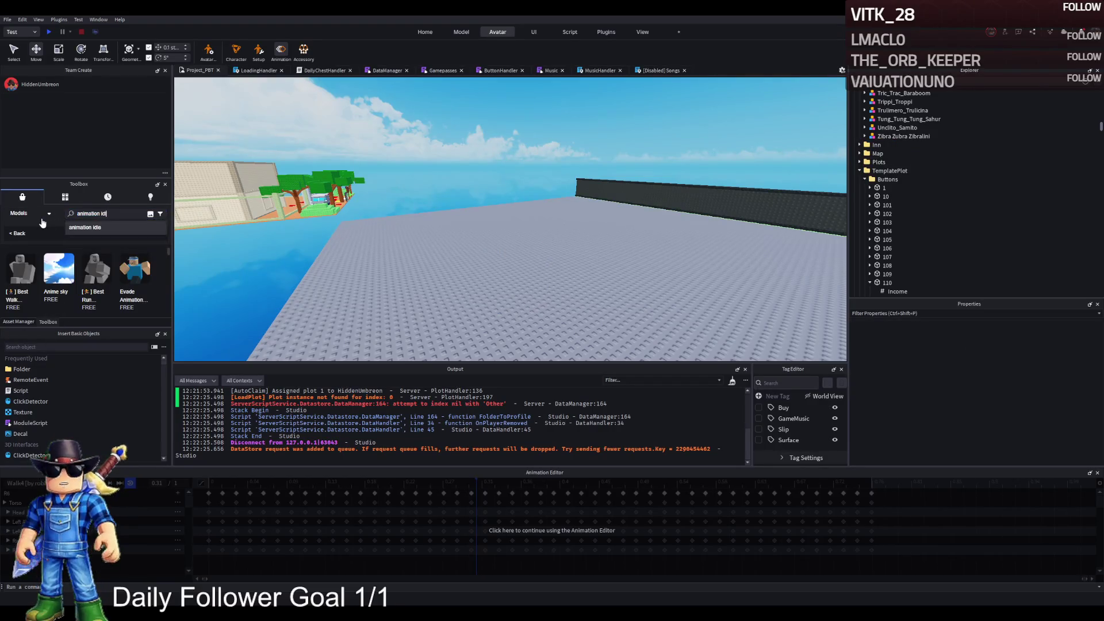
{"action": "key", "text": "Return"}
{"action": "left_click", "coordinate": [40, 216]}
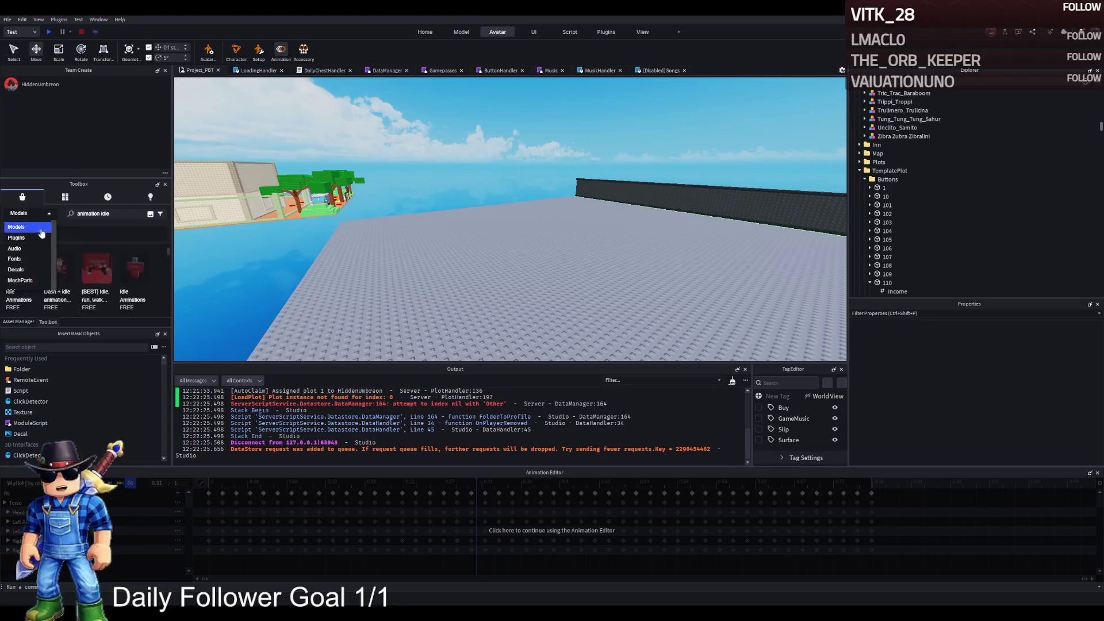
{"action": "left_click", "coordinate": [16, 226]}
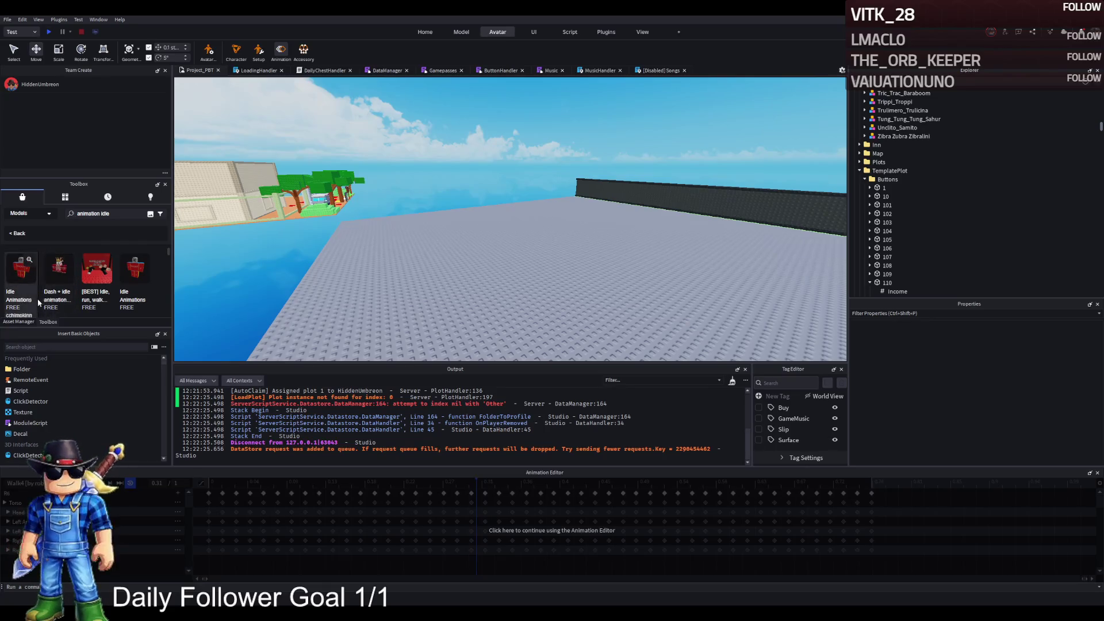
{"action": "left_click", "coordinate": [19, 281]}
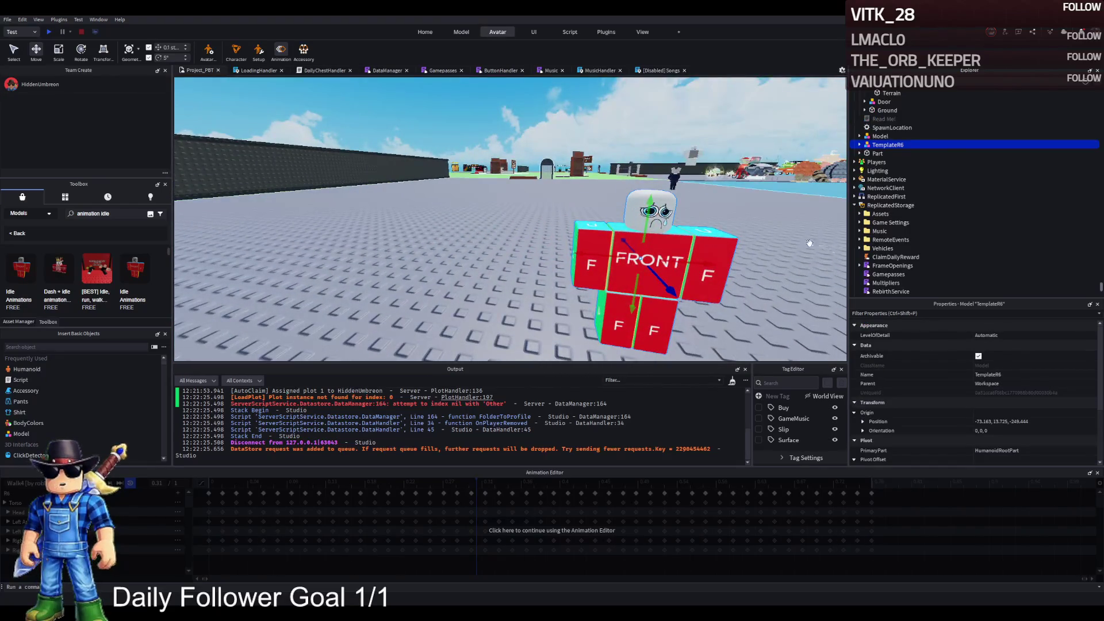
Select the TemplateR6 rig and play its loaded Idle 2 animation
{"action": "left_click", "coordinate": [89, 548]}
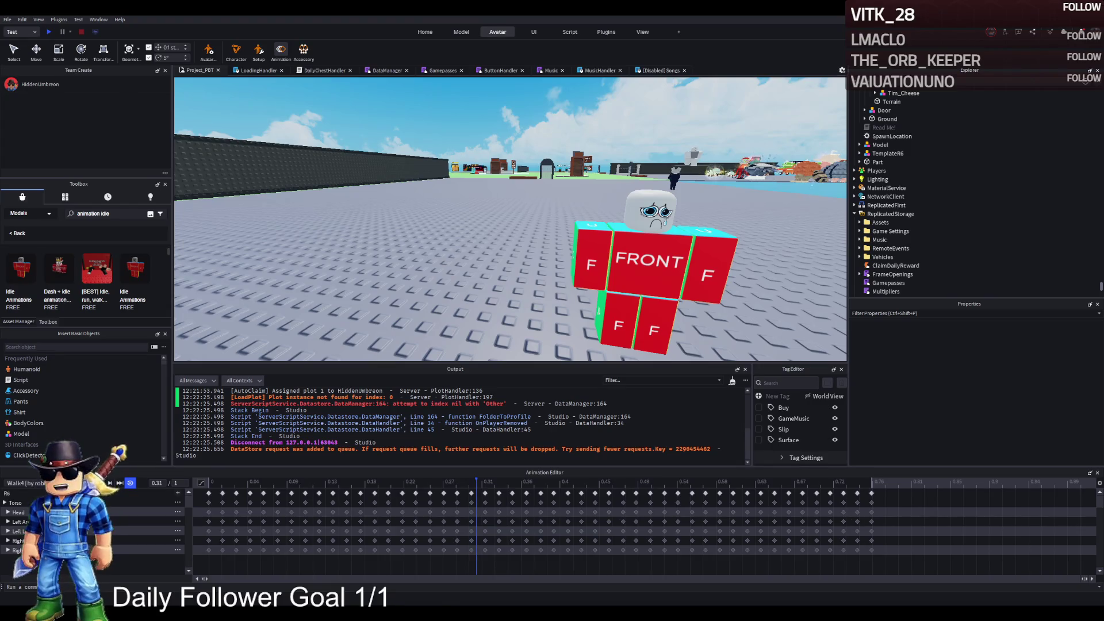
{"action": "scroll", "coordinate": [630, 295], "scroll_direction": "down", "scroll_amount": 1}
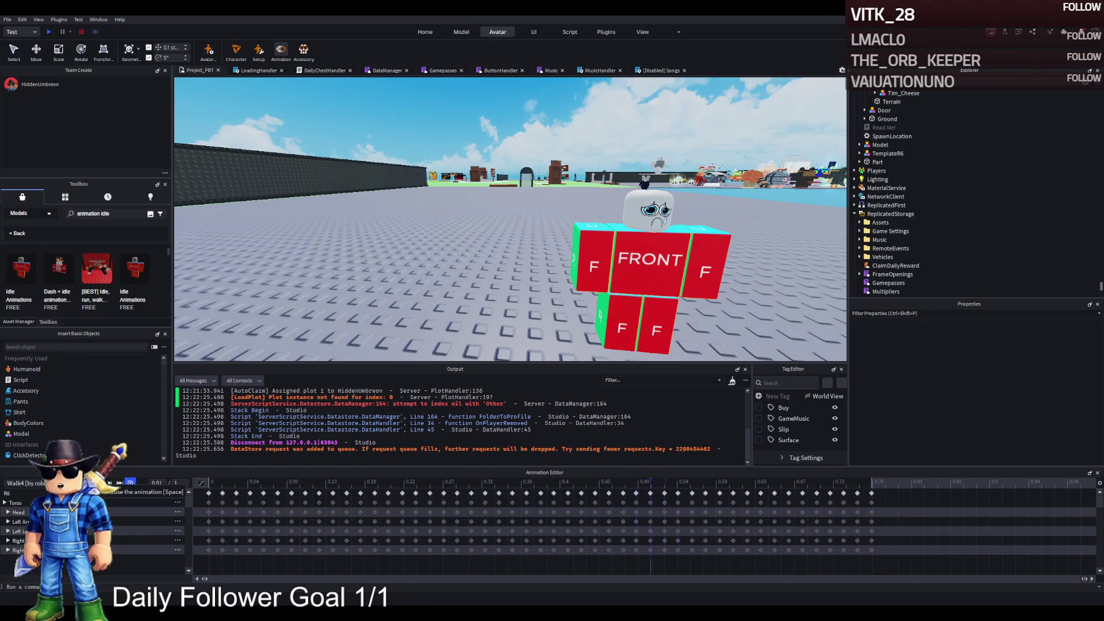
{"action": "left_click", "coordinate": [658, 274]}
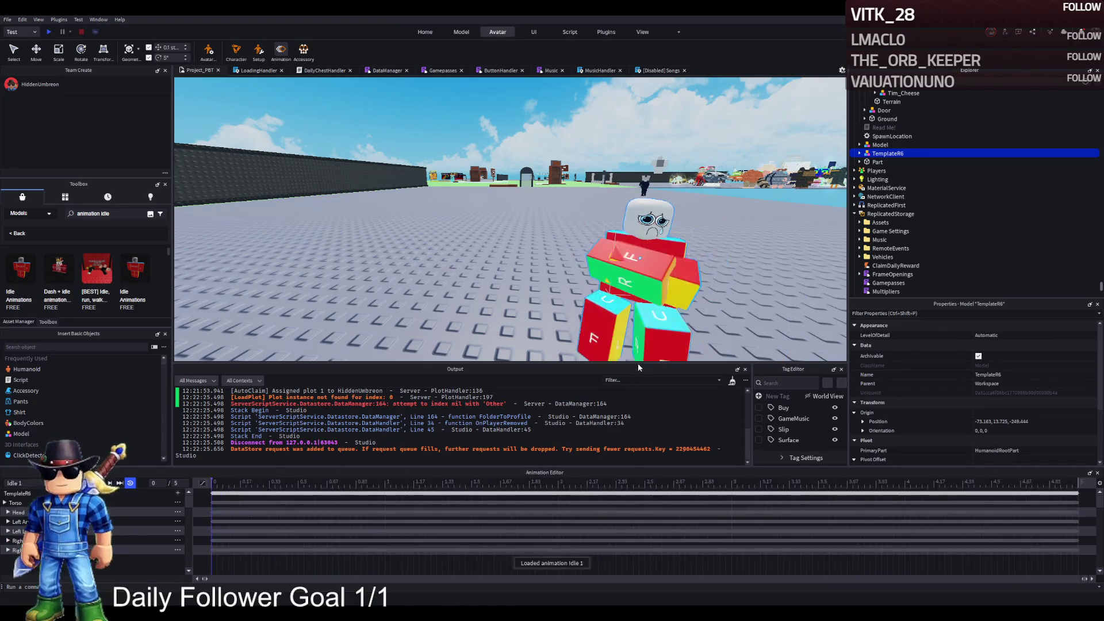
{"action": "key", "text": "space"}
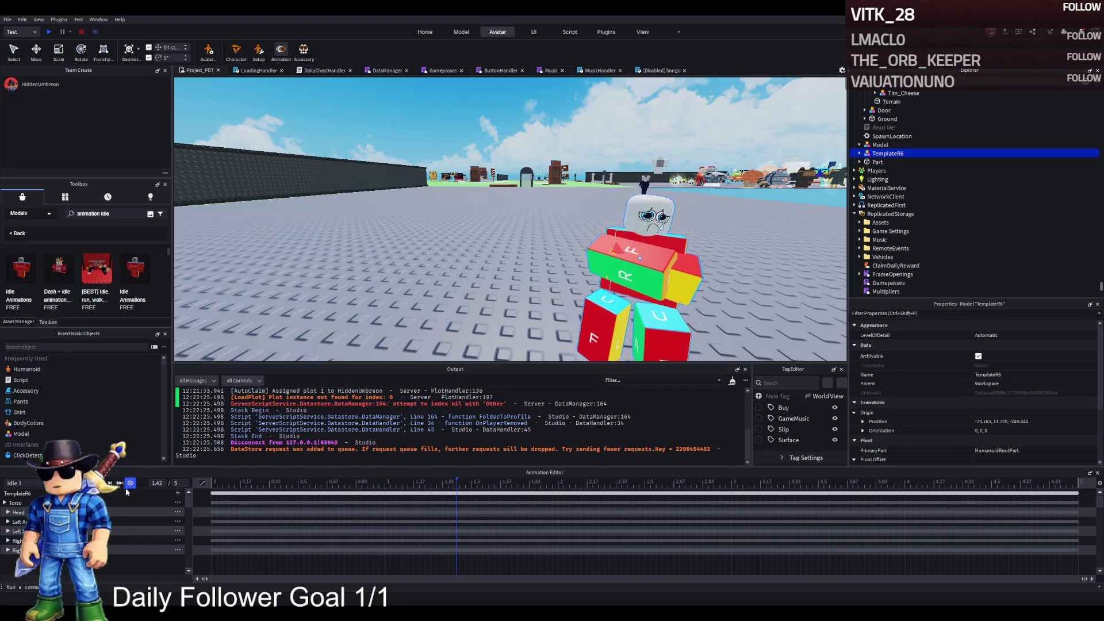
{"action": "key", "text": "space"}
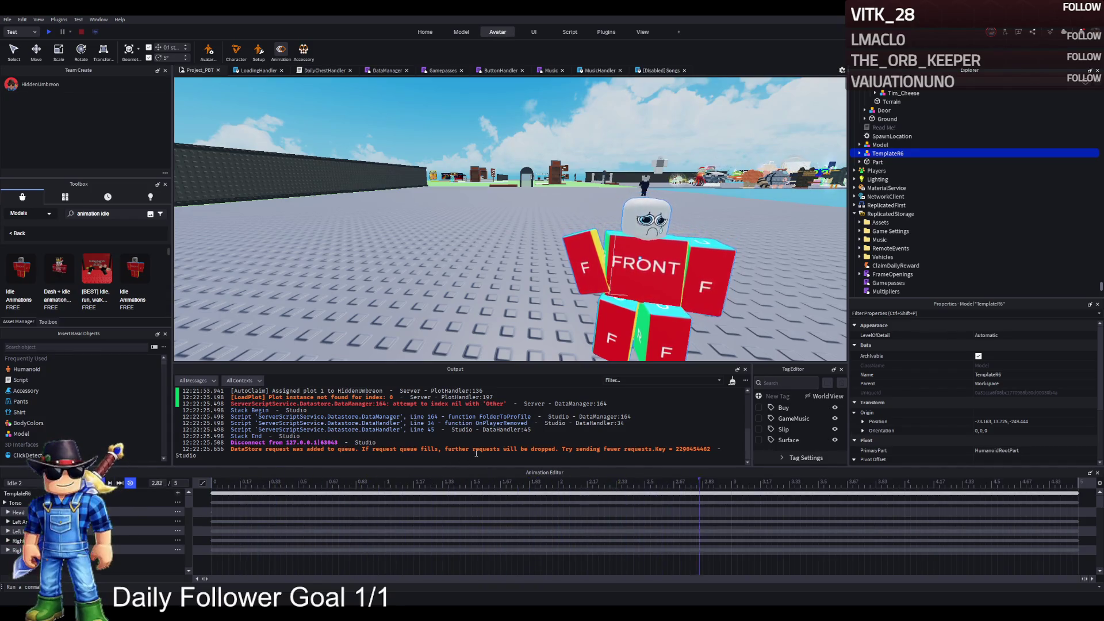
{"action": "left_click_drag", "start_coordinate": [534, 309], "coordinate": [510, 298]}
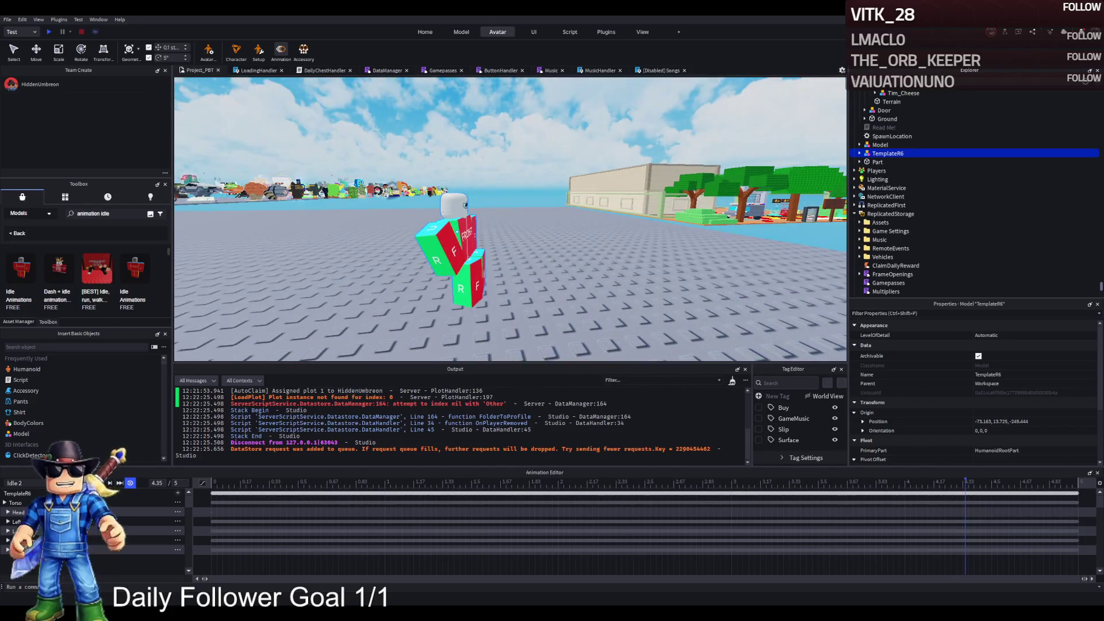
{"action": "left_click_drag", "start_coordinate": [339, 250], "coordinate": [339, 249]}
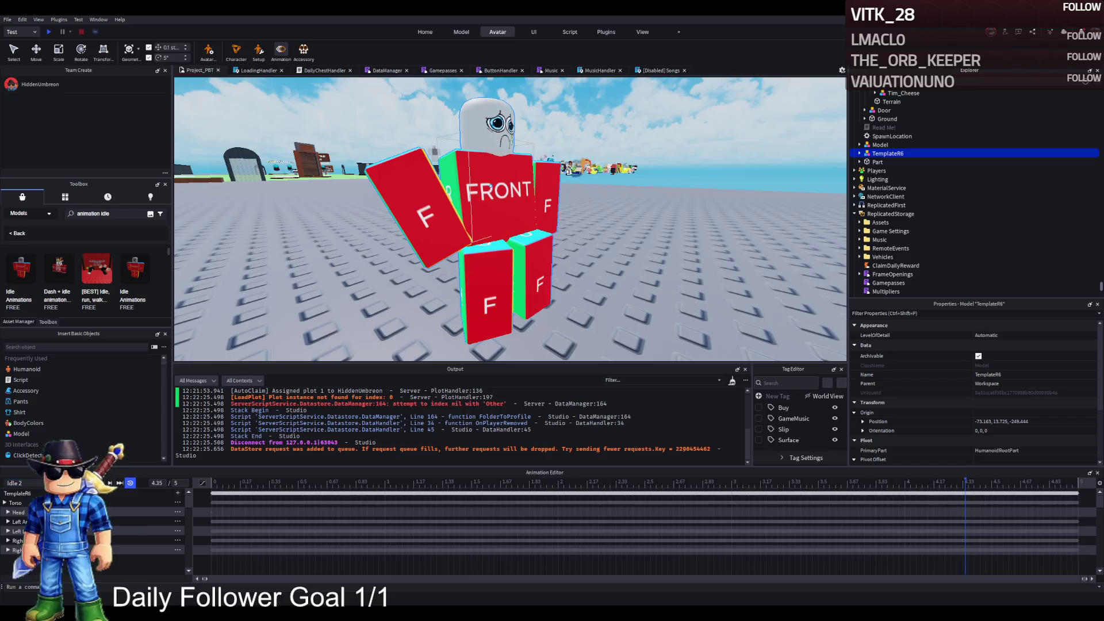
Load and play Idle 4, then expand TemplateR6 in Explorer
{"action": "left_click", "coordinate": [146, 494]}
{"action": "key", "text": "space"}
{"action": "scroll", "coordinate": [442, 282], "scroll_direction": "down", "scroll_amount": 4}
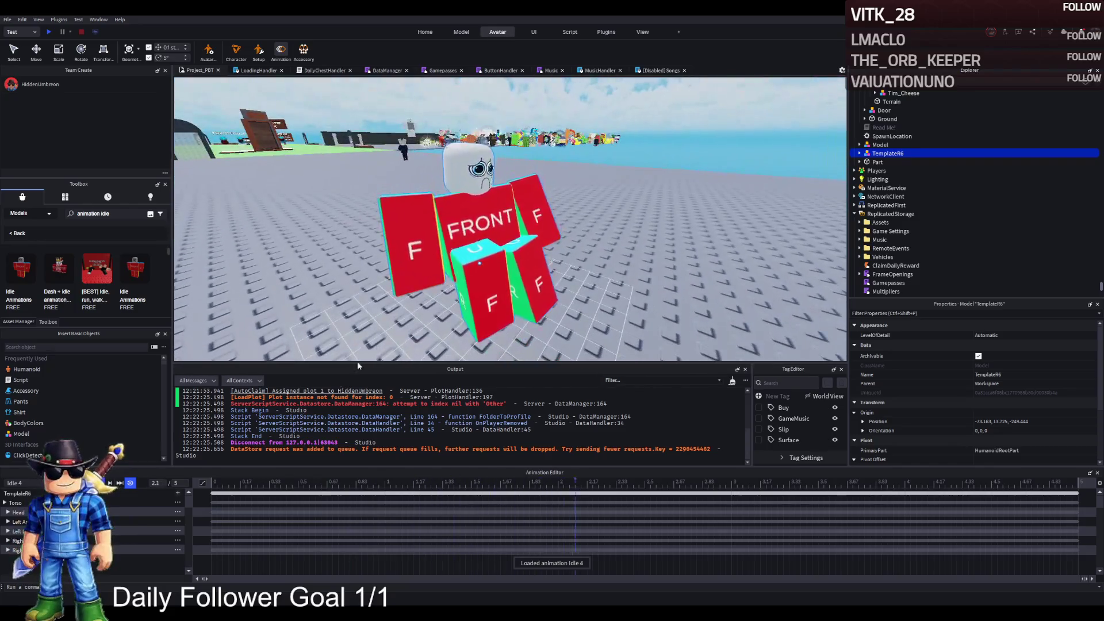
{"action": "key", "text": "space"}
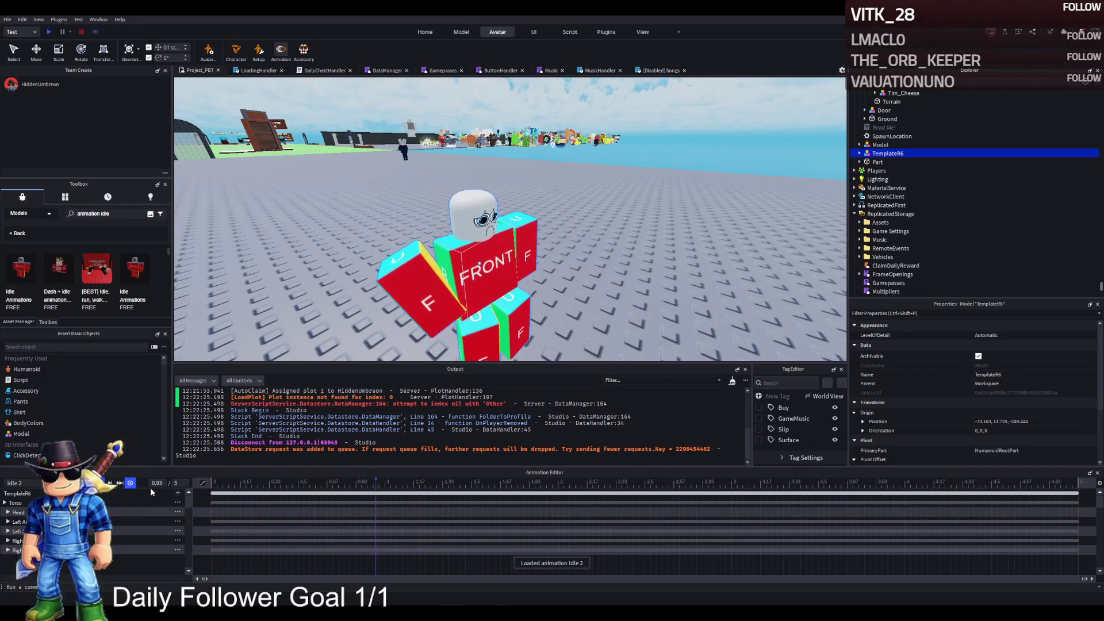
{"action": "left_click", "coordinate": [859, 152]}
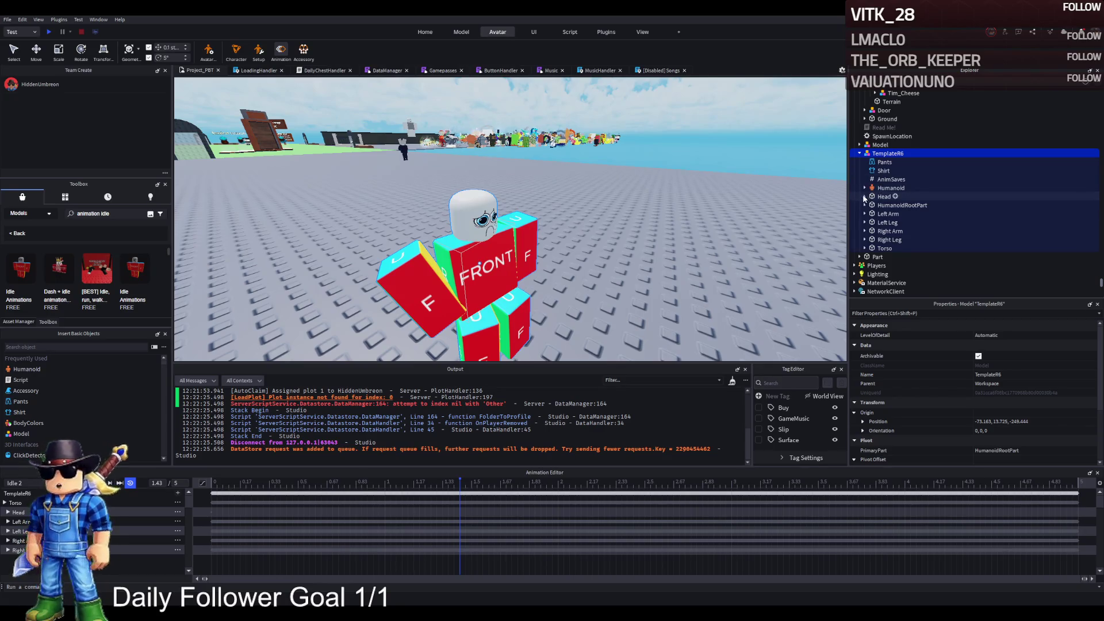
Load and play Idle 1, Idle 3 and Idle 5 on TemplateR6, ending with Idle 5
{"action": "left_click", "coordinate": [864, 196]}
{"action": "left_click", "coordinate": [863, 196]}
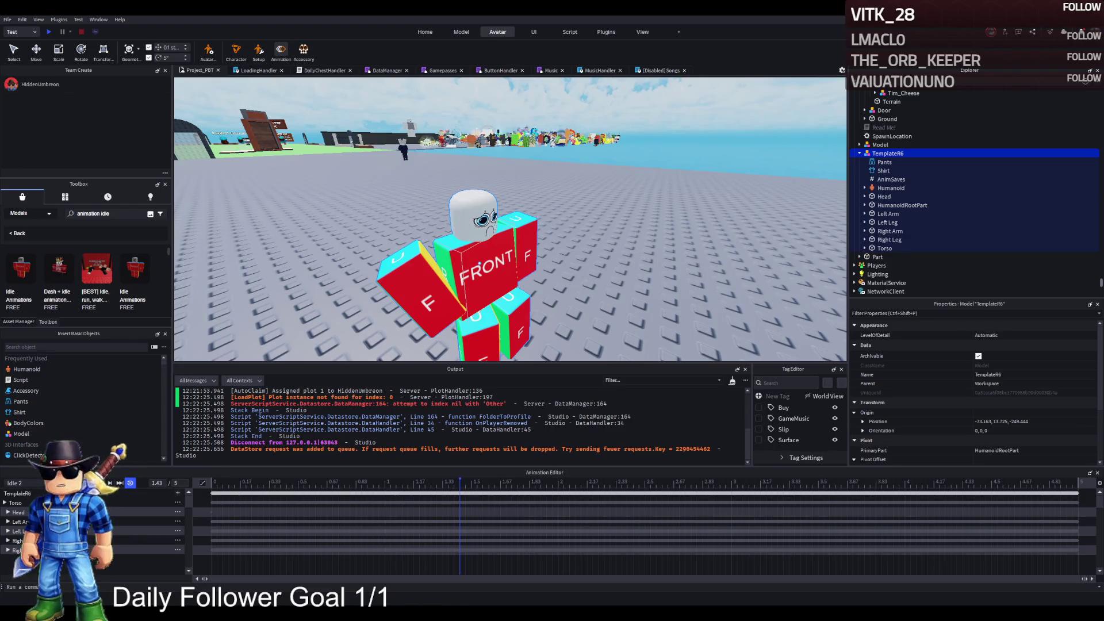
{"action": "left_click", "coordinate": [156, 523]}
{"action": "key", "text": "Right"}
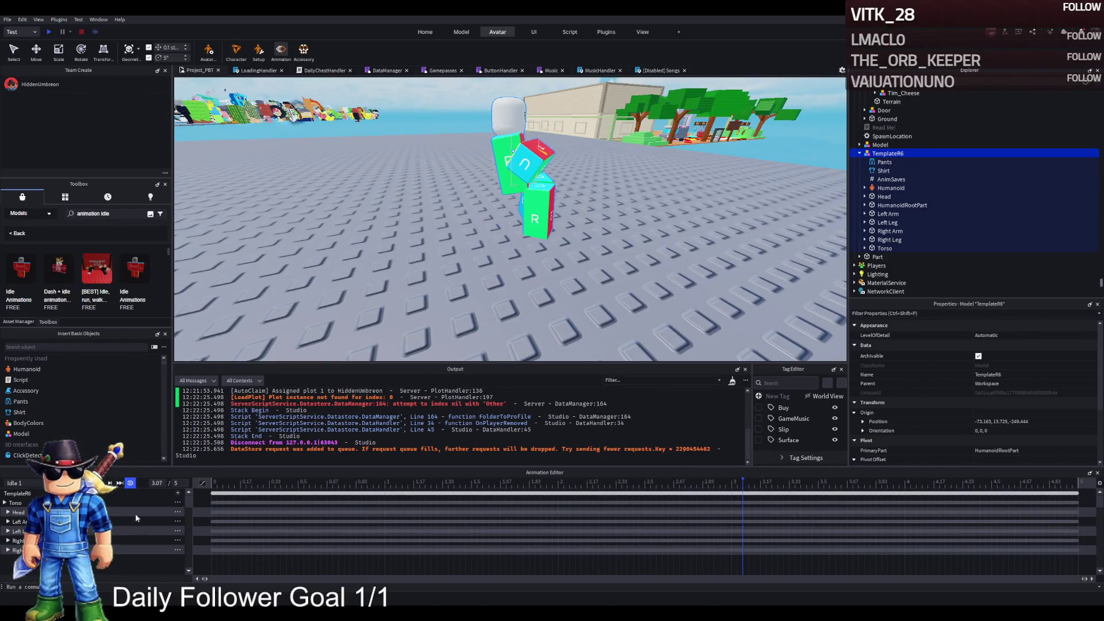
{"action": "left_click", "coordinate": [151, 540]}
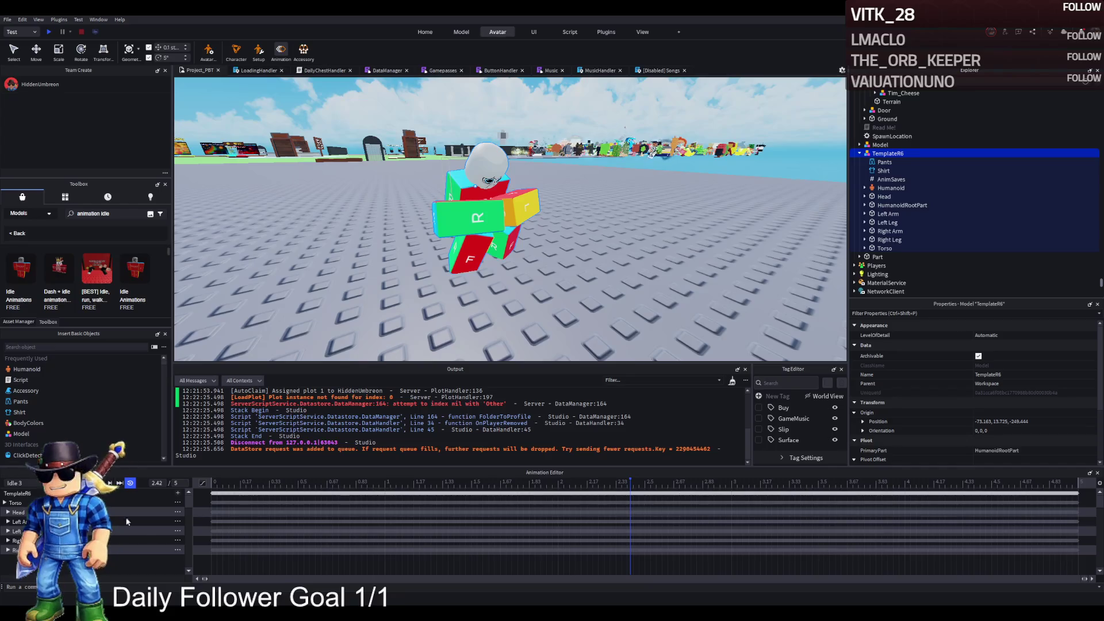
{"action": "left_click", "coordinate": [158, 534]}
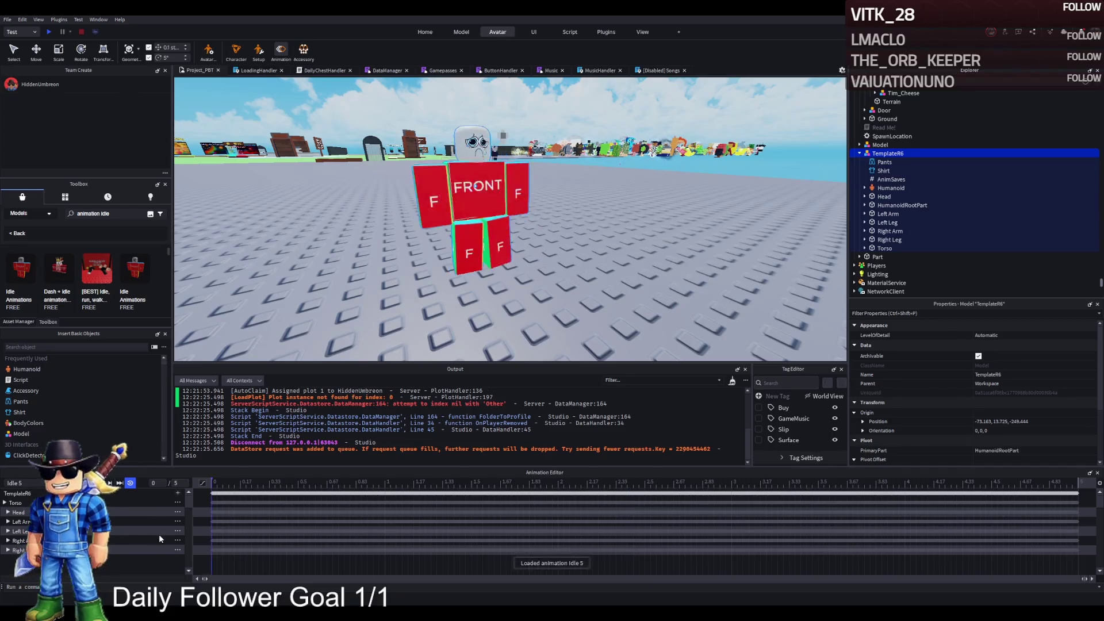
{"action": "key", "text": "s"}
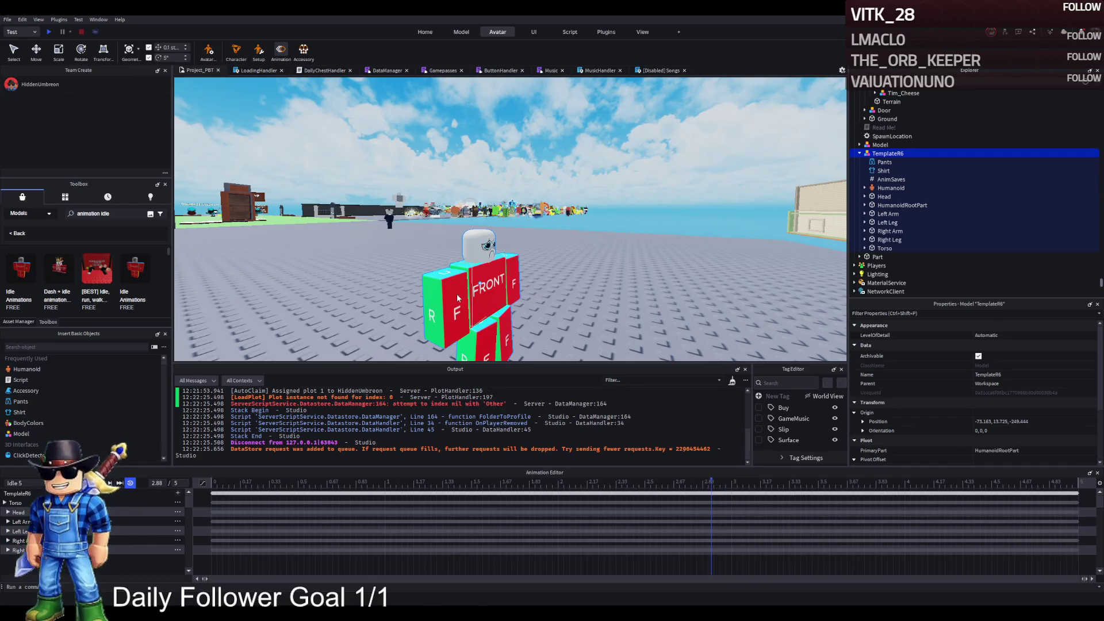
{"action": "key", "text": "f"}
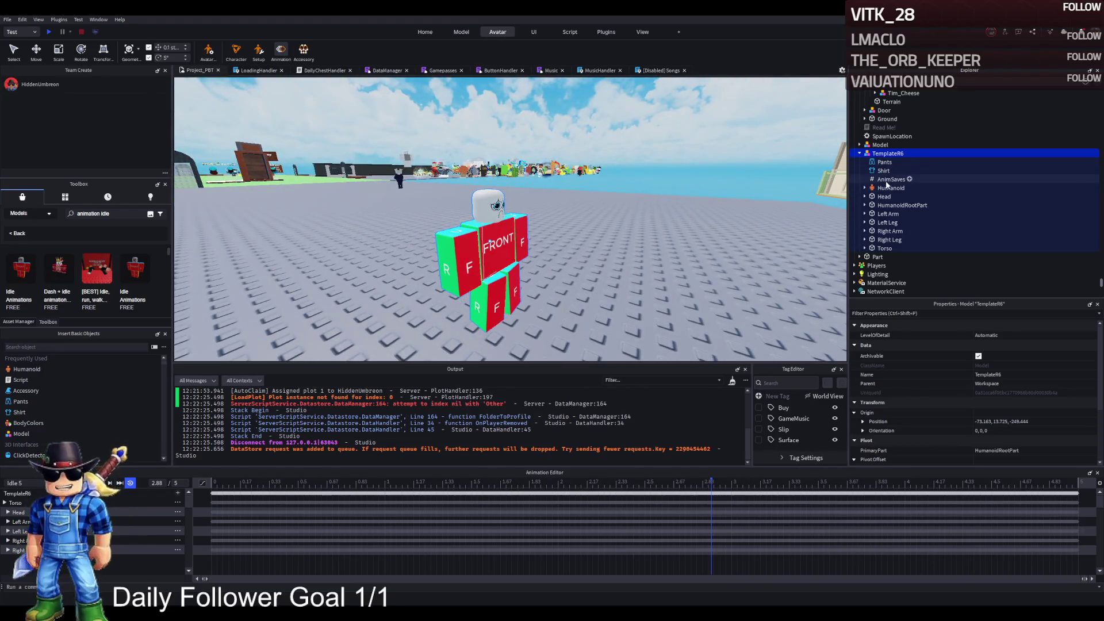
Inspect TemplateR6's Humanoid, HumanoidDescription, Head, HumanoidRootPart and Torso in the Explorer
{"action": "double_click", "coordinate": [890, 188]}
{"action": "double_click", "coordinate": [894, 197]}
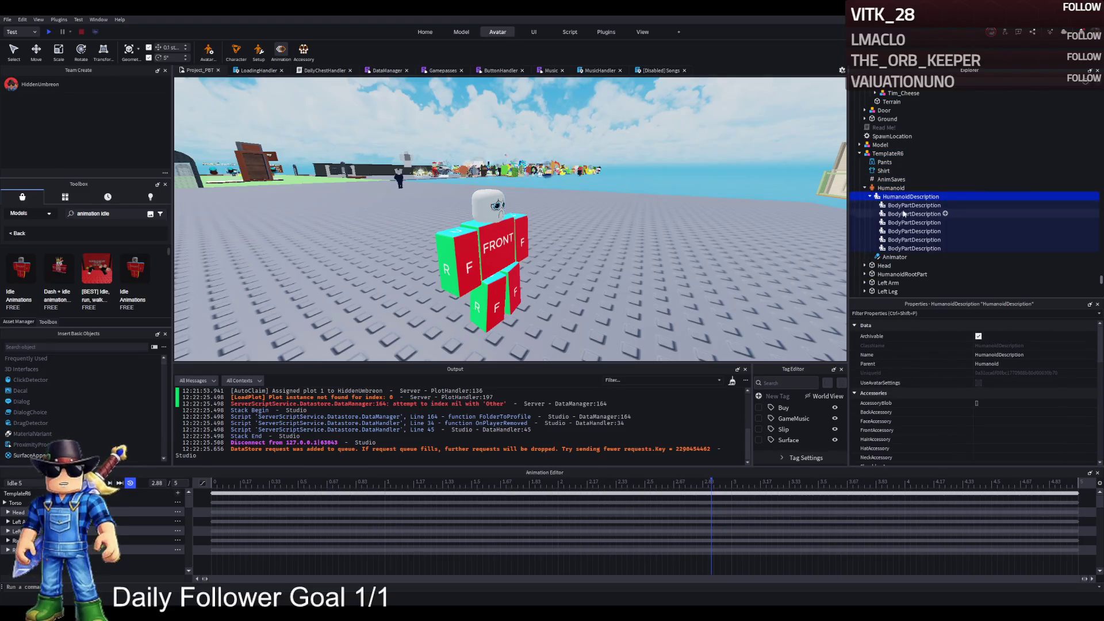
{"action": "double_click", "coordinate": [895, 197]}
{"action": "left_click", "coordinate": [884, 213]}
{"action": "left_click", "coordinate": [888, 222]}
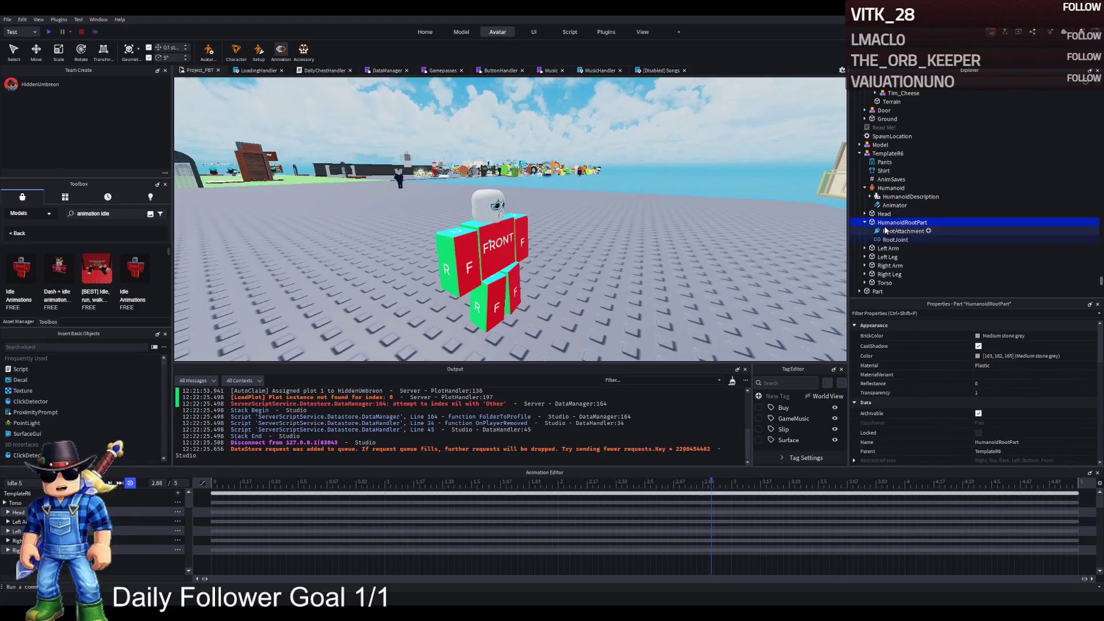
{"action": "left_click", "coordinate": [888, 266]}
{"action": "double_click", "coordinate": [889, 266]}
{"action": "scroll", "coordinate": [900, 265], "scroll_direction": "down", "scroll_amount": 1}
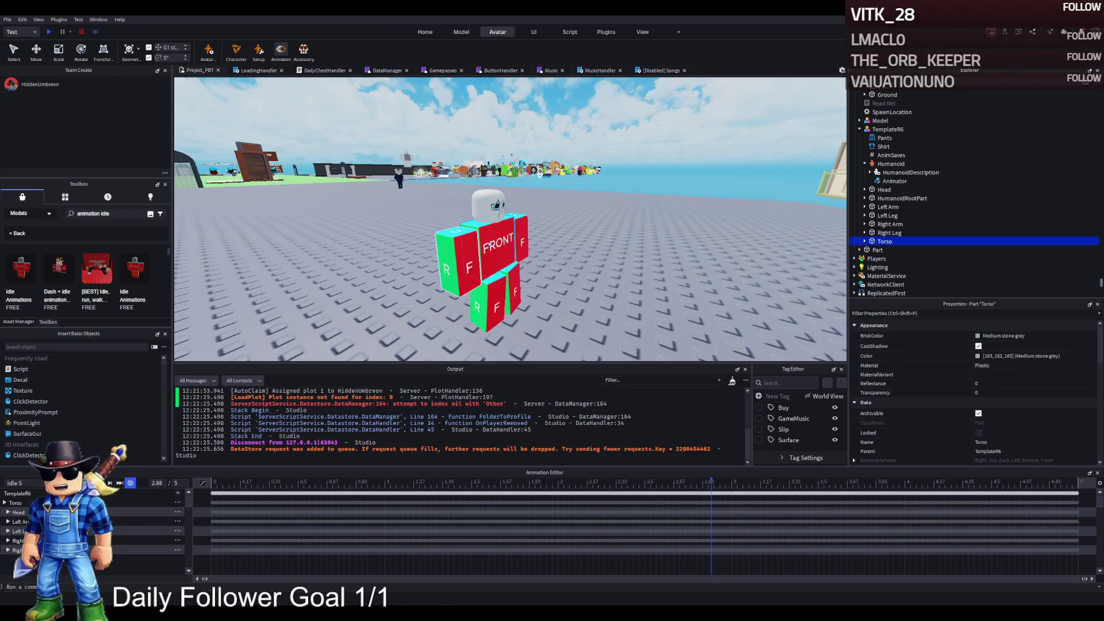
Orbit around the rig, recheck HumanoidDescription, and select AnimSaves to view its properties
{"action": "mouse_move", "coordinate": [136, 267]}
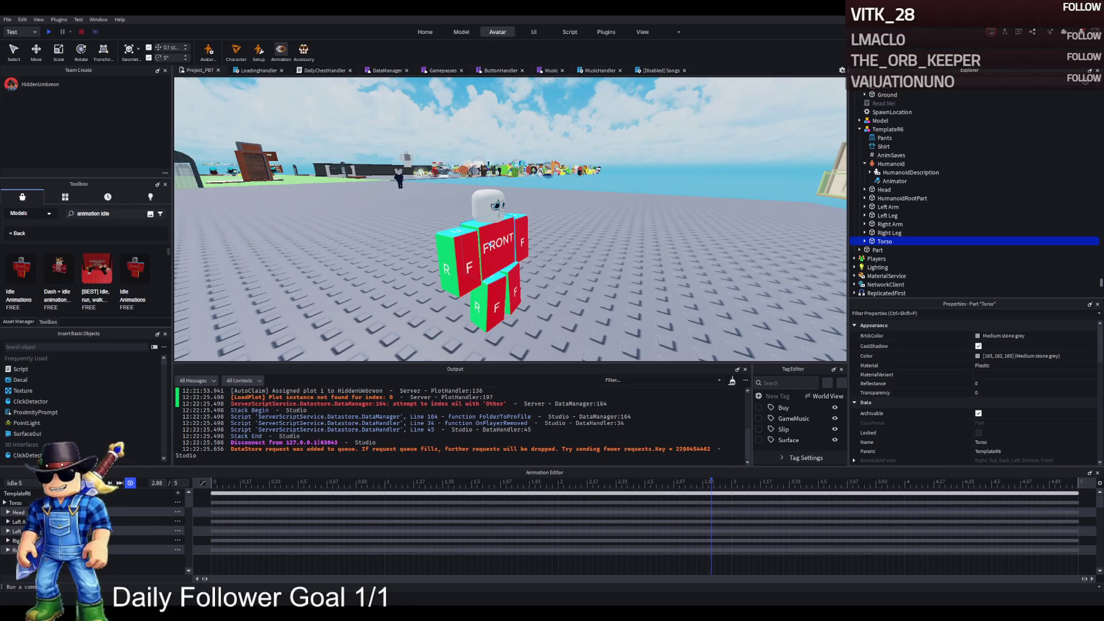
{"action": "left_click_drag", "start_coordinate": [610, 112], "coordinate": [776, 165]}
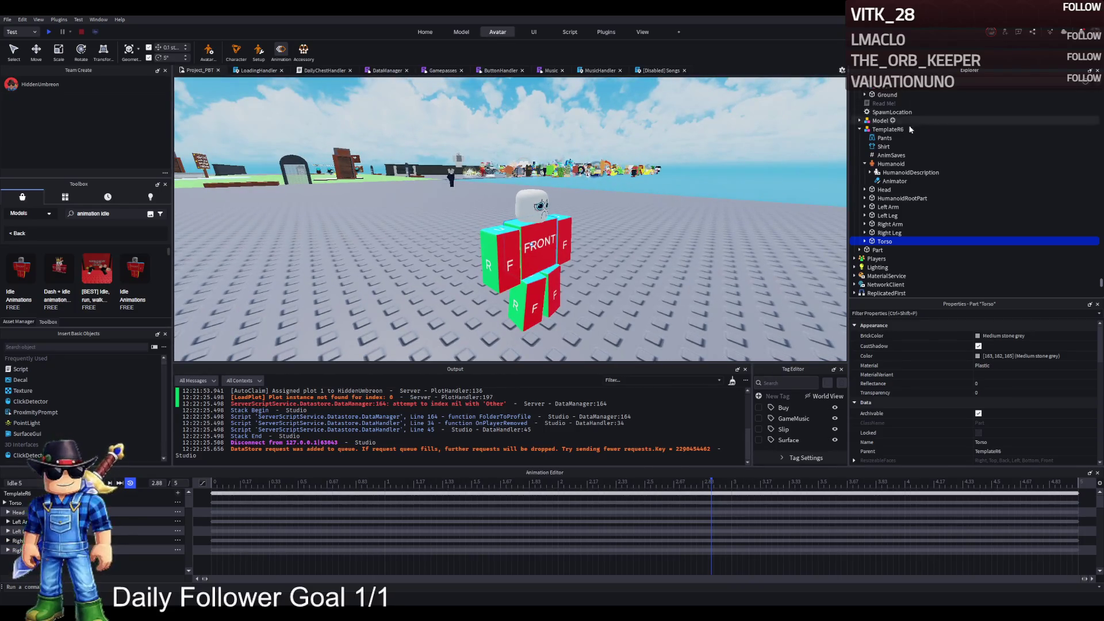
{"action": "double_click", "coordinate": [886, 173]}
{"action": "double_click", "coordinate": [885, 173]}
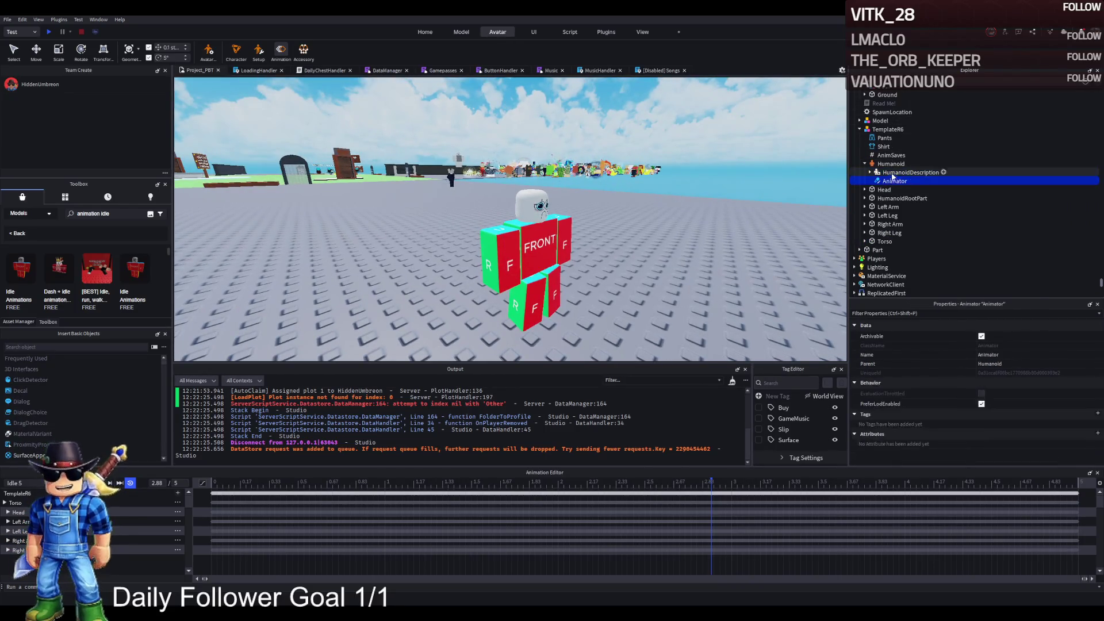
{"action": "left_click", "coordinate": [889, 155]}
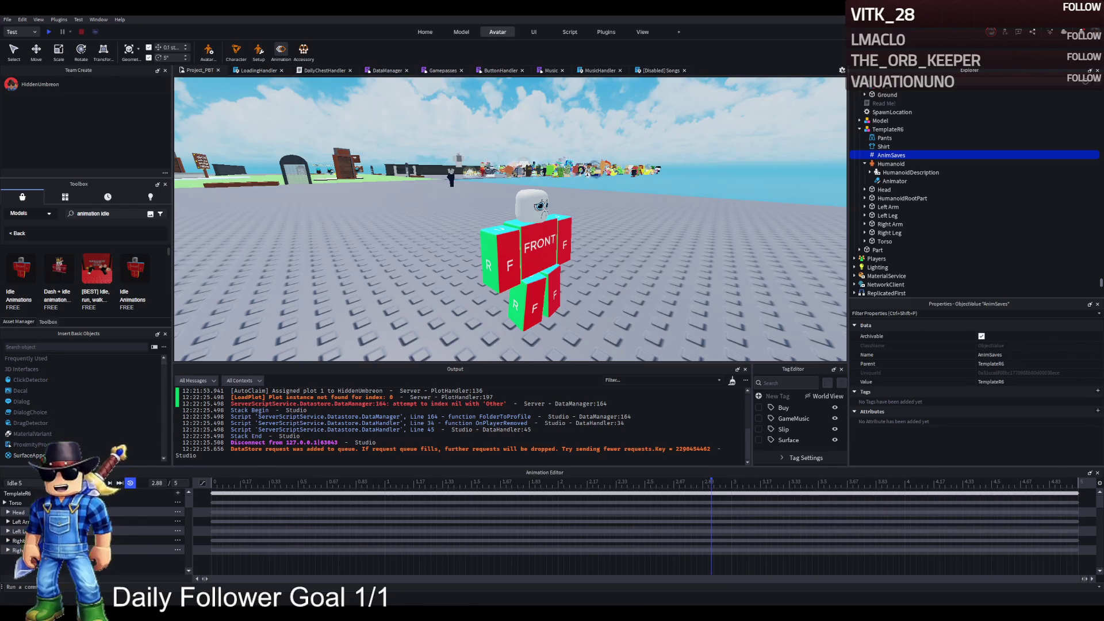
Save the current animation as Idle 5 with Ctrl+S
{"action": "key", "text": "ctrl+s"}
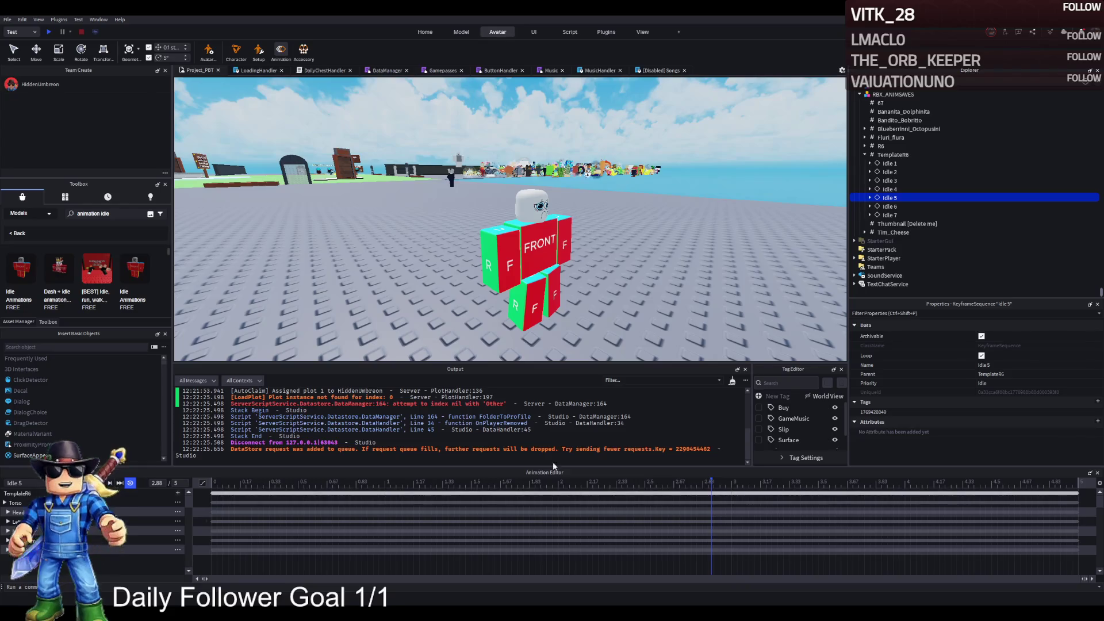
Fly the camera across the map toward the suited brainrot character
{"action": "scroll", "coordinate": [547, 308], "scroll_direction": "up", "scroll_amount": 5}
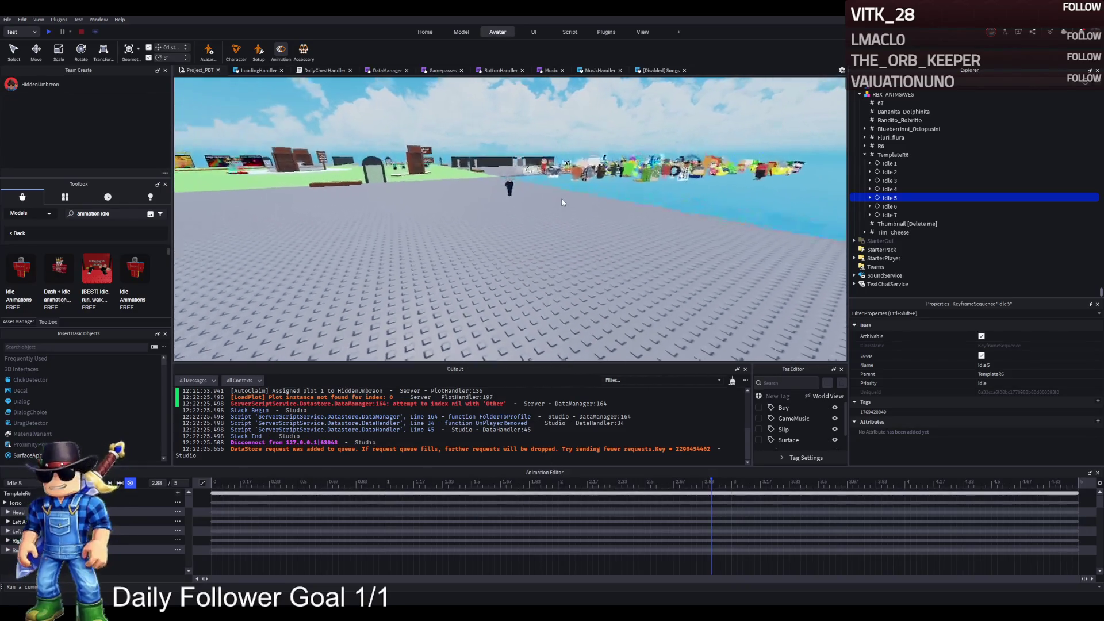
{"action": "key", "text": "Right"}
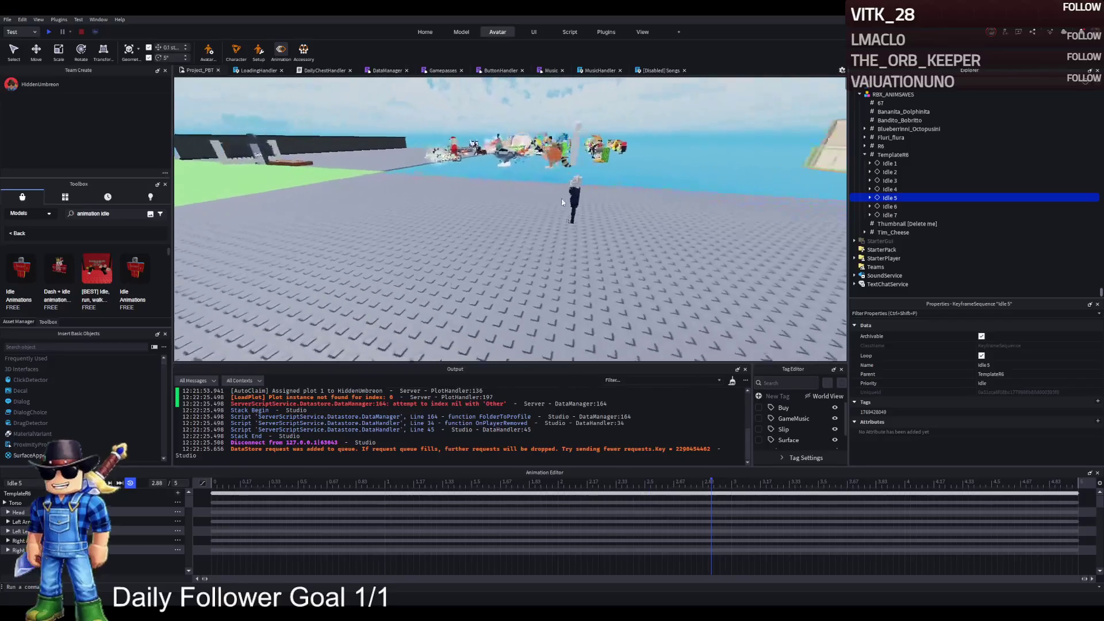
{"action": "scroll", "coordinate": [437, 299], "scroll_direction": "up", "scroll_amount": 5}
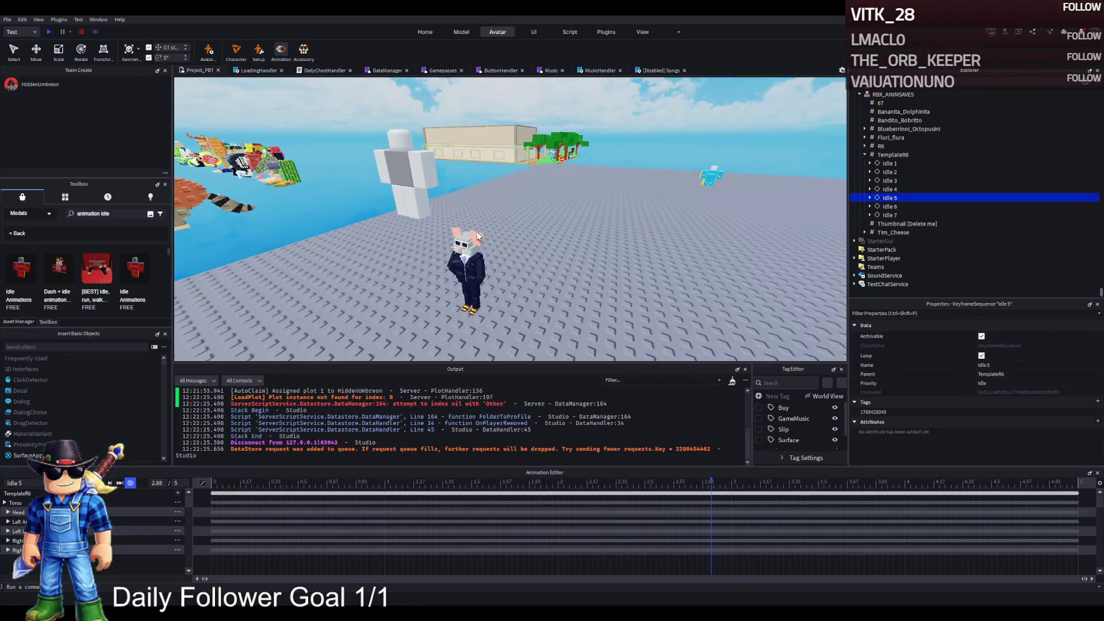
{"action": "key", "text": "d"}
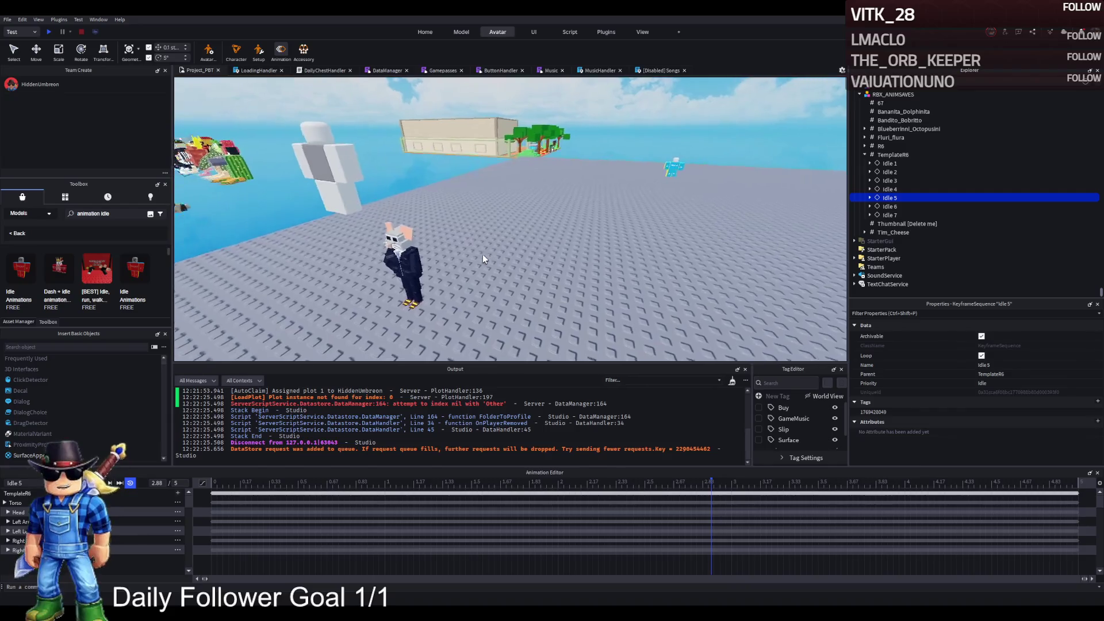
{"action": "key", "text": "a"}
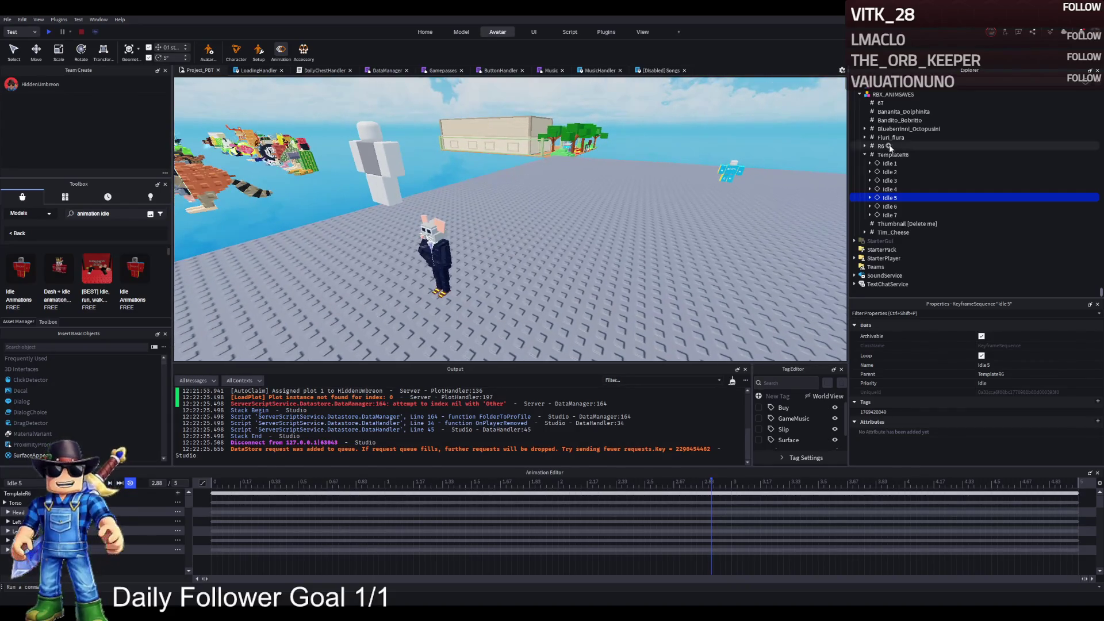
{"action": "scroll", "coordinate": [874, 132], "scroll_direction": "up", "scroll_amount": 5}
{"action": "scroll", "coordinate": [874, 133], "scroll_direction": "up", "scroll_amount": 15}
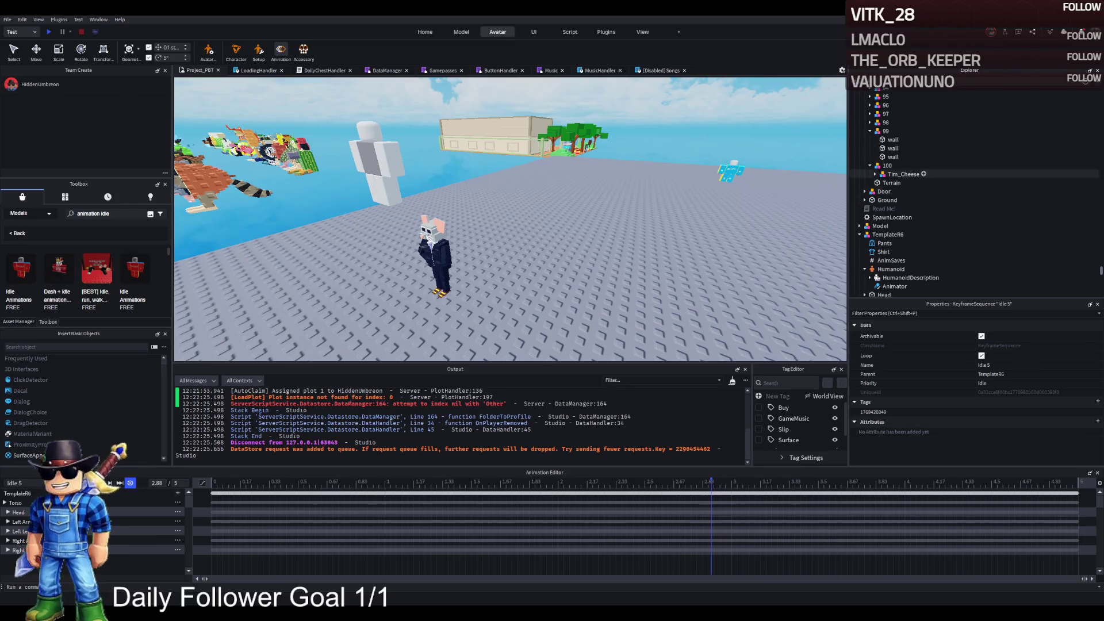
Select the small blue object in the scene, then model 80 in the Explorer
{"action": "left_click", "coordinate": [727, 170]}
{"action": "scroll", "coordinate": [874, 172], "scroll_direction": "up", "scroll_amount": 5}
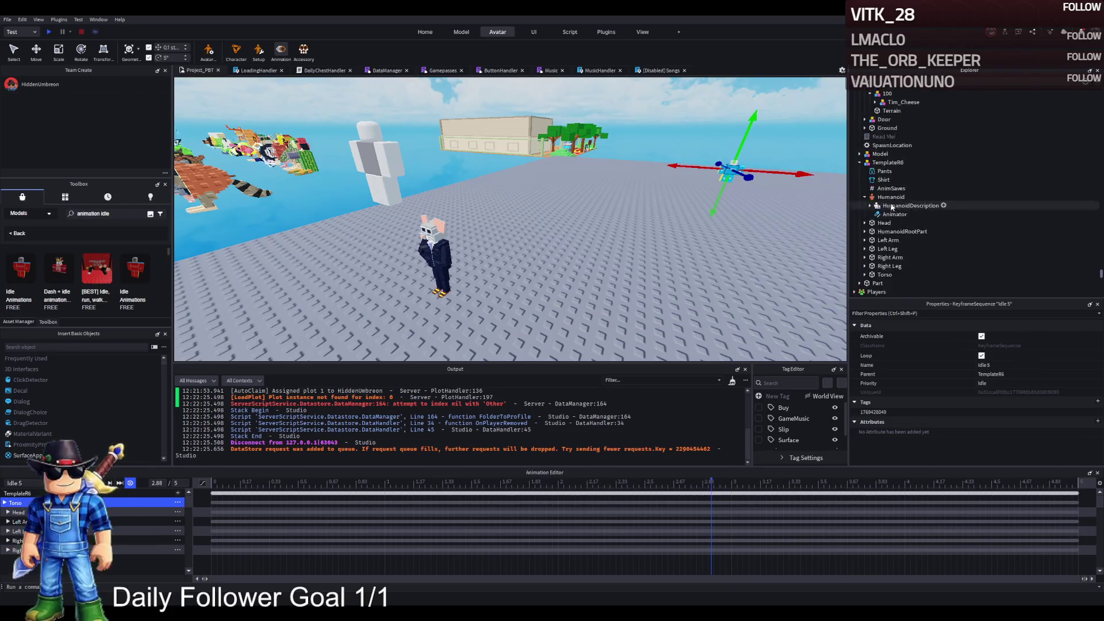
{"action": "left_click", "coordinate": [886, 150]}
Select model 8 and close the Animation Editor
{"action": "left_click", "coordinate": [885, 142]}
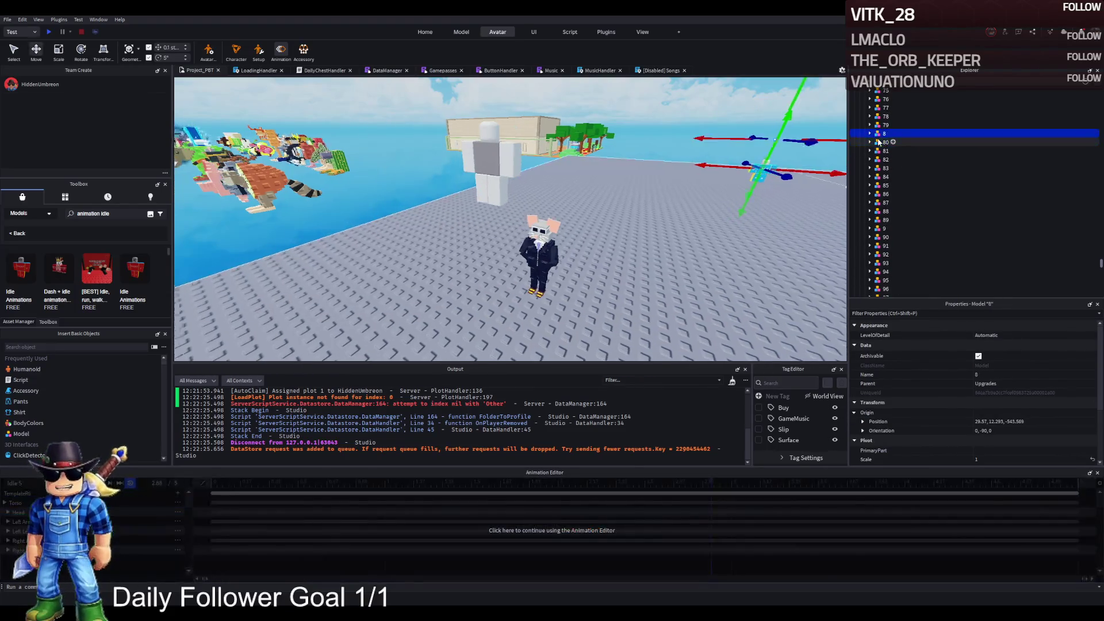
{"action": "left_click", "coordinate": [281, 49]}
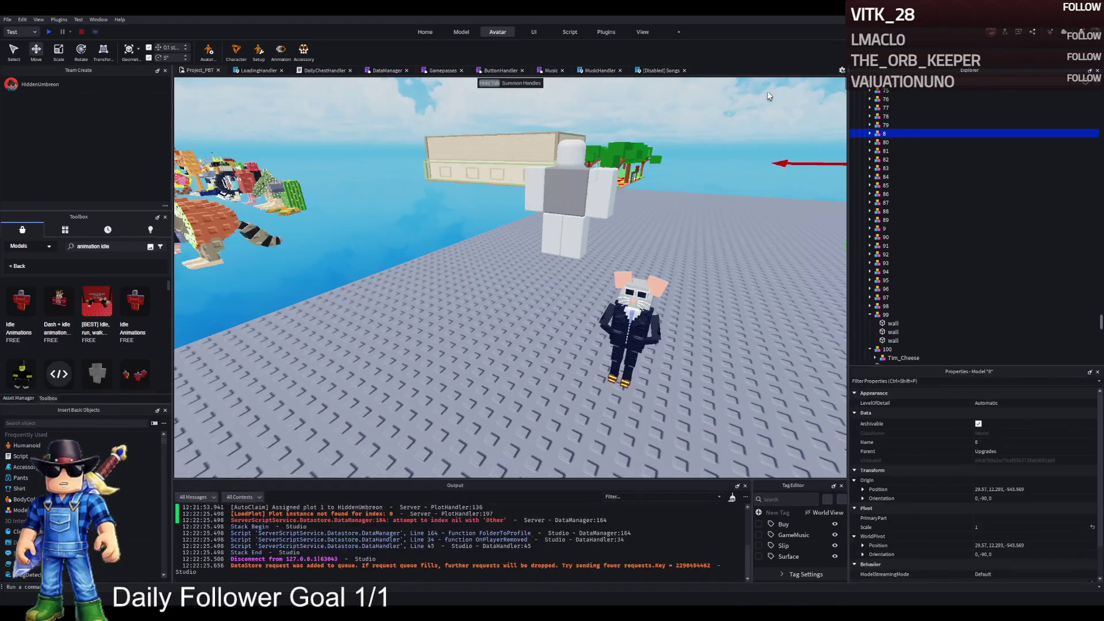
{"action": "scroll", "coordinate": [974, 96], "scroll_direction": "up", "scroll_amount": 5}
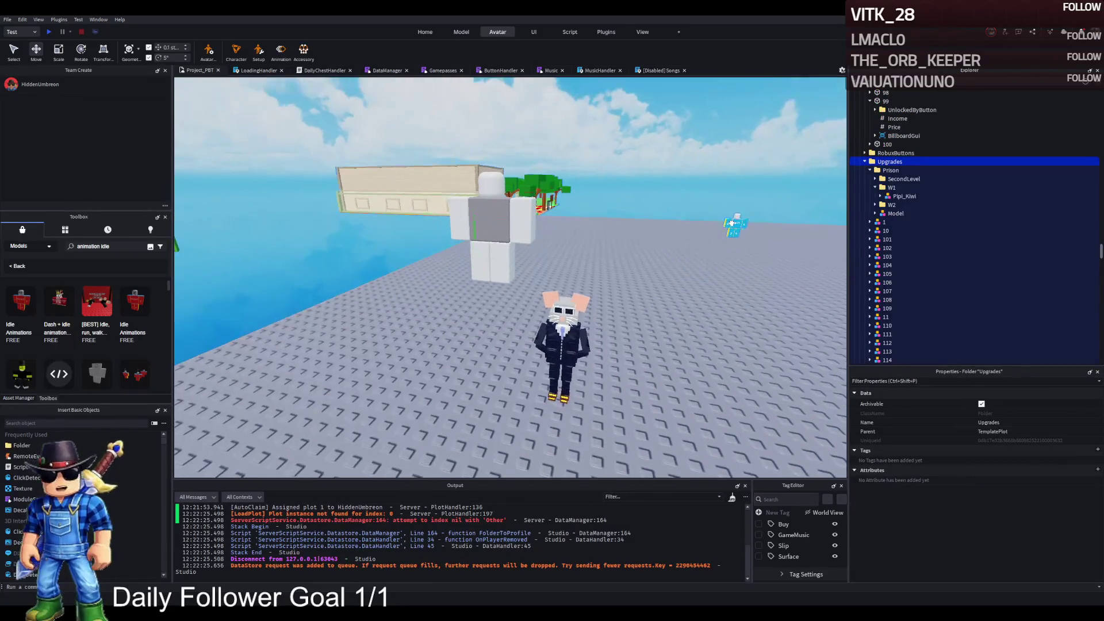
{"action": "scroll", "coordinate": [920, 173], "scroll_direction": "down", "scroll_amount": 10}
Select TemplateR6 and its Animator, then pick and expand the white R6 dummy
{"action": "left_click", "coordinate": [888, 163]}
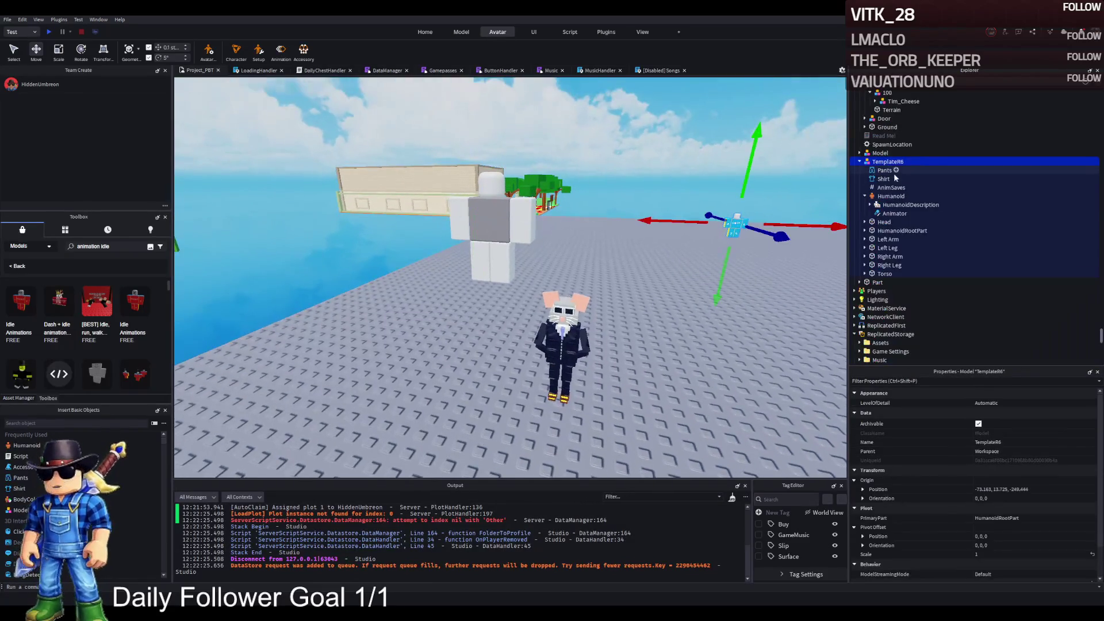
{"action": "left_click", "coordinate": [894, 214]}
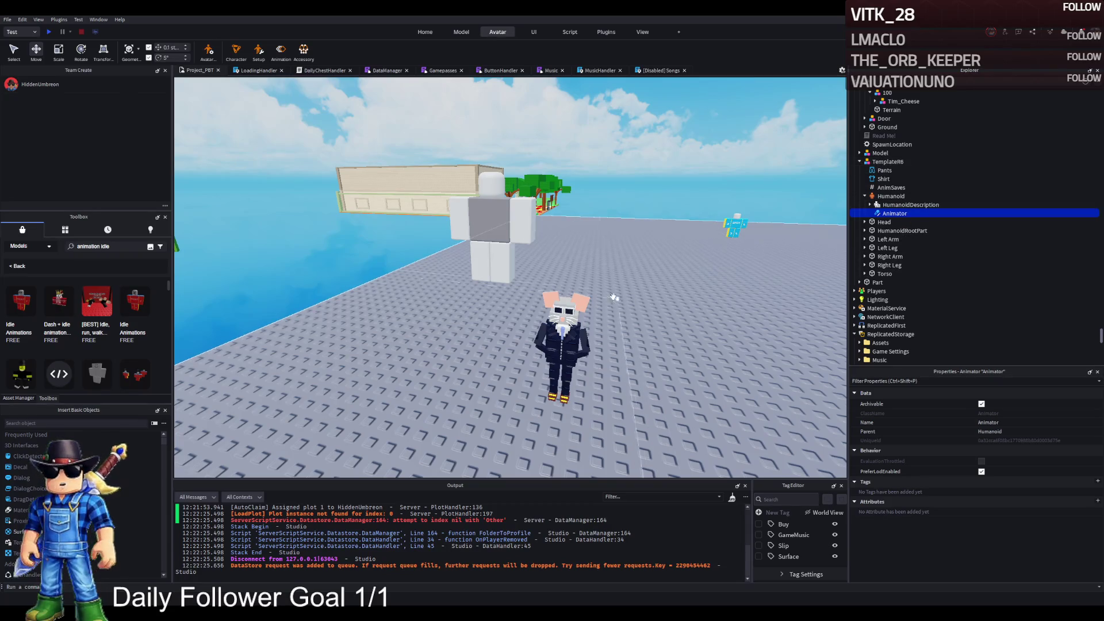
{"action": "left_click", "coordinate": [492, 184]}
{"action": "left_click", "coordinate": [865, 162]}
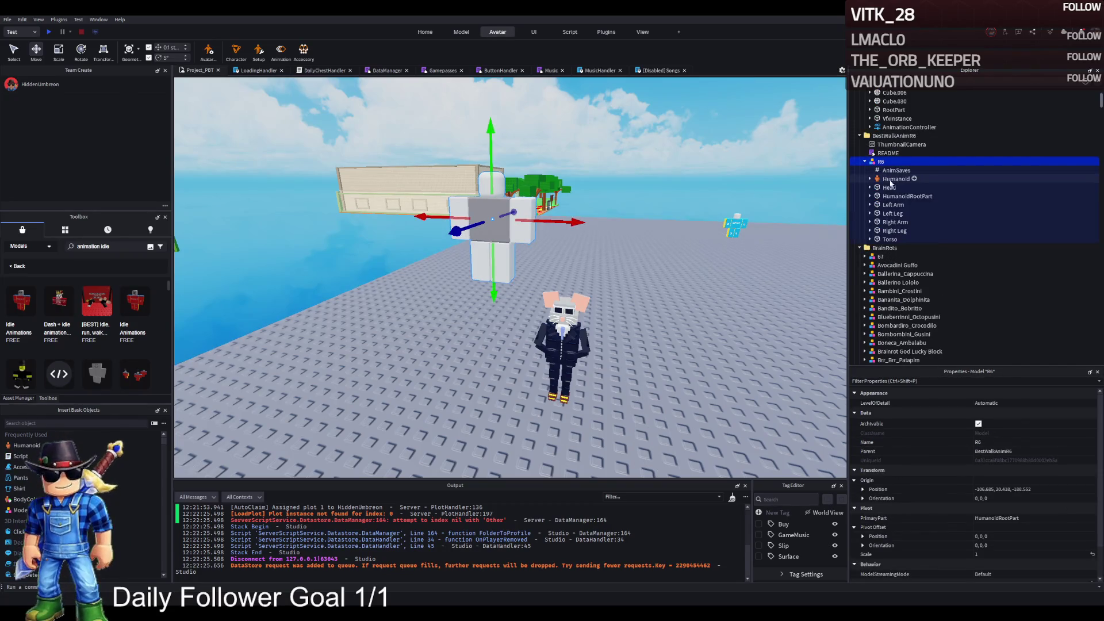
Inspect the R6 dummy's Humanoid, HumanoidDescription, Head and HumanoidRootPart, then select Tim_Cheese
{"action": "left_click", "coordinate": [896, 179]}
{"action": "left_click", "coordinate": [912, 188]}
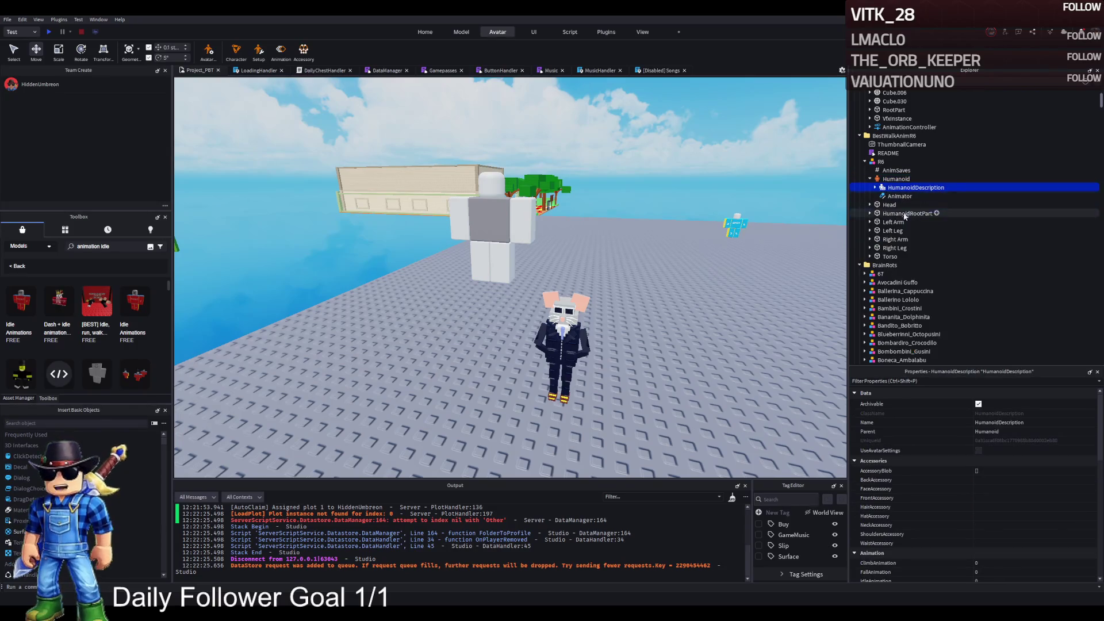
{"action": "left_click", "coordinate": [889, 204]}
{"action": "left_click", "coordinate": [903, 214]}
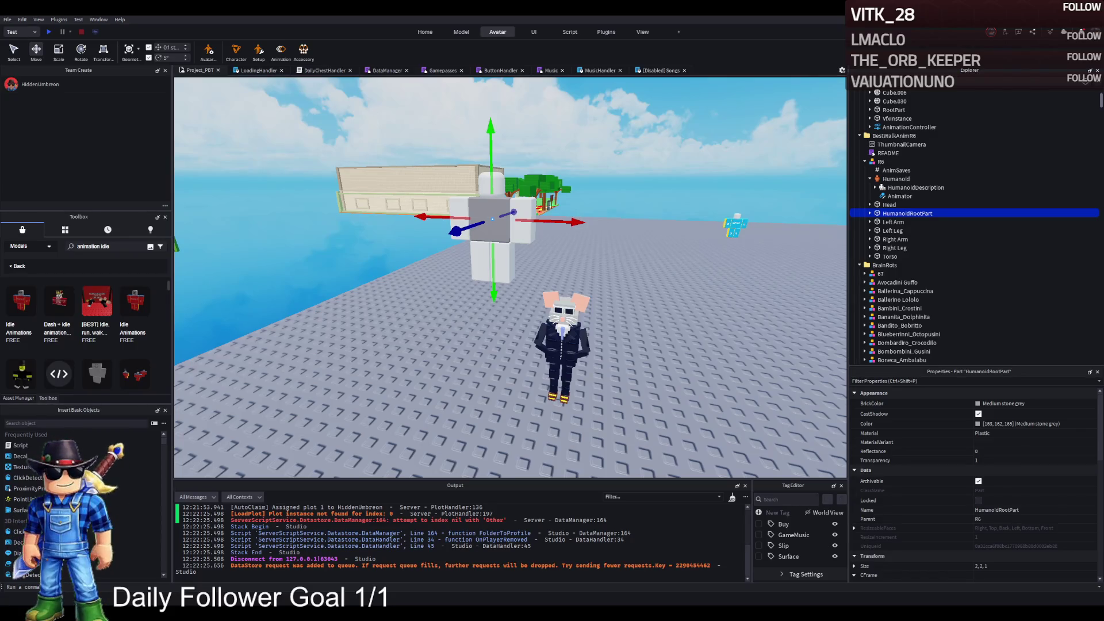
{"action": "scroll", "coordinate": [977, 230], "scroll_direction": "up", "scroll_amount": 4}
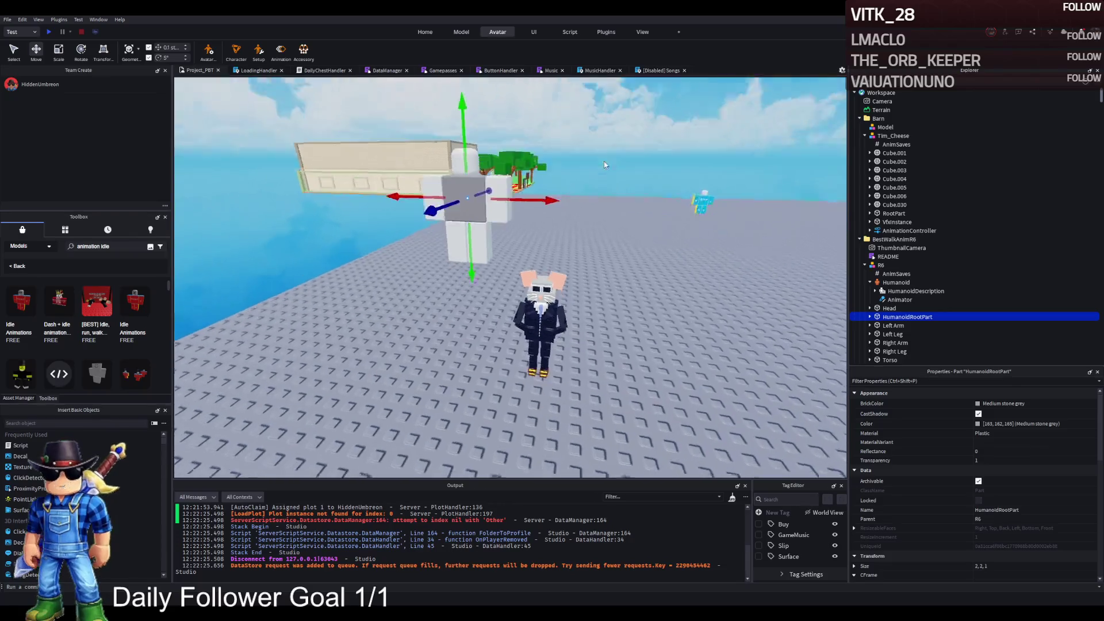
{"action": "left_click", "coordinate": [475, 230]}
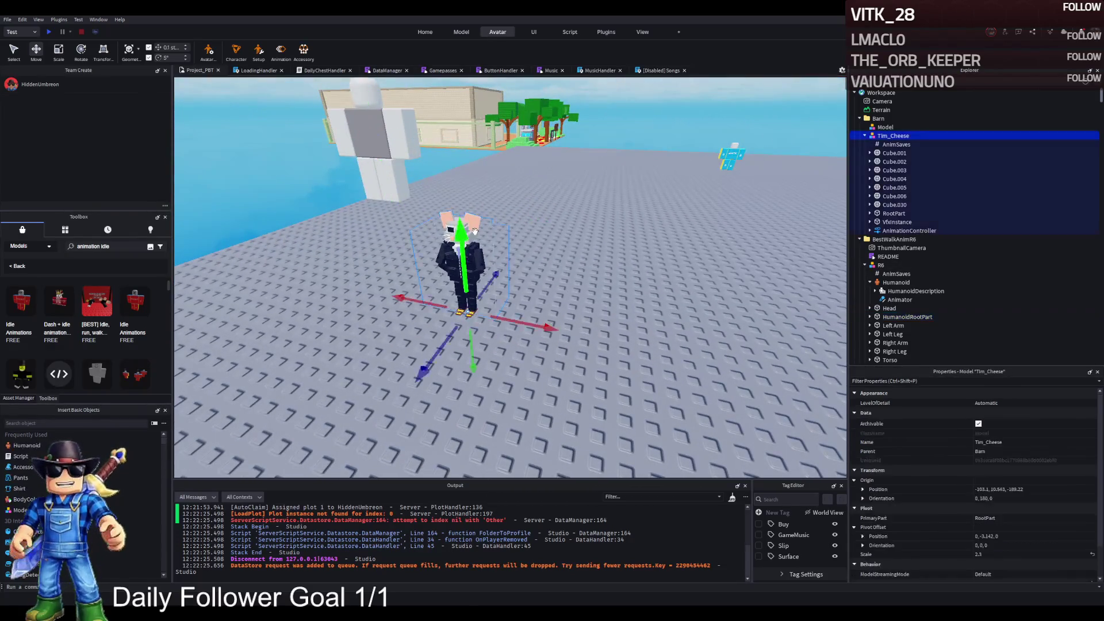
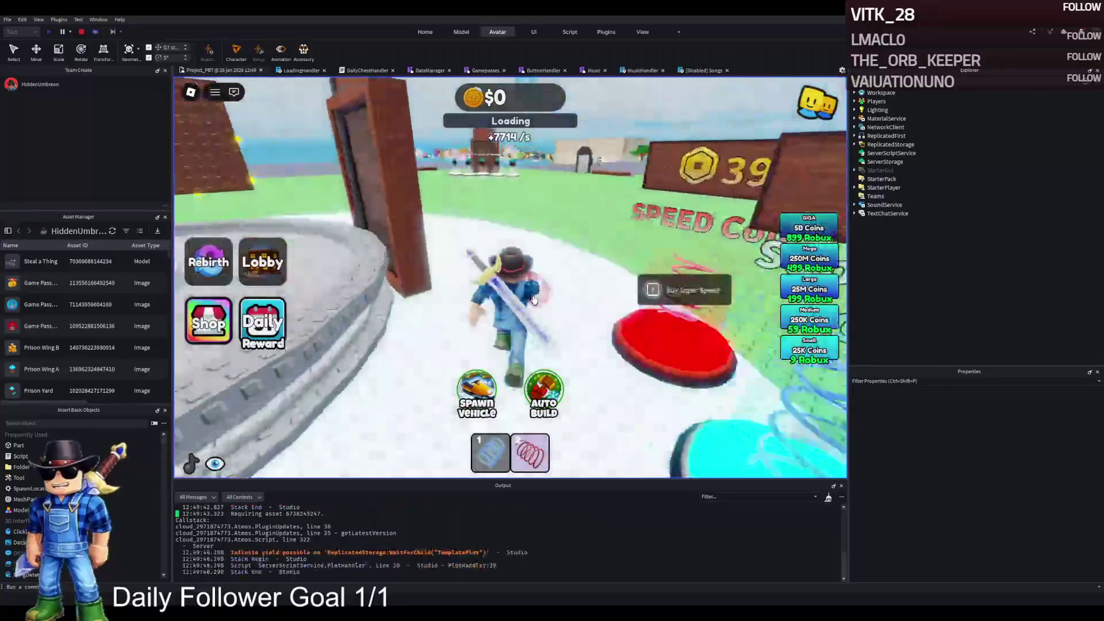
Run the character across the map past the Elite Supporters and donation areas toward Claim
{"action": "key", "text": "w"}
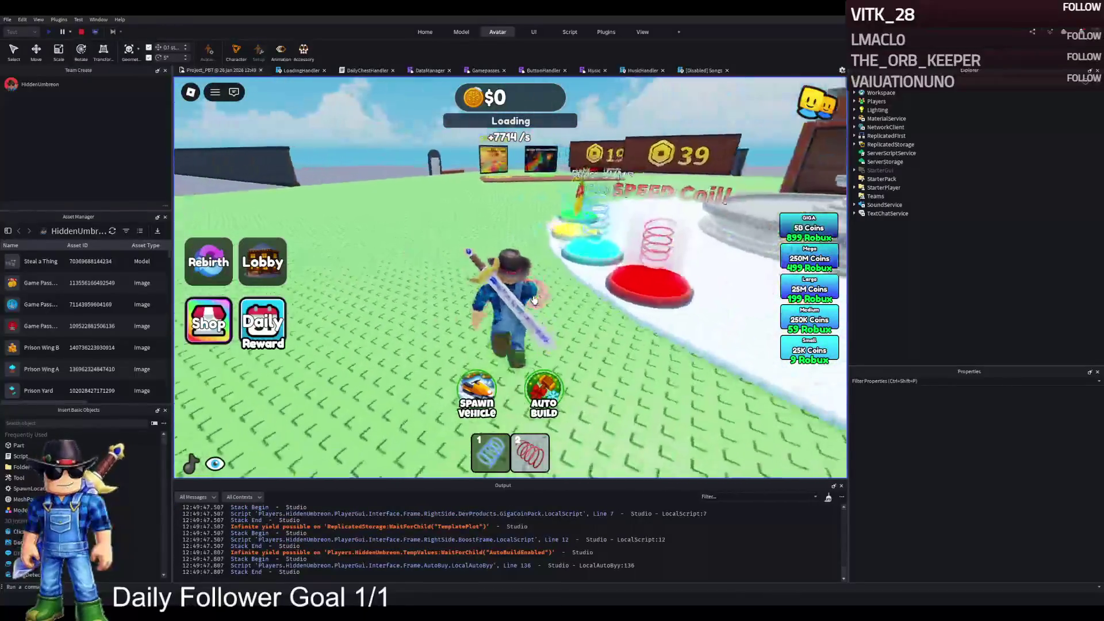
{"action": "key", "text": "w"}
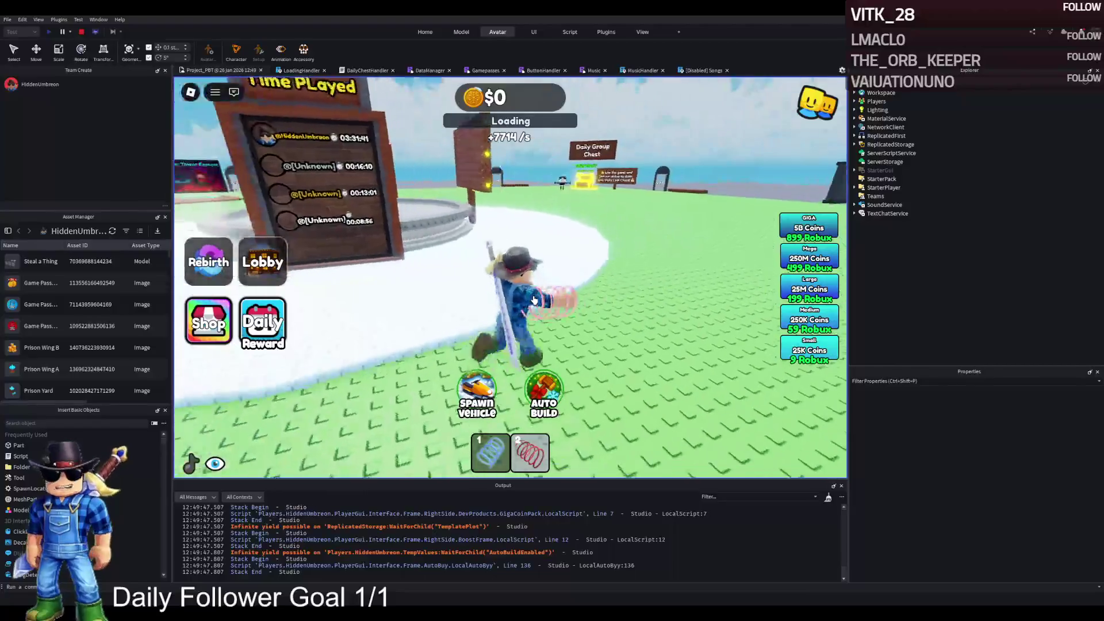
{"action": "key", "text": "w"}
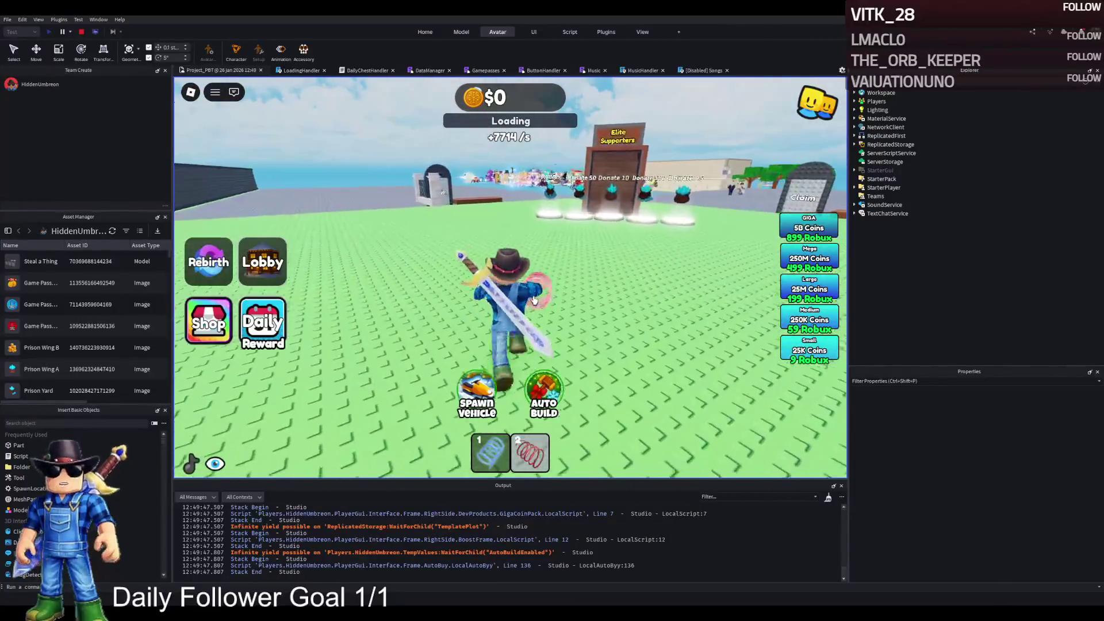
{"action": "key", "text": "w"}
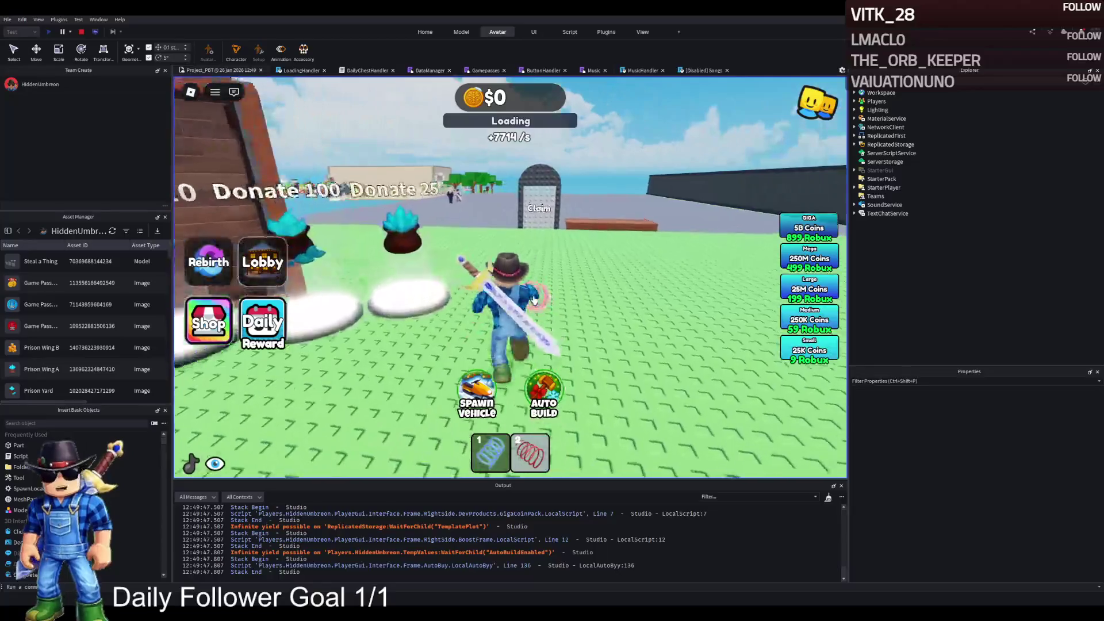
{"action": "key", "text": "w"}
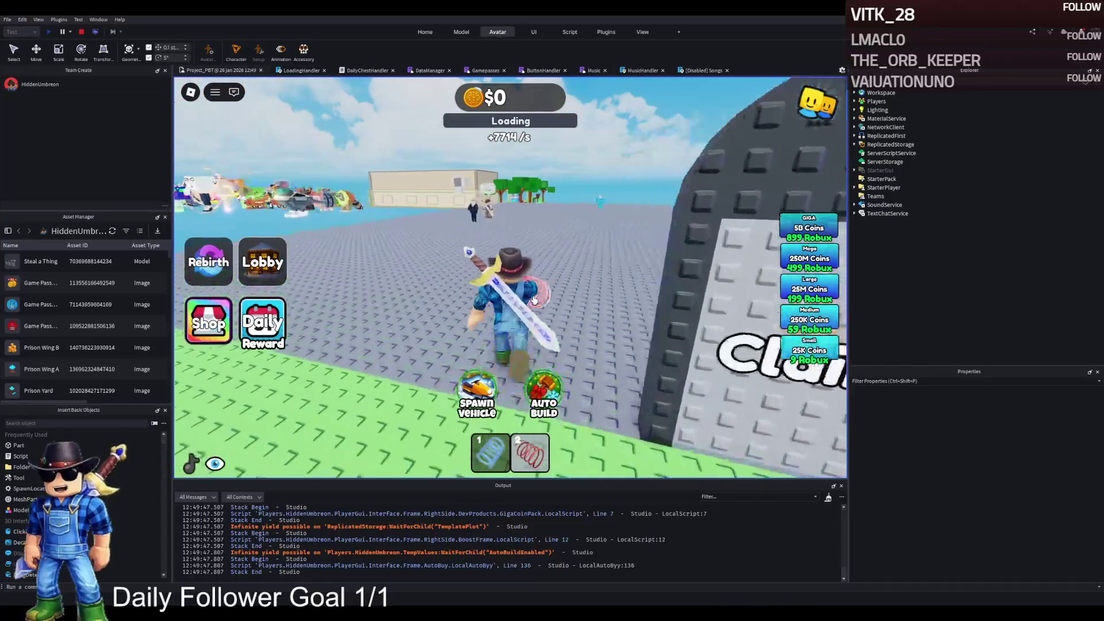
Walk over to the cowboy NPC and back away, then stop the playtest
{"action": "key", "text": "w"}
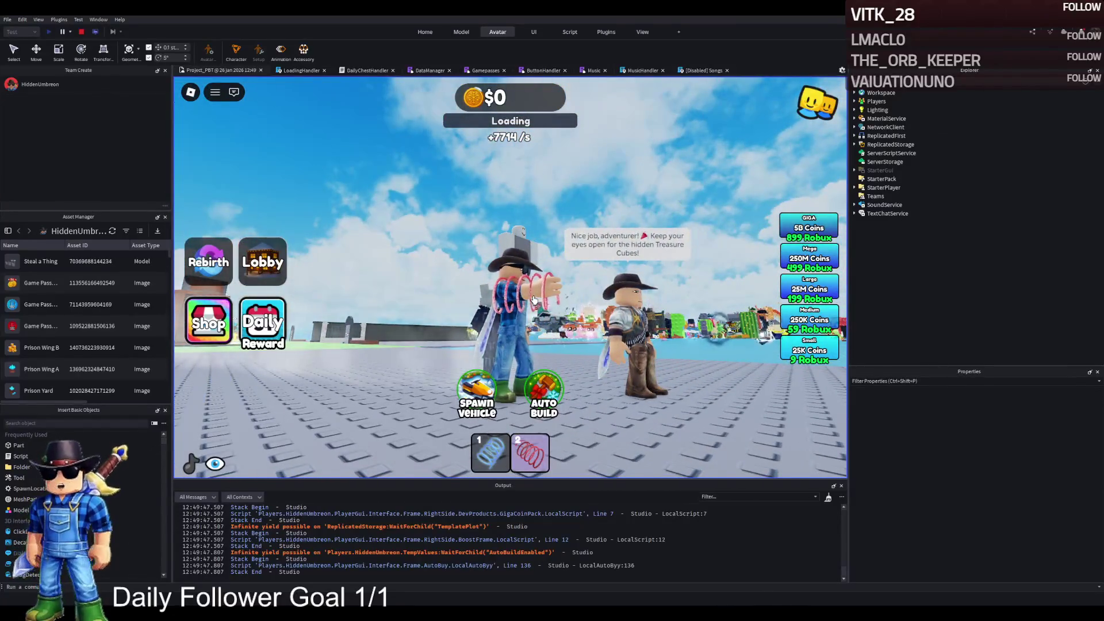
{"action": "key", "text": "s"}
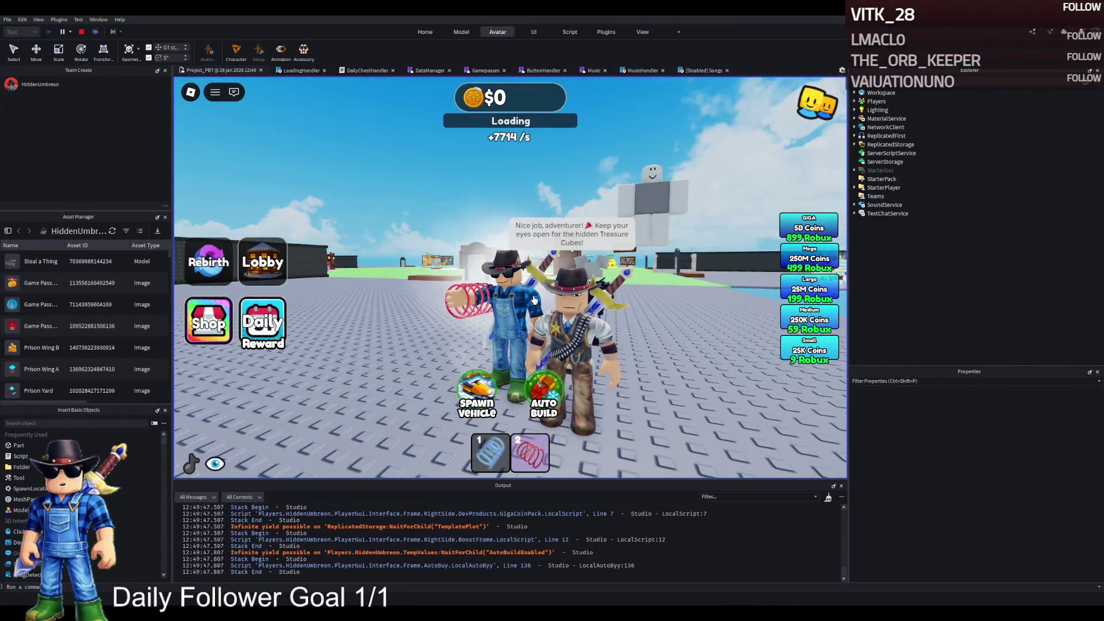
{"action": "key", "text": "a"}
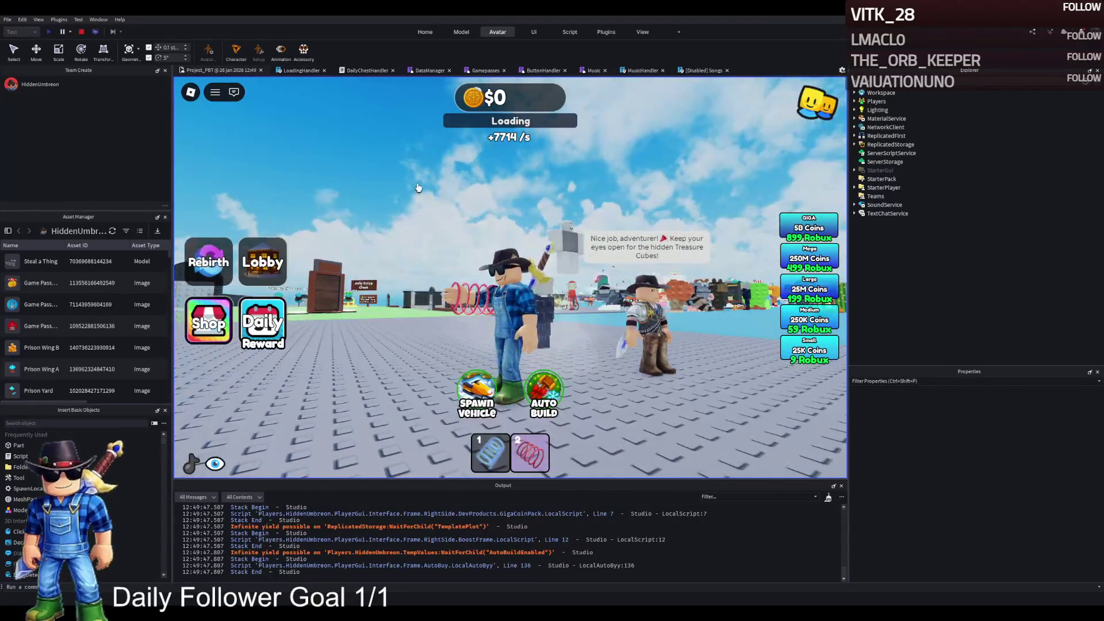
{"action": "left_click", "coordinate": [81, 32]}
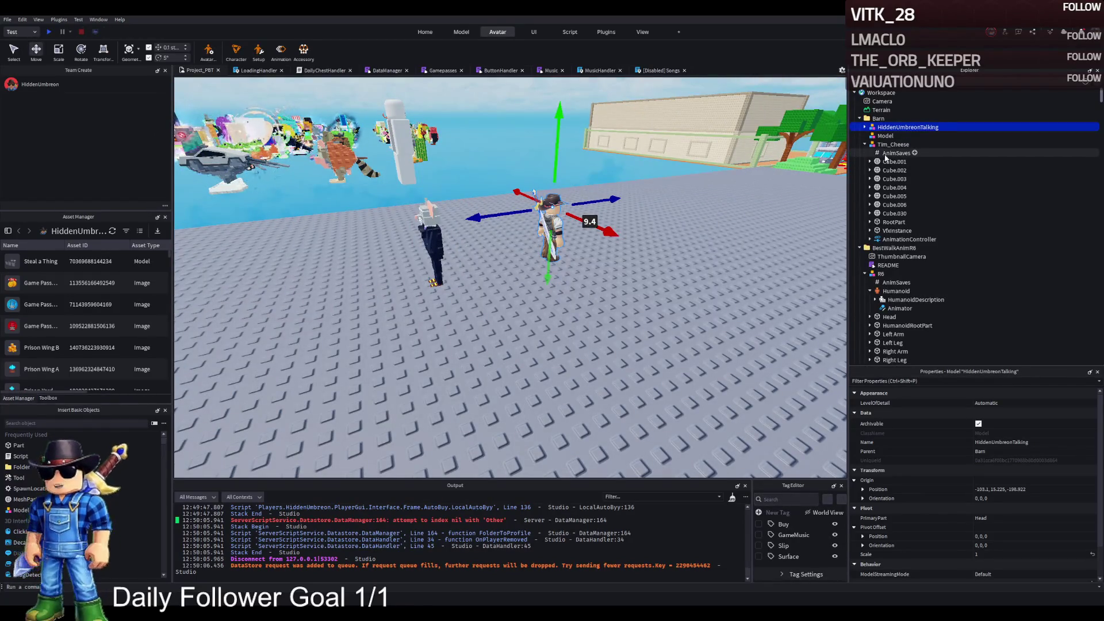
Move the Script from HiddenUmbreonTalking into Tim_Cheese and check its animation code
{"action": "left_click", "coordinate": [864, 127]}
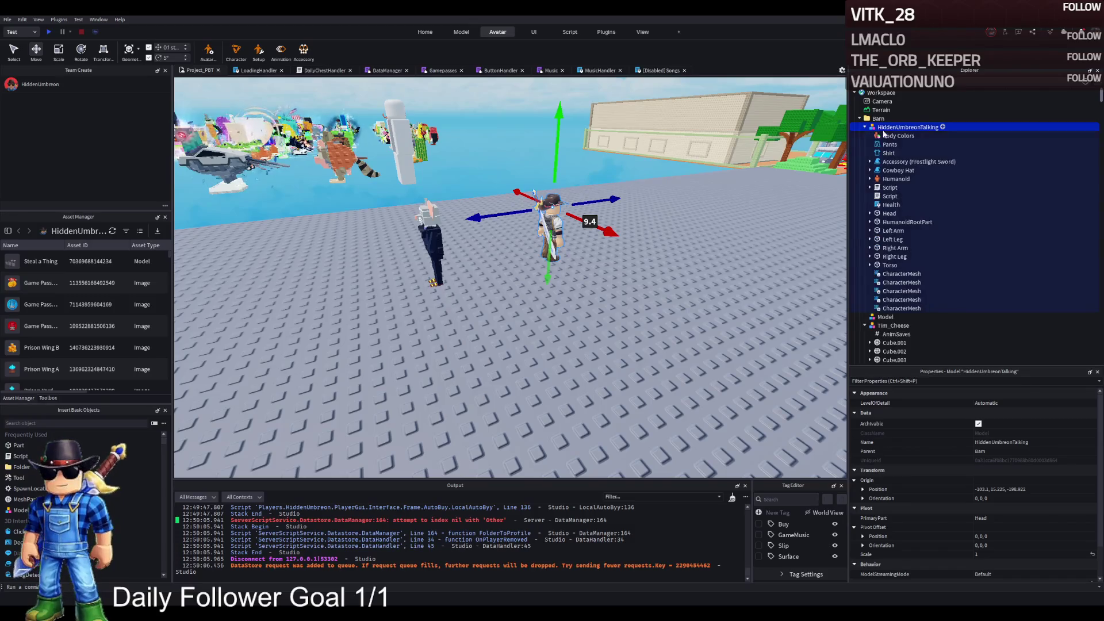
{"action": "left_click", "coordinate": [887, 188]}
{"action": "mouse_move", "coordinate": [887, 187]}
{"action": "left_mouse_down"}
{"action": "mouse_move", "coordinate": [888, 138]}
{"action": "mouse_move", "coordinate": [888, 326]}
{"action": "left_mouse_up"}
{"action": "scroll", "coordinate": [888, 326], "scroll_direction": "down", "scroll_amount": 3}
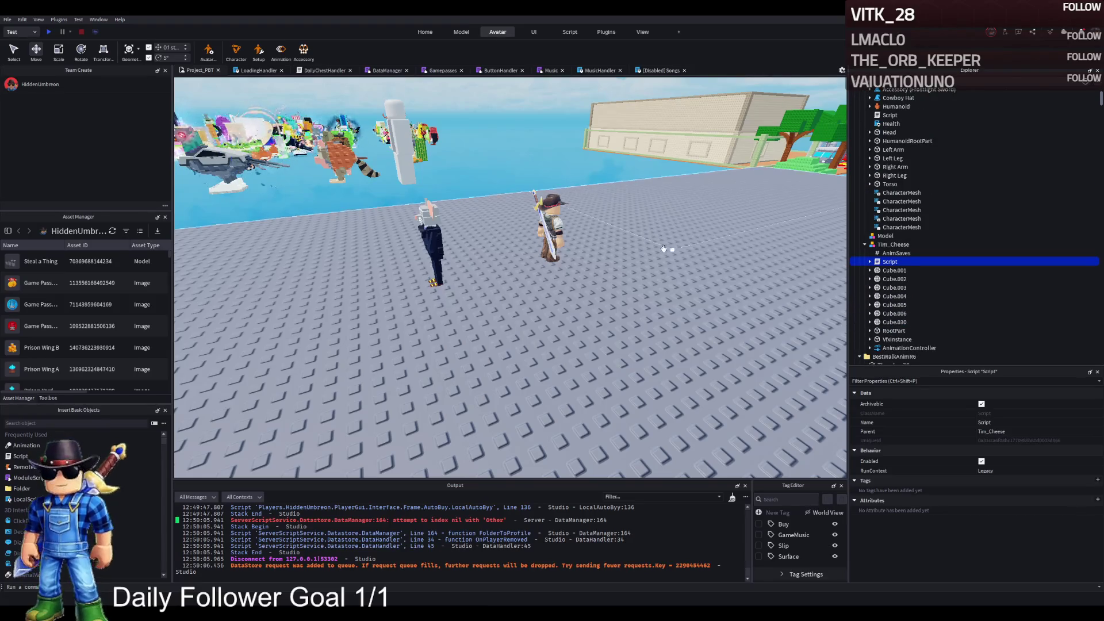
{"action": "double_click", "coordinate": [889, 261]}
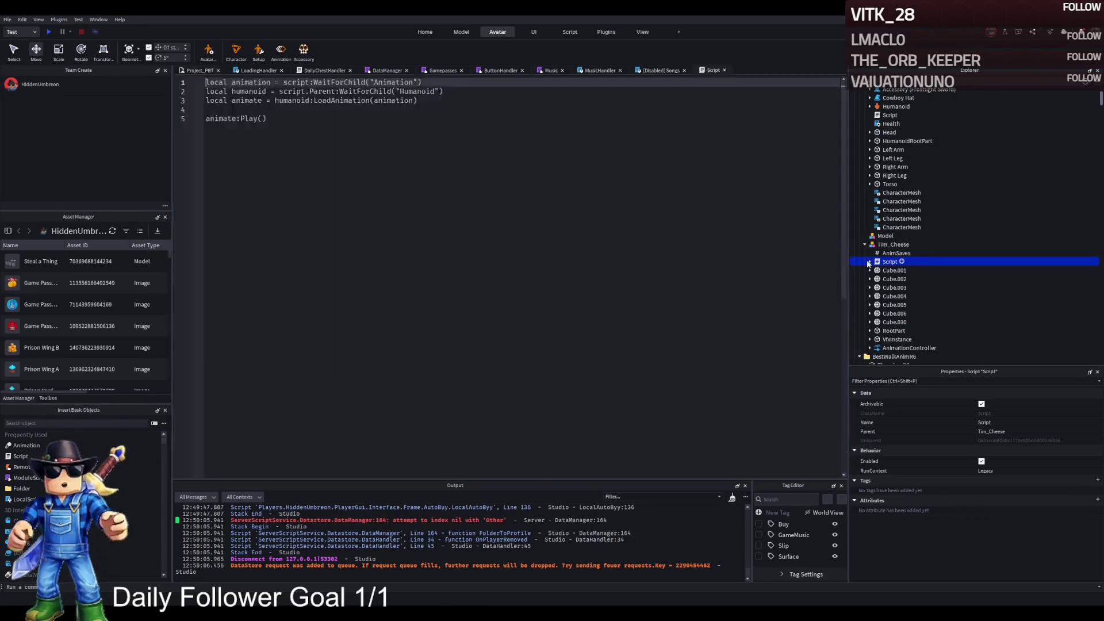
{"action": "left_click", "coordinate": [195, 71]}
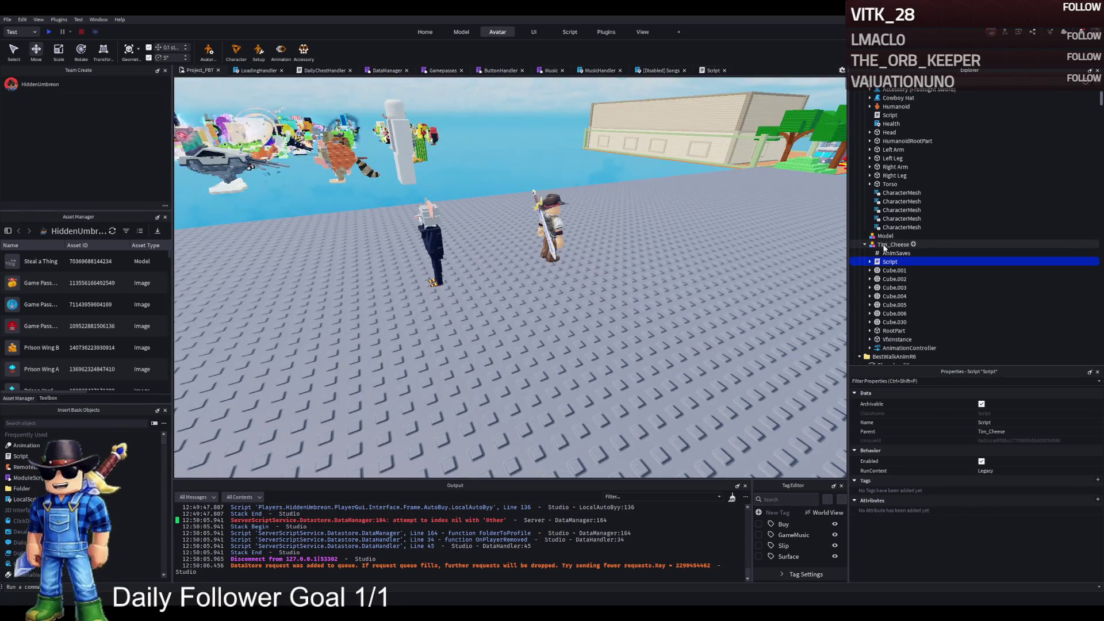
Move the Humanoid into Tim_Cheese, select Tim_Cheese and start a playtest
{"action": "scroll", "coordinate": [892, 168], "scroll_direction": "up", "scroll_amount": 1}
{"action": "left_click_drag", "start_coordinate": [894, 132], "coordinate": [893, 260]}
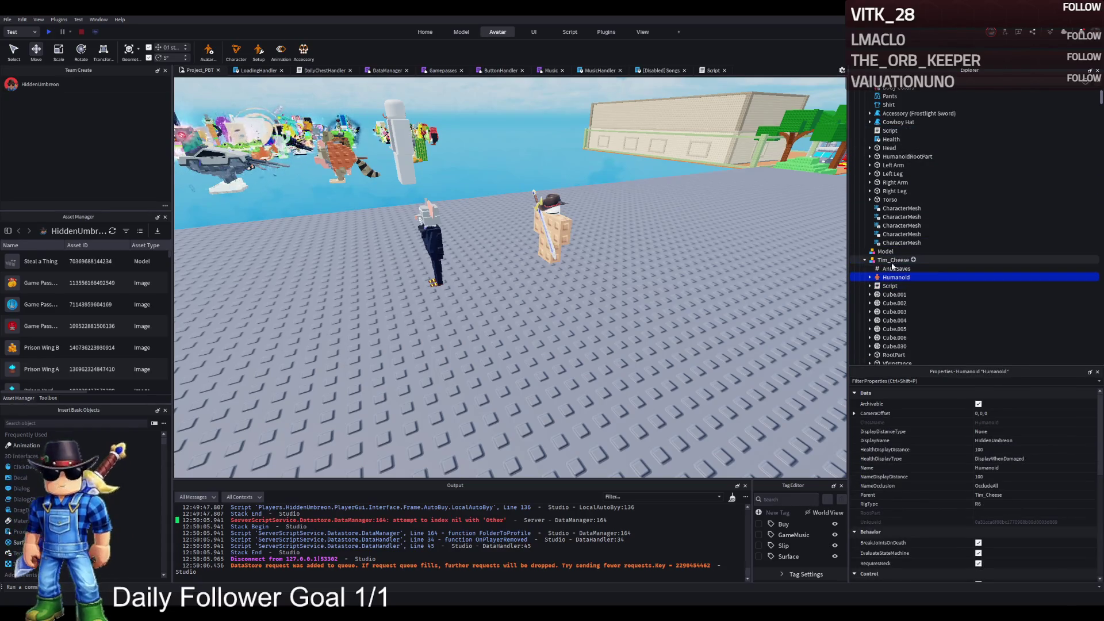
{"action": "left_click", "coordinate": [892, 260]}
{"action": "key", "text": "f"}
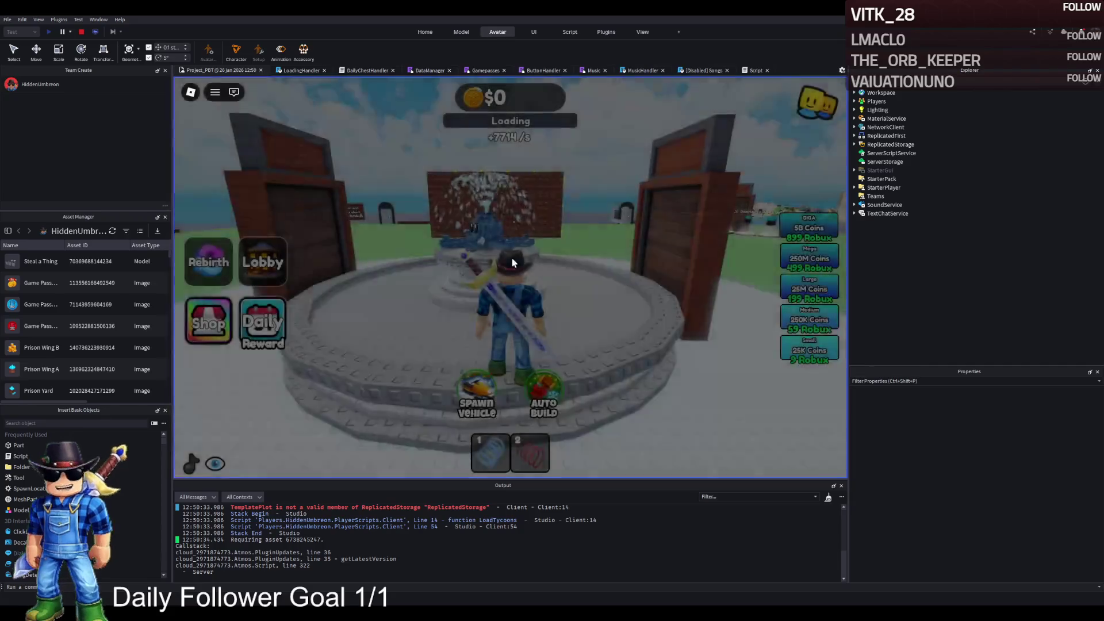
Walk the character past the coil pads onto the open grass, then stop with Shift+F5
{"action": "key", "text": "a"}
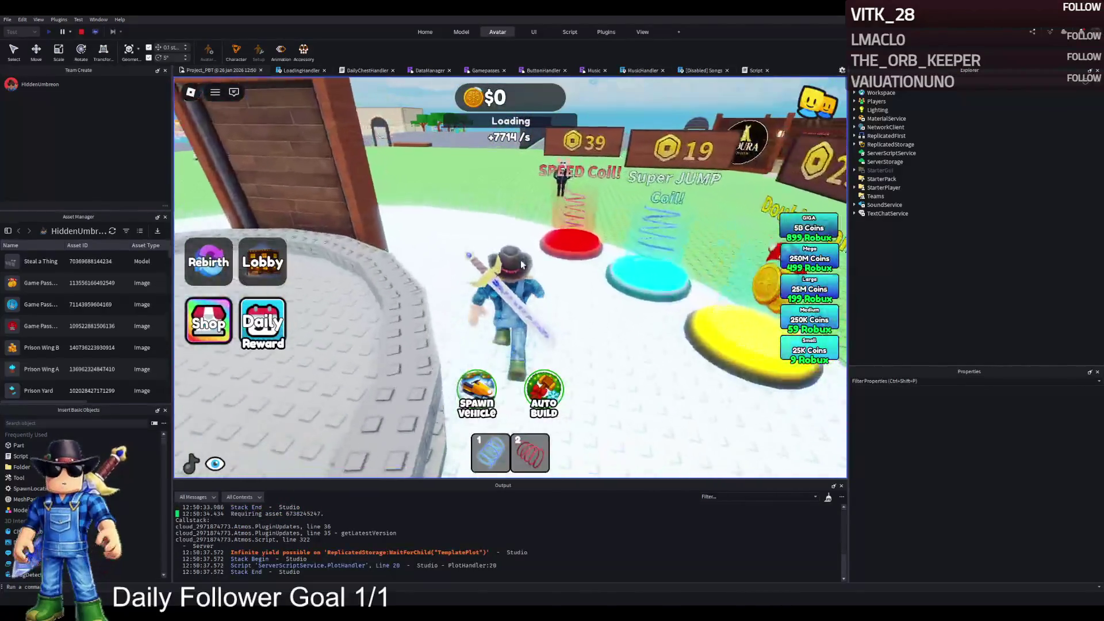
{"action": "key", "text": "a"}
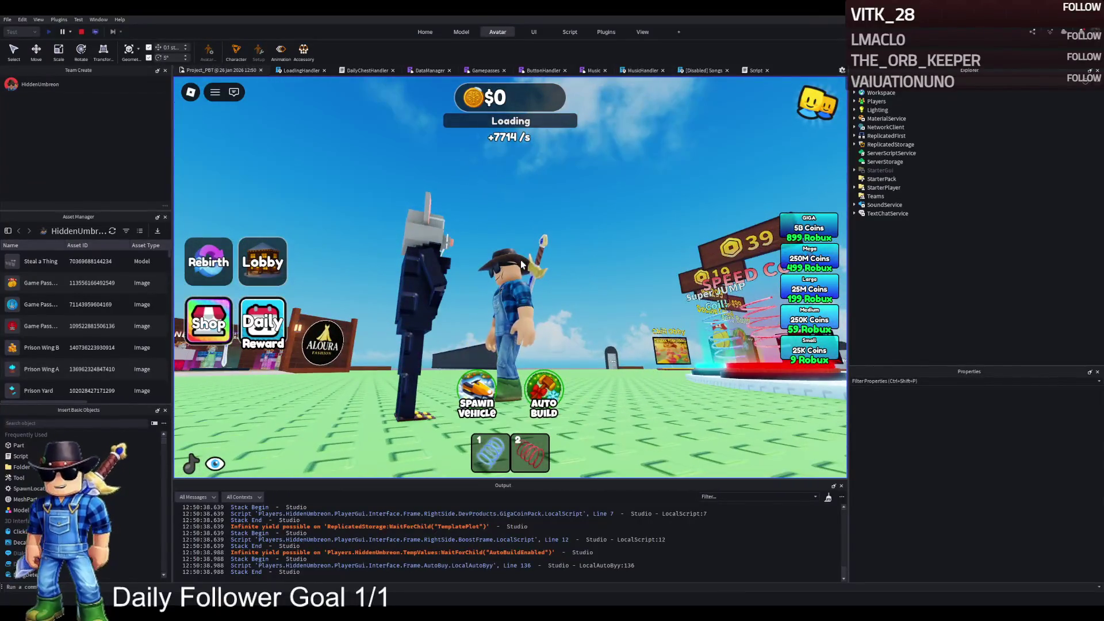
{"action": "key", "text": "shift+F5"}
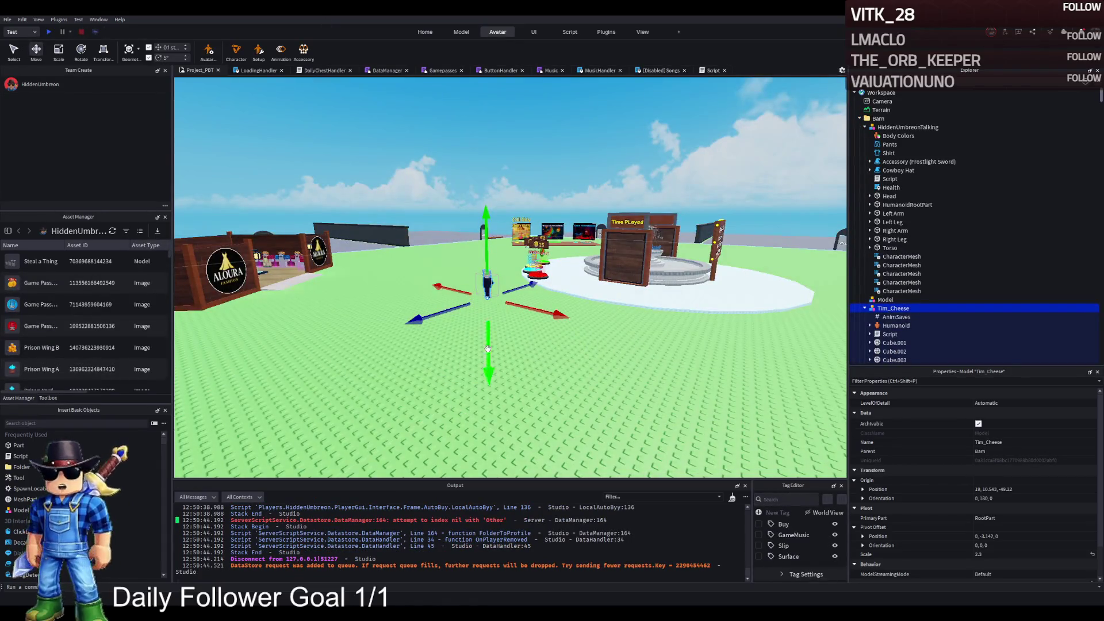
Anchor Tim_Cheese's parts from Cube.001 through VfxInstance using the Model tab's Anchor
{"action": "left_click", "coordinate": [461, 31]}
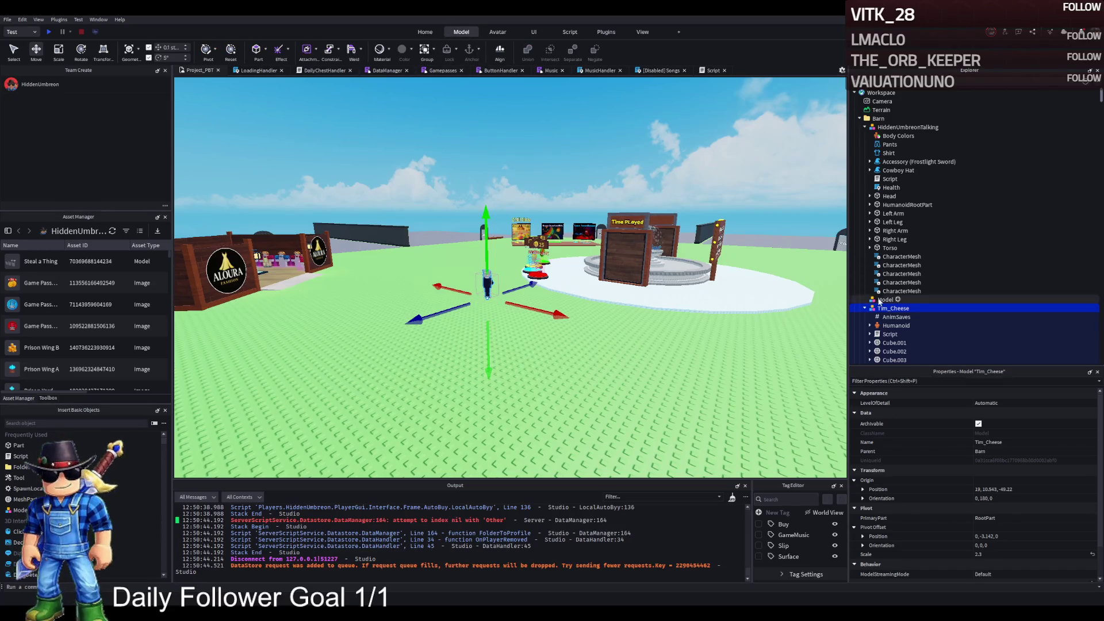
{"action": "scroll", "coordinate": [886, 323], "scroll_direction": "down", "scroll_amount": 5}
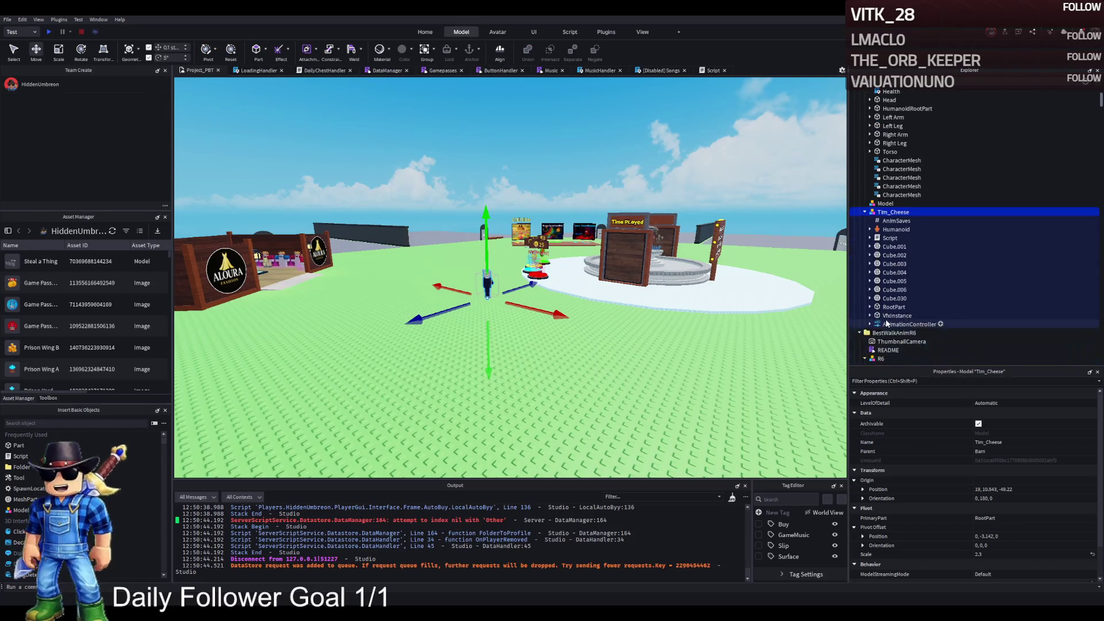
{"action": "left_click", "coordinate": [893, 322]}
{"action": "left_click", "coordinate": [893, 307]}
{"action": "left_click", "coordinate": [894, 298]}
{"action": "left_click", "coordinate": [894, 307]}
{"action": "left_click", "coordinate": [886, 246]}
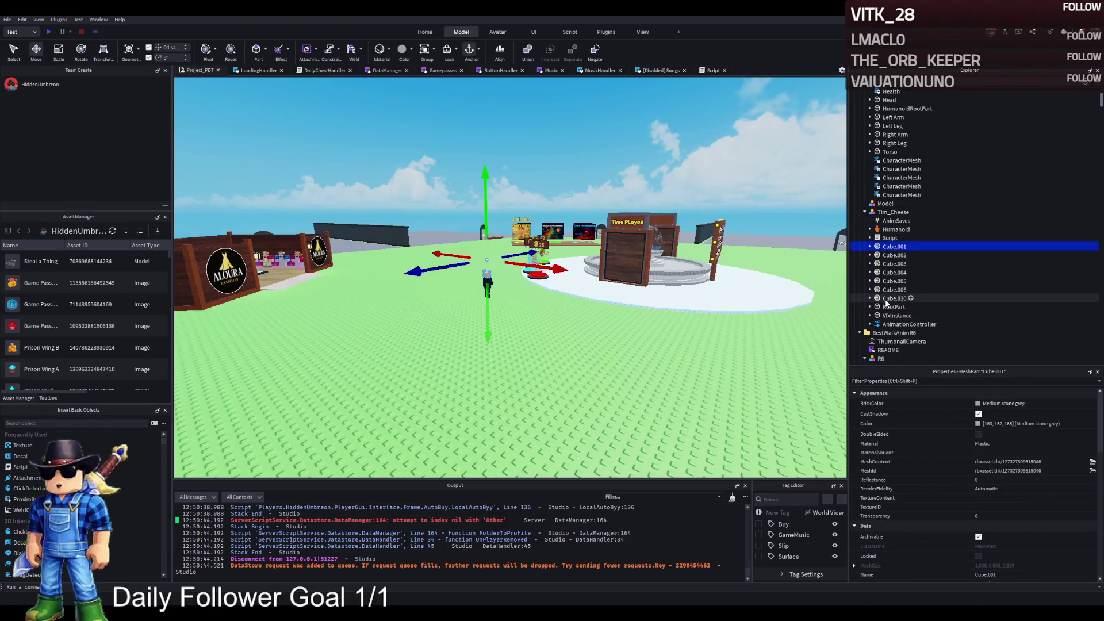
{"action": "left_click", "coordinate": [885, 316], "text": "shift"}
{"action": "left_click", "coordinate": [470, 51]}
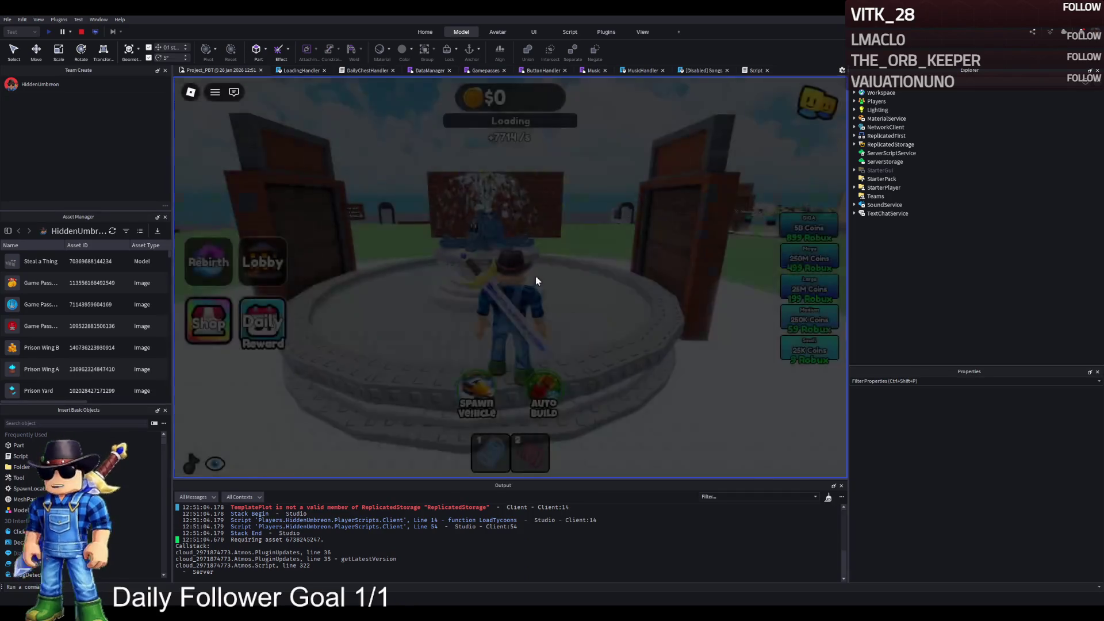
Run the character to the coil pads toward the Aloura shops, then stop the playtest
{"action": "key", "text": "w"}
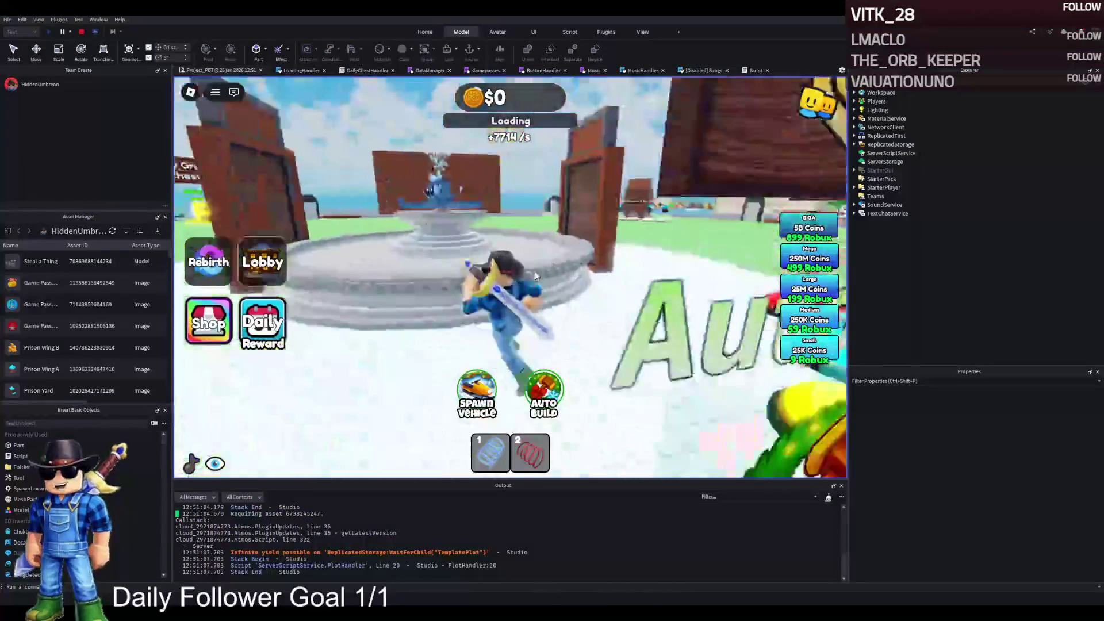
{"action": "key", "text": "w"}
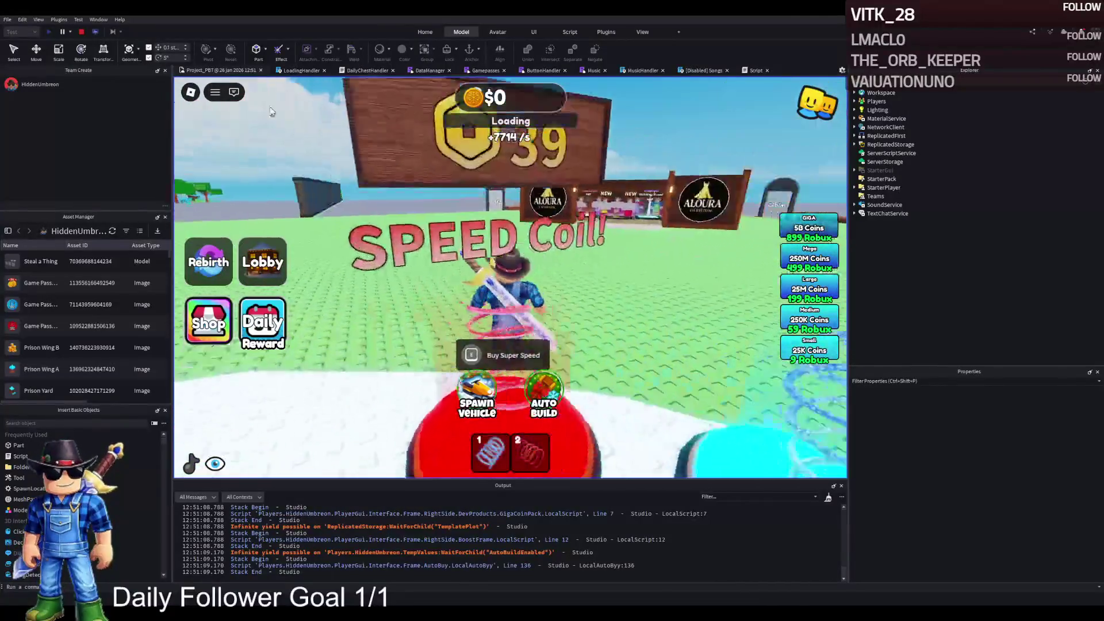
{"action": "left_click", "coordinate": [82, 33]}
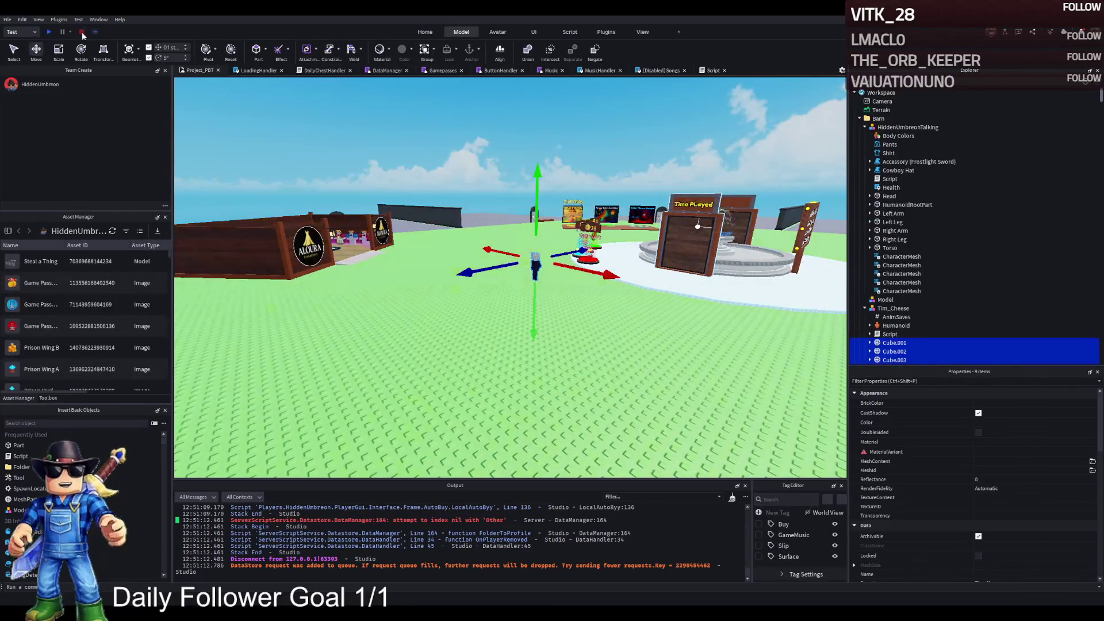
Undo the last edit, returning the Humanoid to HiddenUmbreonTalking
{"action": "key", "text": "a"}
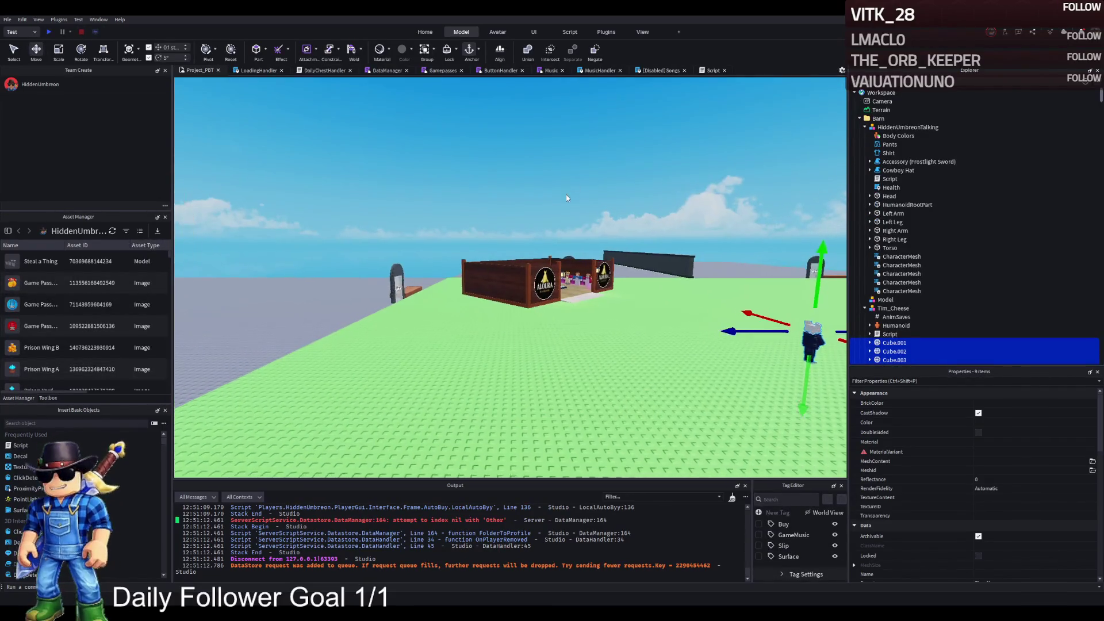
{"action": "key", "text": "w"}
{"action": "double_click", "coordinate": [888, 326]}
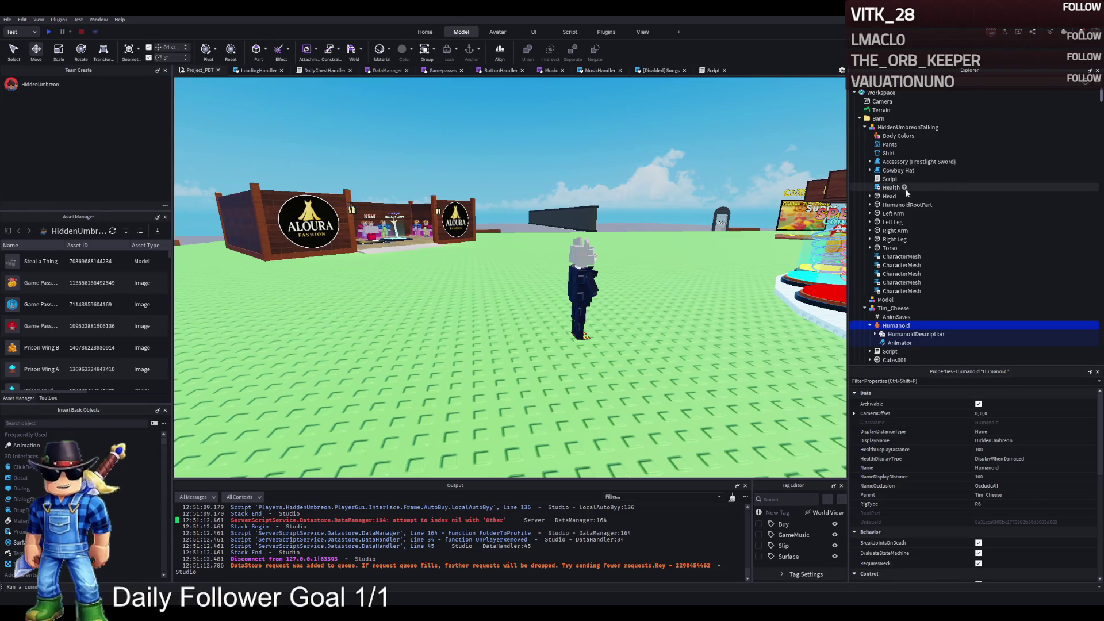
{"action": "key", "text": "Left"}
{"action": "key", "text": "ctrl+z"}
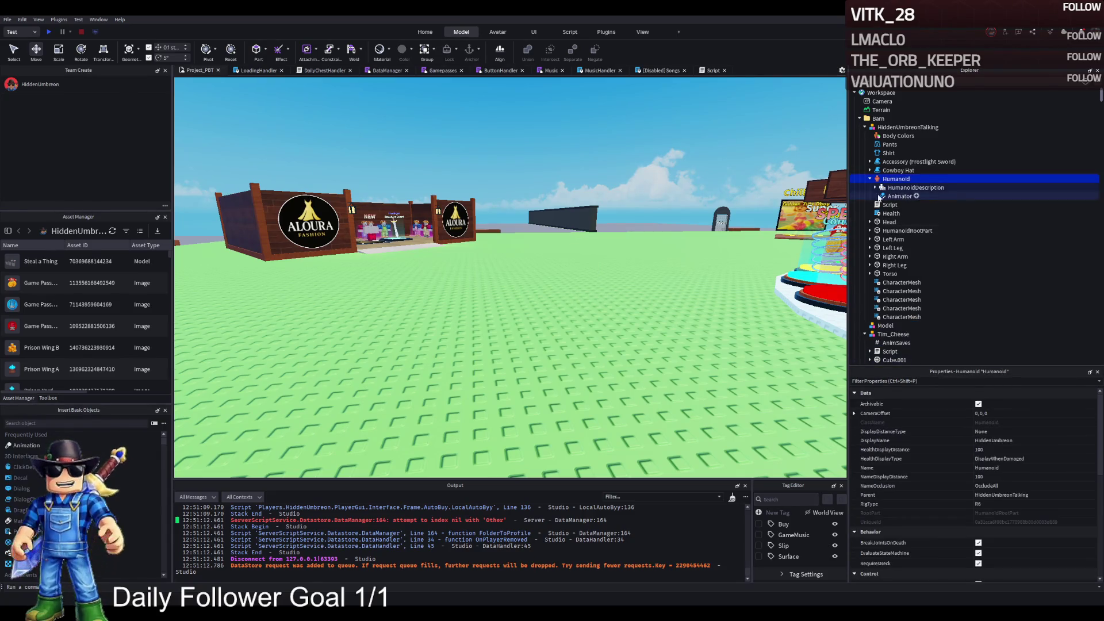
{"action": "key", "text": "w"}
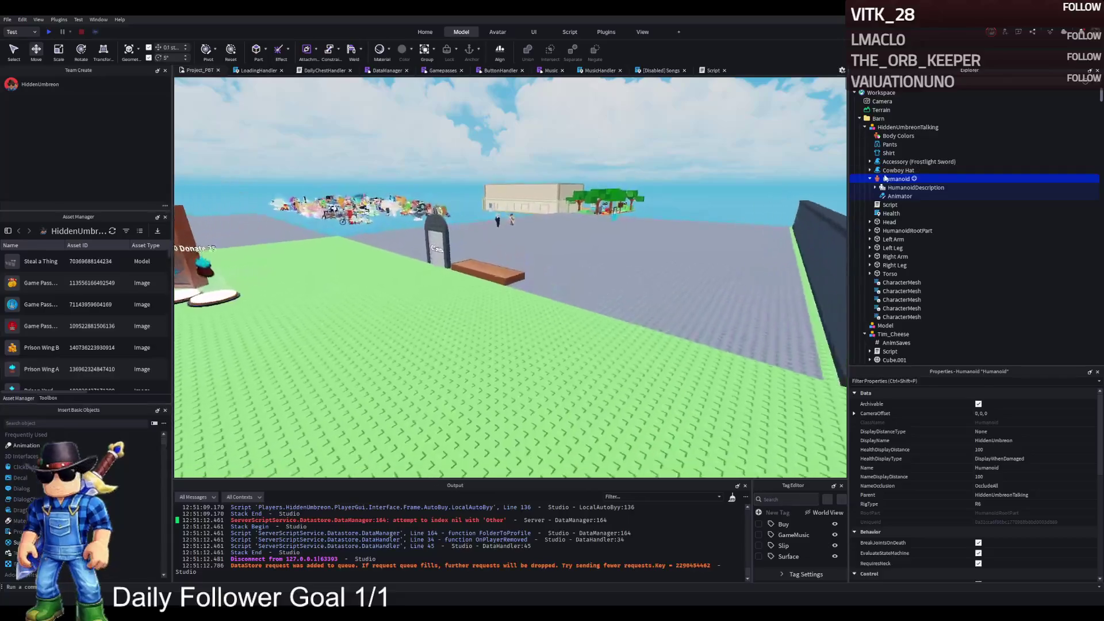
{"action": "scroll", "coordinate": [922, 270], "scroll_direction": "down", "scroll_amount": 5}
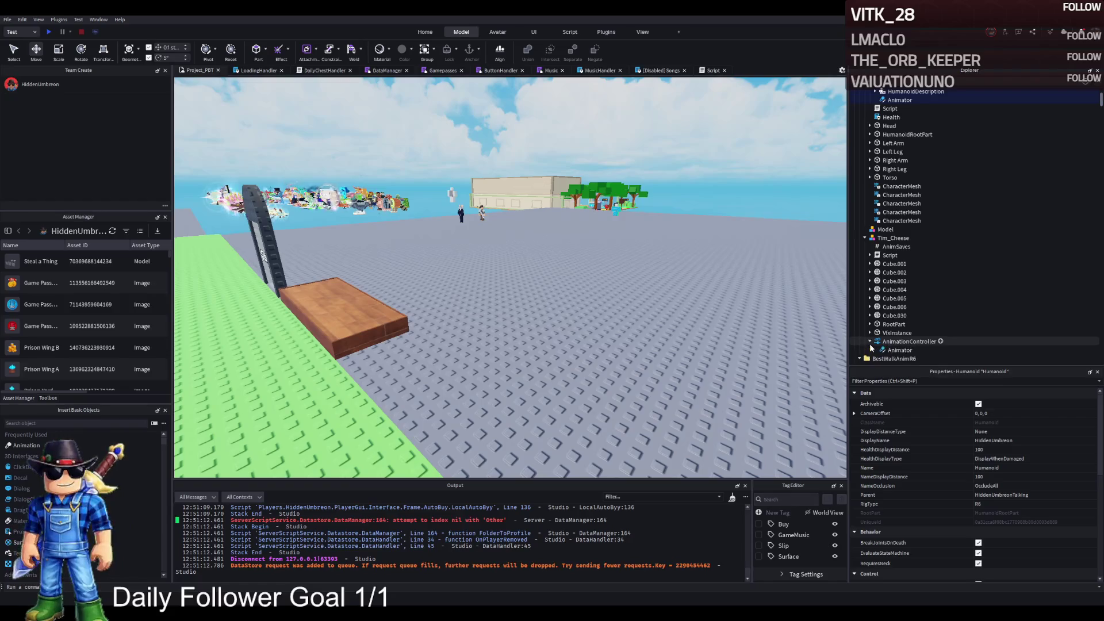
Check the 'humanoid' reference in Tim_Cheese's script, then focus Tim_Cheese and play-test with F5
{"action": "double_click", "coordinate": [881, 257]}
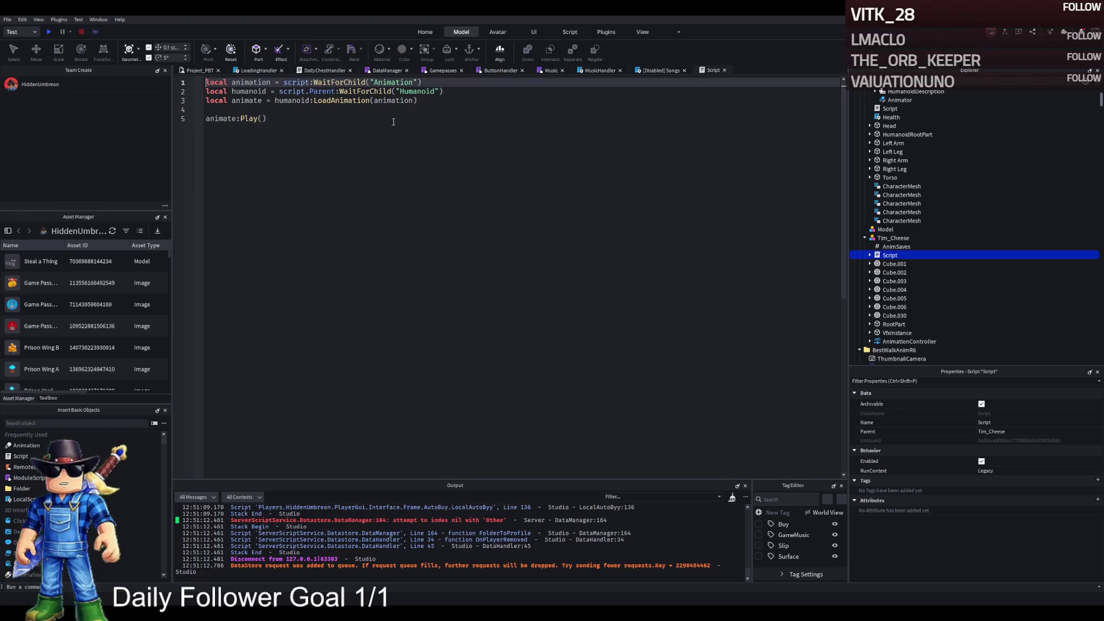
{"action": "double_click", "coordinate": [298, 100]}
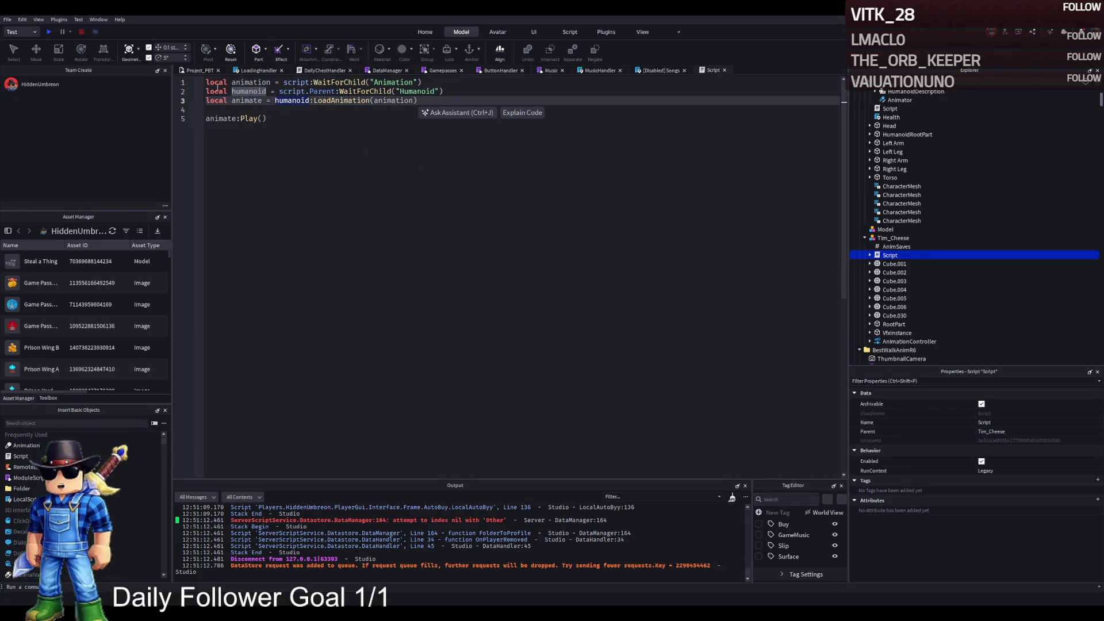
{"action": "left_click", "coordinate": [208, 72]}
{"action": "left_click", "coordinate": [892, 237]}
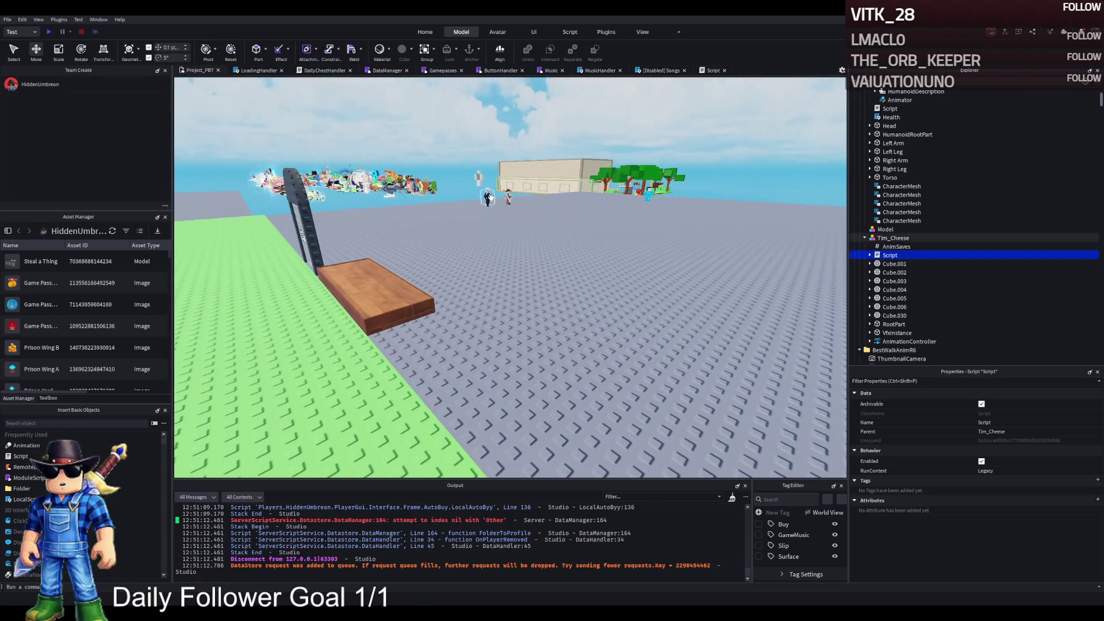
{"action": "key", "text": "f"}
{"action": "key", "text": "F5"}
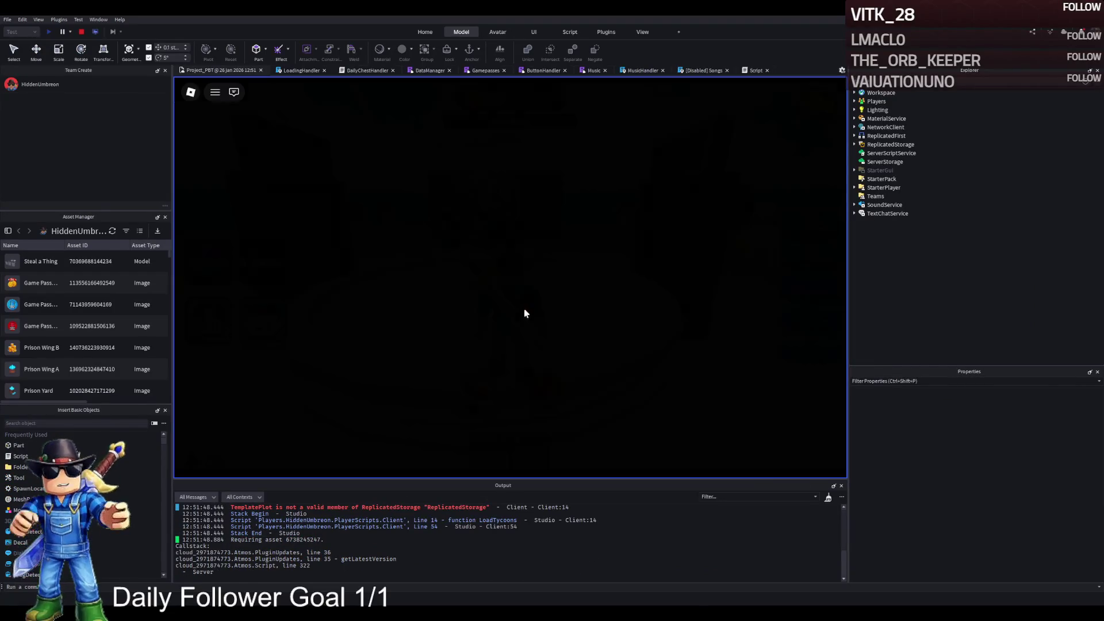
Walk the character off the spawn pads over to Tim_Cheese, then stop the play-test
{"action": "key", "text": "a"}
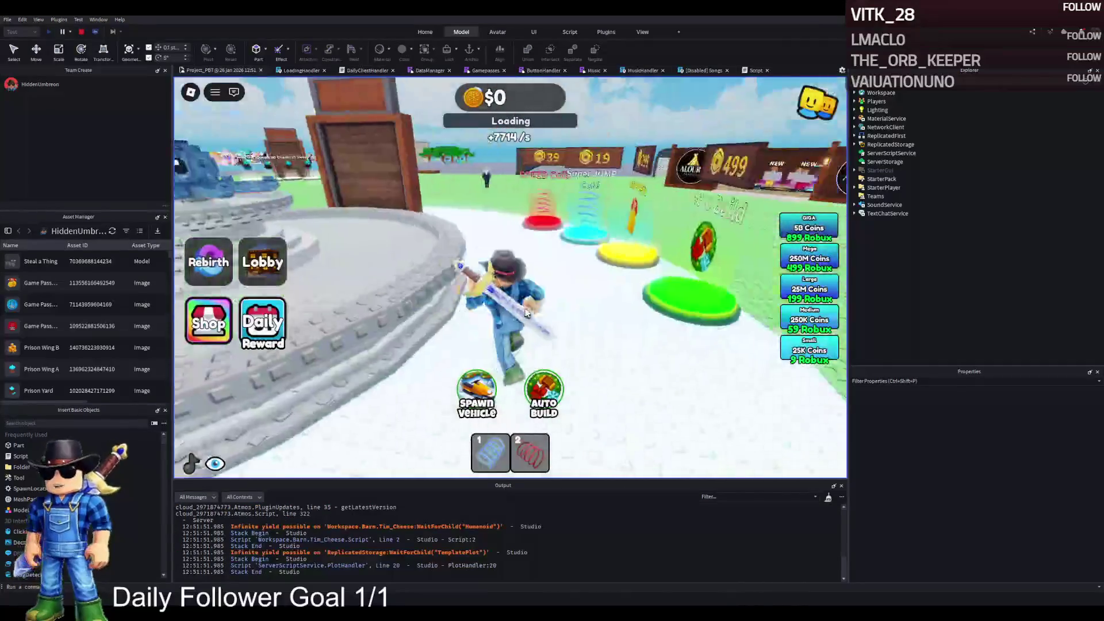
{"action": "key", "text": "a"}
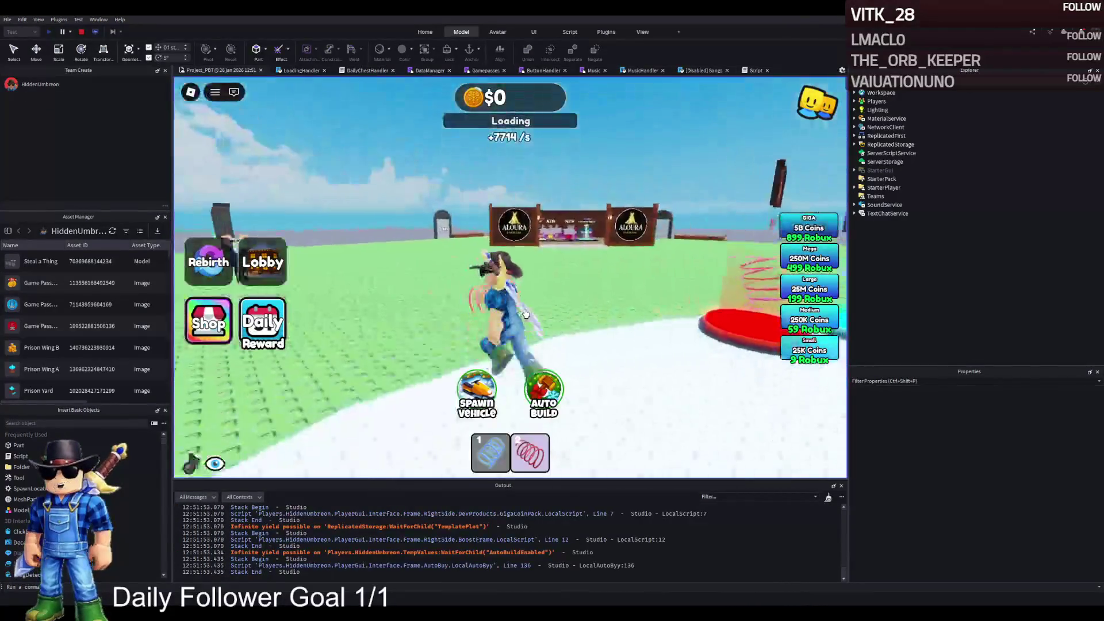
{"action": "key", "text": "a"}
{"action": "scroll", "coordinate": [580, 541], "scroll_direction": "up", "scroll_amount": 3}
{"action": "scroll", "coordinate": [580, 540], "scroll_direction": "up", "scroll_amount": 5}
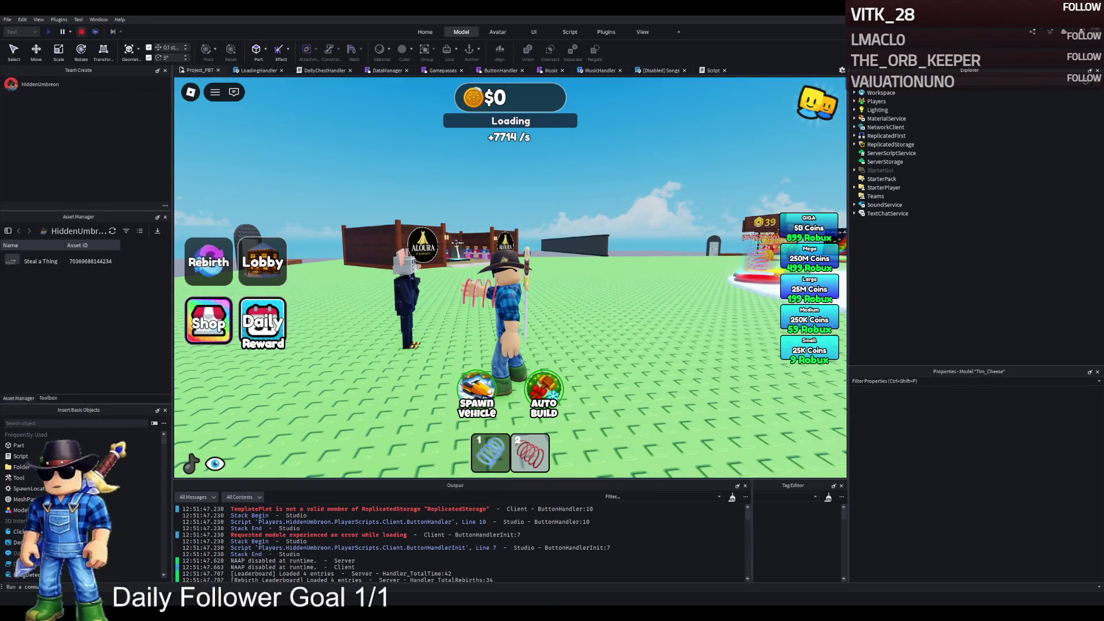
{"action": "key", "text": "shift+F5"}
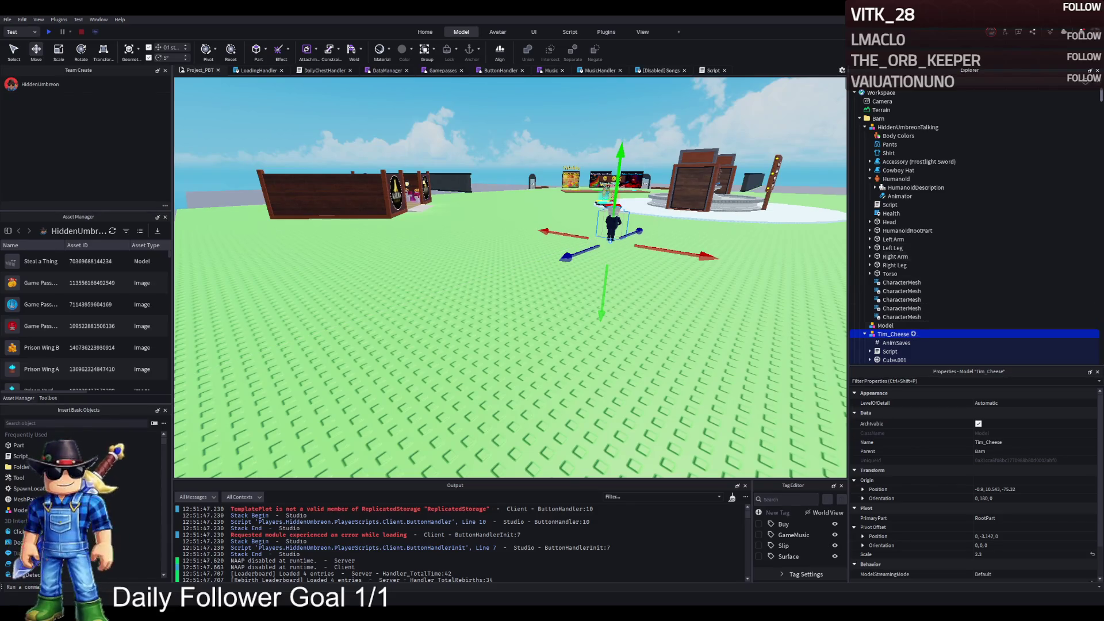
Select the Tim_Cheese model and focus the camera on it
{"action": "left_click", "coordinate": [892, 343]}
{"action": "scroll", "coordinate": [892, 343], "scroll_direction": "down", "scroll_amount": 2}
{"action": "left_click", "coordinate": [857, 286]}
{"action": "key", "text": "f"}
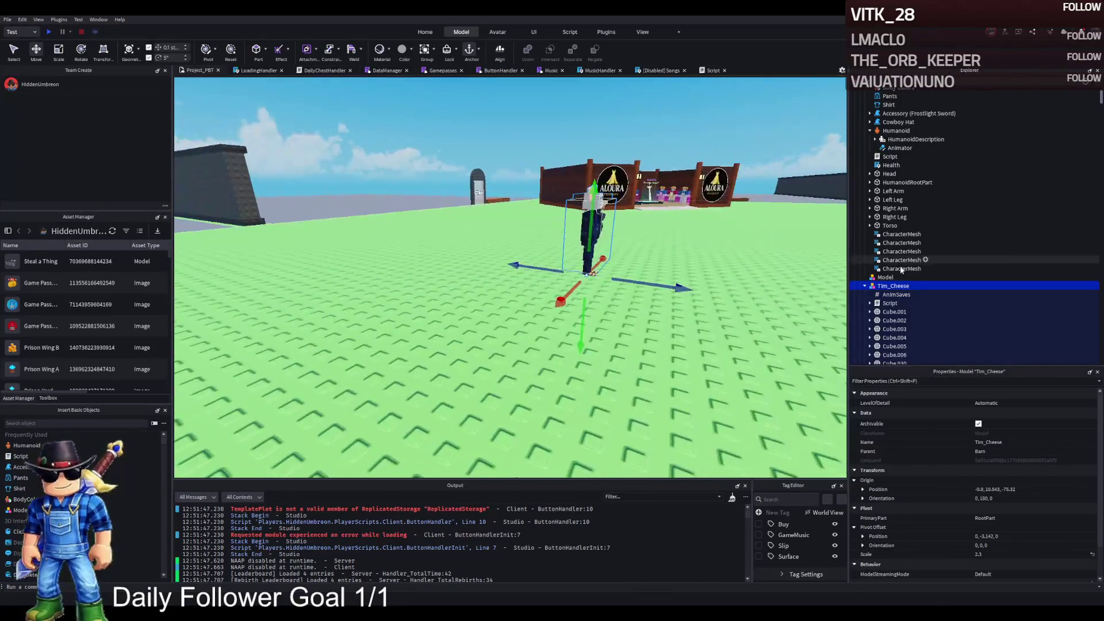
Expand Tim_Cheese's Script to reveal its Animation child, then open the script
{"action": "left_click", "coordinate": [889, 302]}
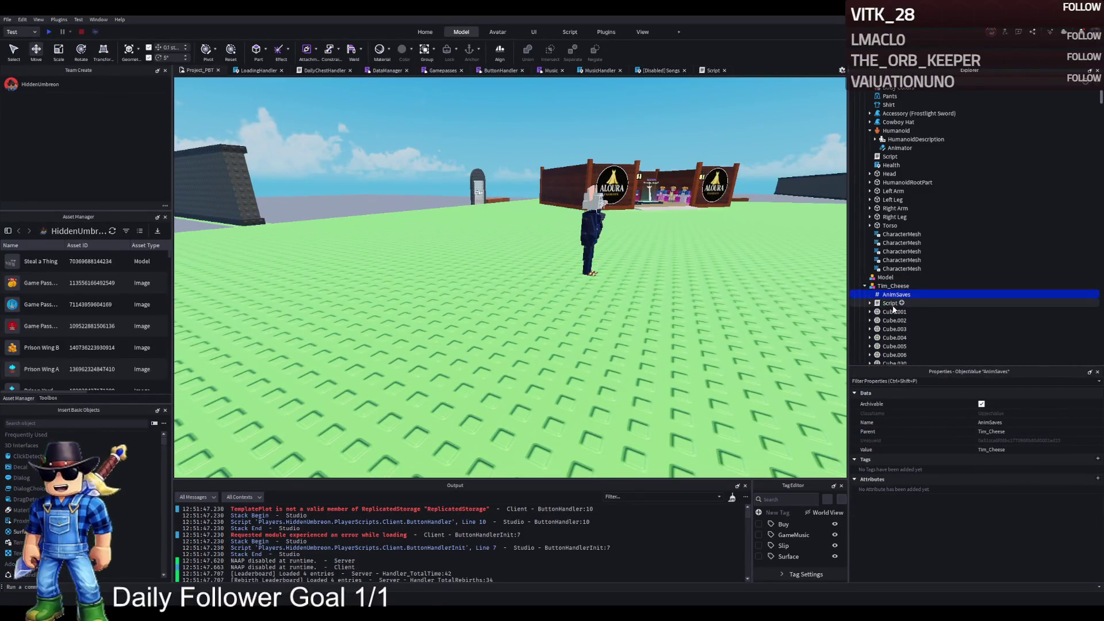
{"action": "left_click", "coordinate": [870, 303]}
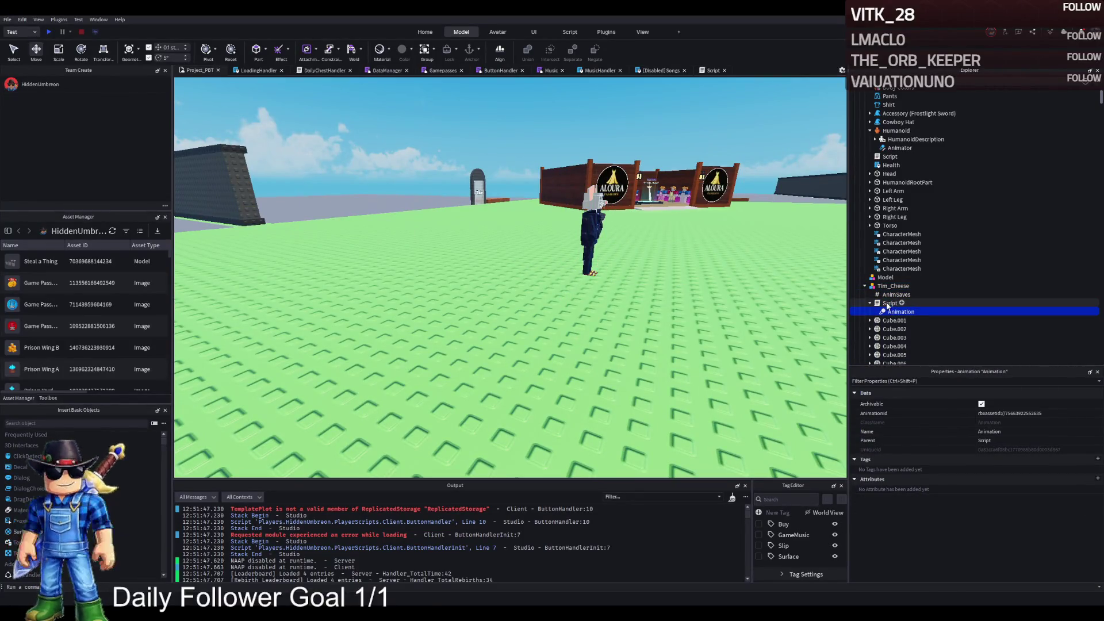
{"action": "scroll", "coordinate": [907, 339], "scroll_direction": "down", "scroll_amount": 5}
{"action": "left_click", "coordinate": [860, 286]}
{"action": "scroll", "coordinate": [892, 241], "scroll_direction": "up", "scroll_amount": 1}
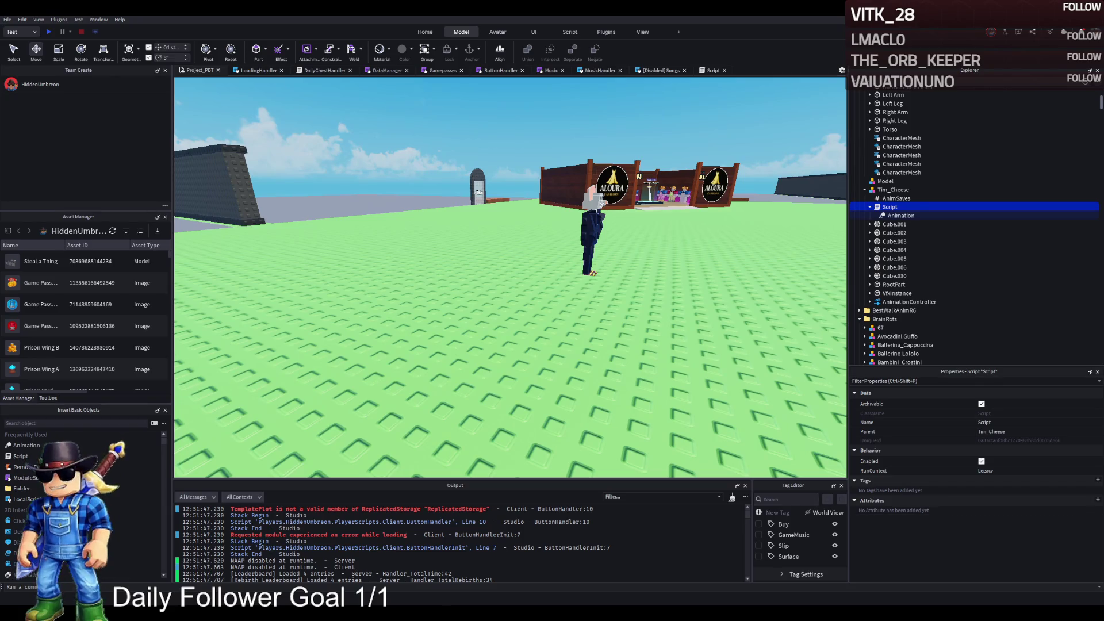
{"action": "double_click", "coordinate": [881, 208]}
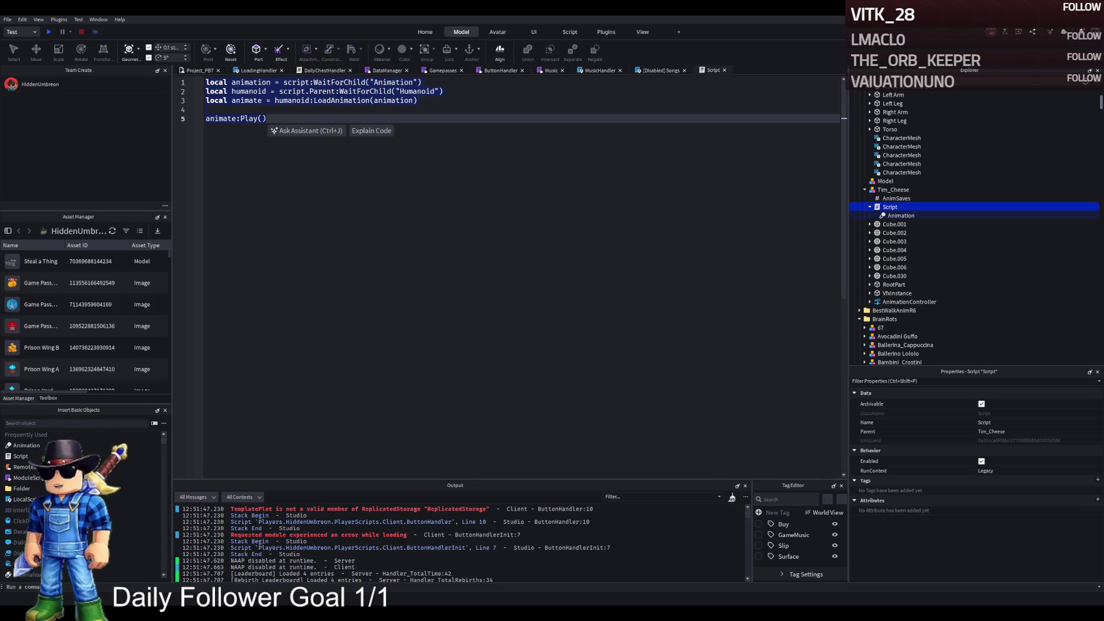
Replace the script with code loading the animation via AnimationController.Animator, looped, then play-test
{"action": "key", "text": "ctrl+a"}
{"action": "type", "text": "local model = script.Parent local animation = script:WaitForChild(\"Animation\")  local animationController = model:WaitForChild(\"AnimationController\") local animator = animationController:WaitForChild(\"Animator\")  local track = animator:LoadAnimation(animation) track.Looped = true track:Play()"}
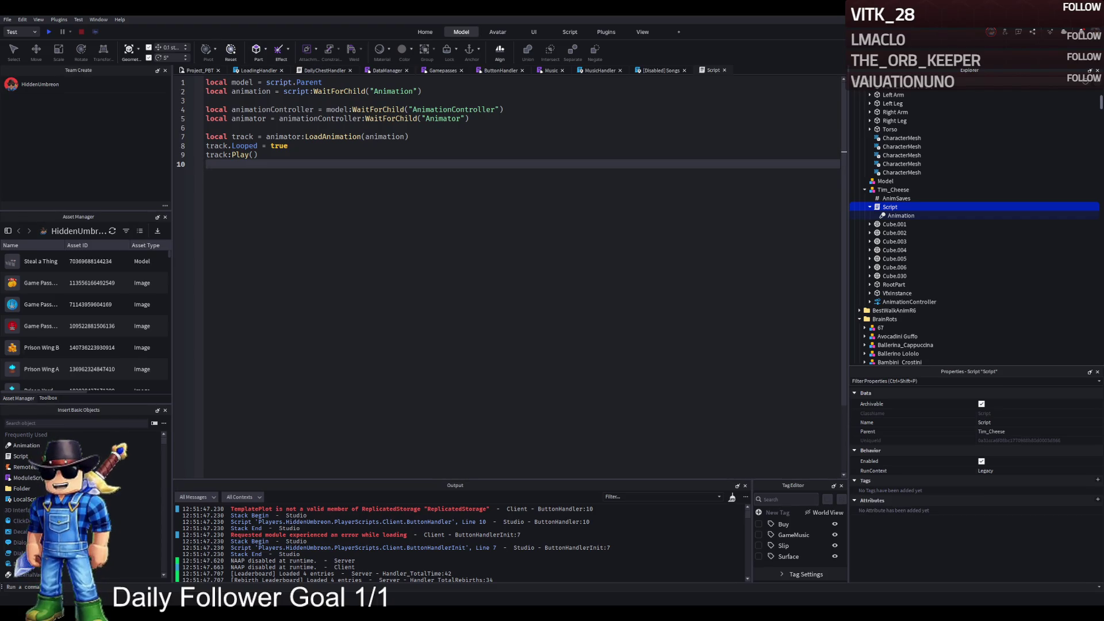
{"action": "key", "text": "shift+F5"}
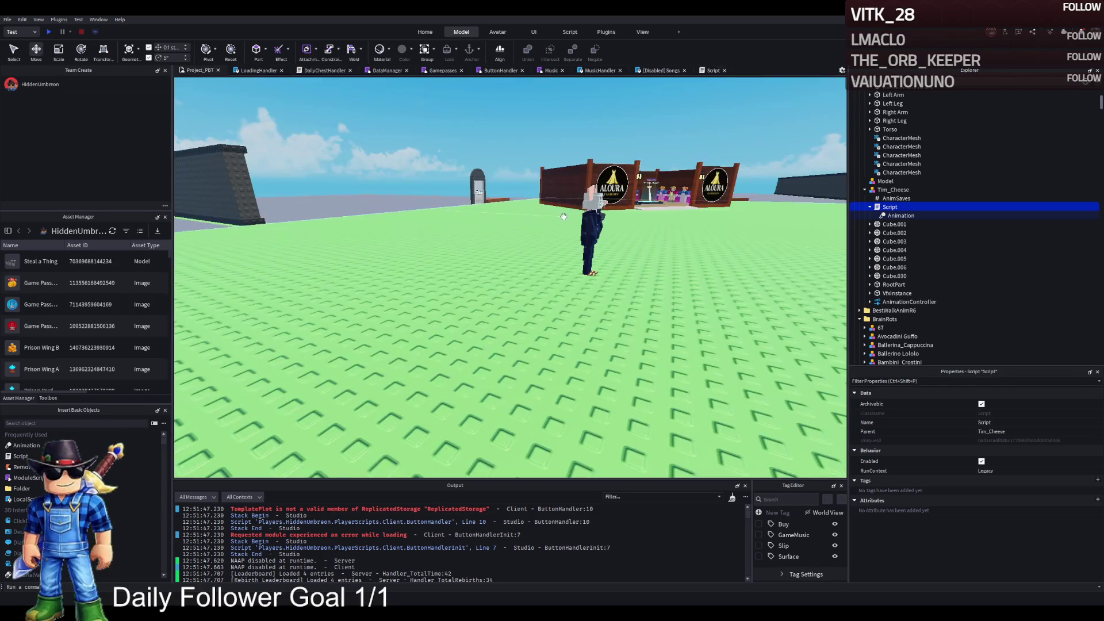
{"action": "key", "text": "F5"}
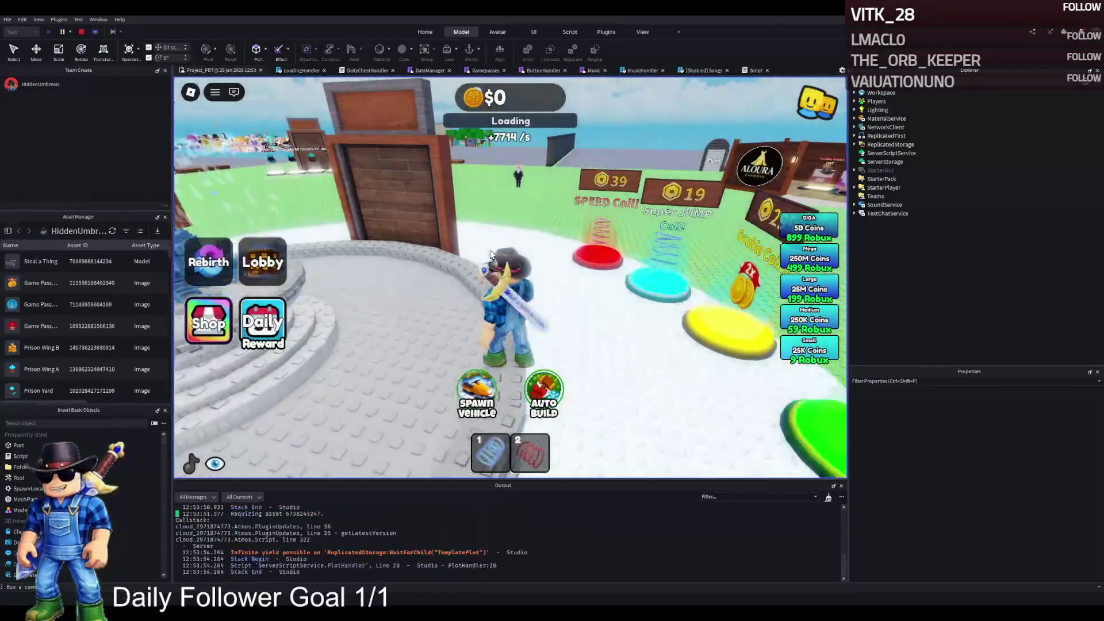
Walk the character up beside Tim_Cheese near the ALOURA shops and face the camera on them
{"action": "key", "text": "w"}
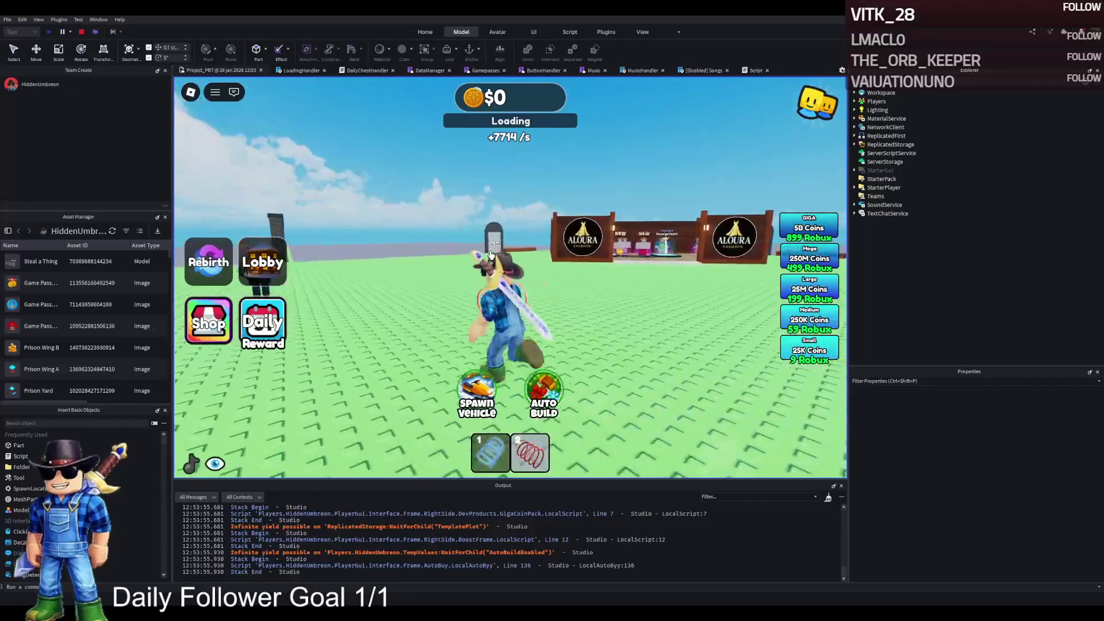
{"action": "key", "text": "d"}
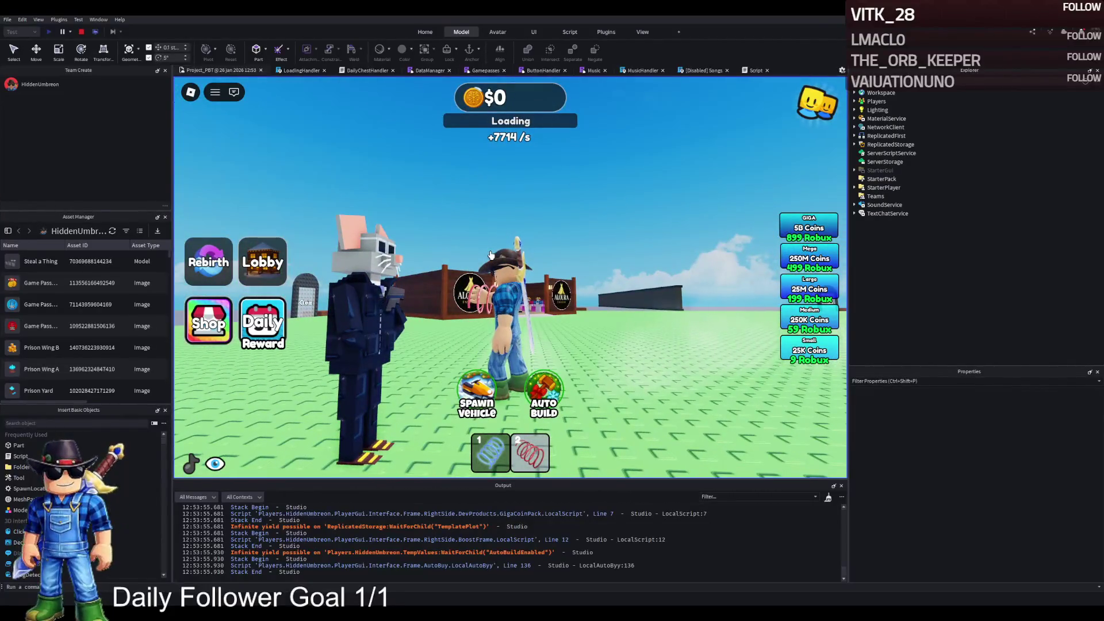
{"action": "key", "text": "d"}
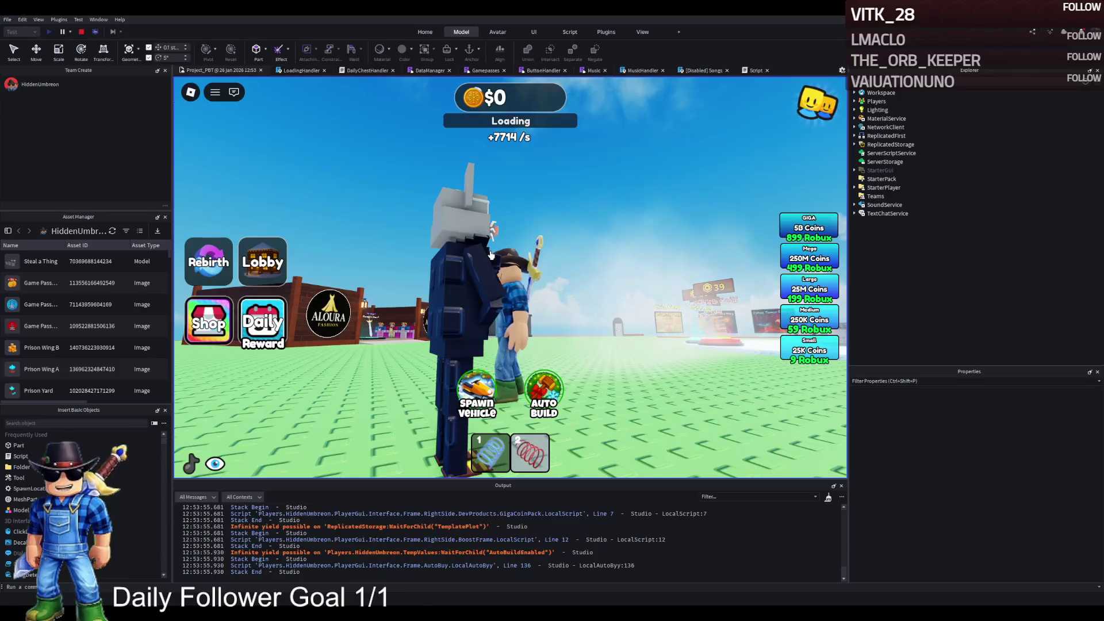
{"action": "key", "text": "s"}
{"action": "key", "text": "2"}
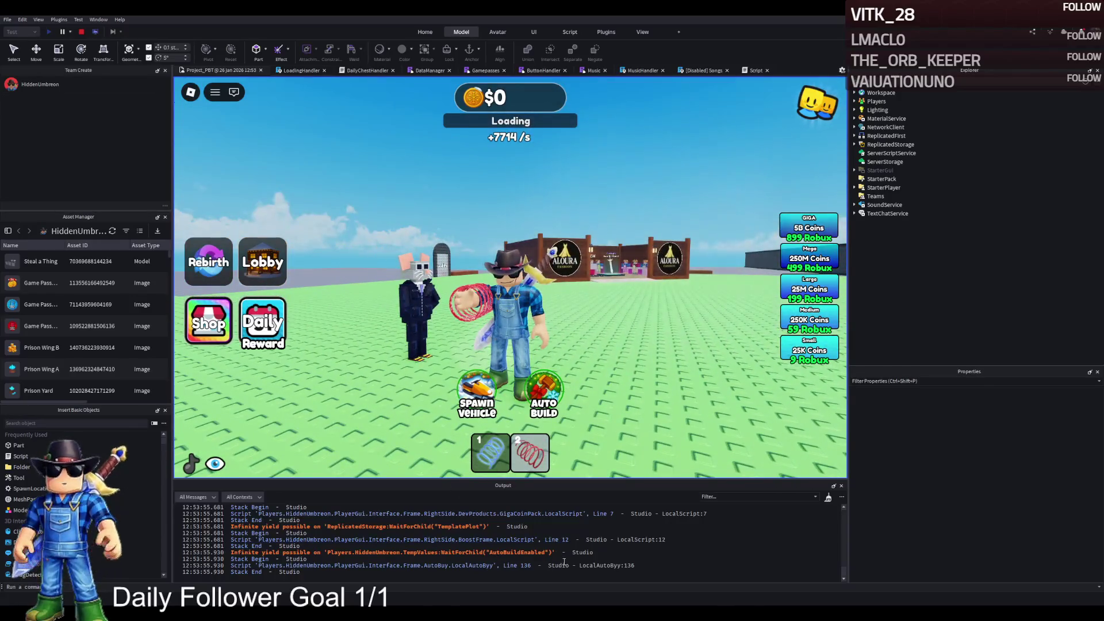
Open the ButtonHandlerInit script from the error in the Output log
{"action": "scroll", "coordinate": [529, 551], "scroll_direction": "up", "scroll_amount": 10}
{"action": "scroll", "coordinate": [512, 546], "scroll_direction": "up", "scroll_amount": 5}
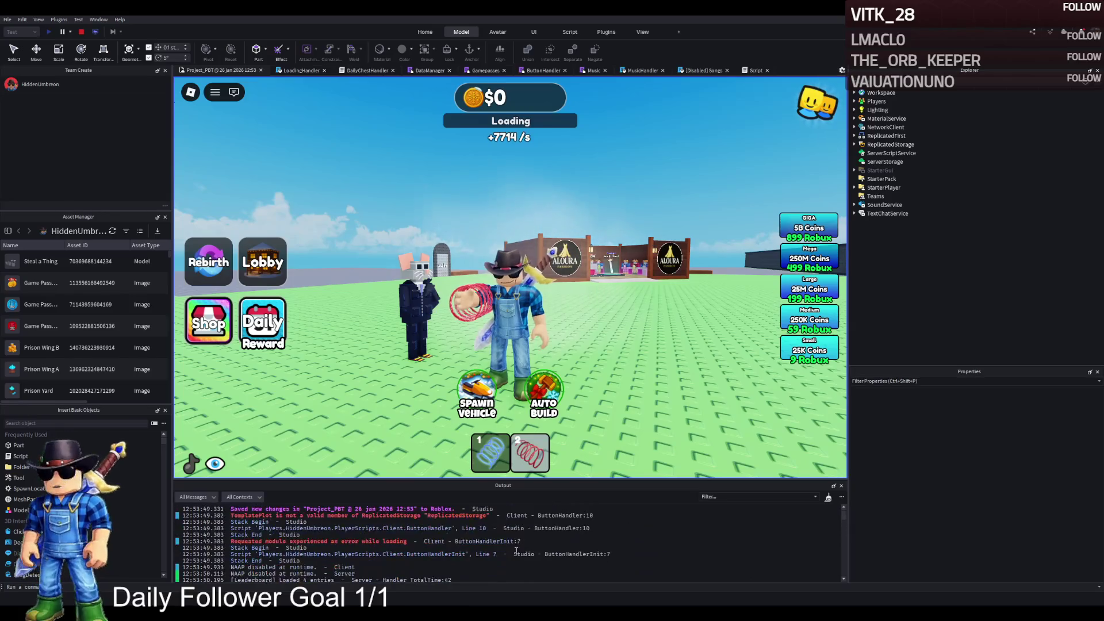
{"action": "scroll", "coordinate": [468, 537], "scroll_direction": "down", "scroll_amount": 1}
{"action": "left_click", "coordinate": [468, 534]}
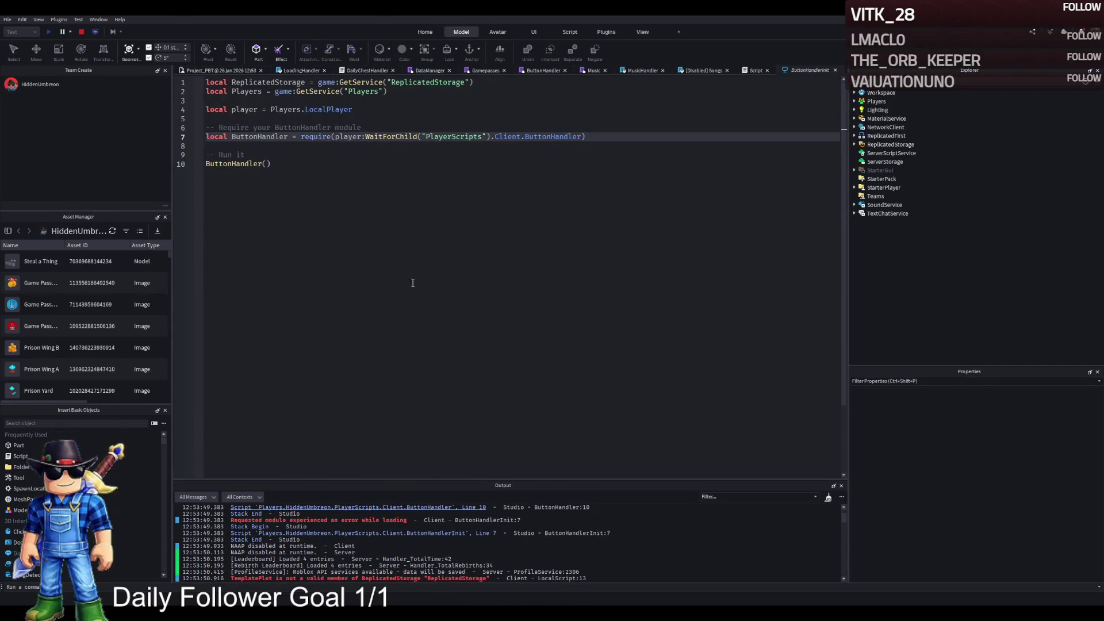
{"action": "left_click", "coordinate": [835, 70]}
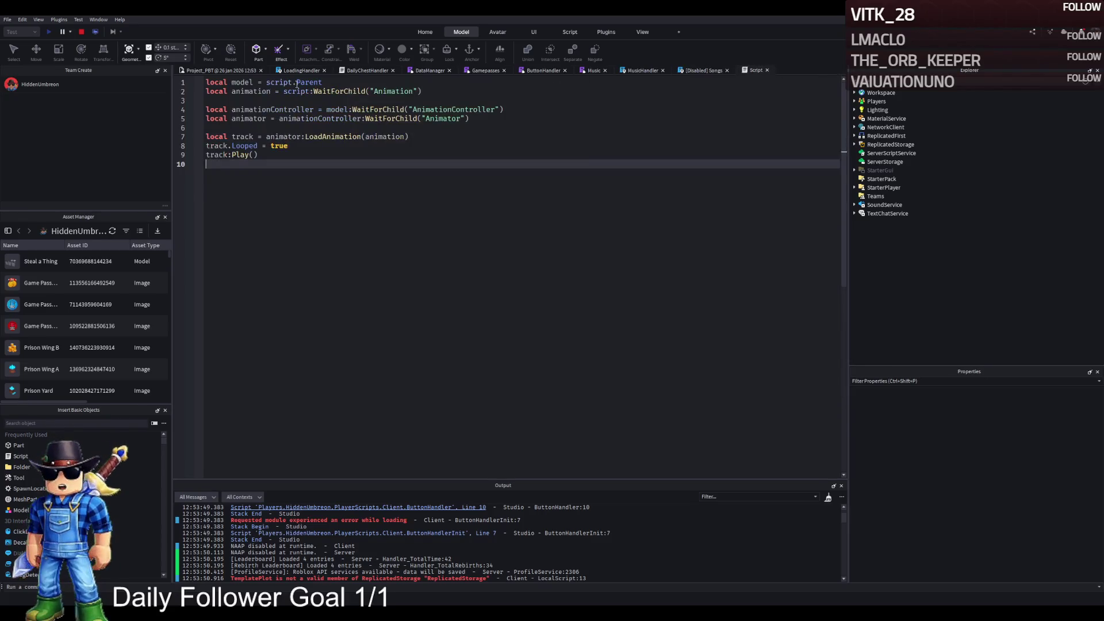
{"action": "left_click", "coordinate": [94, 32]}
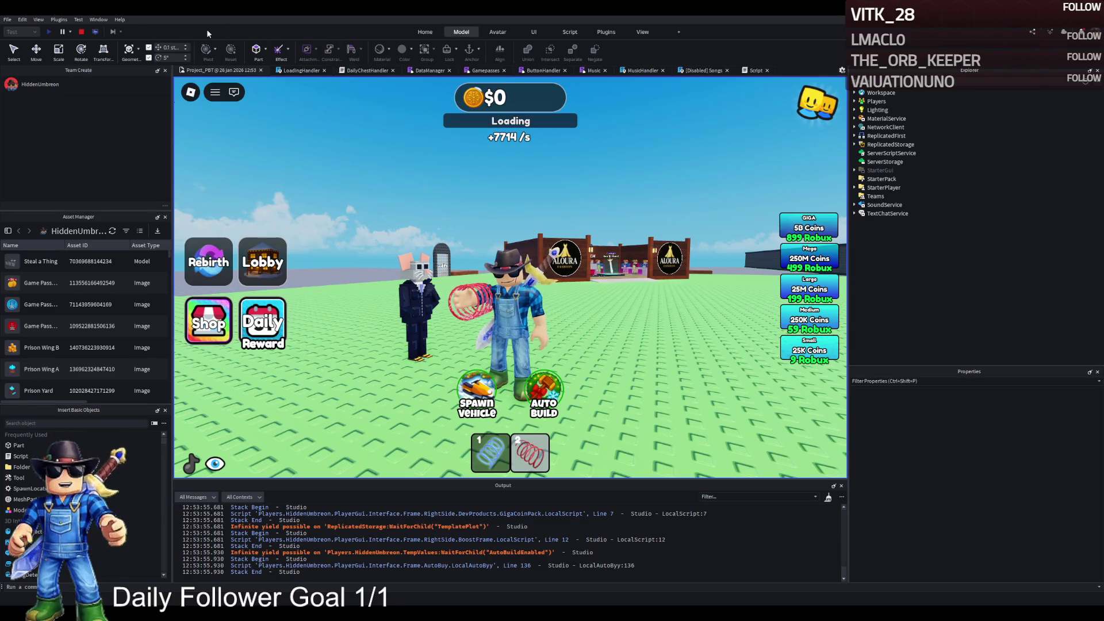
{"action": "key", "text": "shift+F5"}
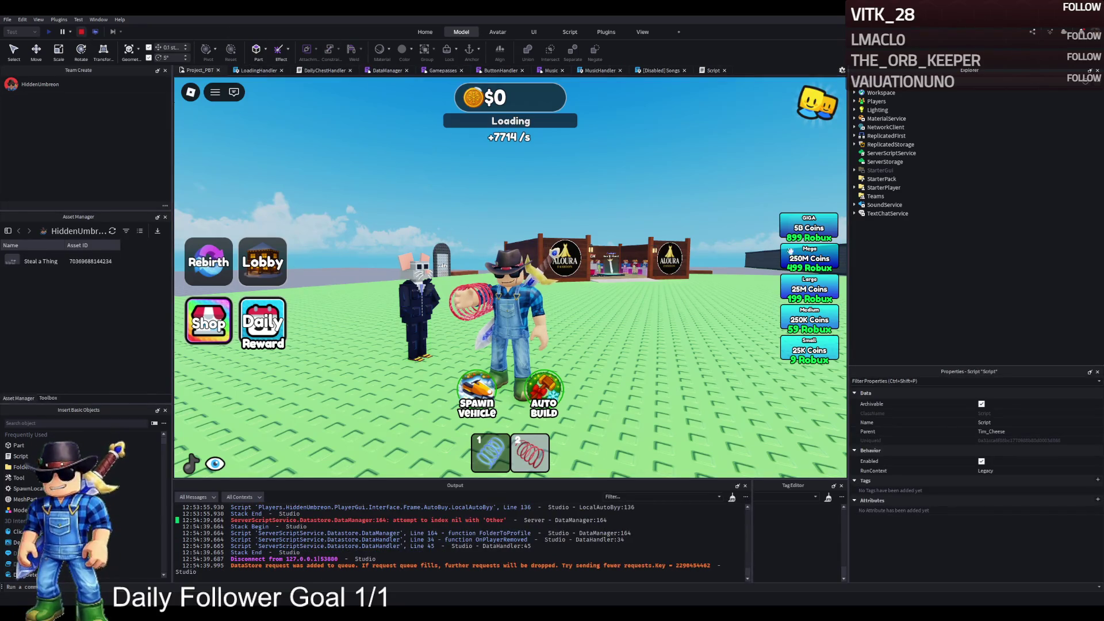
Move Tim_Cheese's Animation out of its Script so it sits directly under the model
{"action": "left_click", "coordinate": [591, 230]}
{"action": "left_click", "coordinate": [870, 279]}
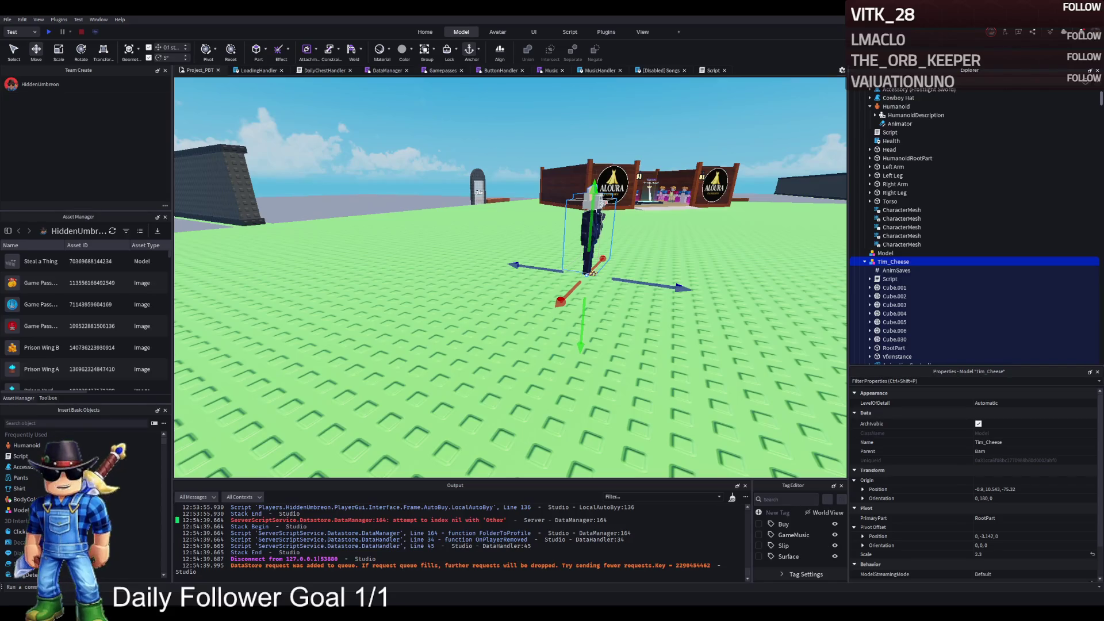
{"action": "scroll", "coordinate": [929, 310], "scroll_direction": "down", "scroll_amount": 1}
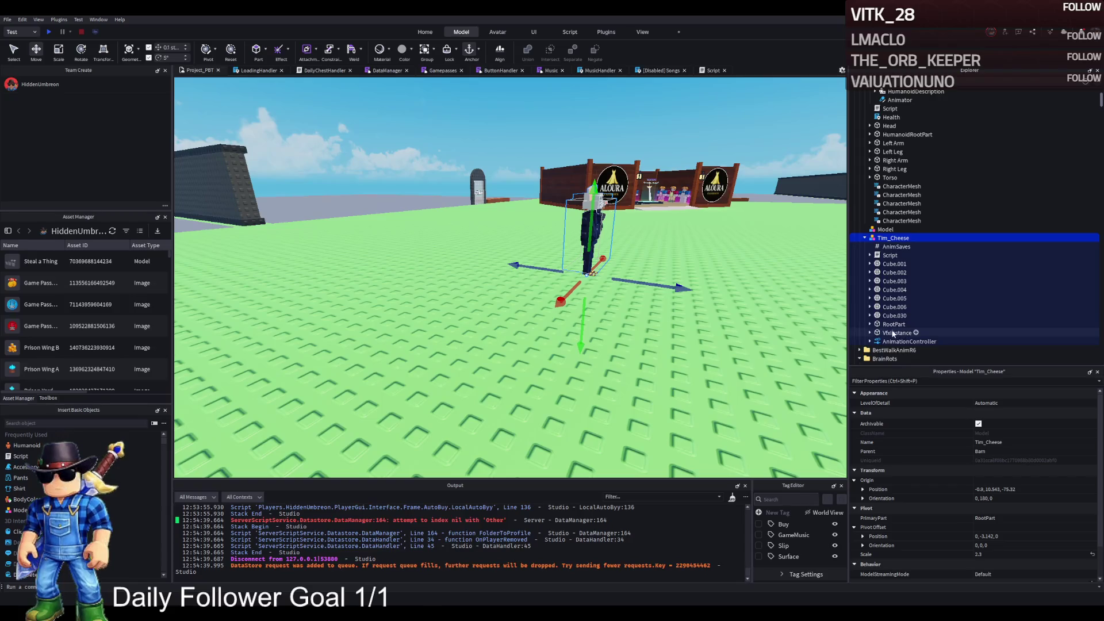
{"action": "left_click", "coordinate": [915, 333]}
{"action": "left_click", "coordinate": [908, 342]}
{"action": "scroll", "coordinate": [909, 333], "scroll_direction": "down", "scroll_amount": 2}
{"action": "double_click", "coordinate": [896, 293]}
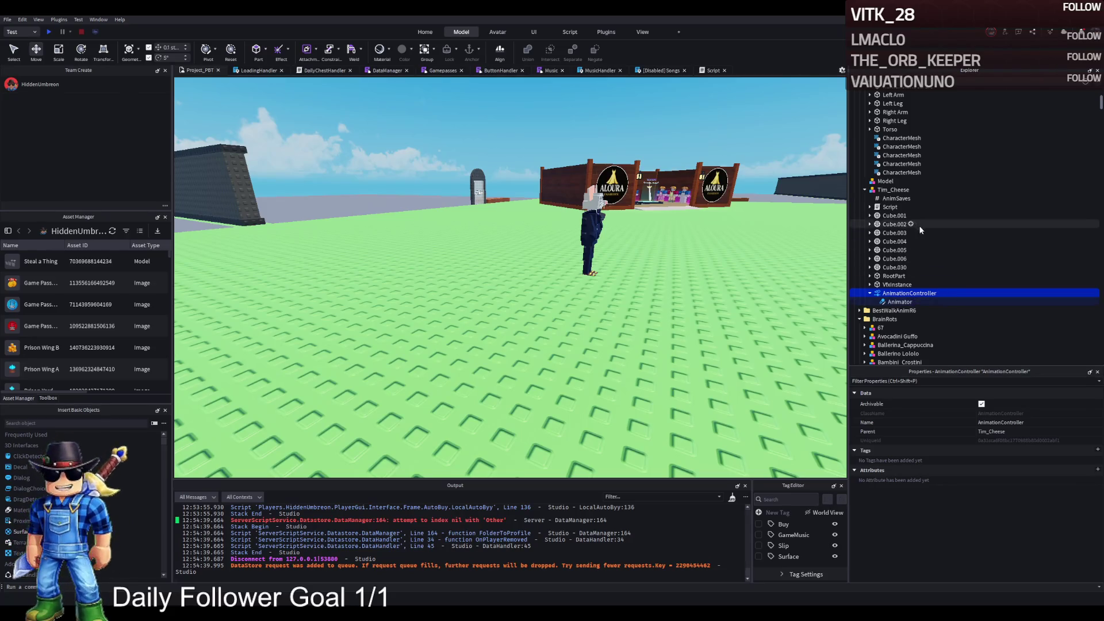
{"action": "left_click", "coordinate": [897, 199]}
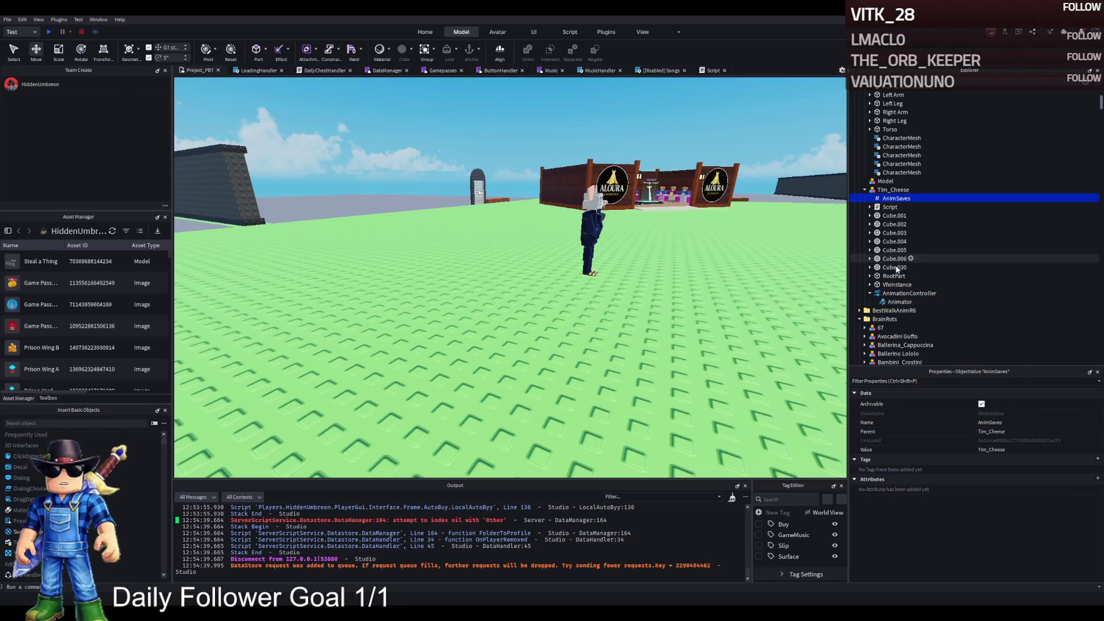
{"action": "left_click", "coordinate": [869, 207]}
{"action": "left_click", "coordinate": [888, 206]}
{"action": "left_click_drag", "start_coordinate": [888, 214], "coordinate": [889, 191]}
Move Tim_Cheese about 27 studs to a new spot in the field and start a play test
{"action": "left_click", "coordinate": [888, 192]}
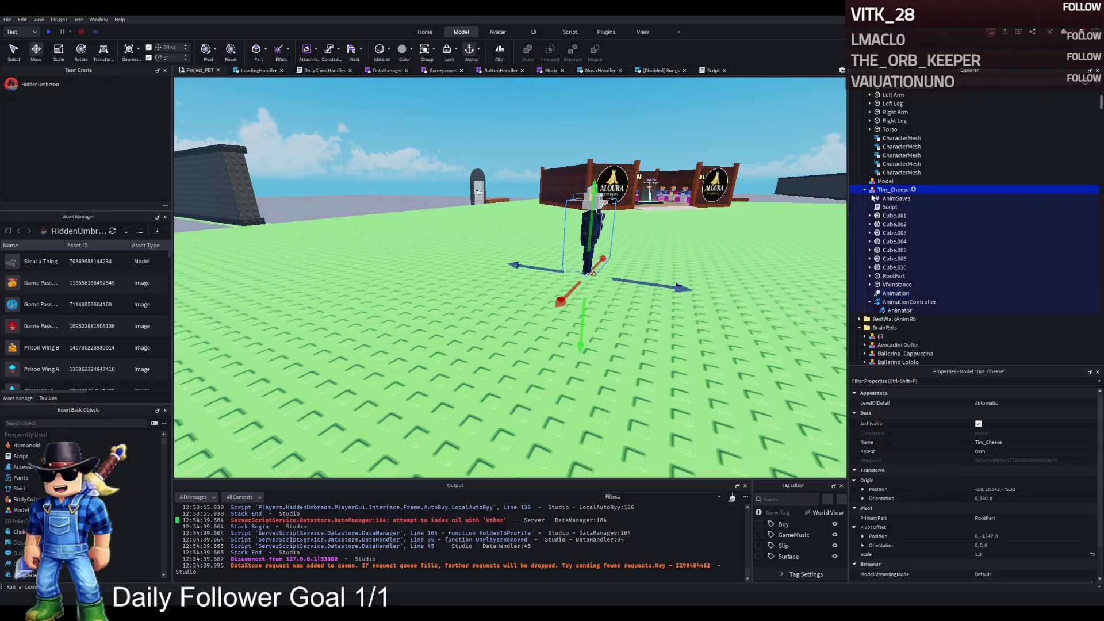
{"action": "mouse_move", "coordinate": [271, 364]}
{"action": "left_mouse_down"}
{"action": "mouse_move", "coordinate": [446, 256]}
{"action": "mouse_move", "coordinate": [524, 275]}
{"action": "left_mouse_up"}
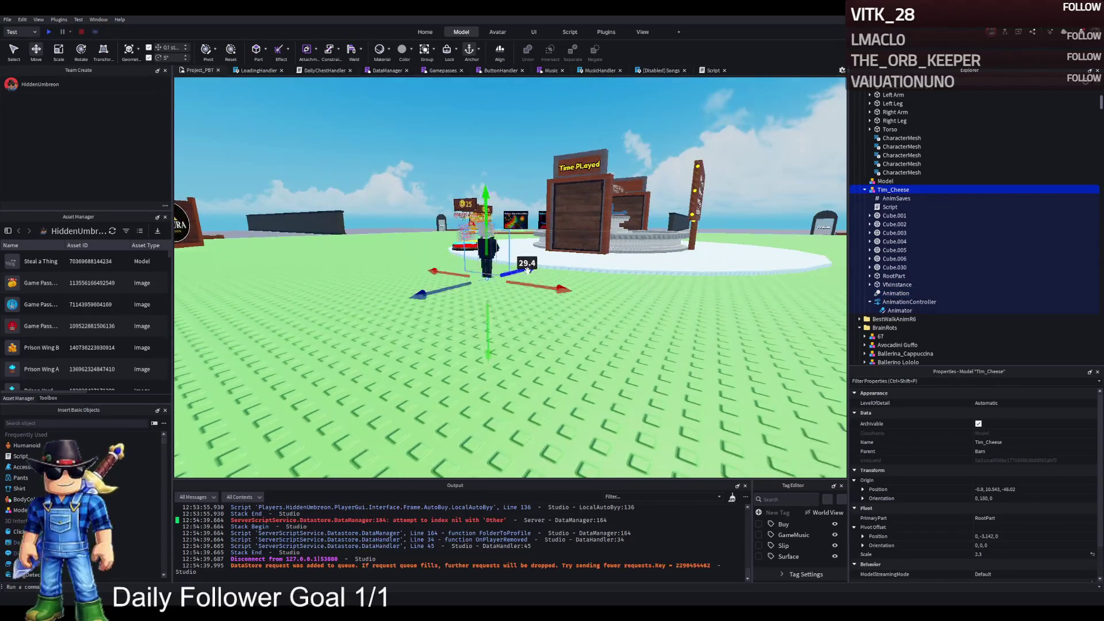
{"action": "left_click", "coordinate": [48, 31]}
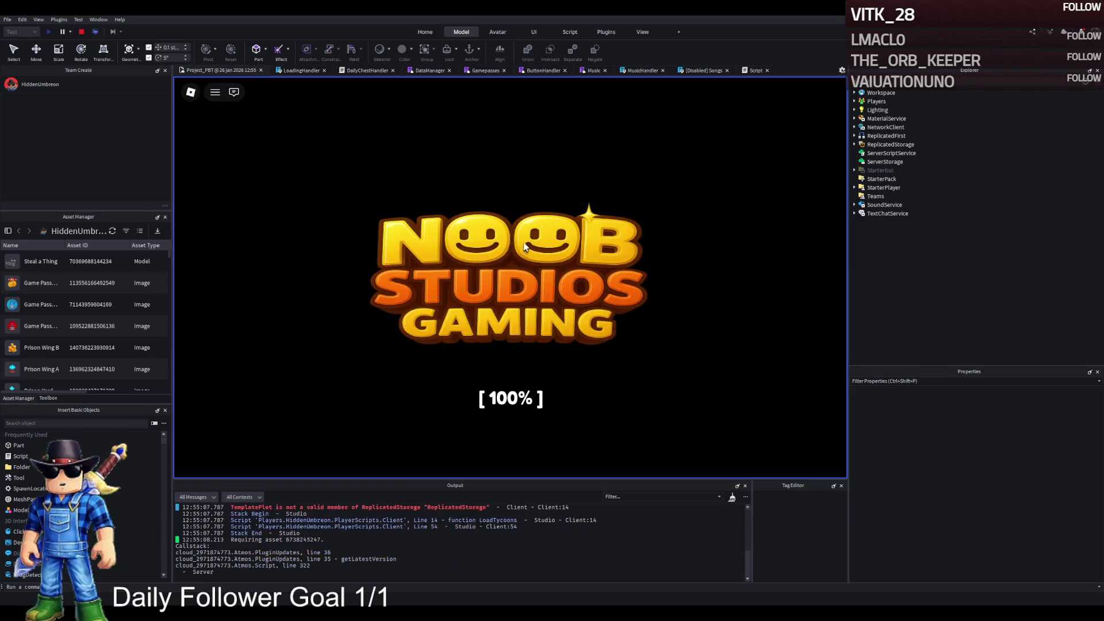
Walk the avatar onto the Speed Coil pad and off again, check Output warnings, then stop
{"action": "key", "text": "w"}
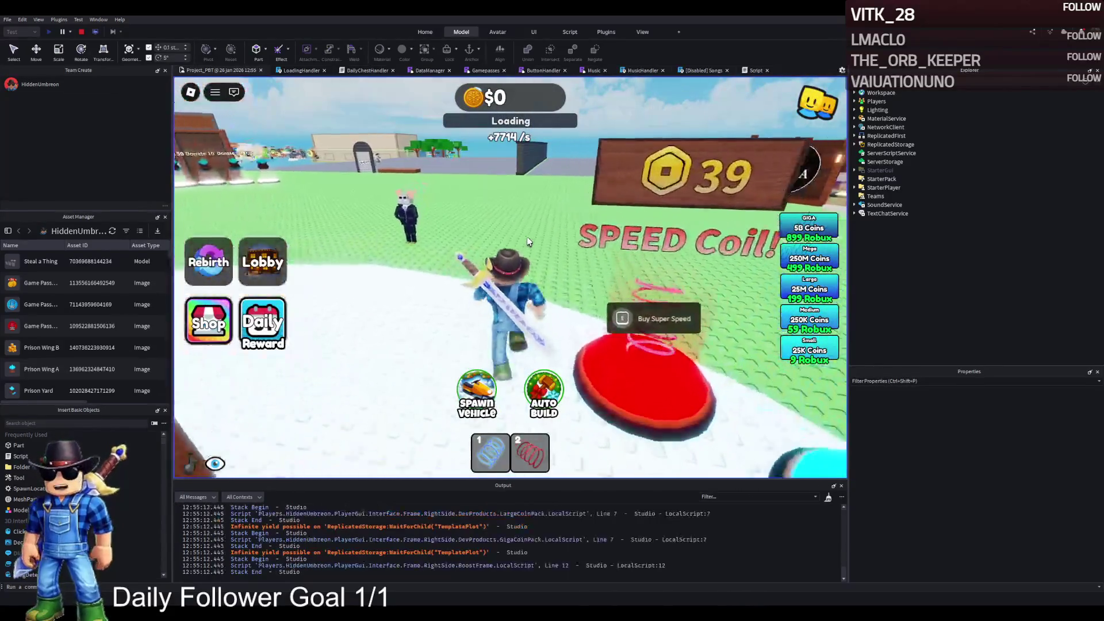
{"action": "key", "text": "a"}
{"action": "scroll", "coordinate": [502, 556], "scroll_direction": "up", "scroll_amount": 5}
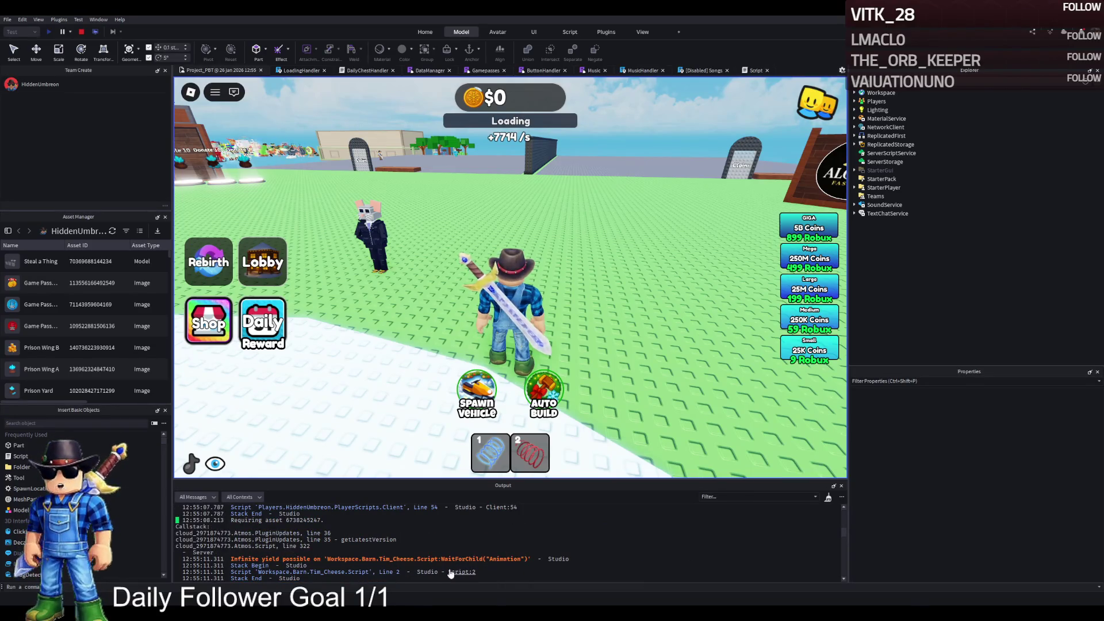
{"action": "scroll", "coordinate": [368, 543], "scroll_direction": "down", "scroll_amount": 3}
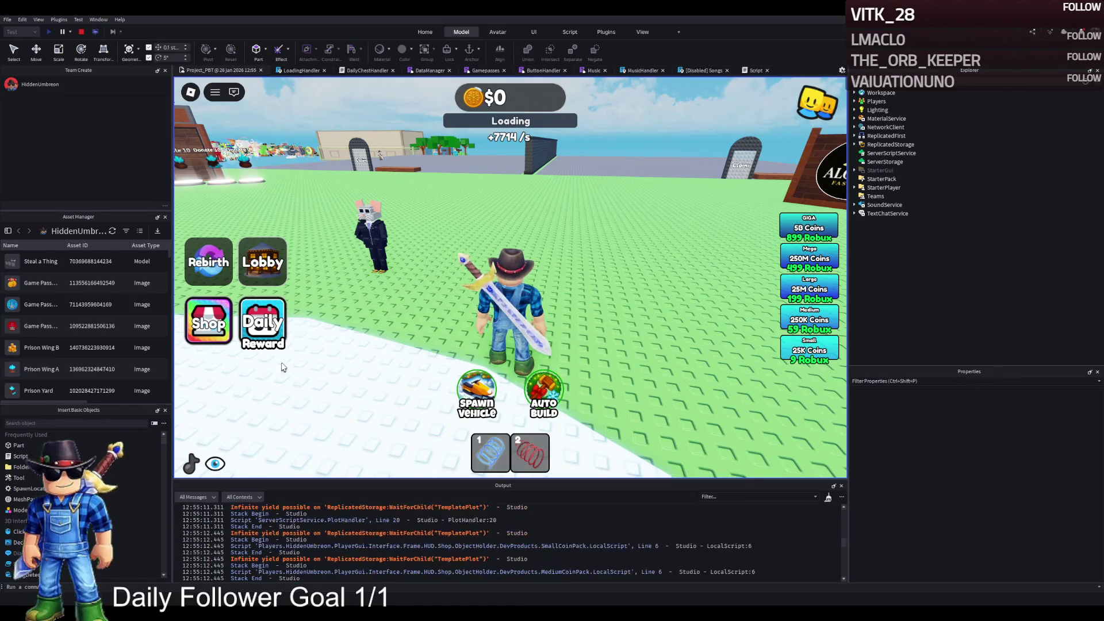
{"action": "left_click", "coordinate": [81, 32]}
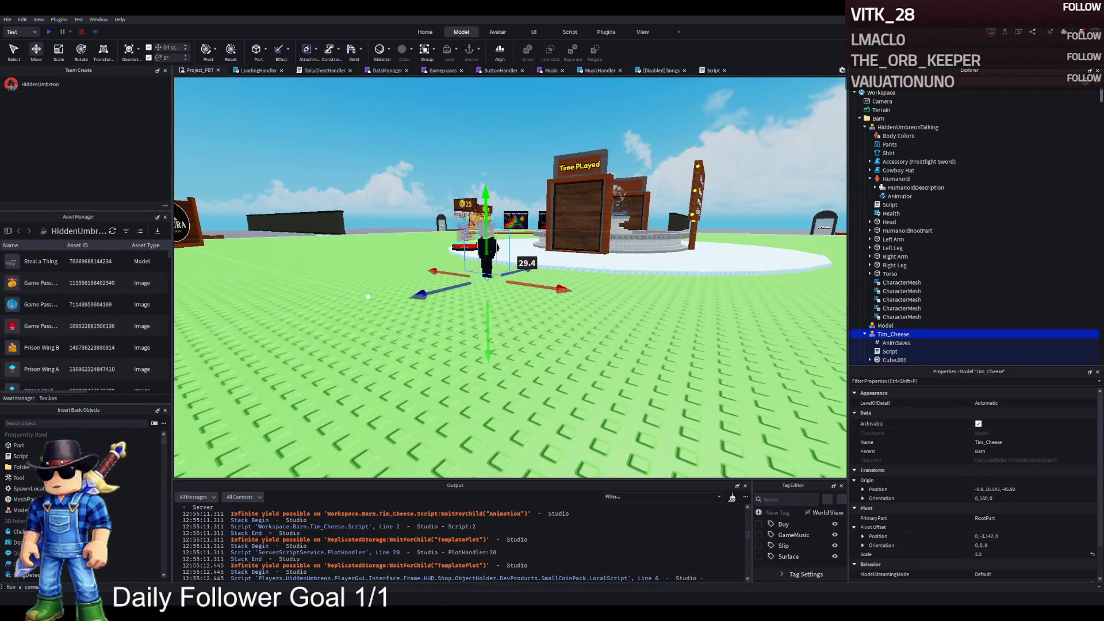
Put Tim_Cheese's Animation back inside its Script, reselect Tim_Cheese and launch a new test with F5
{"action": "scroll", "coordinate": [402, 290], "scroll_direction": "up", "scroll_amount": 5}
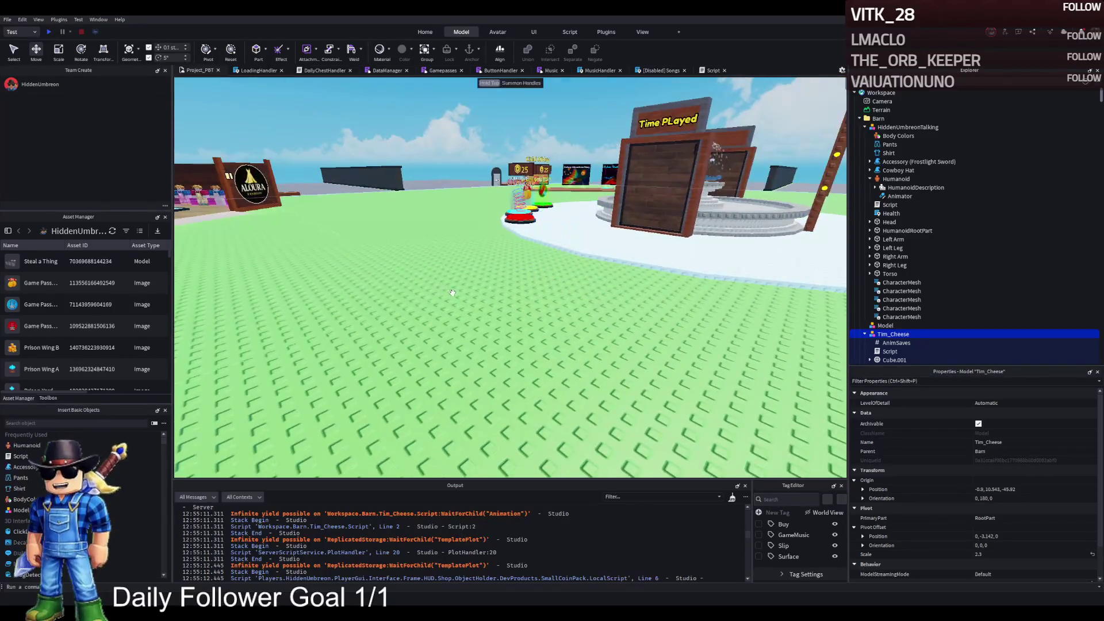
{"action": "key", "text": "f"}
{"action": "scroll", "coordinate": [901, 318], "scroll_direction": "down", "scroll_amount": 2}
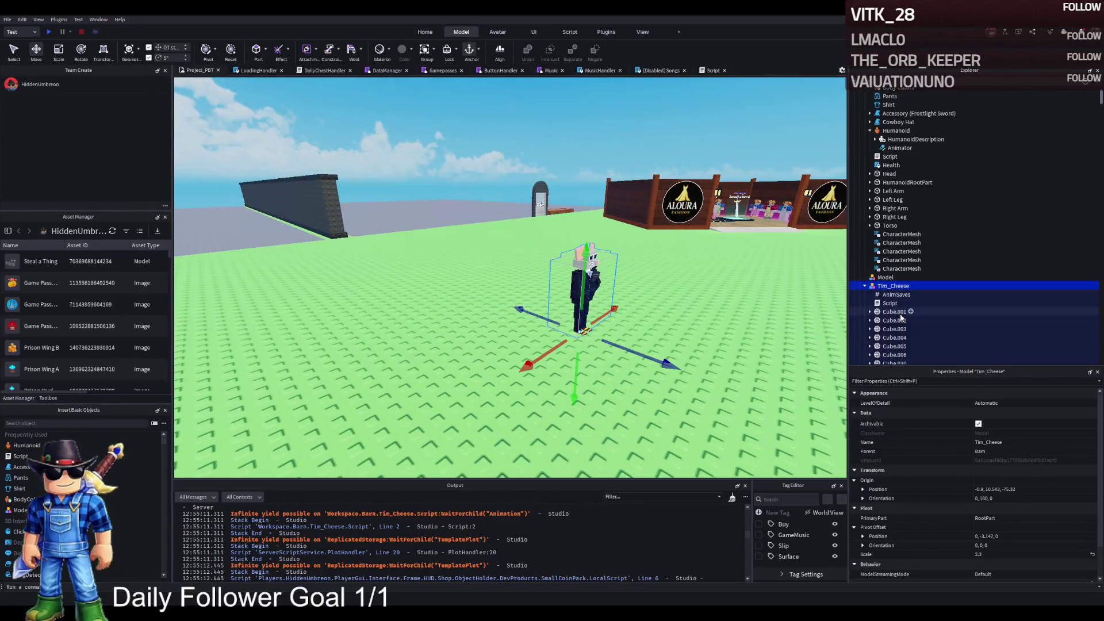
{"action": "scroll", "coordinate": [891, 316], "scroll_direction": "down", "scroll_amount": 3}
{"action": "left_click", "coordinate": [878, 310]}
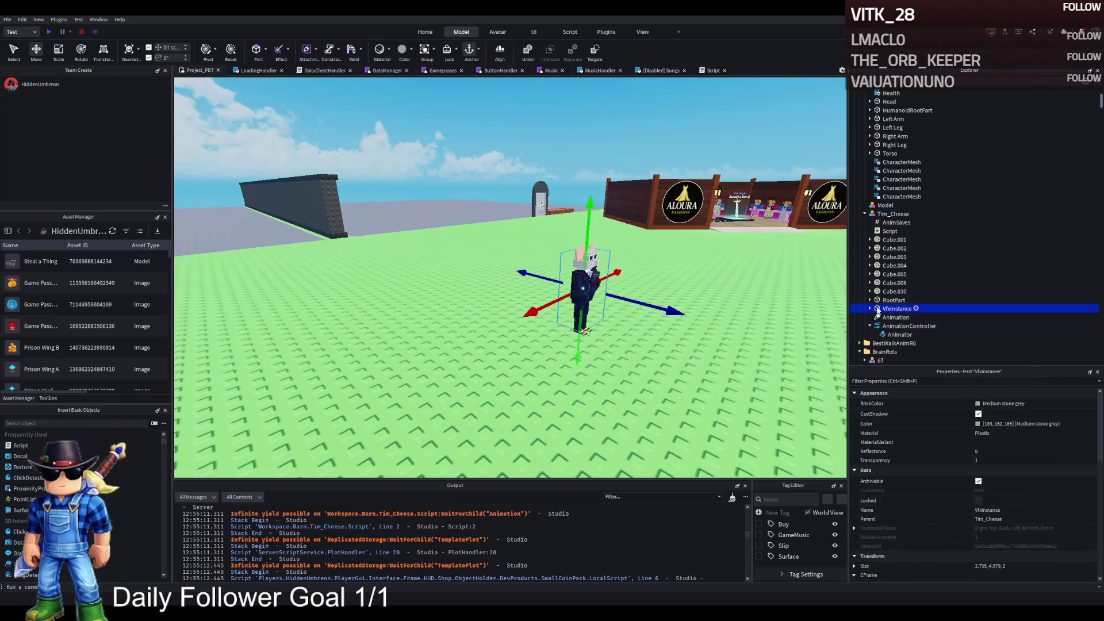
{"action": "left_click", "coordinate": [894, 317]}
{"action": "left_click", "coordinate": [900, 325]}
{"action": "left_click", "coordinate": [887, 334]}
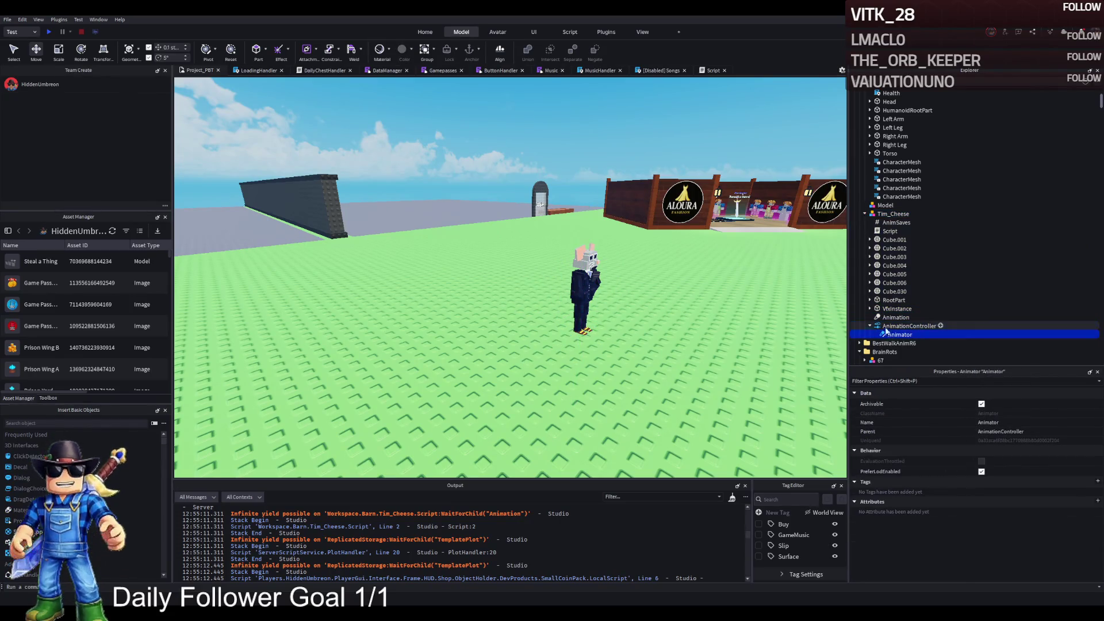
{"action": "left_click_drag", "start_coordinate": [894, 317], "coordinate": [890, 231]}
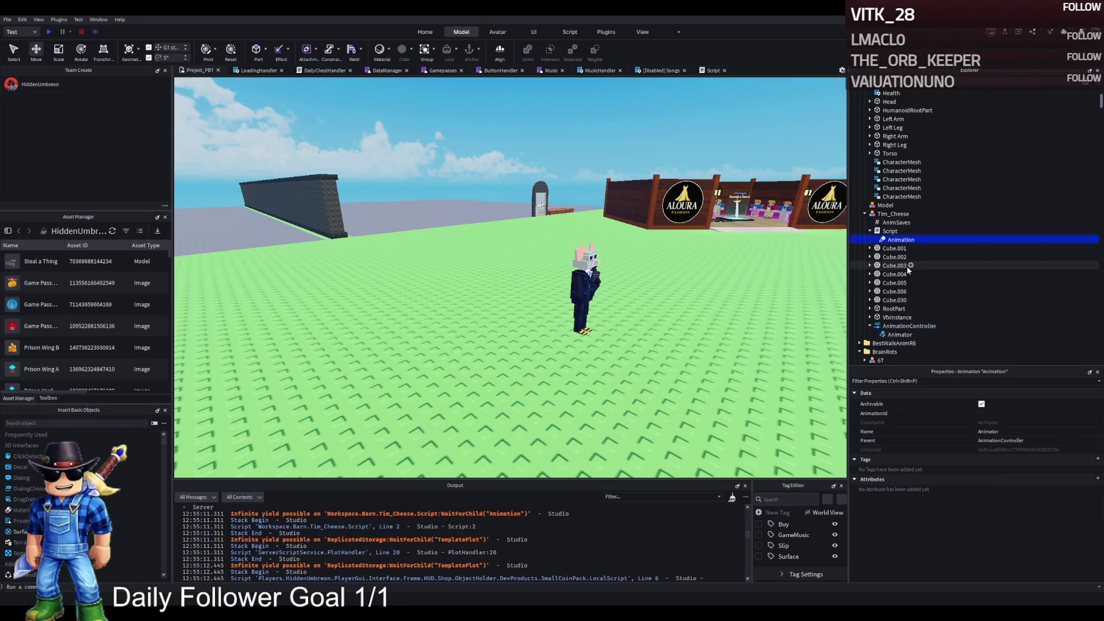
{"action": "left_click", "coordinate": [875, 215]}
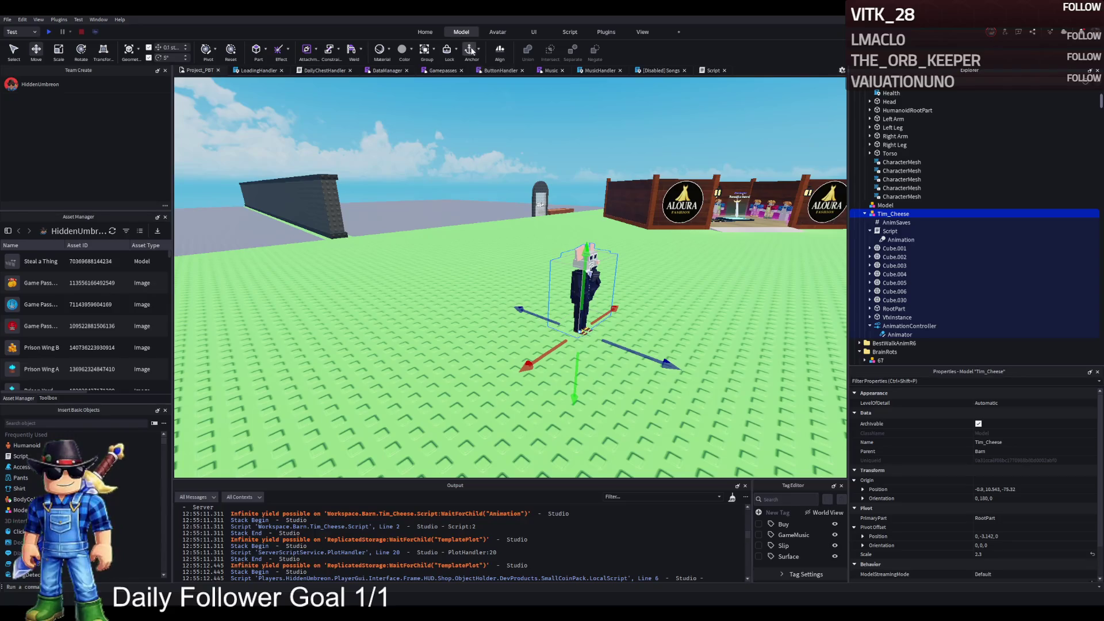
{"action": "key", "text": "F5"}
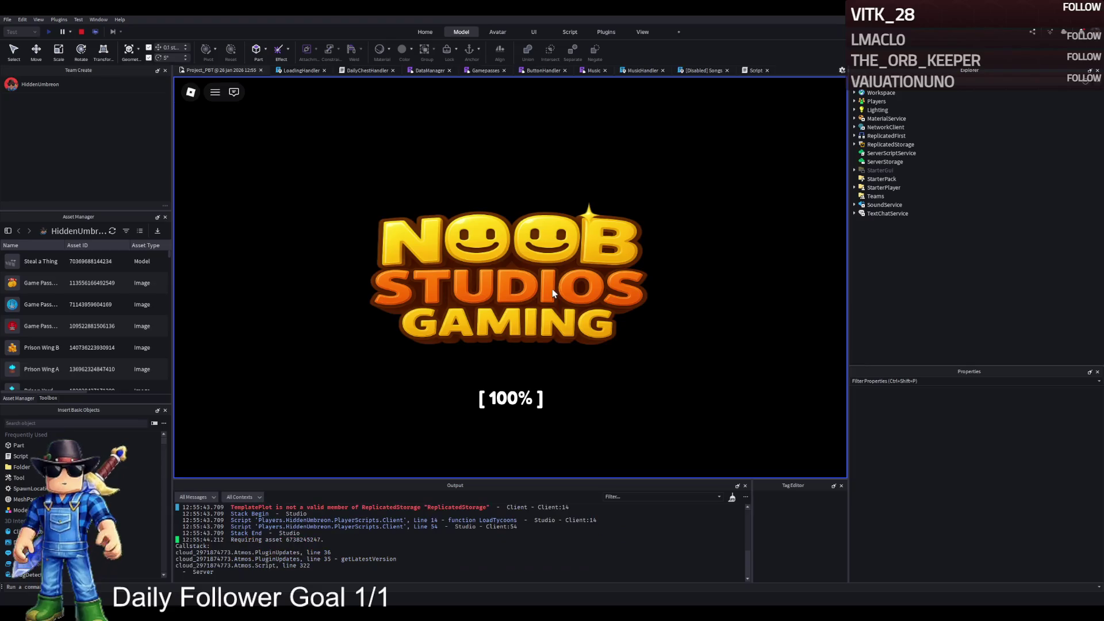
Walk the character forward and back across the grass, then stop the test with Shift+F5
{"action": "key", "text": "w"}
{"action": "key", "text": "s"}
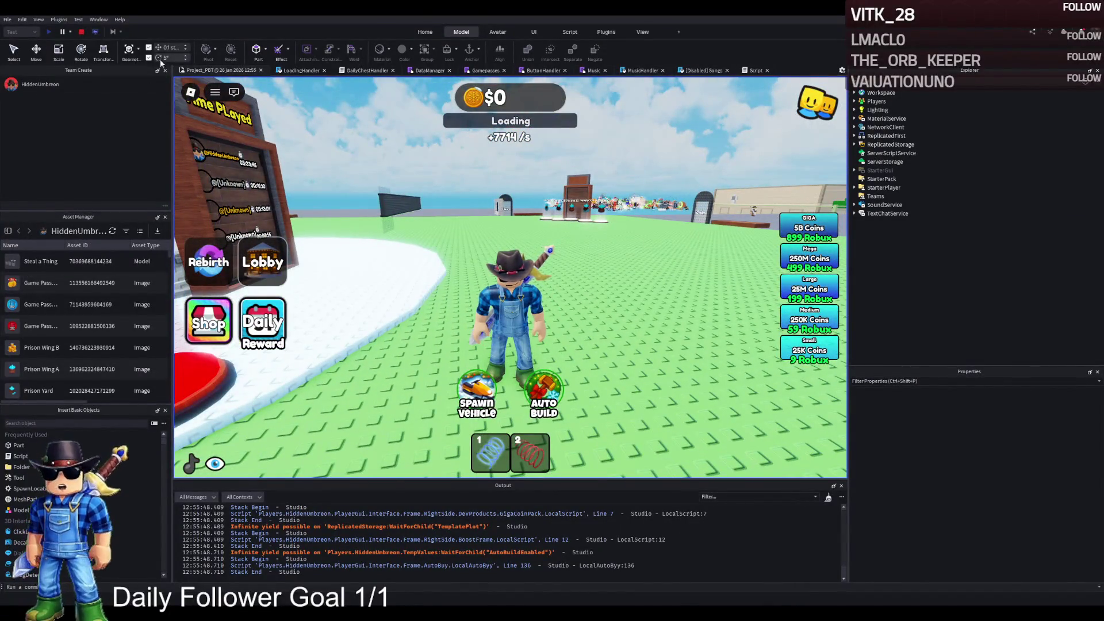
{"action": "key", "text": "shift+F5"}
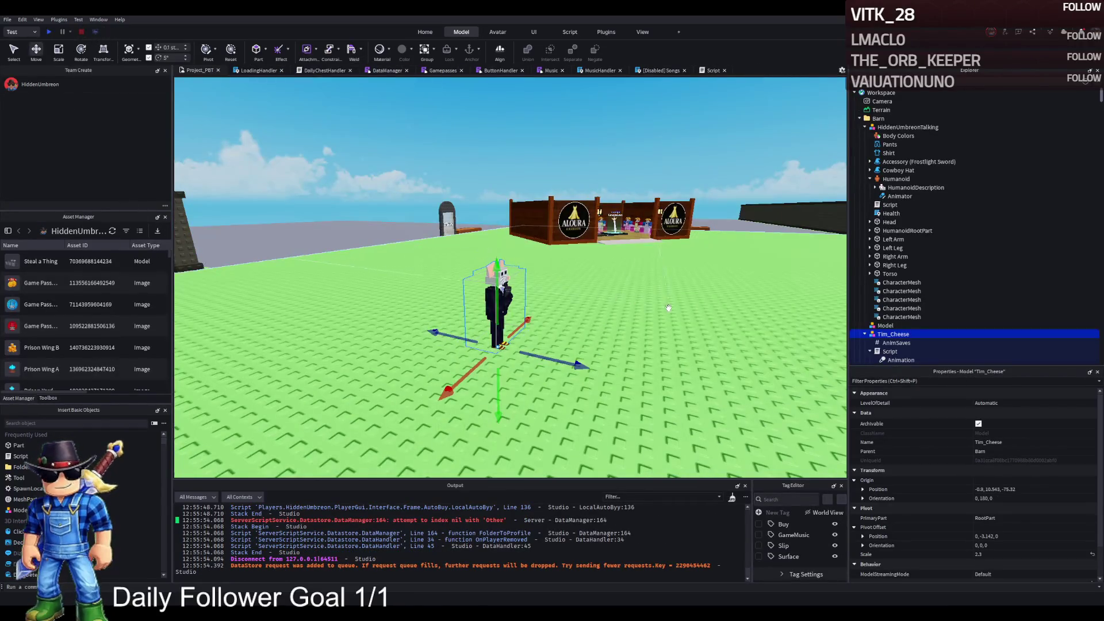
{"action": "scroll", "coordinate": [917, 334], "scroll_direction": "down", "scroll_amount": 5}
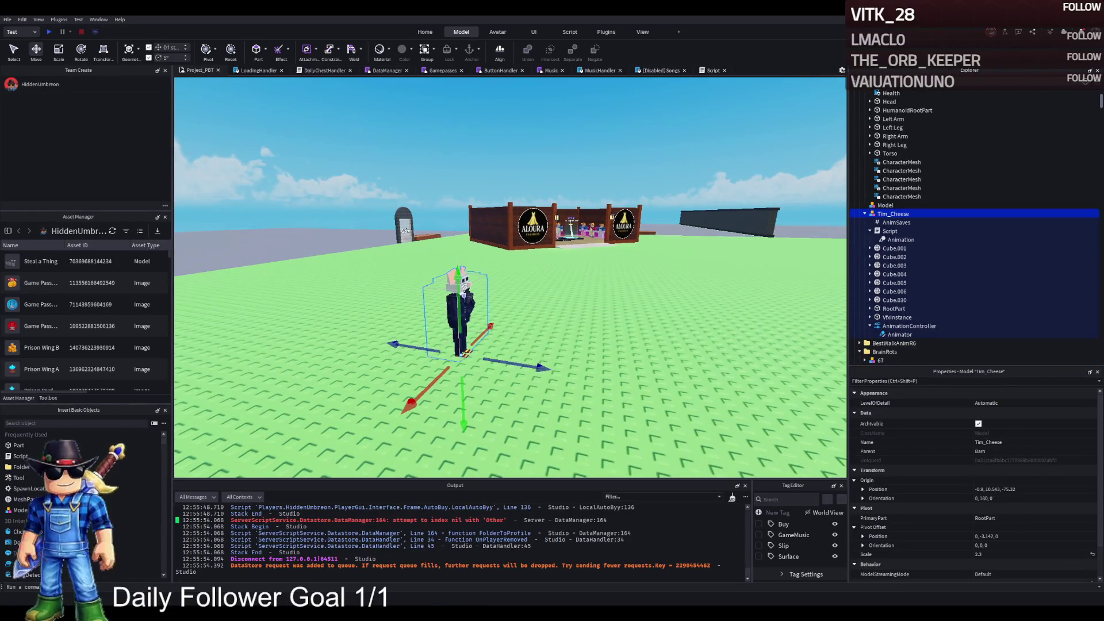
{"action": "double_click", "coordinate": [890, 213]}
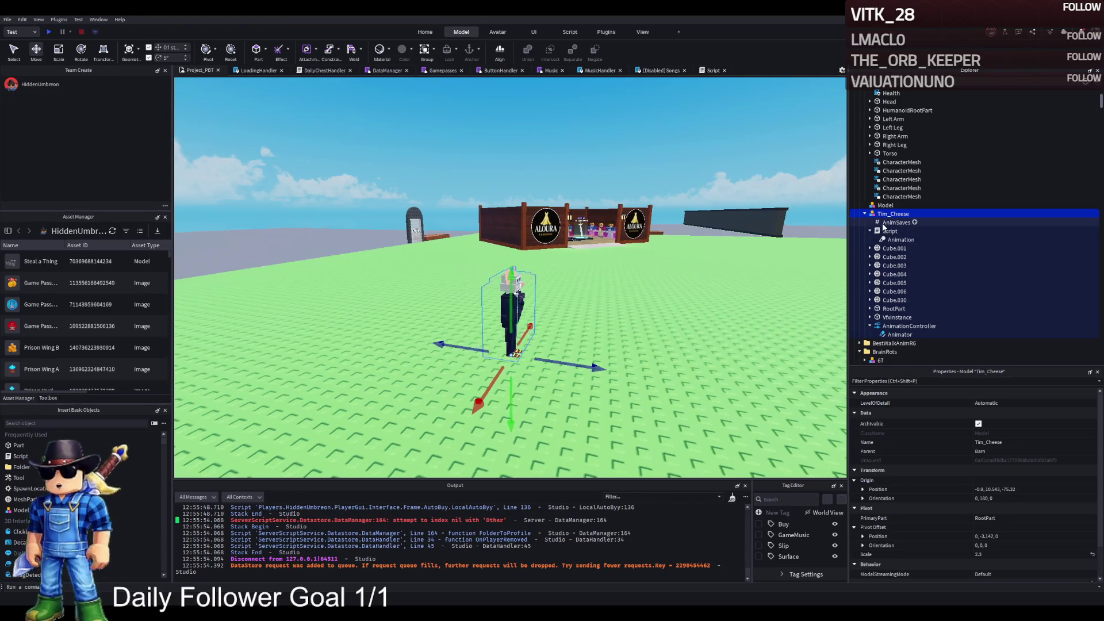
{"action": "left_click", "coordinate": [888, 216]}
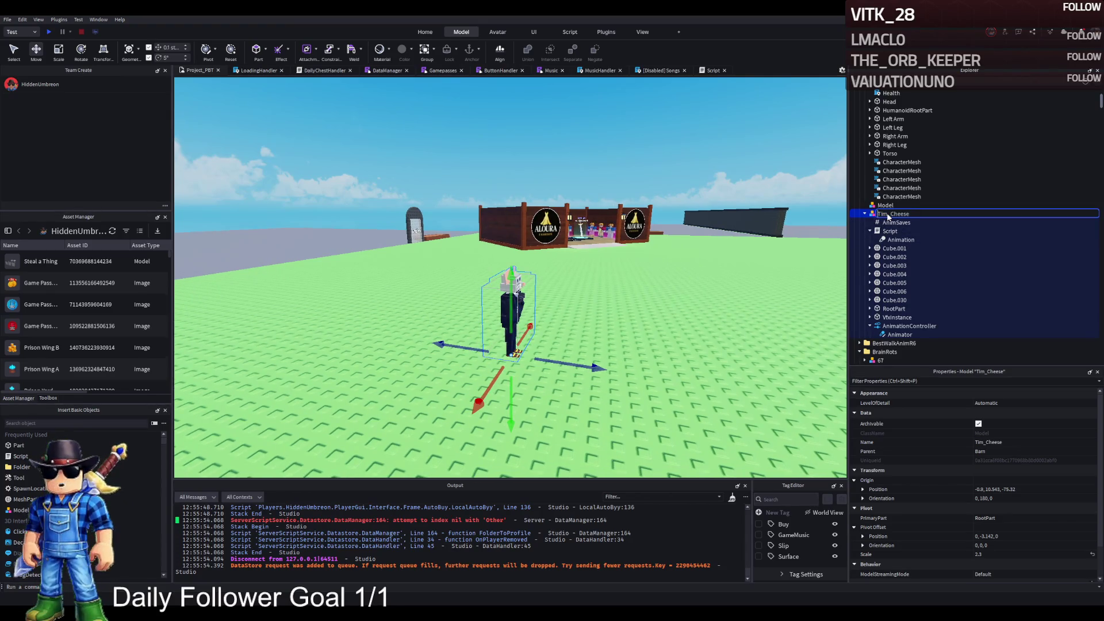
{"action": "left_click", "coordinate": [888, 216]}
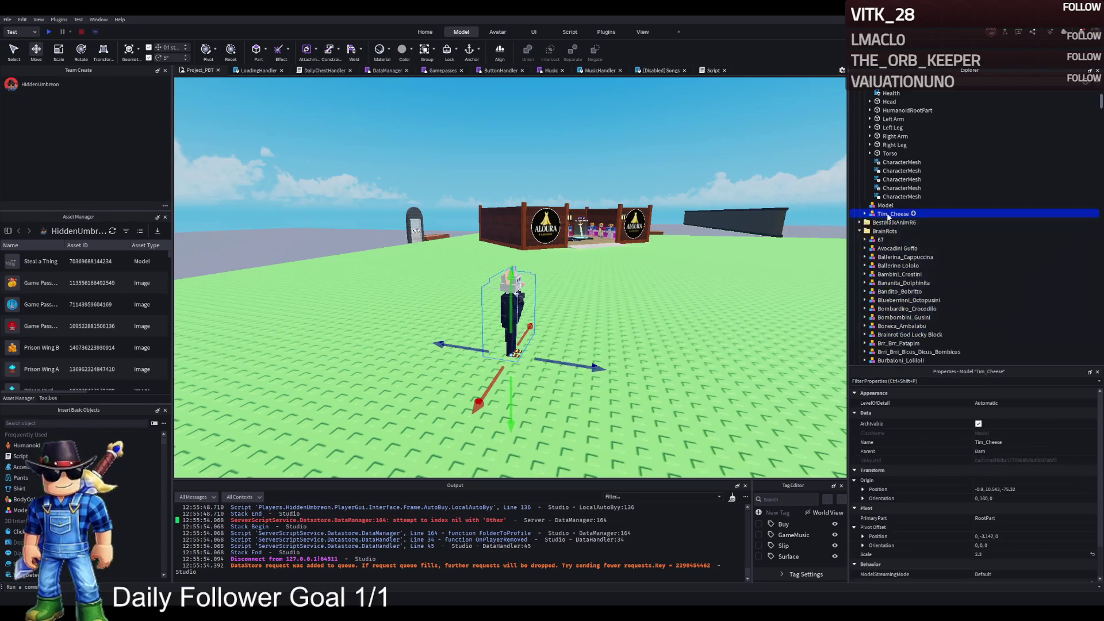
{"action": "scroll", "coordinate": [891, 225], "scroll_direction": "down", "scroll_amount": 5}
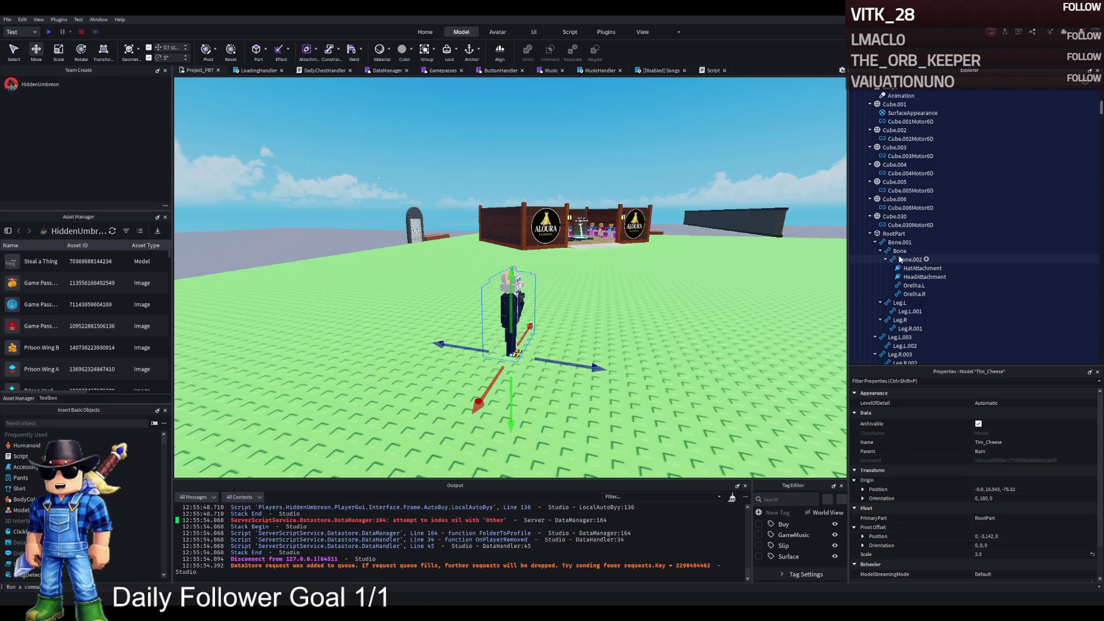
{"action": "double_click", "coordinate": [896, 242]}
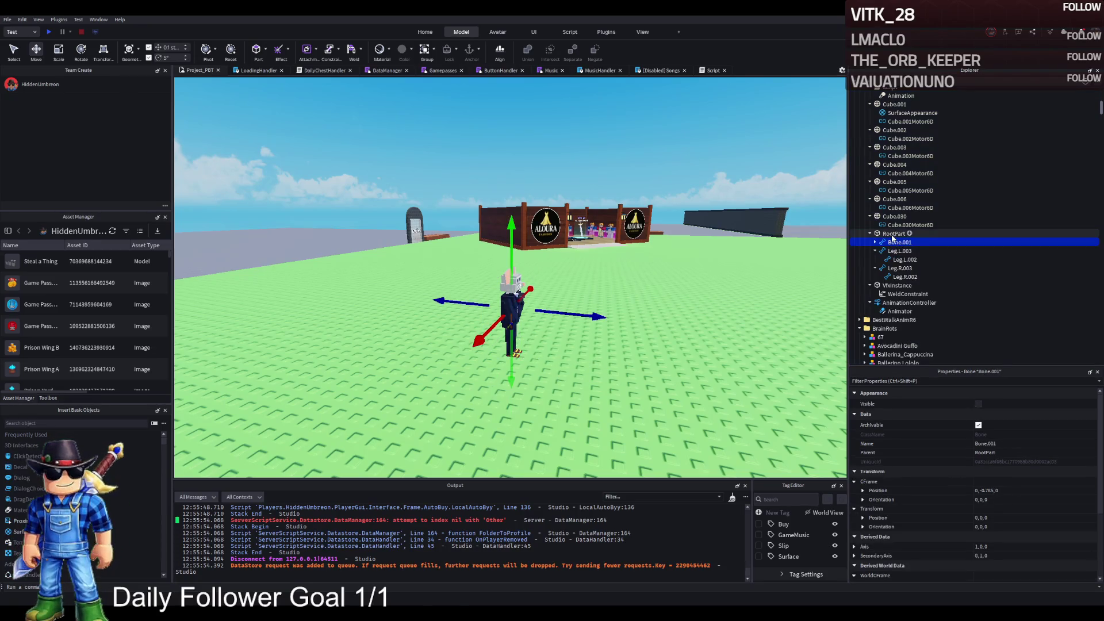
{"action": "double_click", "coordinate": [891, 233]}
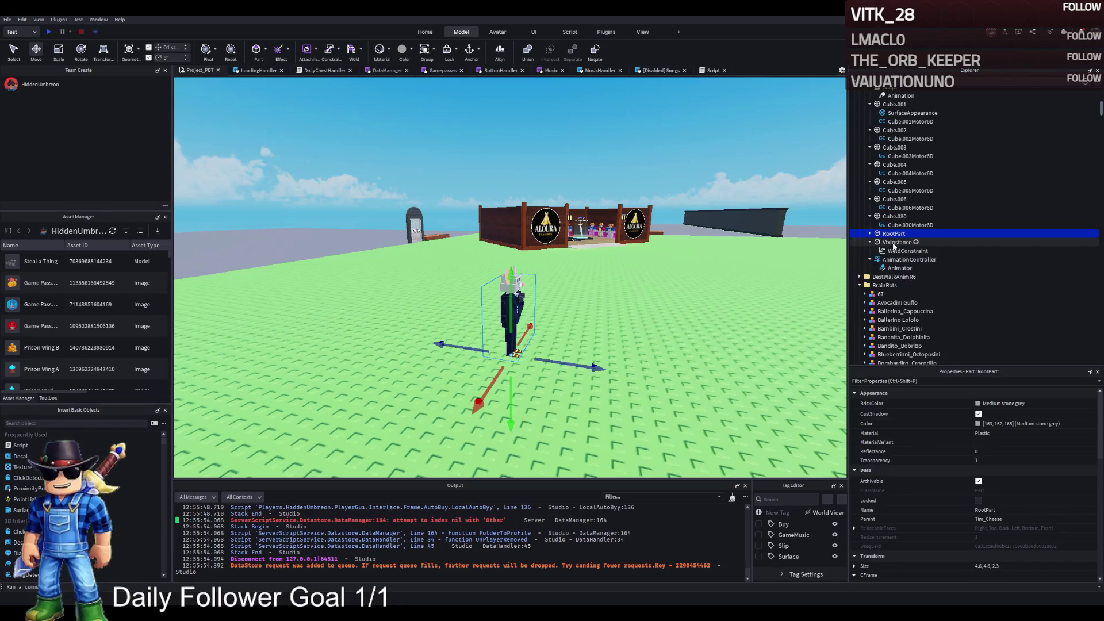
{"action": "left_click", "coordinate": [896, 242]}
{"action": "left_click", "coordinate": [901, 251]}
{"action": "left_click", "coordinate": [899, 259]}
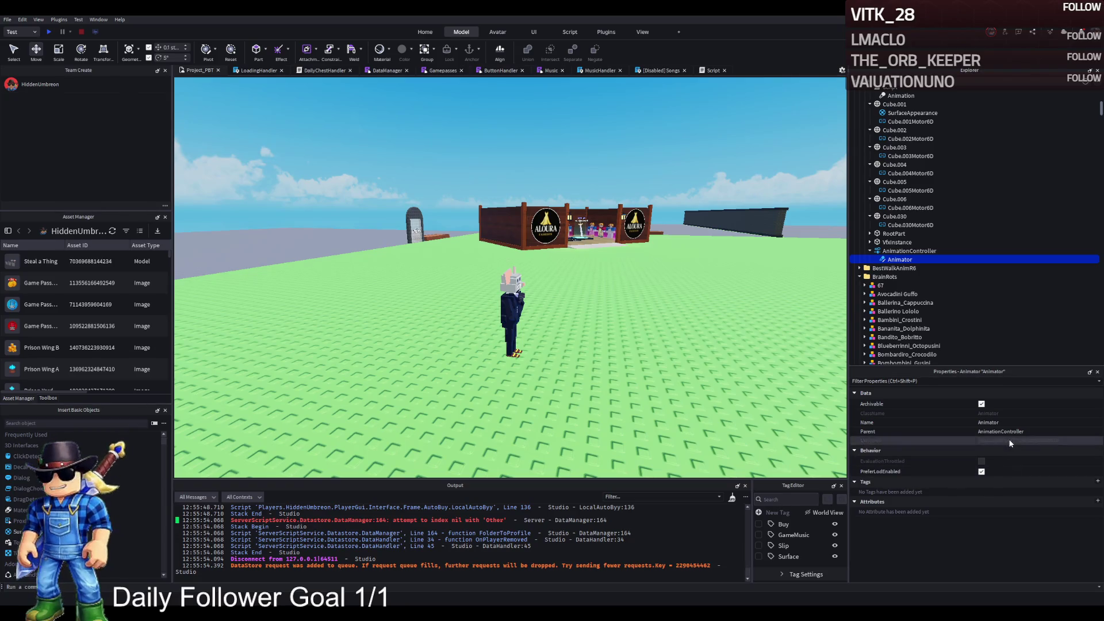
{"action": "scroll", "coordinate": [944, 236], "scroll_direction": "up", "scroll_amount": 5}
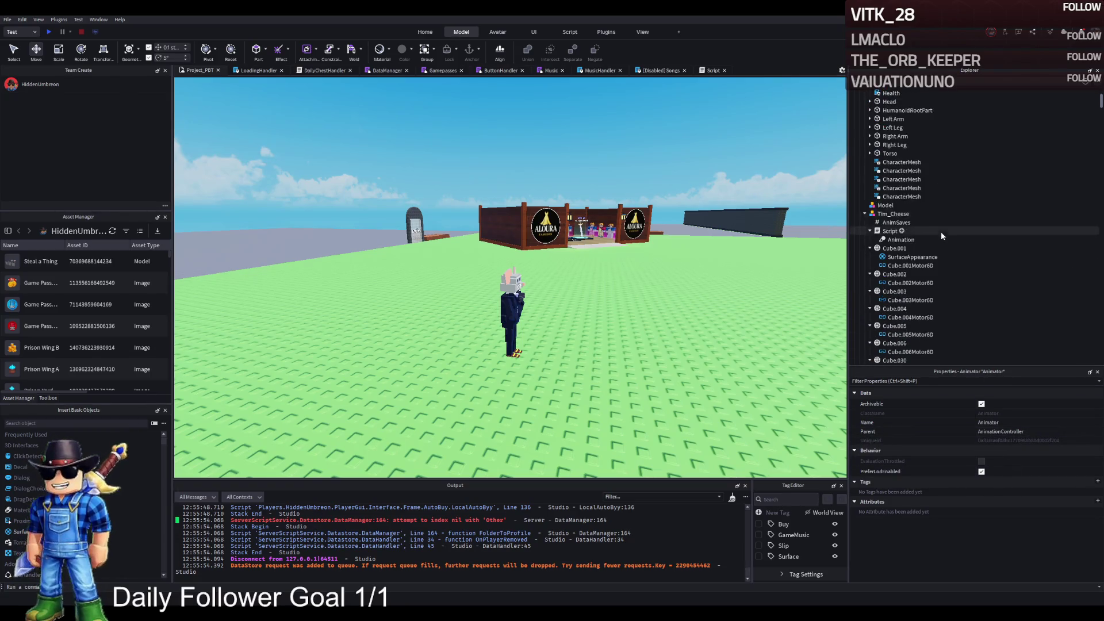
{"action": "scroll", "coordinate": [867, 179], "scroll_direction": "down", "scroll_amount": 1}
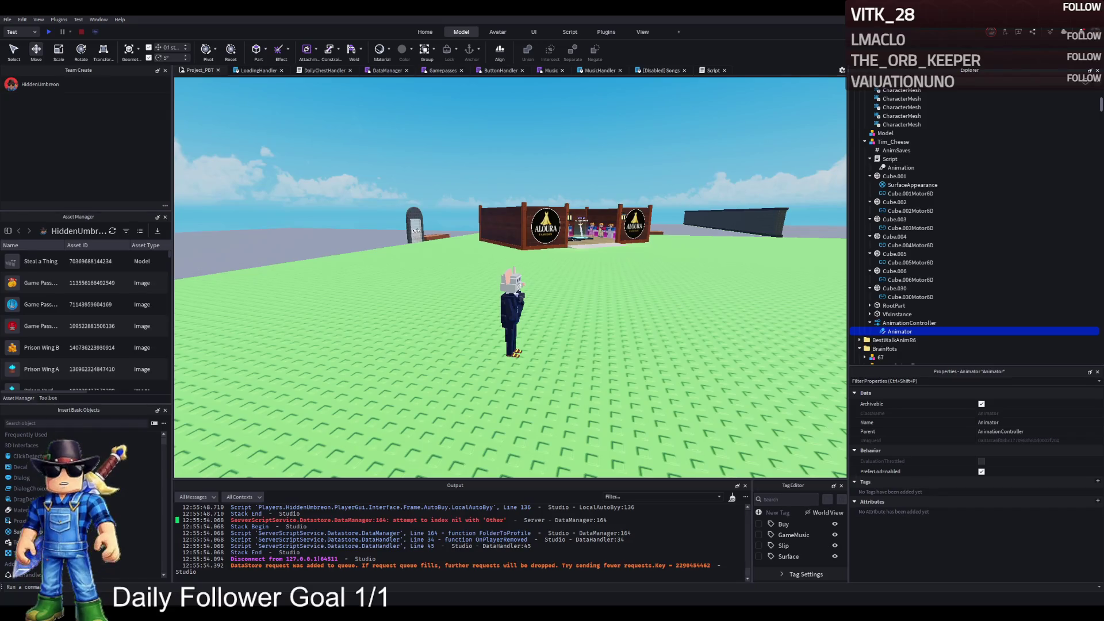
Browse Tim_Cheese's AnimationController and RootPart bones like Leg.L.003, then fold the bone list
{"action": "left_click", "coordinate": [909, 322]}
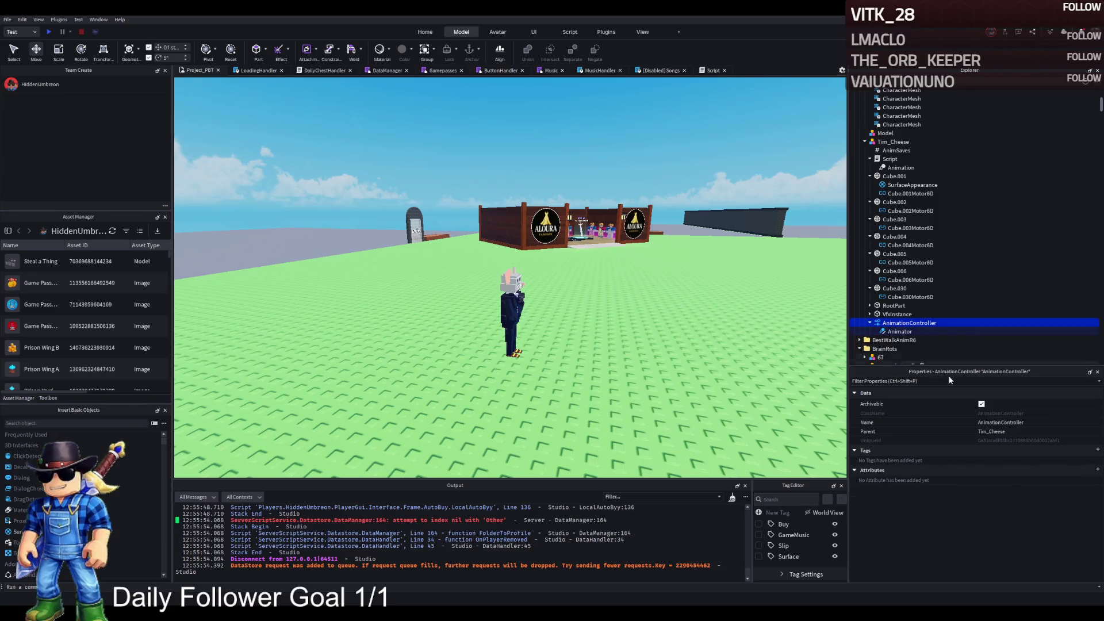
{"action": "left_click", "coordinate": [893, 306]}
{"action": "left_click", "coordinate": [869, 305]}
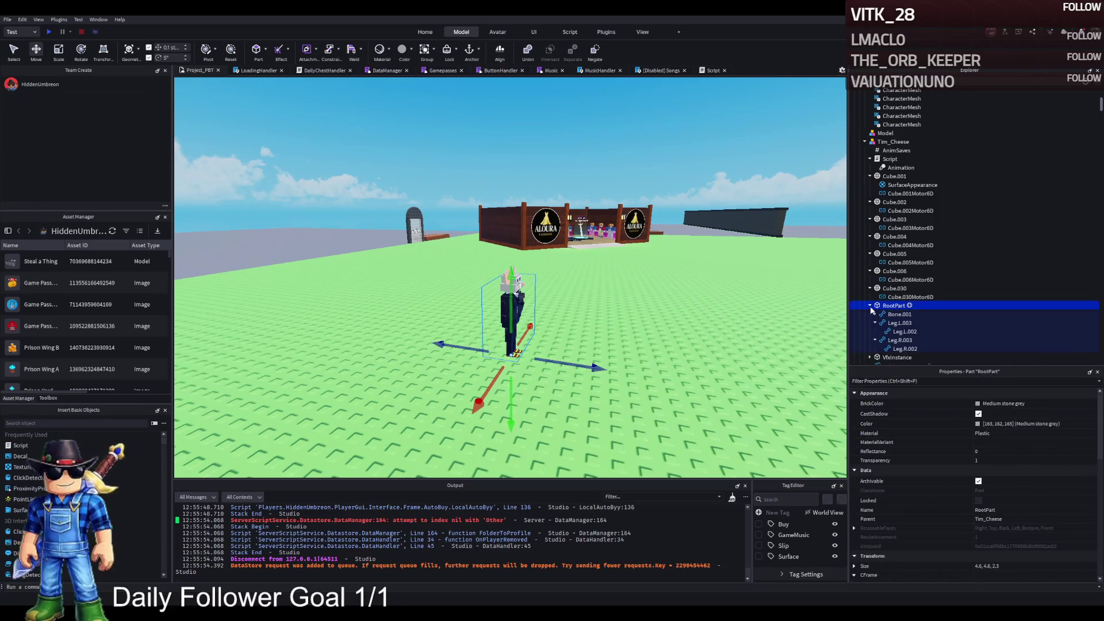
{"action": "left_click", "coordinate": [882, 322]}
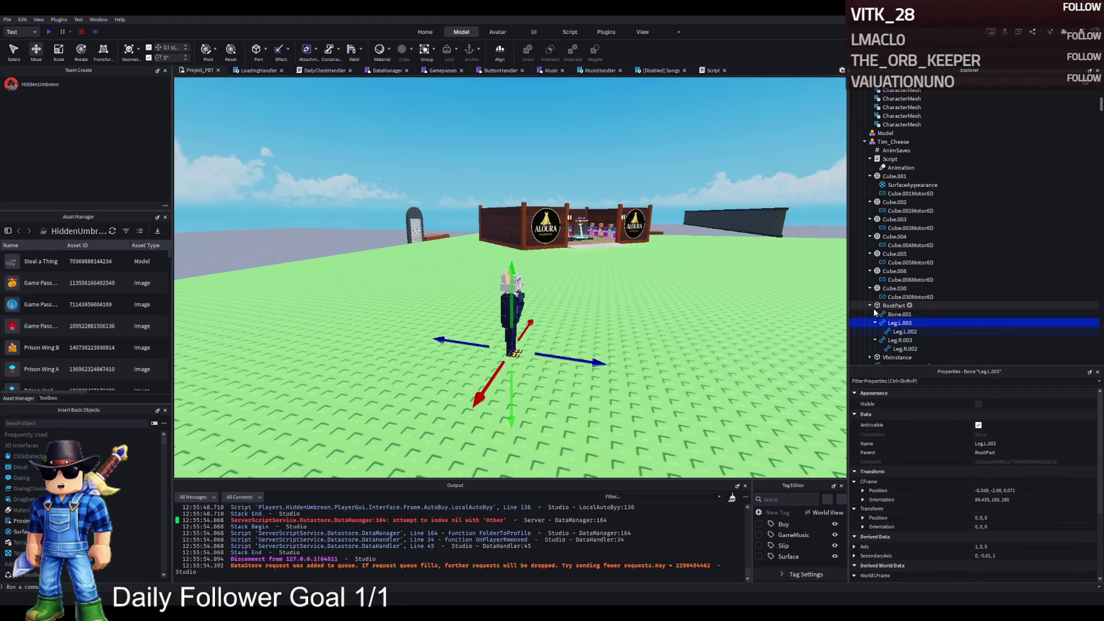
{"action": "left_click", "coordinate": [870, 305]}
{"action": "left_click", "coordinate": [869, 305]}
{"action": "left_click", "coordinate": [870, 305]}
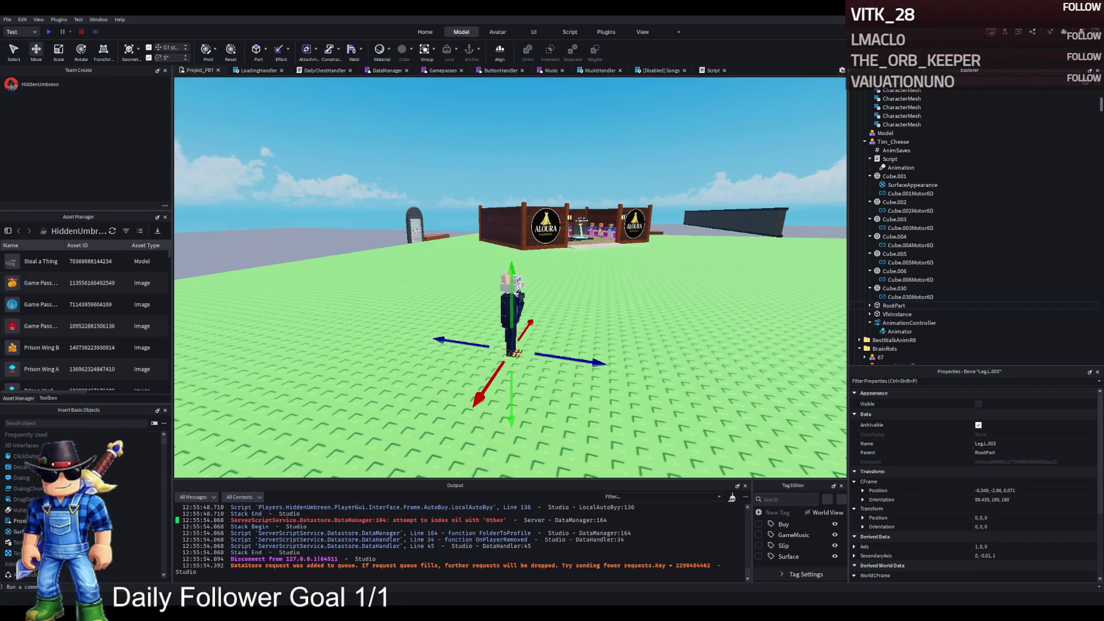
Inspect the Animator, the Script's Animation and AnimSaves, then collapse the Tim_Cheese model
{"action": "left_click", "coordinate": [974, 332]}
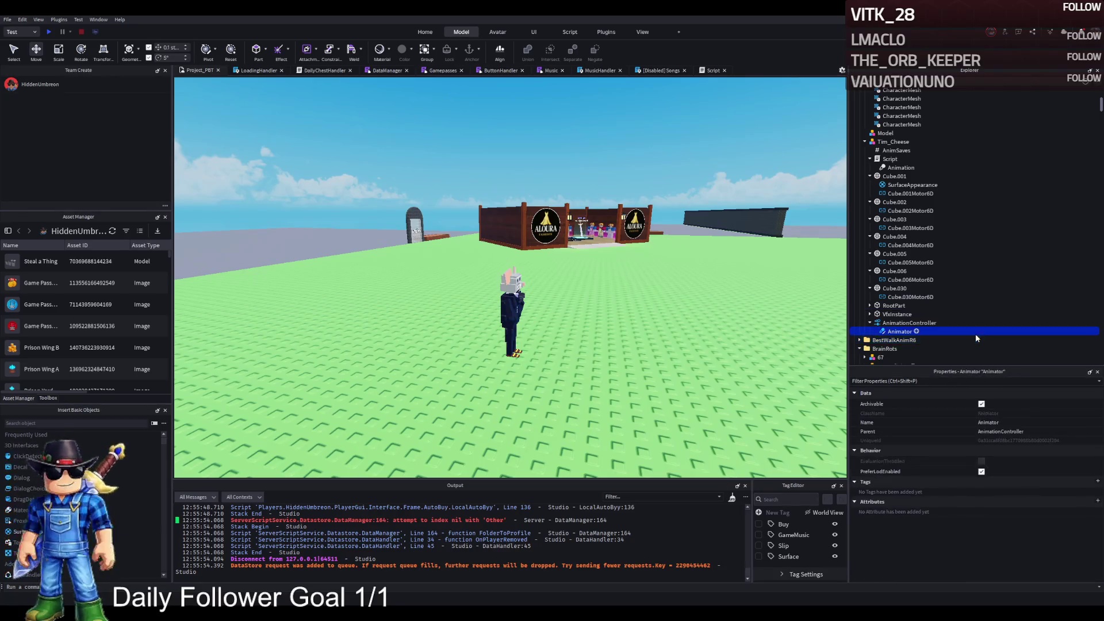
{"action": "scroll", "coordinate": [950, 223], "scroll_direction": "up", "scroll_amount": 5}
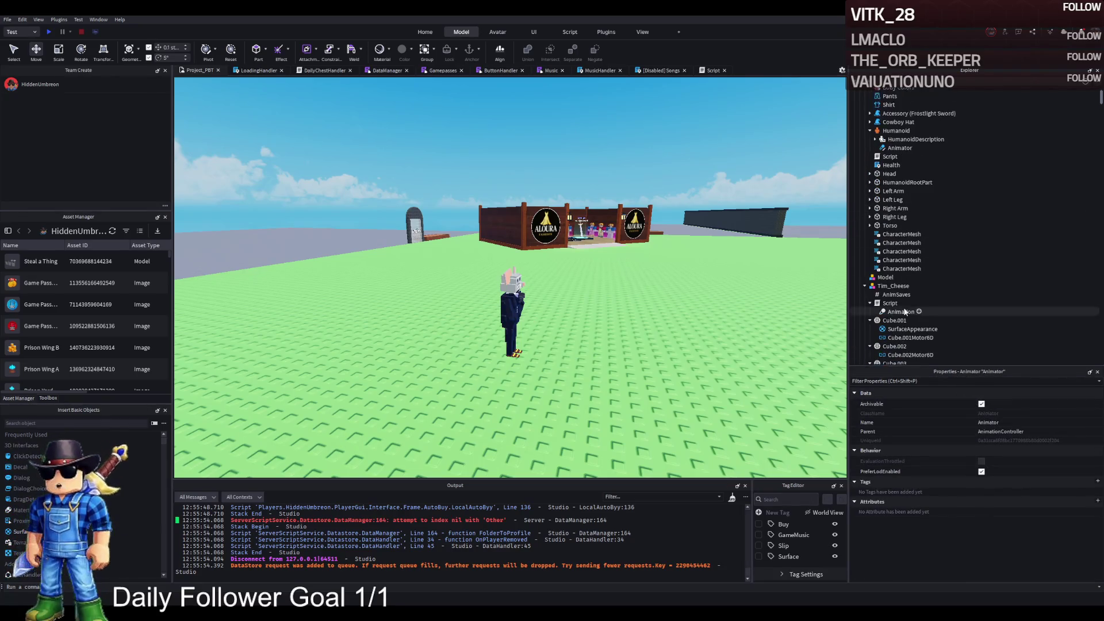
{"action": "left_click", "coordinate": [904, 312]}
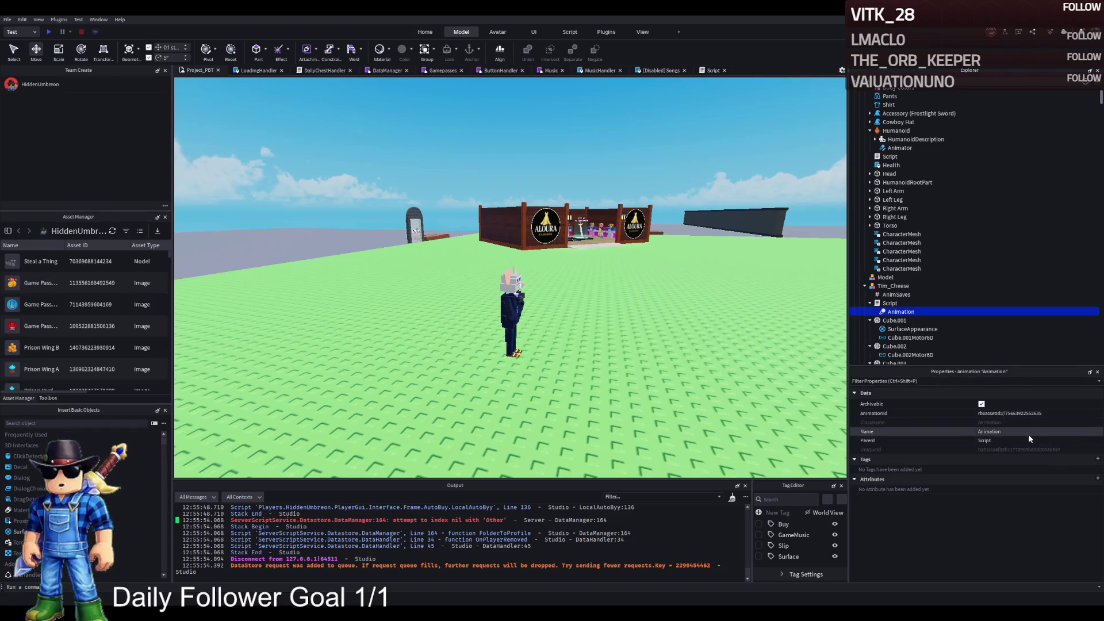
{"action": "left_click", "coordinate": [890, 303]}
{"action": "left_click", "coordinate": [893, 286]}
{"action": "left_click", "coordinate": [892, 294]}
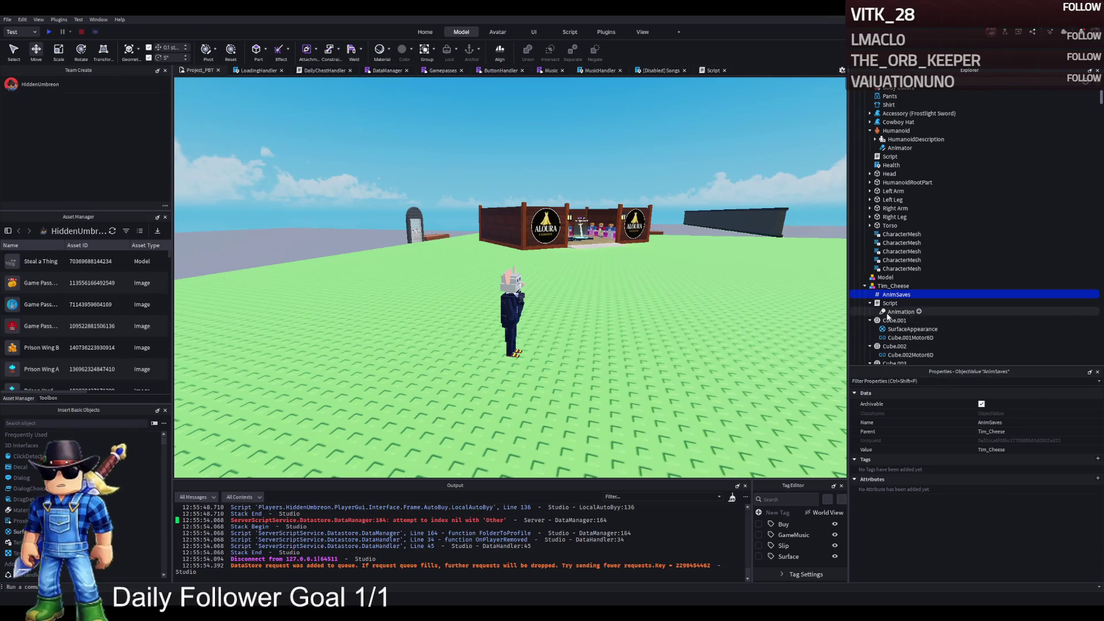
{"action": "left_click", "coordinate": [892, 286]}
{"action": "left_click", "coordinate": [865, 286]}
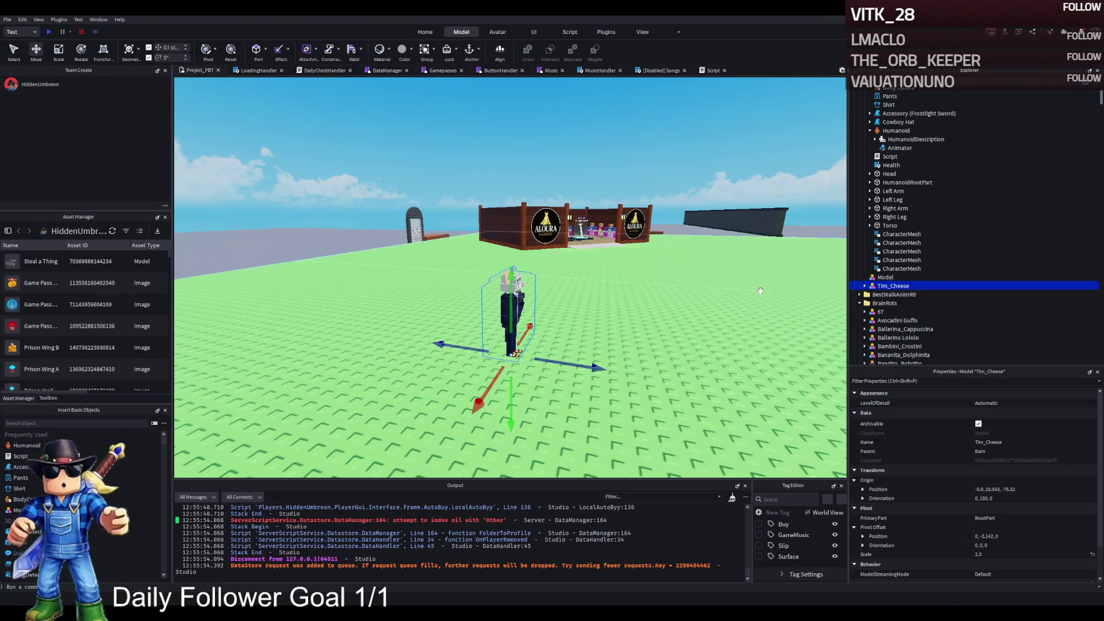
Select HiddenUmbreonTalking in Explorer, fold up its contents and zoom the view onto it
{"action": "scroll", "coordinate": [760, 290], "scroll_direction": "up", "scroll_amount": 5}
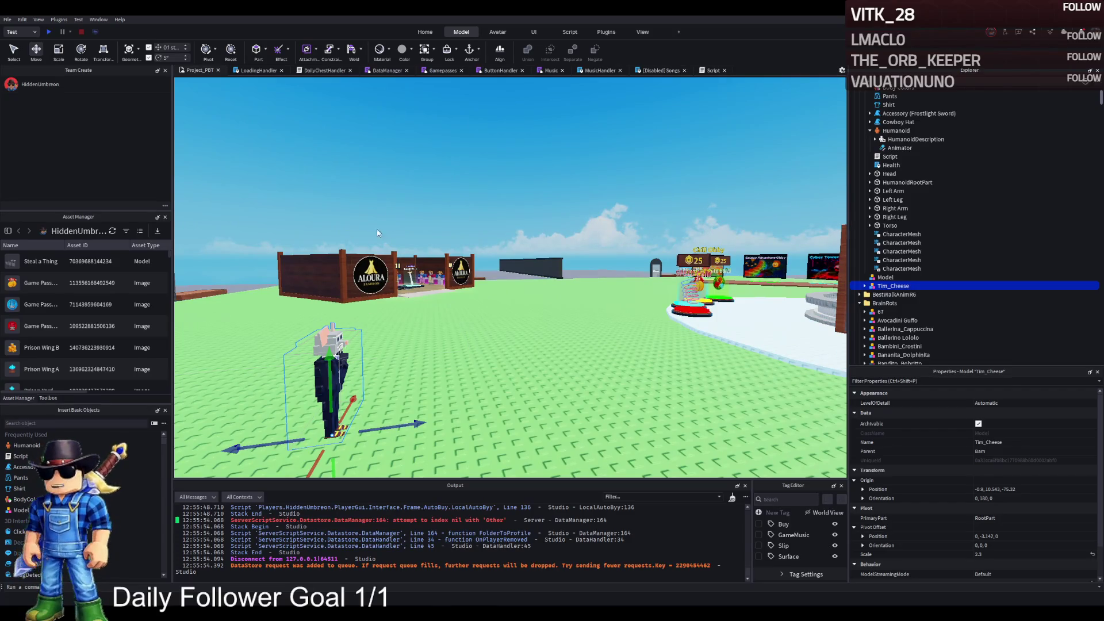
{"action": "key", "text": "f"}
{"action": "left_click", "coordinate": [906, 79]}
{"action": "scroll", "coordinate": [897, 153], "scroll_direction": "up", "scroll_amount": 2}
{"action": "key", "text": "Left"}
{"action": "key", "text": "f"}
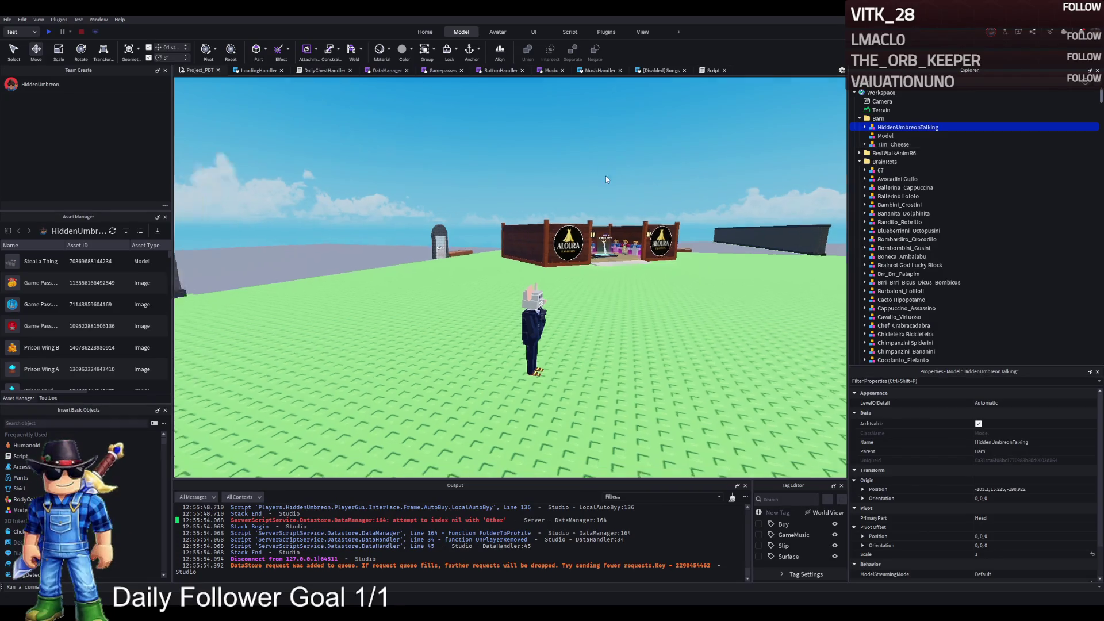
{"action": "key", "text": "f"}
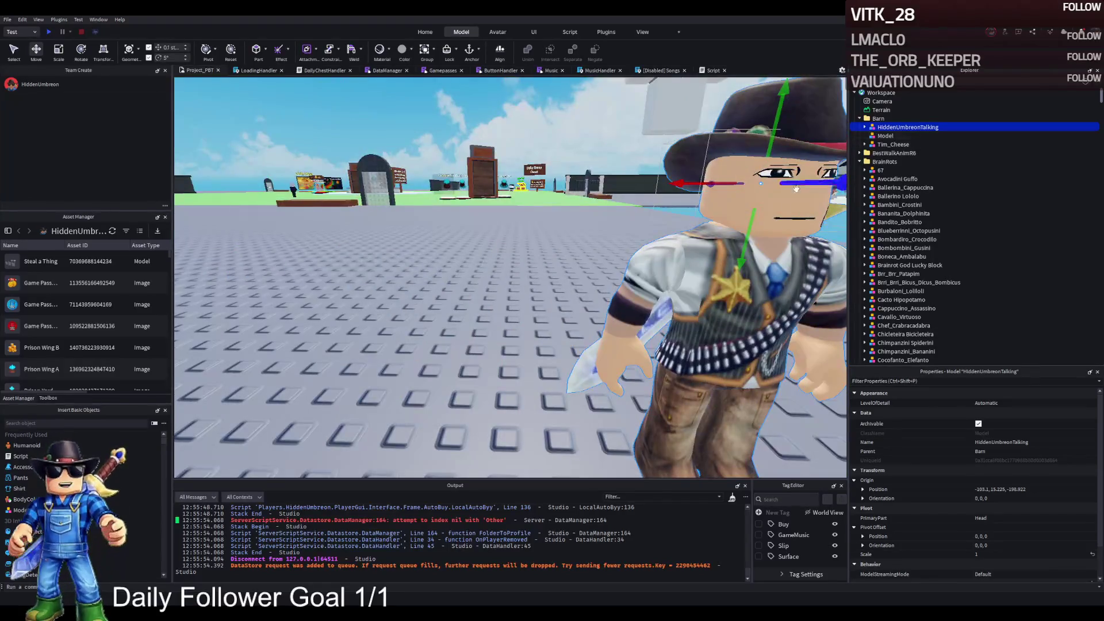
{"action": "scroll", "coordinate": [736, 307], "scroll_direction": "down", "scroll_amount": 5}
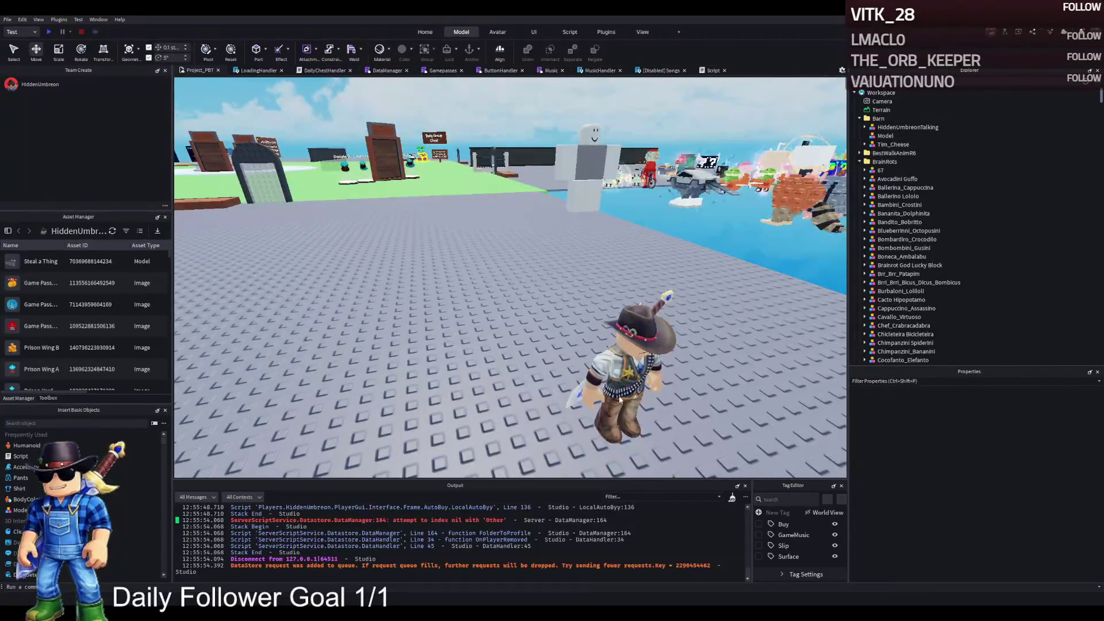
{"action": "left_click", "coordinate": [907, 128]}
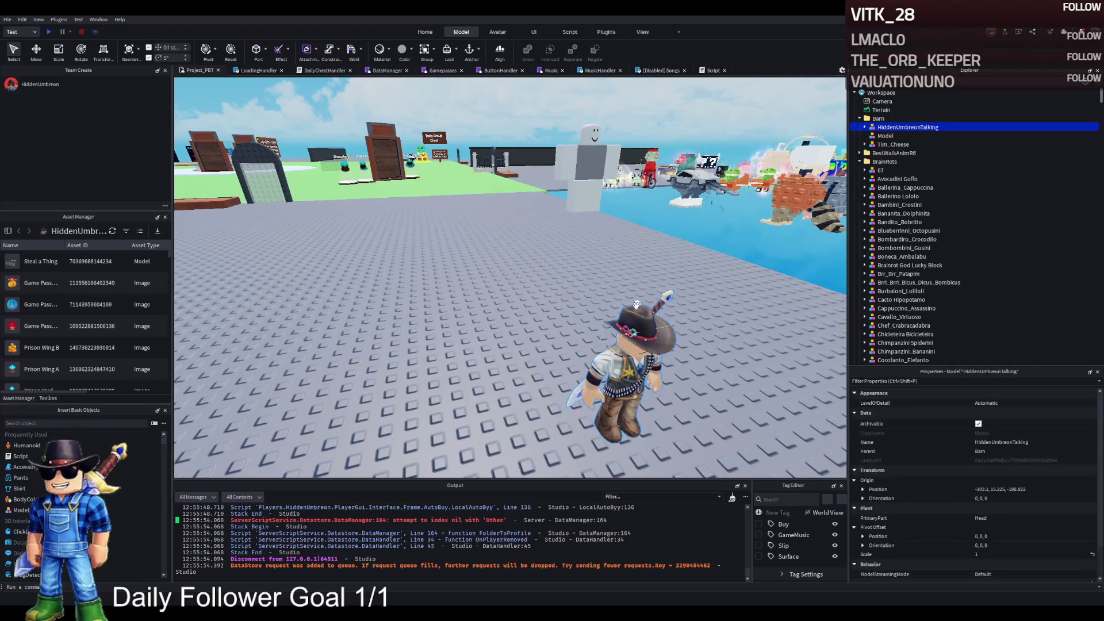
Drag HiddenUmbreonTalking next to Tim_Cheese in the Barn and recenter the view on it
{"action": "mouse_move", "coordinate": [636, 333]}
{"action": "left_mouse_down"}
{"action": "mouse_move", "coordinate": [579, 333]}
{"action": "mouse_move", "coordinate": [653, 320]}
{"action": "mouse_move", "coordinate": [619, 323]}
{"action": "mouse_move", "coordinate": [602, 339]}
{"action": "mouse_move", "coordinate": [604, 310]}
{"action": "mouse_move", "coordinate": [572, 344]}
{"action": "mouse_move", "coordinate": [633, 345]}
{"action": "mouse_move", "coordinate": [631, 276]}
{"action": "left_mouse_up"}
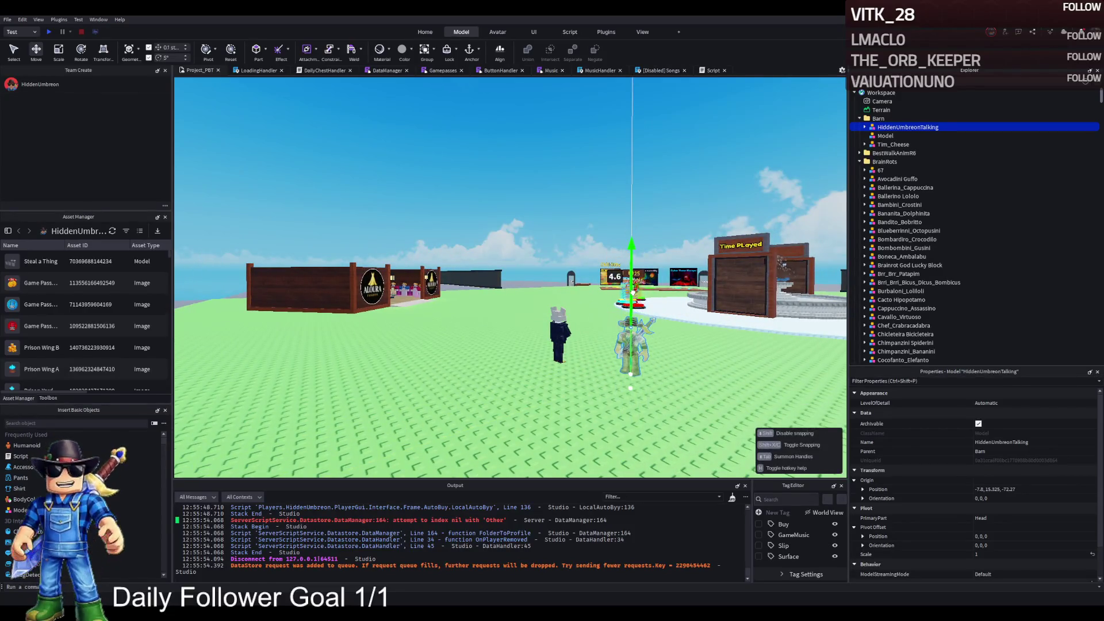
{"action": "key", "text": "f"}
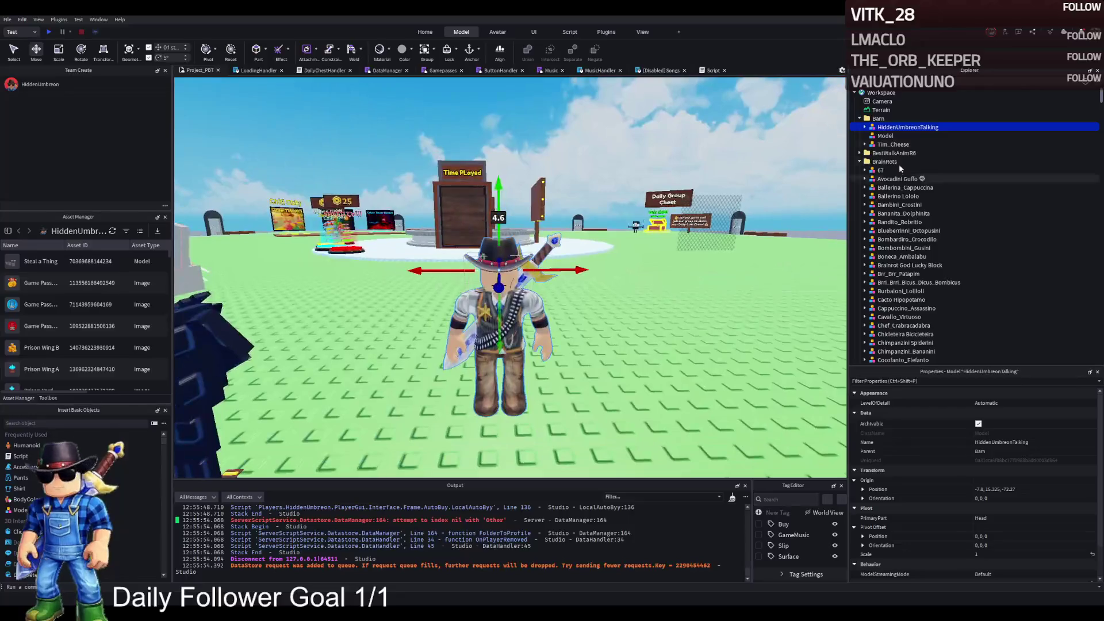
{"action": "left_click", "coordinate": [861, 144]}
{"action": "left_click", "coordinate": [864, 144]}
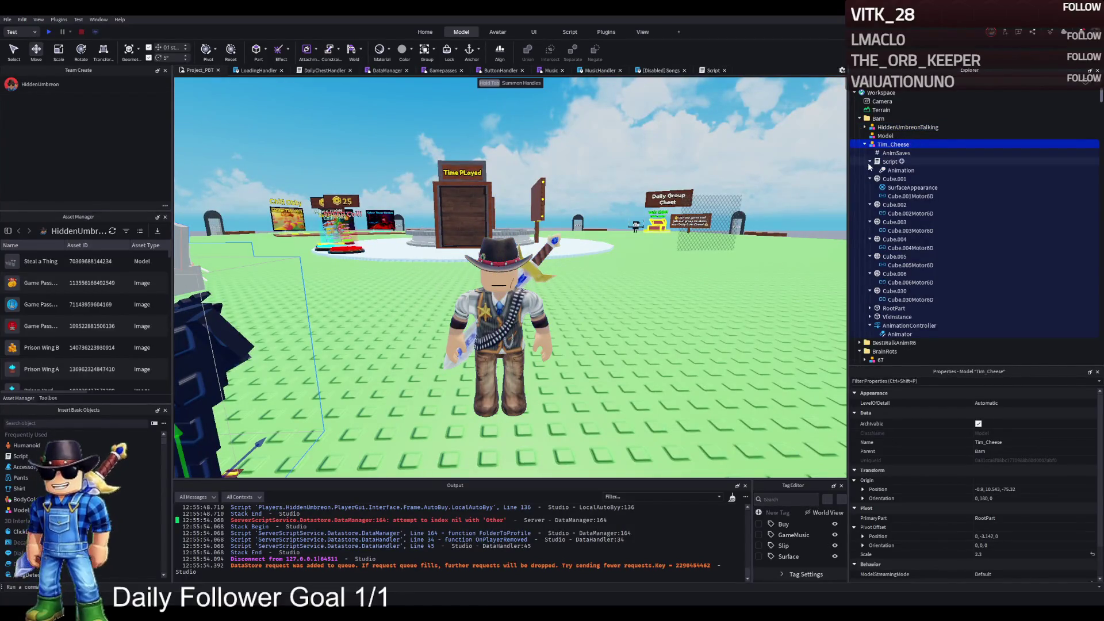
Fold up Tim_Cheese's Script and the Cube.002 through Cube.005 nodes in Explorer
{"action": "left_click", "coordinate": [870, 163]}
{"action": "left_click", "coordinate": [869, 179]}
{"action": "left_click", "coordinate": [869, 188]}
{"action": "left_click", "coordinate": [870, 196]}
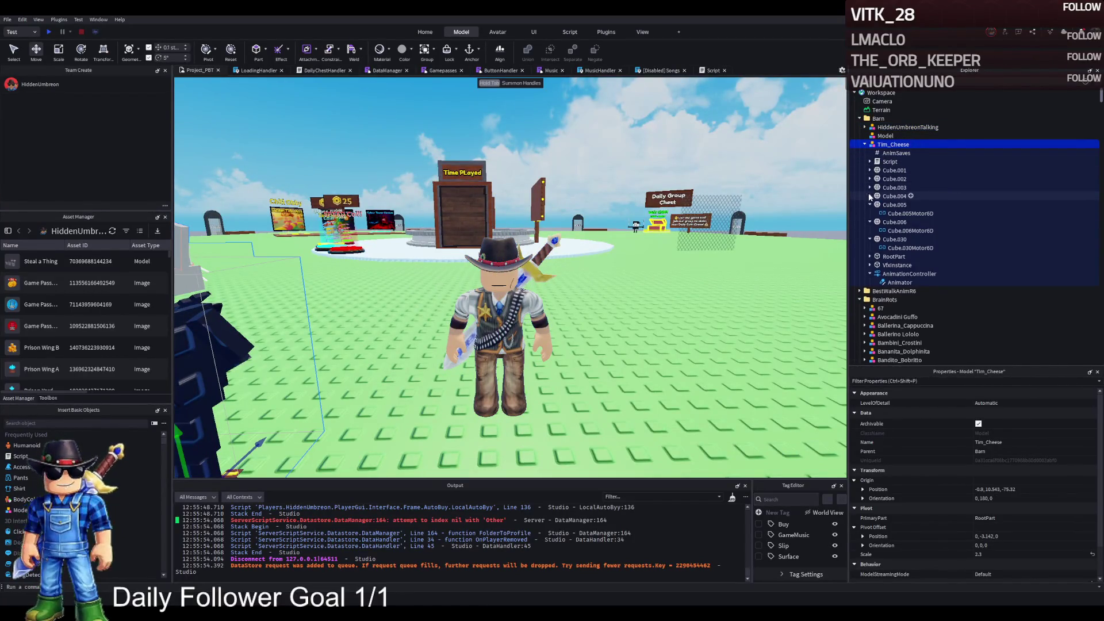
{"action": "left_click", "coordinate": [869, 204]}
Frame HiddenUmbreonTalking, then pick the R6 rig template on the platform
{"action": "left_click", "coordinate": [883, 127]}
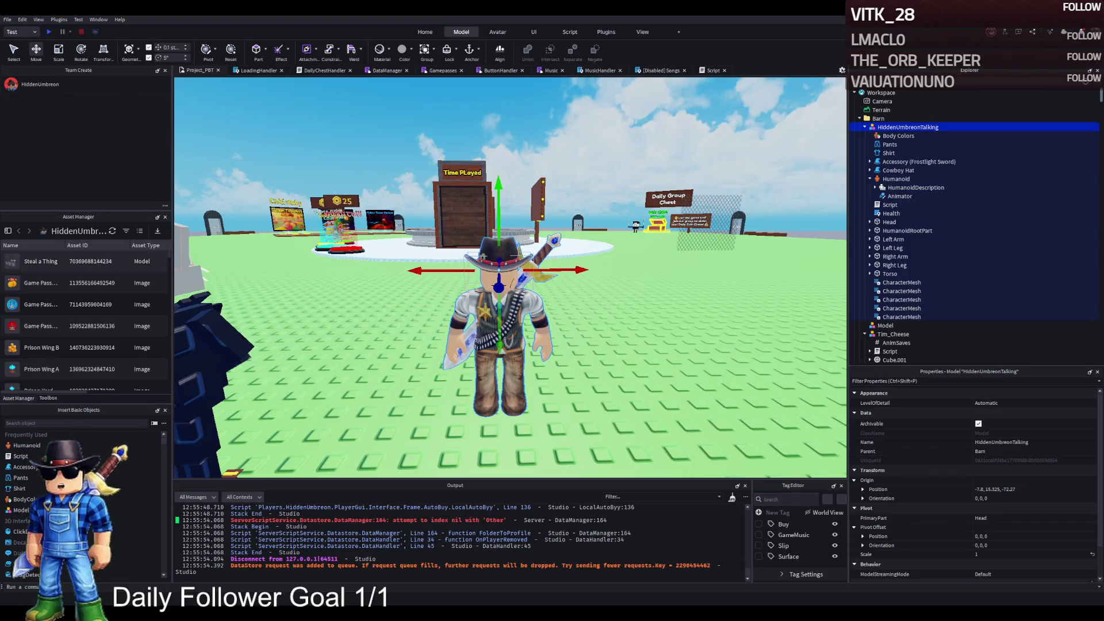
{"action": "scroll", "coordinate": [521, 266], "scroll_direction": "down", "scroll_amount": 3}
{"action": "scroll", "coordinate": [522, 266], "scroll_direction": "up", "scroll_amount": 8}
{"action": "key", "text": "f"}
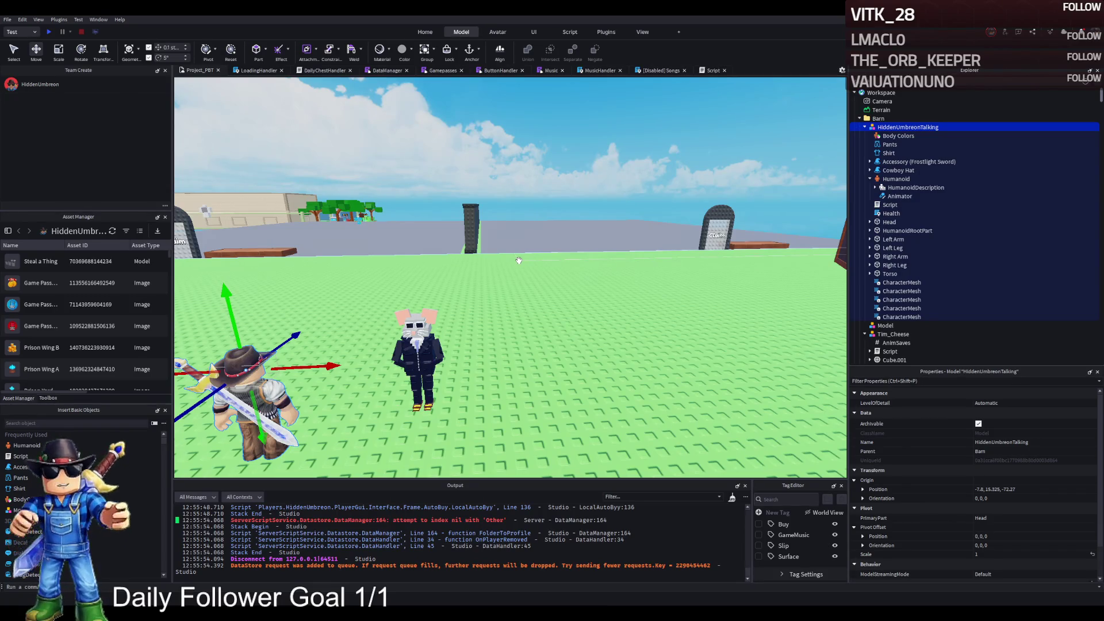
{"action": "scroll", "coordinate": [435, 205], "scroll_direction": "down", "scroll_amount": 3}
{"action": "scroll", "coordinate": [594, 290], "scroll_direction": "up", "scroll_amount": 8}
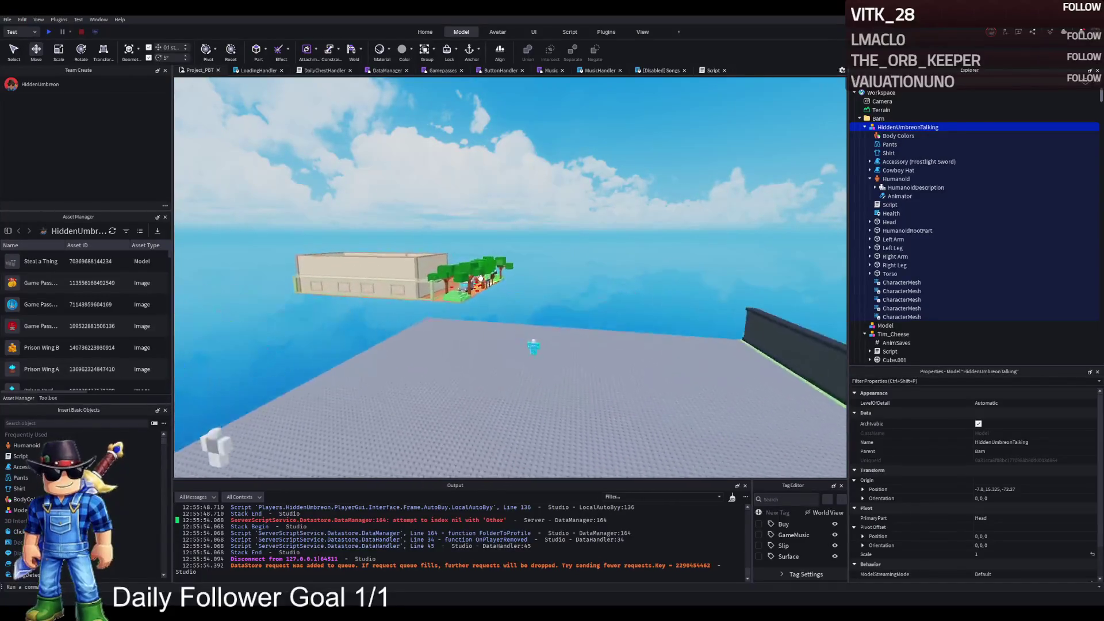
{"action": "mouse_move", "coordinate": [581, 412]}
{"action": "left_mouse_down"}
{"action": "mouse_move", "coordinate": [566, 441]}
{"action": "mouse_move", "coordinate": [591, 443]}
{"action": "mouse_move", "coordinate": [295, 255]}
{"action": "left_mouse_up"}
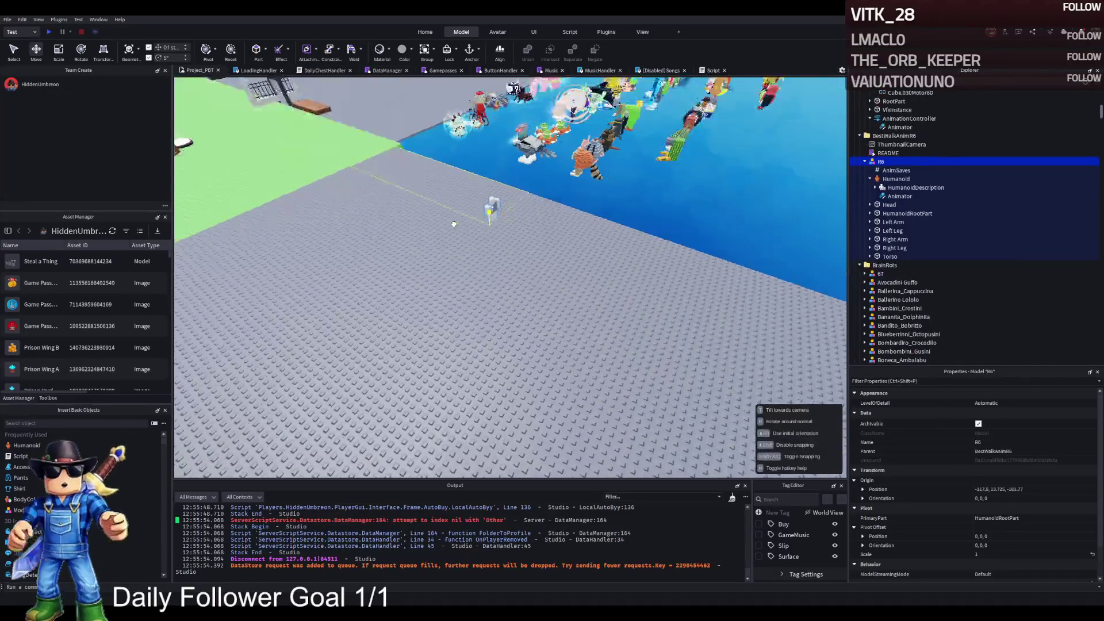
Select the R6 rig from BestWalkAnimR6 and open it in the Animation Editor with Walk4 loaded
{"action": "left_click", "coordinate": [371, 245]}
{"action": "key", "text": "f"}
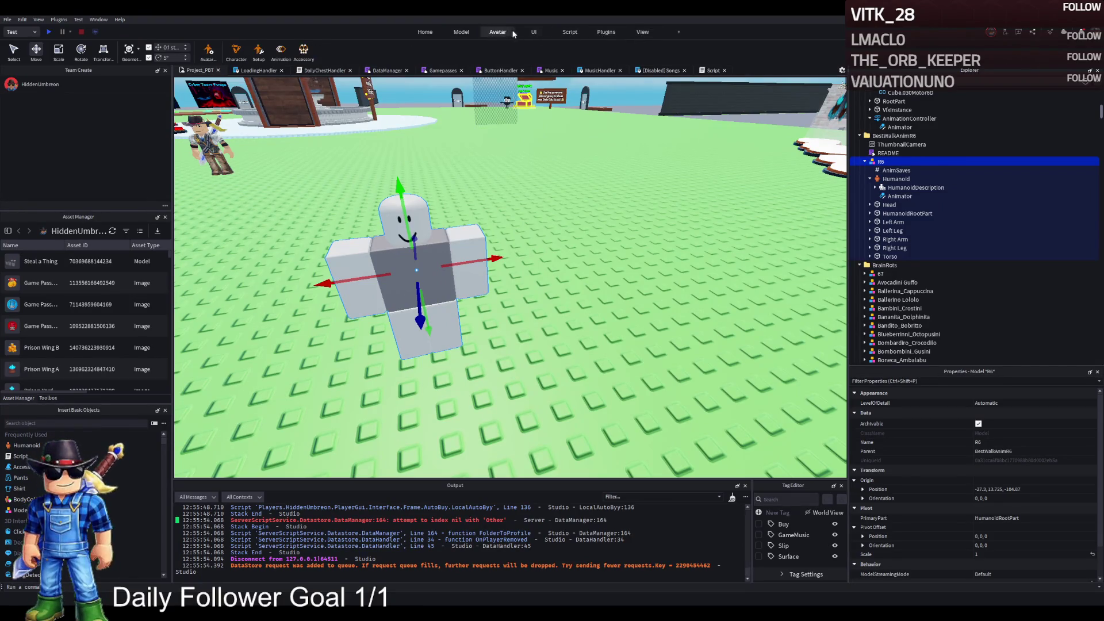
{"action": "left_click", "coordinate": [280, 51]}
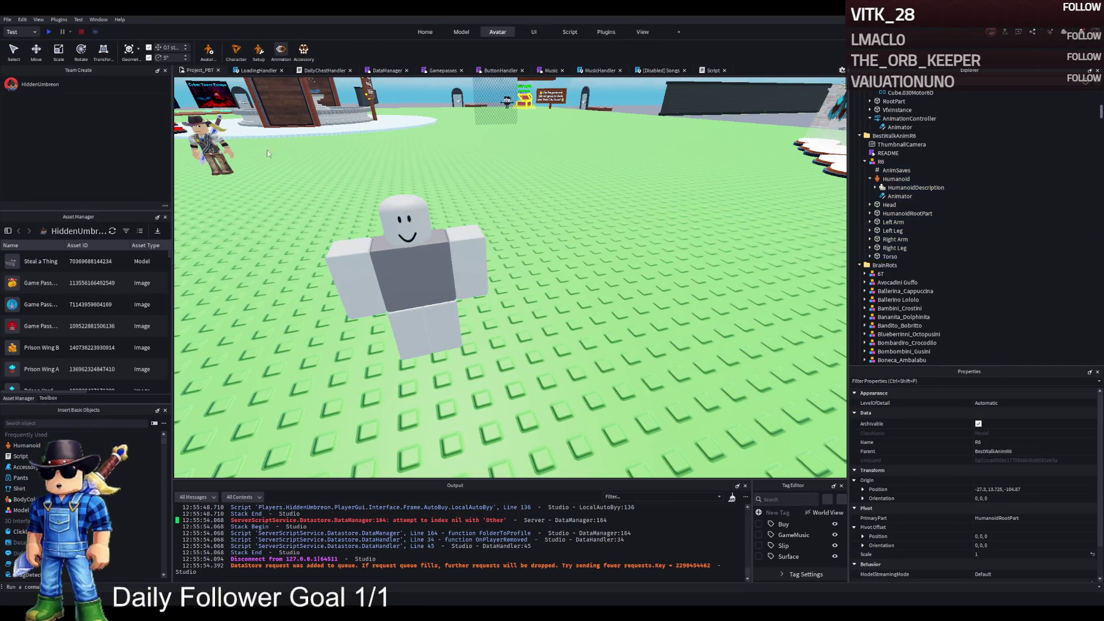
{"action": "left_click", "coordinate": [410, 322]}
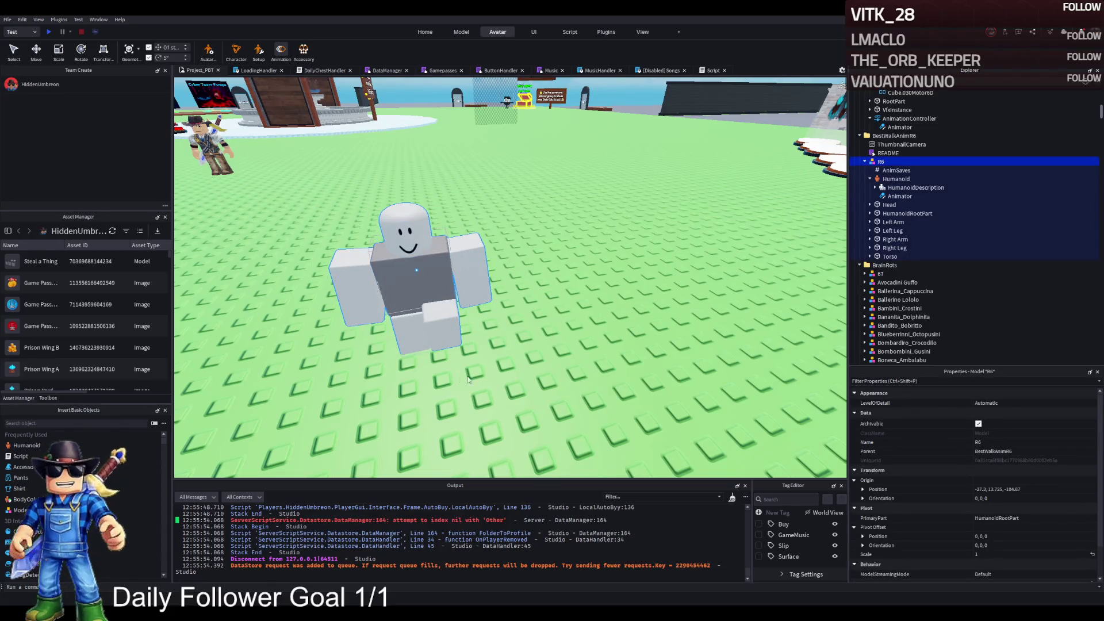
{"action": "left_click", "coordinate": [281, 52]}
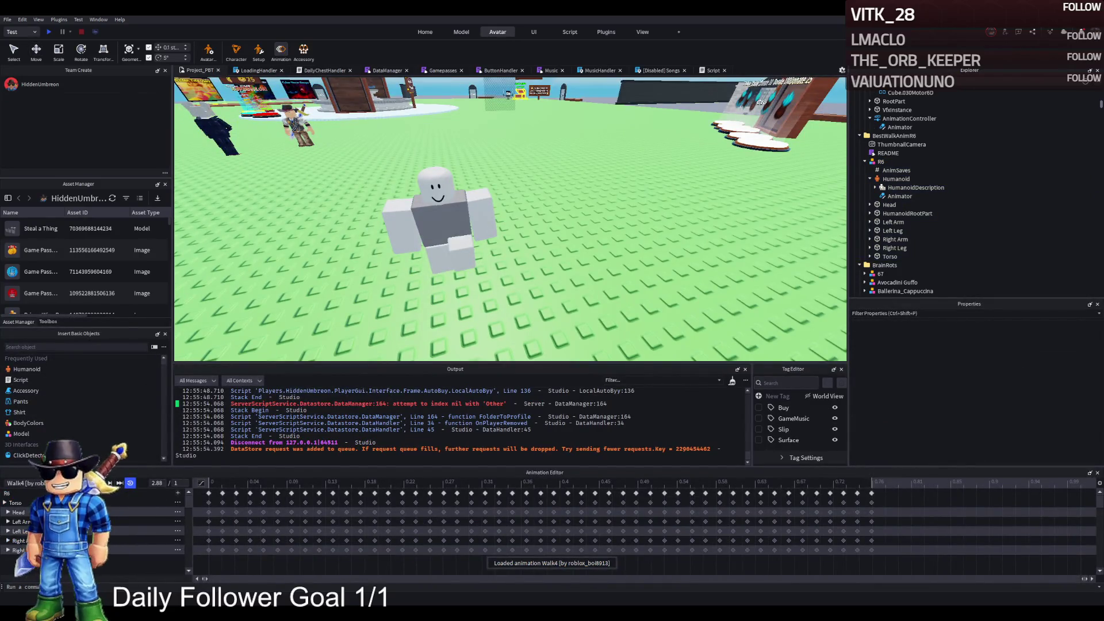
Preview the Walk4, Walk1, Walk3 and Walk4 animations on the R6 rig
{"action": "key", "text": "space"}
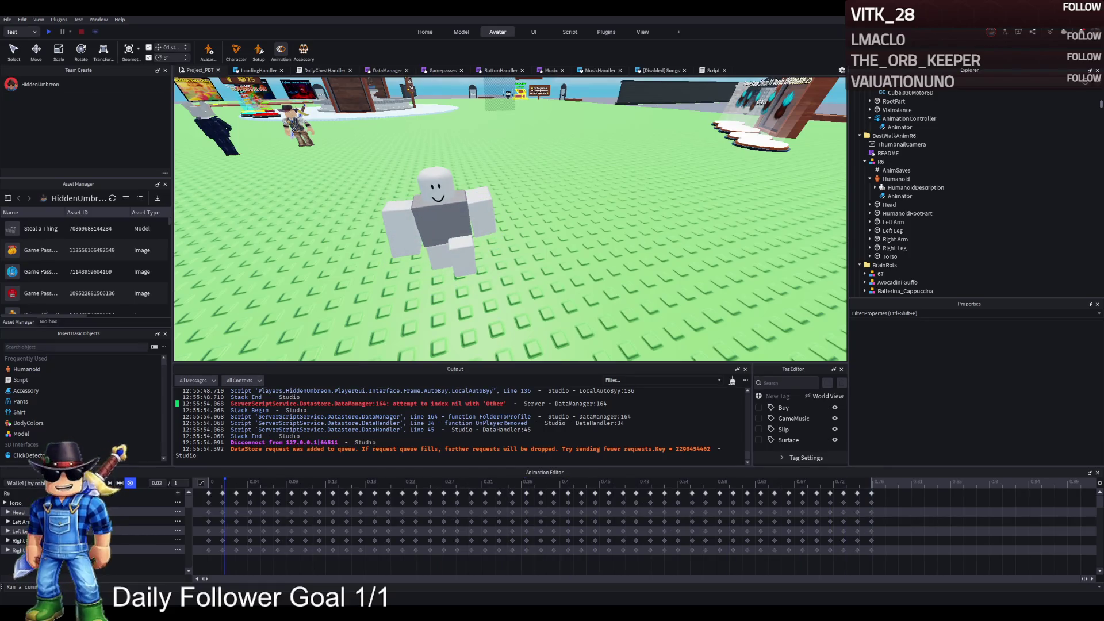
{"action": "left_click", "coordinate": [109, 483]}
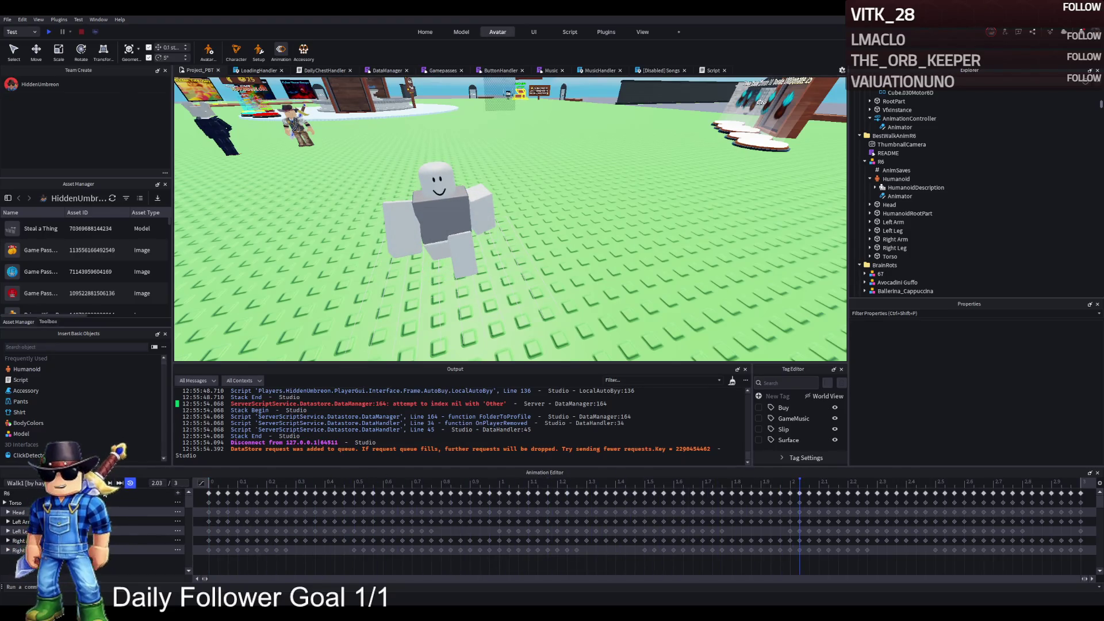
{"action": "left_click", "coordinate": [119, 483]}
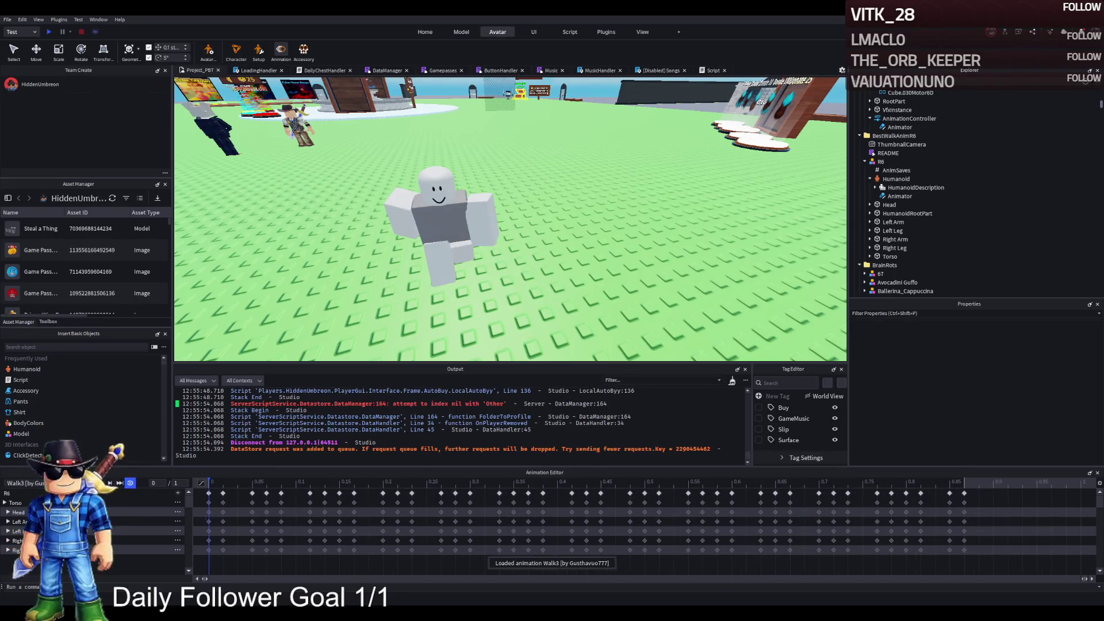
{"action": "key", "text": "space"}
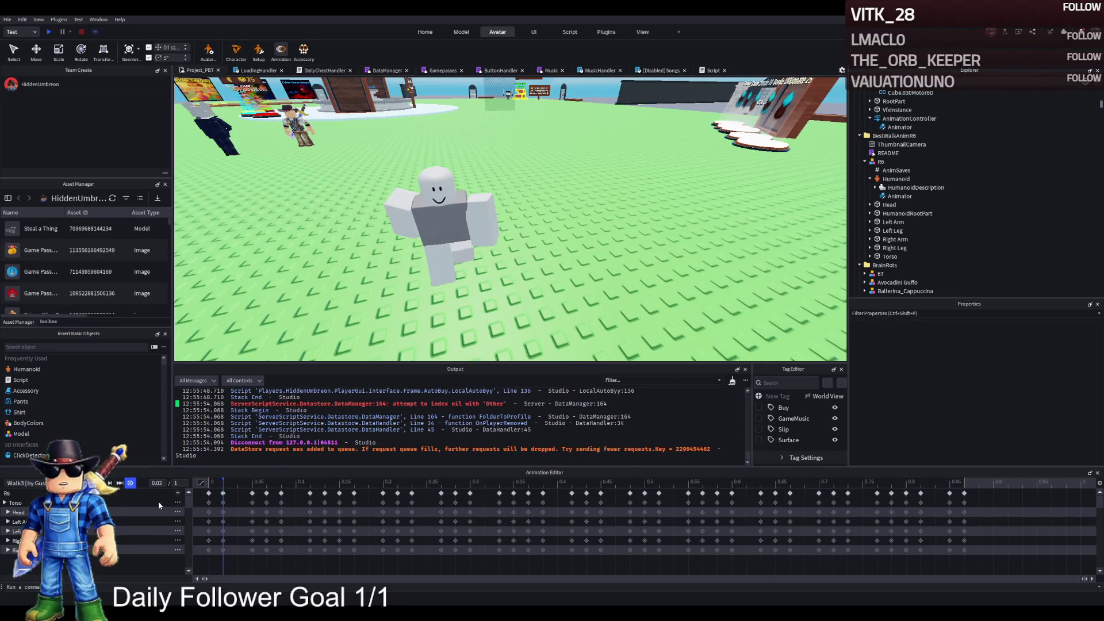
{"action": "left_click", "coordinate": [119, 483]}
{"action": "key", "text": "space"}
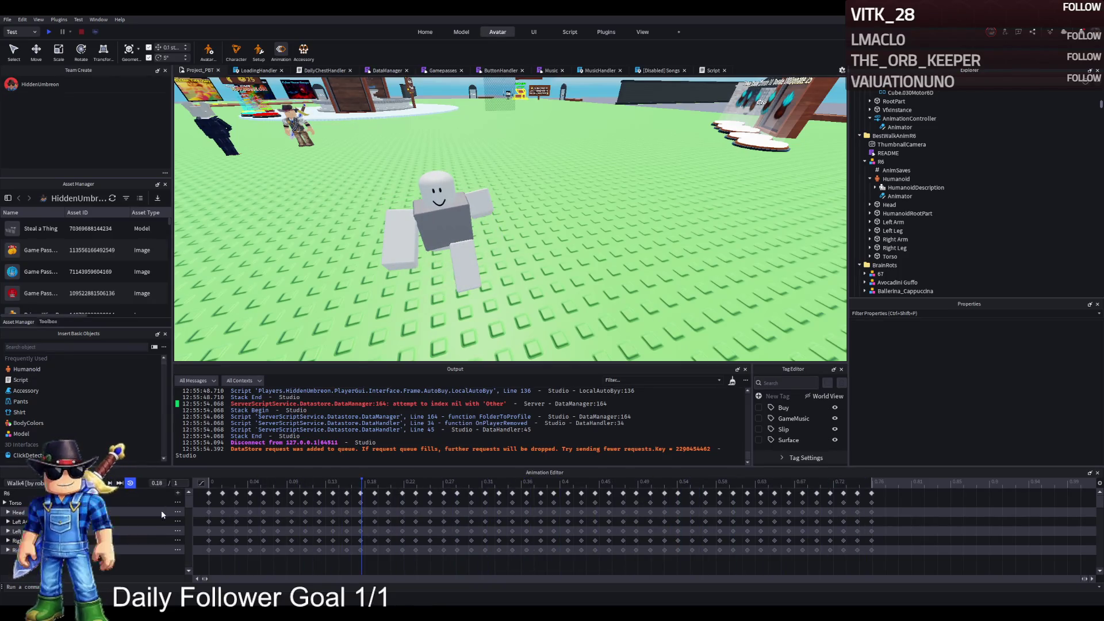
Load and play Walk2, then save it to the rig with Ctrl+S
{"action": "left_click", "coordinate": [119, 483]}
{"action": "left_click", "coordinate": [109, 483]}
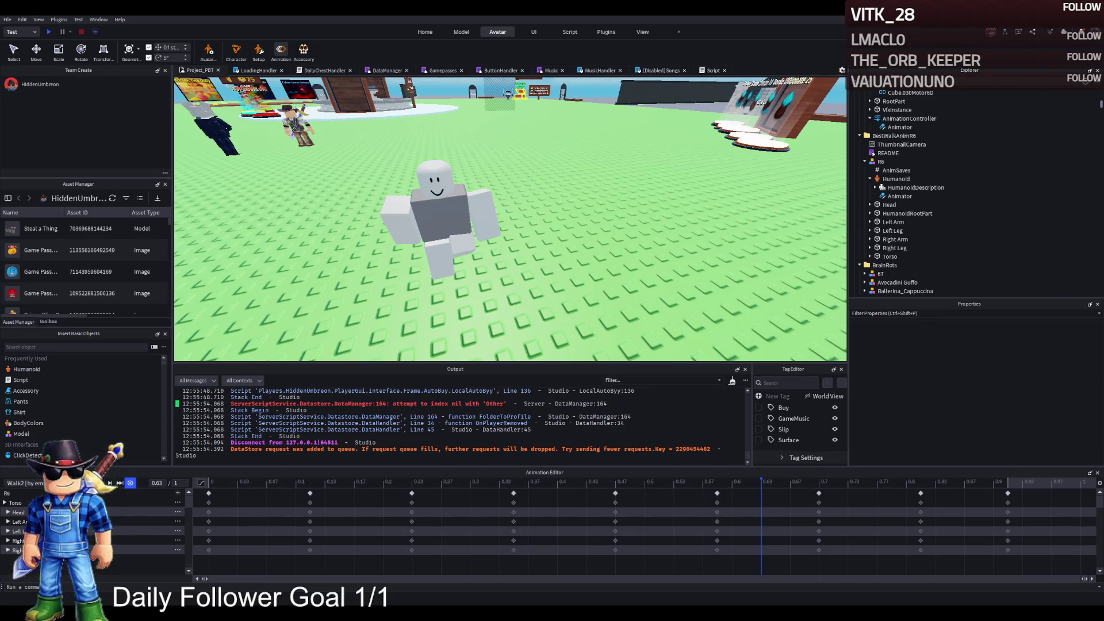
{"action": "key", "text": "ctrl+s"}
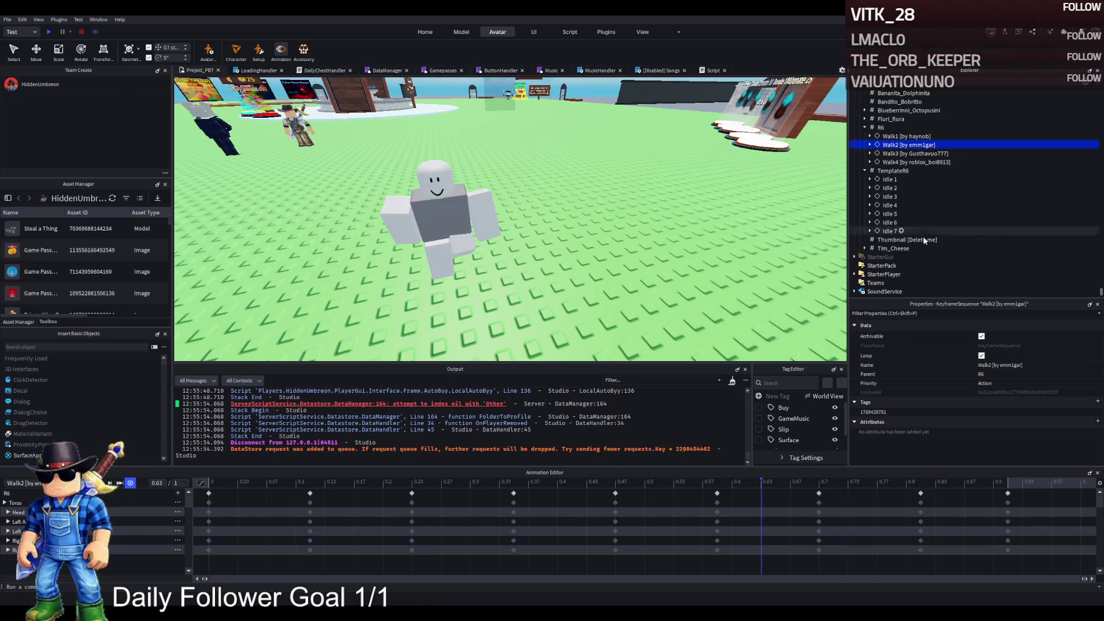
Select StarterPlayer and close the Animation Editor to return to the scene
{"action": "scroll", "coordinate": [885, 266], "scroll_direction": "down", "scroll_amount": 1}
{"action": "left_click", "coordinate": [881, 259]}
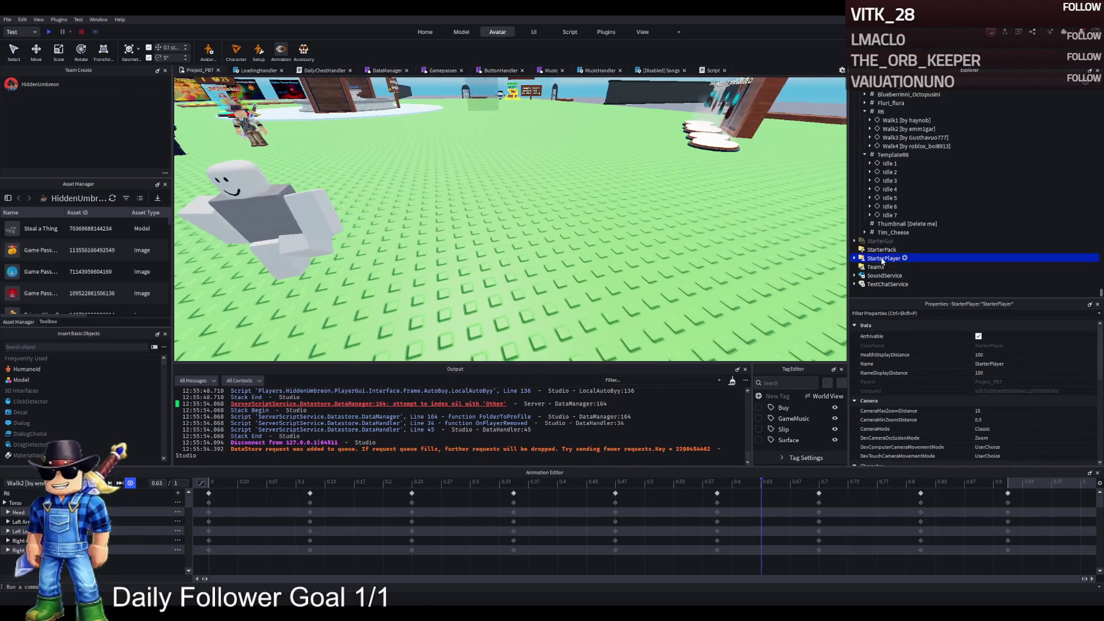
{"action": "left_click", "coordinate": [280, 49]}
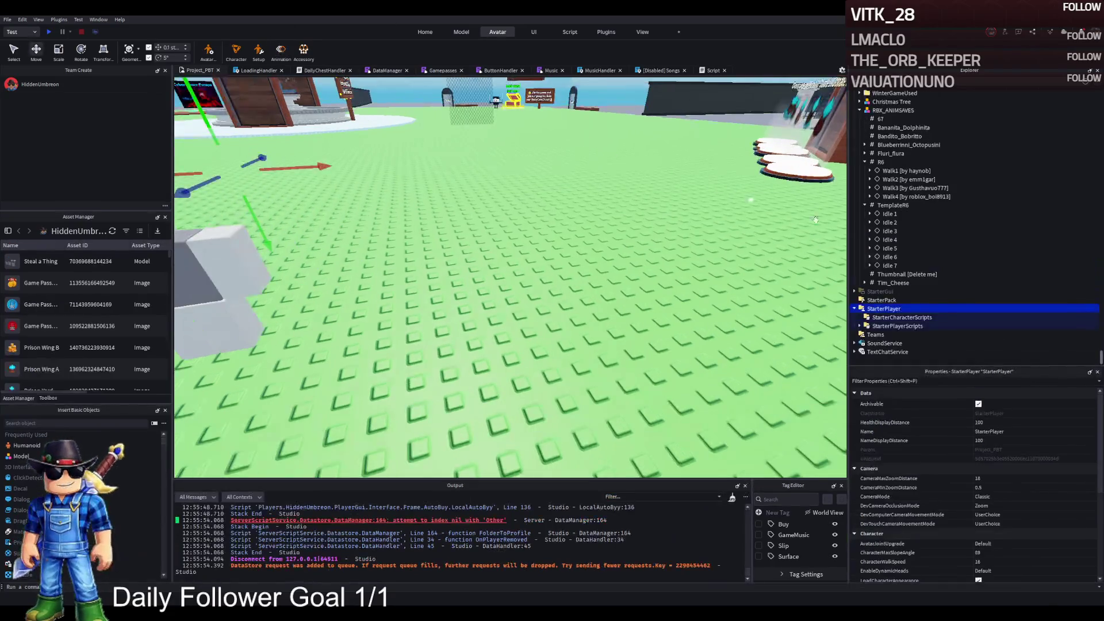
Inspect StarterPlayerScripts and its Client local script, collapse it, and start a play test
{"action": "left_click", "coordinate": [897, 326]}
{"action": "scroll", "coordinate": [891, 331], "scroll_direction": "down", "scroll_amount": 1}
{"action": "left_click", "coordinate": [888, 323]}
{"action": "scroll", "coordinate": [894, 276], "scroll_direction": "down", "scroll_amount": 1}
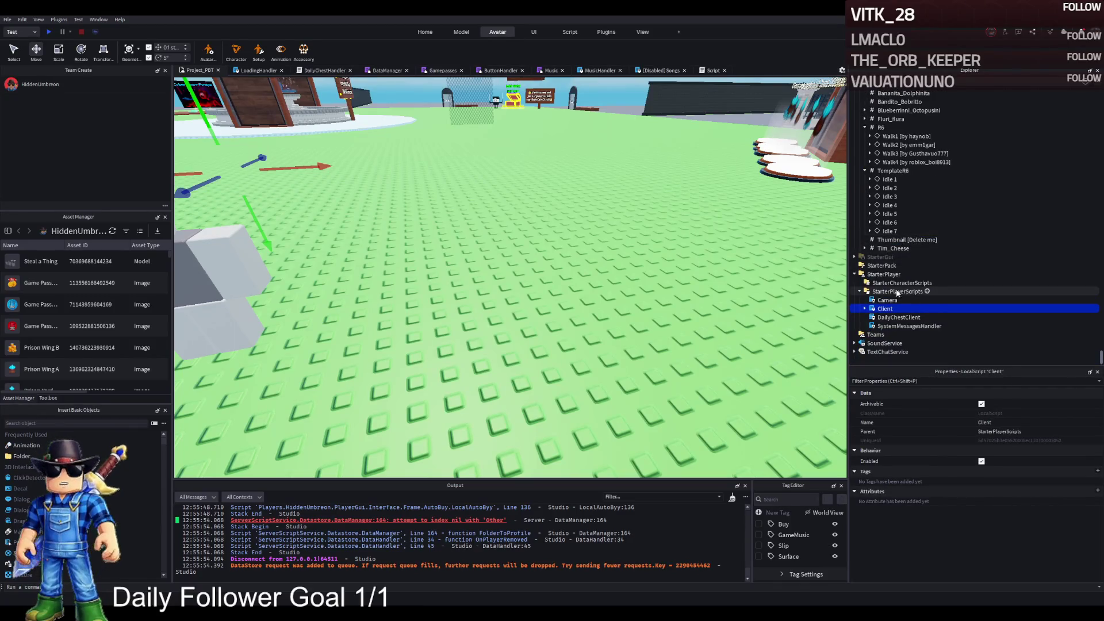
{"action": "left_click", "coordinate": [892, 292]}
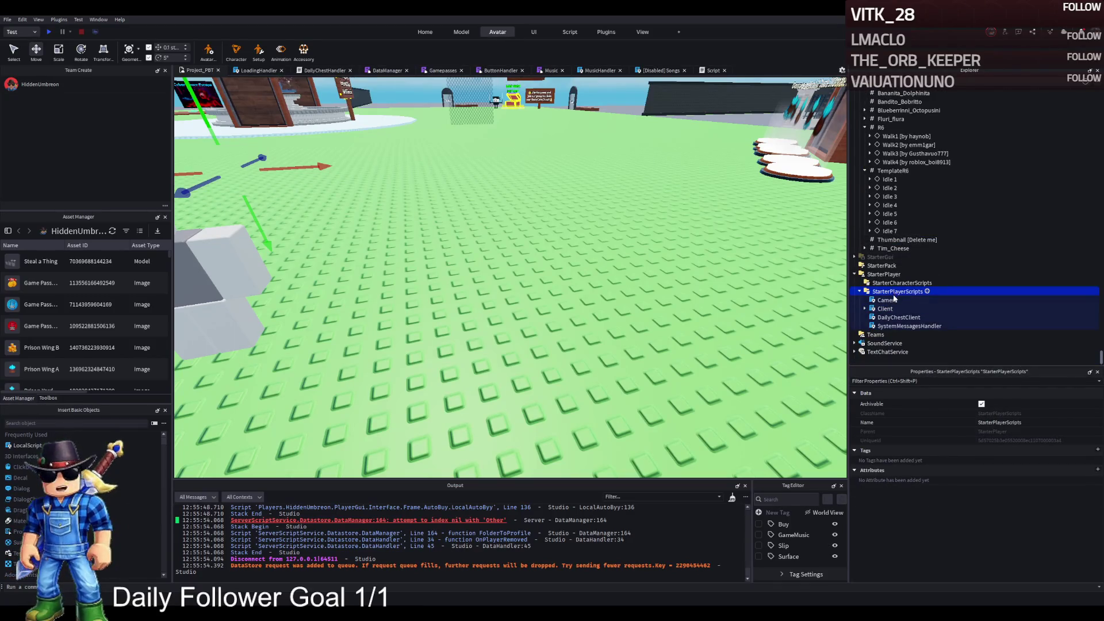
{"action": "key", "text": "Left"}
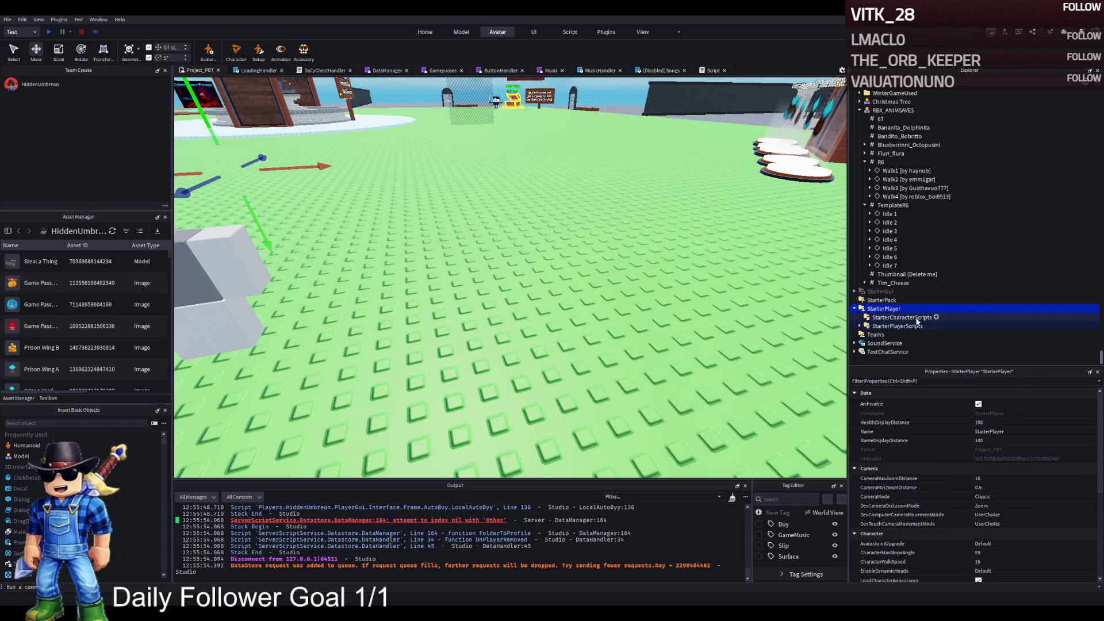
{"action": "scroll", "coordinate": [1013, 498], "scroll_direction": "down", "scroll_amount": 5}
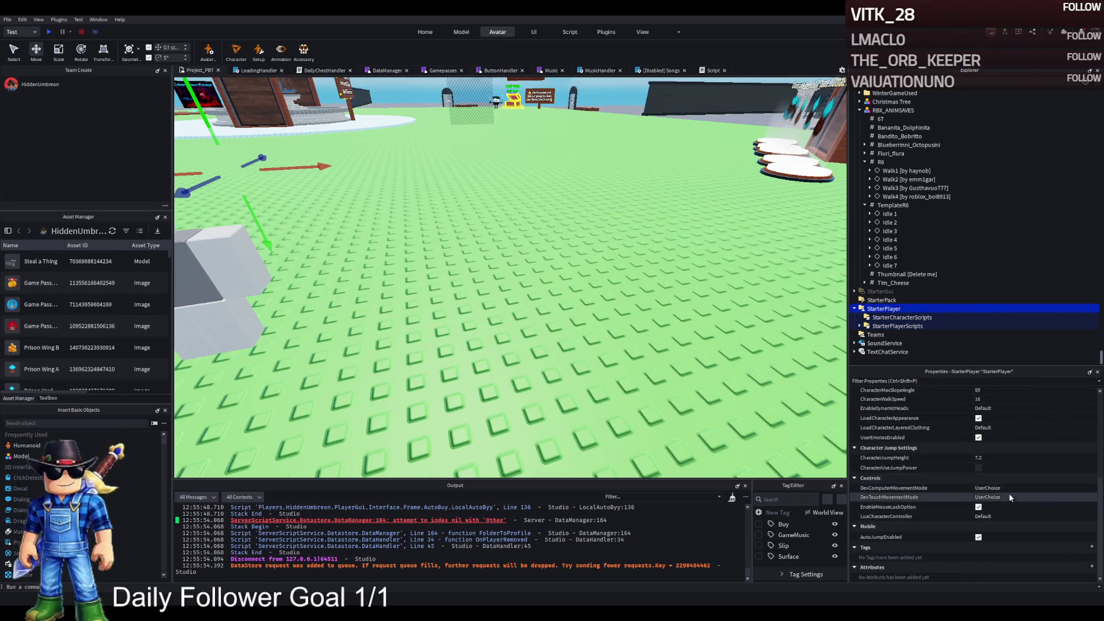
{"action": "scroll", "coordinate": [883, 328], "scroll_direction": "up", "scroll_amount": 8}
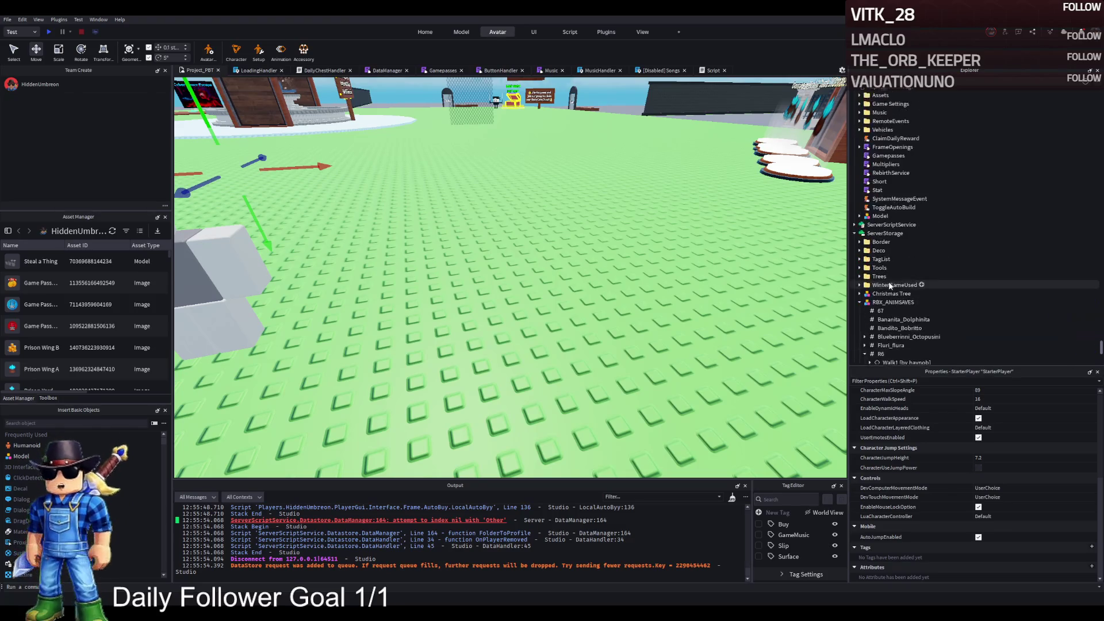
{"action": "scroll", "coordinate": [891, 270], "scroll_direction": "up", "scroll_amount": 8}
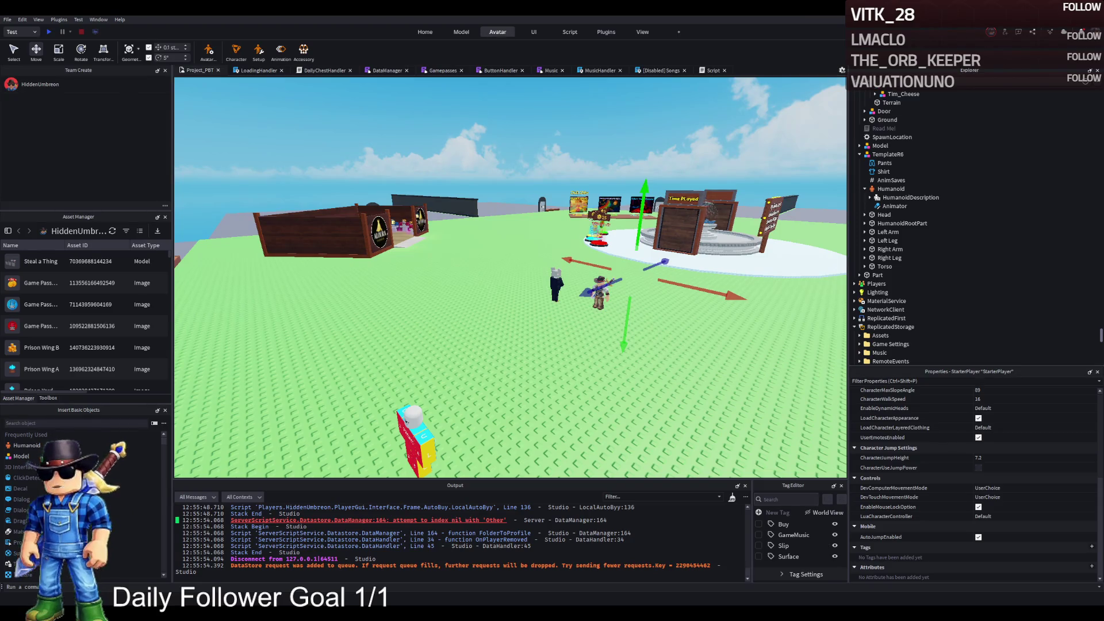
{"action": "left_click", "coordinate": [49, 33]}
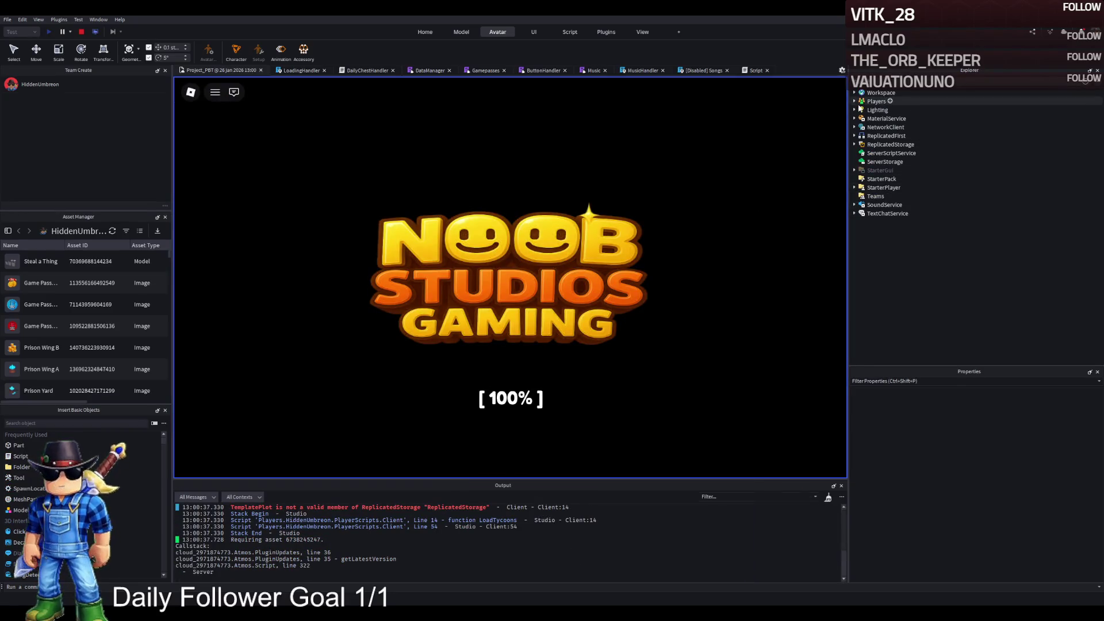
Select the player's live avatar in Workspace during the play test, then stop the test
{"action": "left_click", "coordinate": [854, 92]}
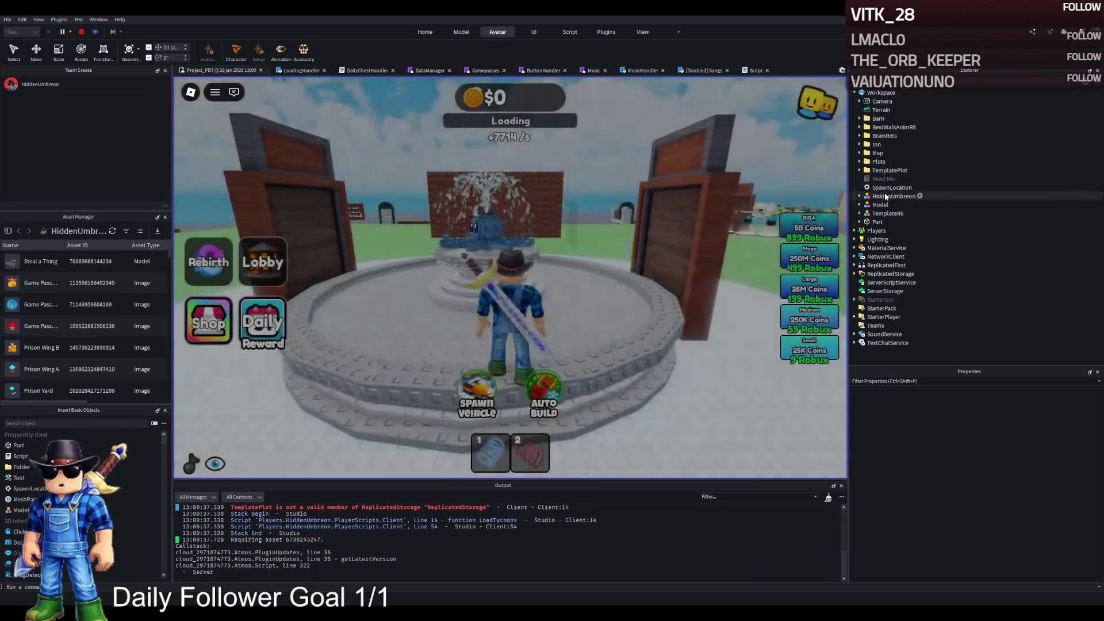
{"action": "left_click", "coordinate": [885, 198]}
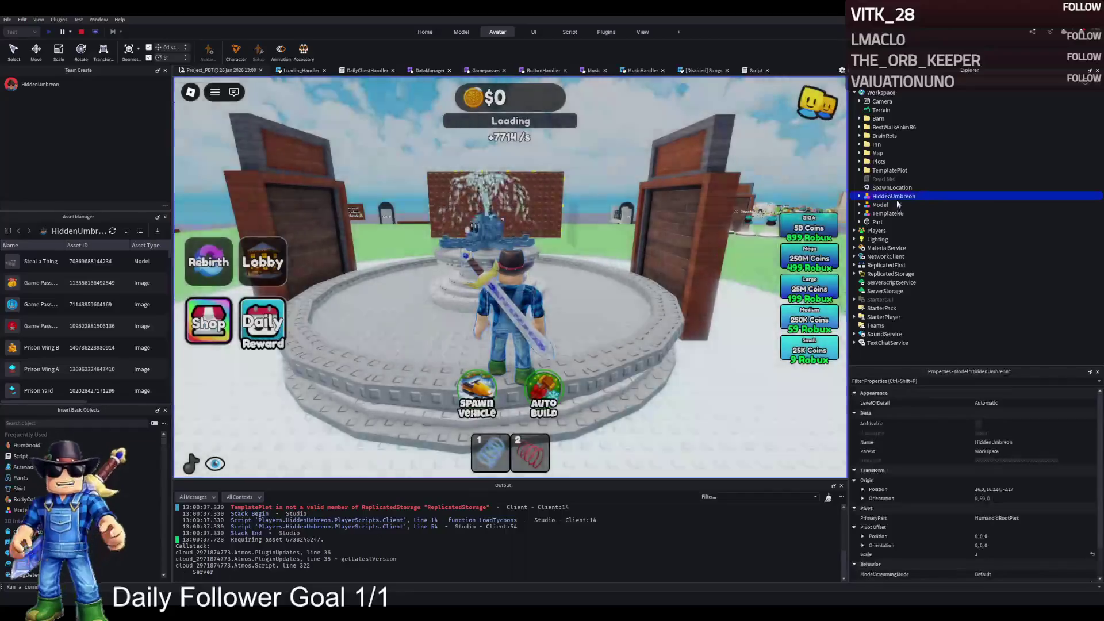
{"action": "left_click", "coordinate": [84, 32]}
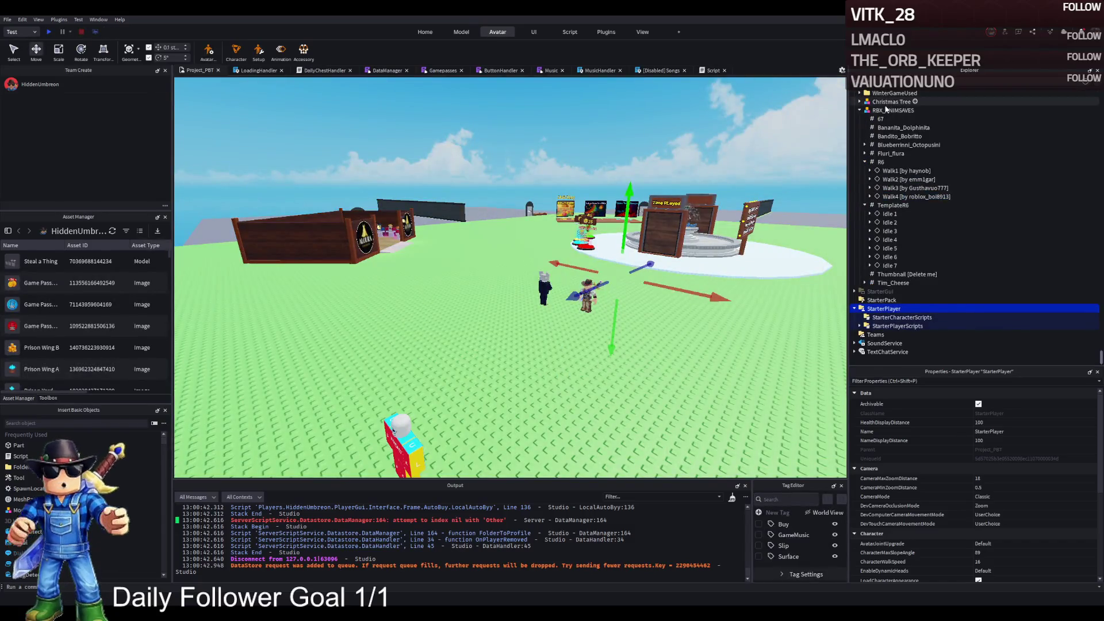
Paste the copied avatar model into Workspace and check its Humanoid
{"action": "double_click", "coordinate": [886, 109]}
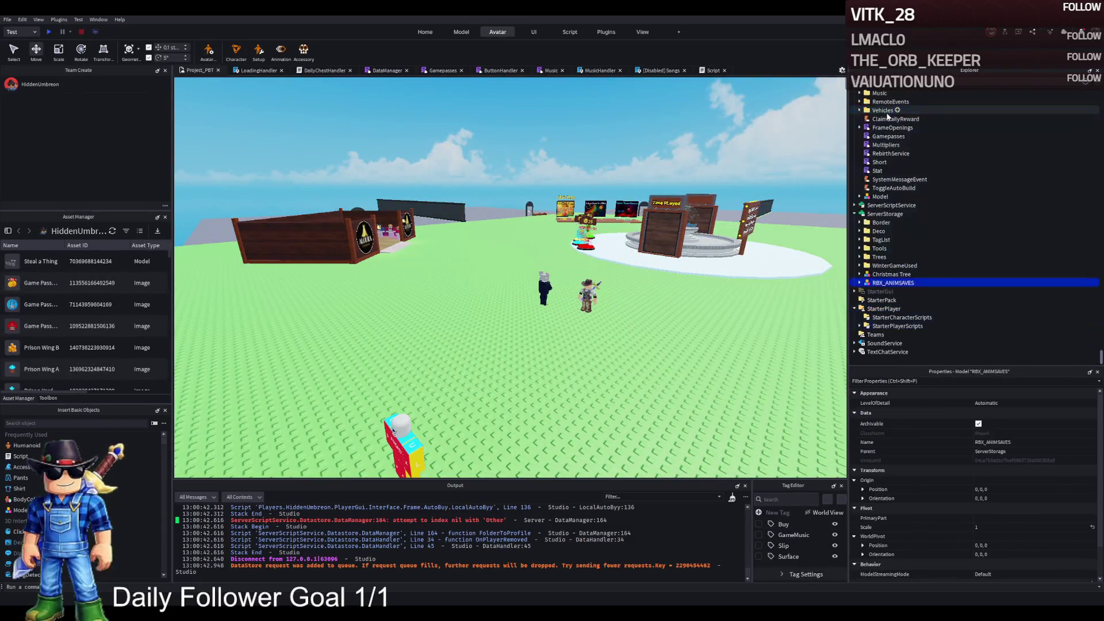
{"action": "scroll", "coordinate": [891, 241], "scroll_direction": "up", "scroll_amount": 4}
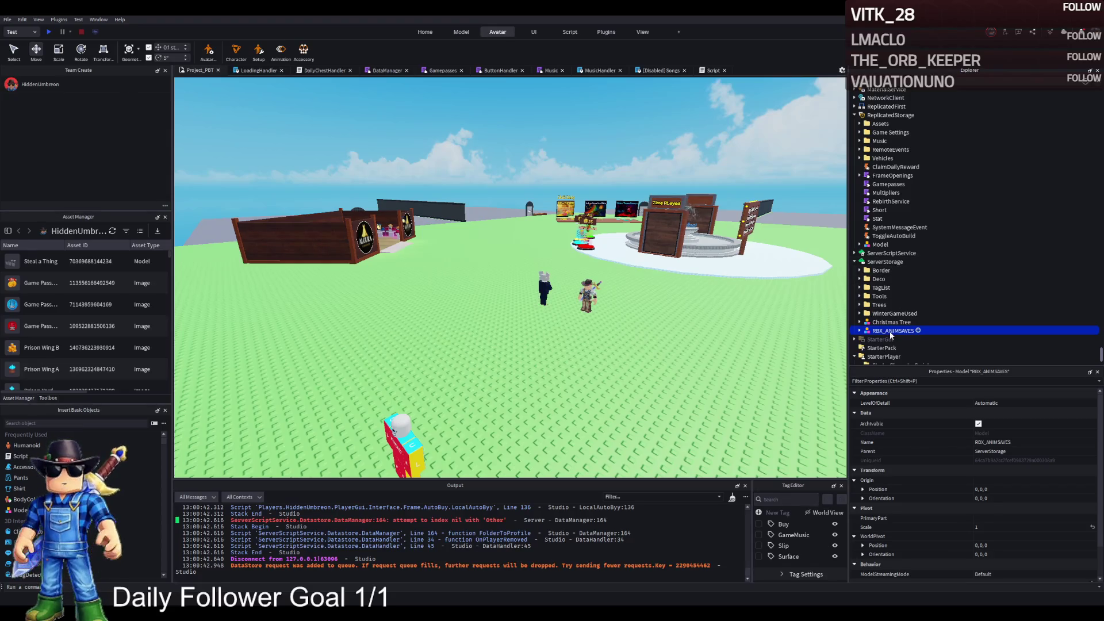
{"action": "scroll", "coordinate": [891, 208], "scroll_direction": "up", "scroll_amount": 5}
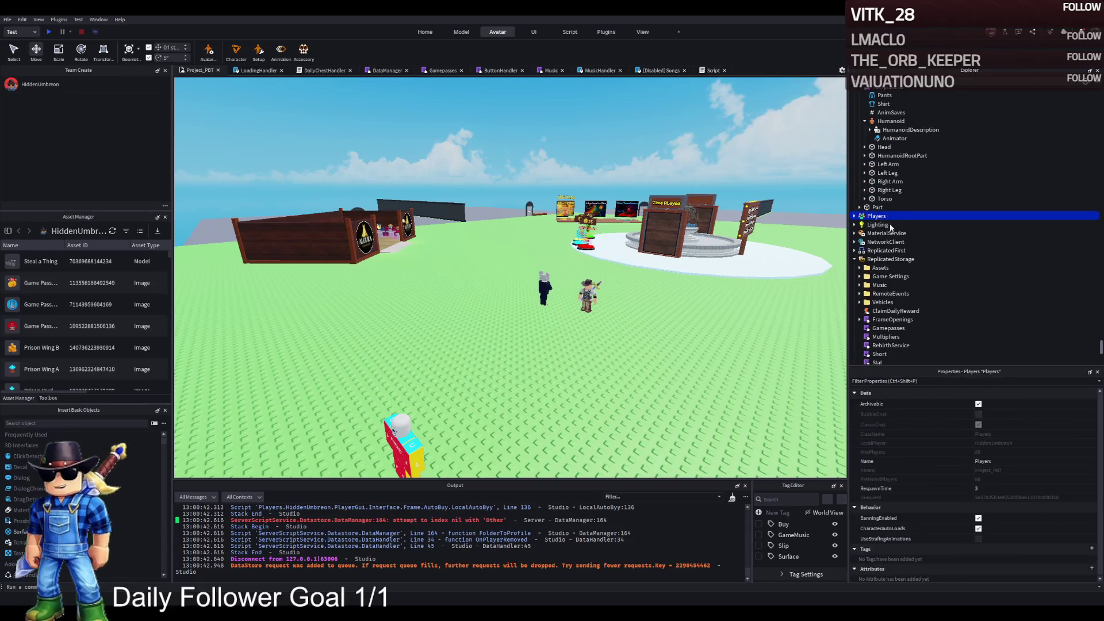
{"action": "left_click", "coordinate": [881, 183]}
{"action": "key", "text": "ctrl+shift+v"}
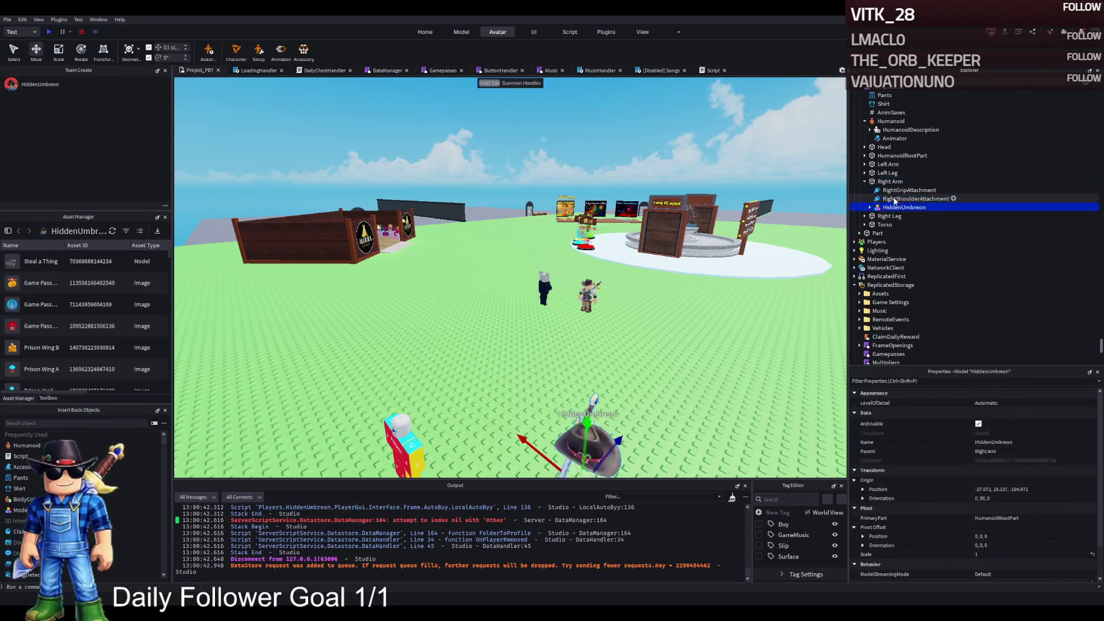
{"action": "left_click_drag", "start_coordinate": [879, 239], "coordinate": [879, 235]}
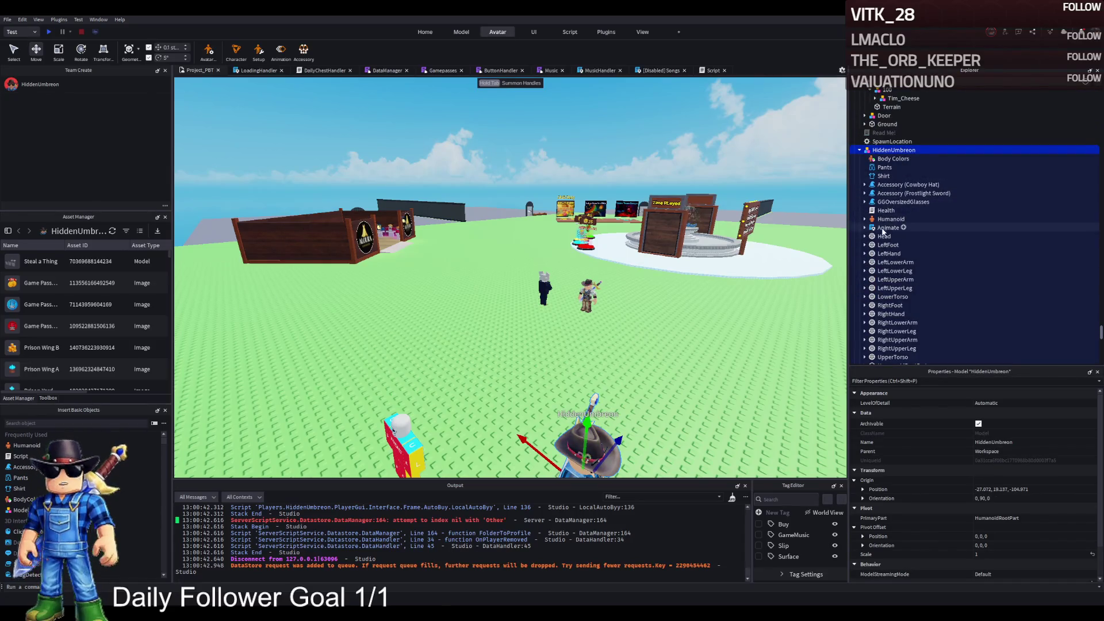
{"action": "double_click", "coordinate": [890, 219]}
{"action": "double_click", "coordinate": [891, 219]}
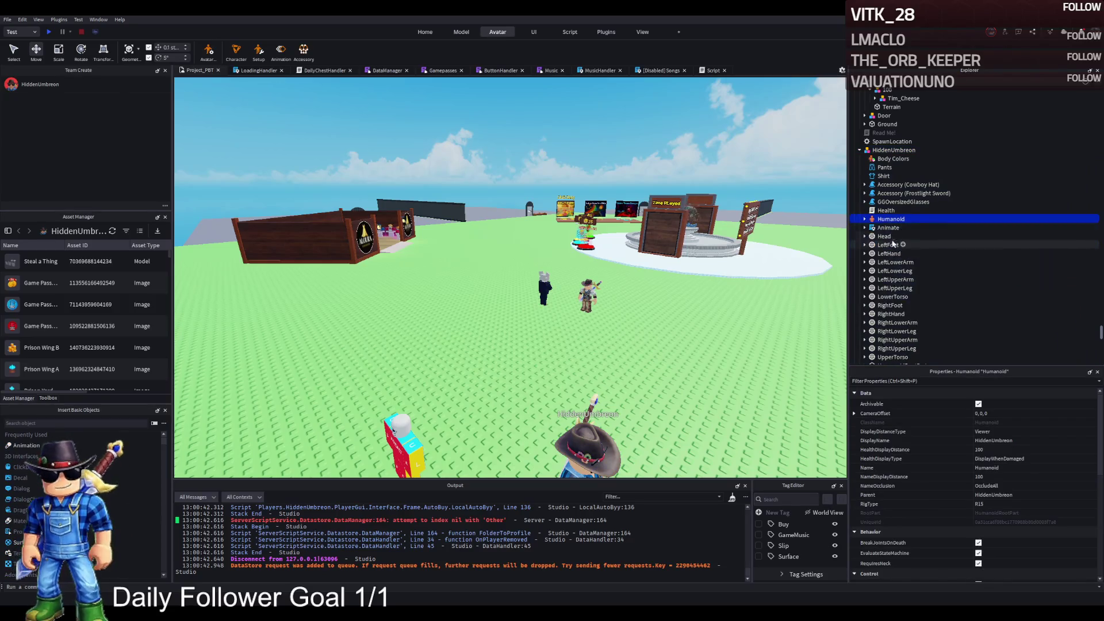
Copy the avatar's Animate script into StarterPlayerScripts and open its code
{"action": "left_click", "coordinate": [888, 227]}
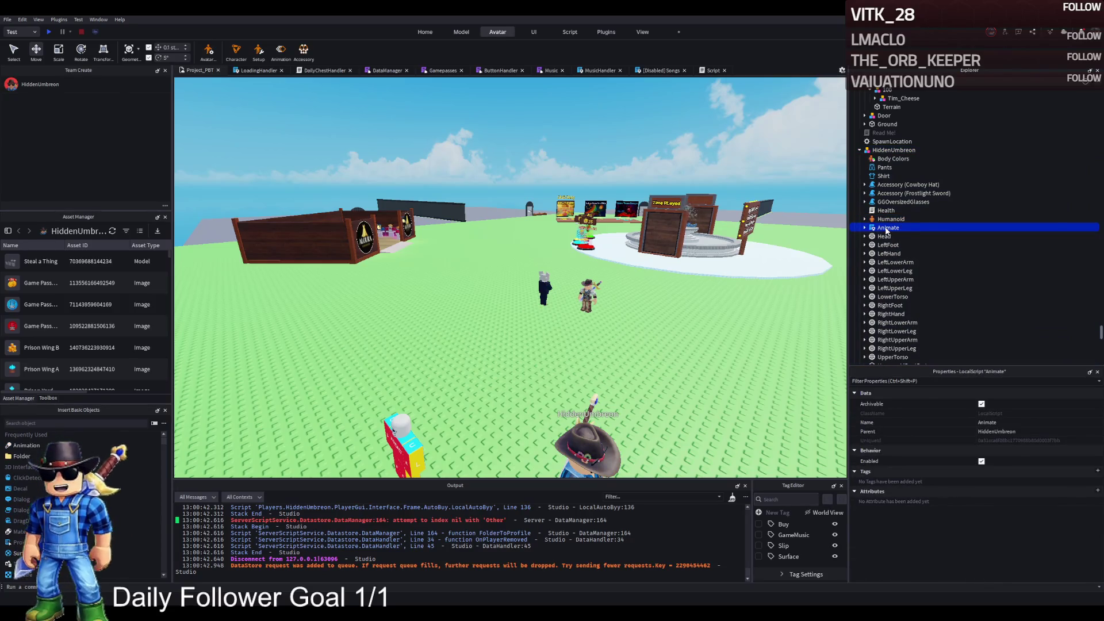
{"action": "scroll", "coordinate": [903, 266], "scroll_direction": "down", "scroll_amount": 10}
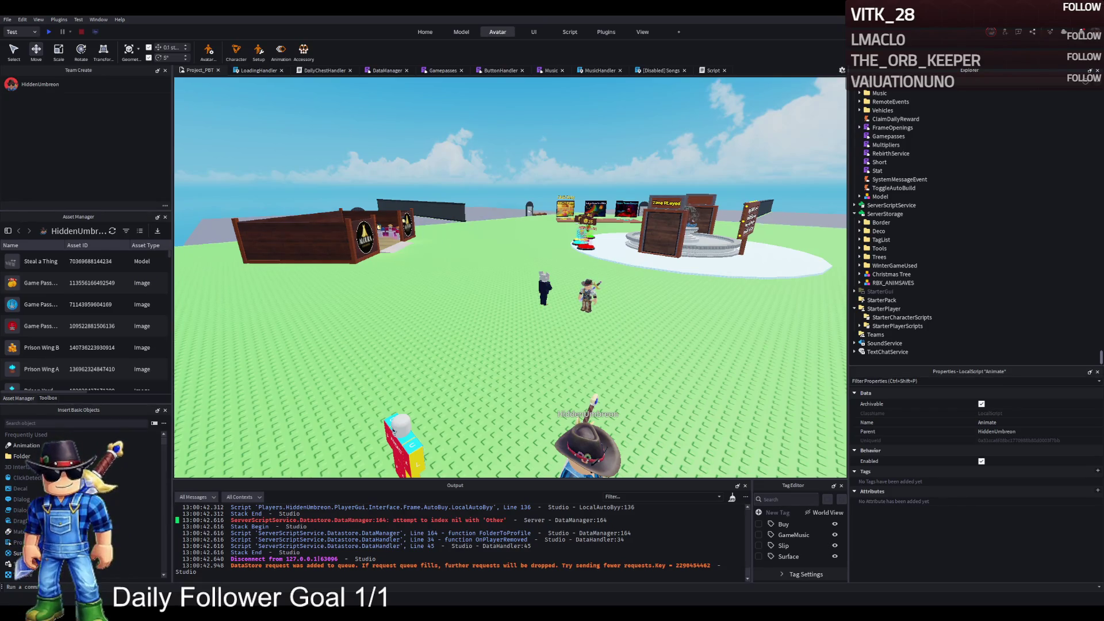
{"action": "key", "text": "Right"}
{"action": "left_click", "coordinate": [888, 292]}
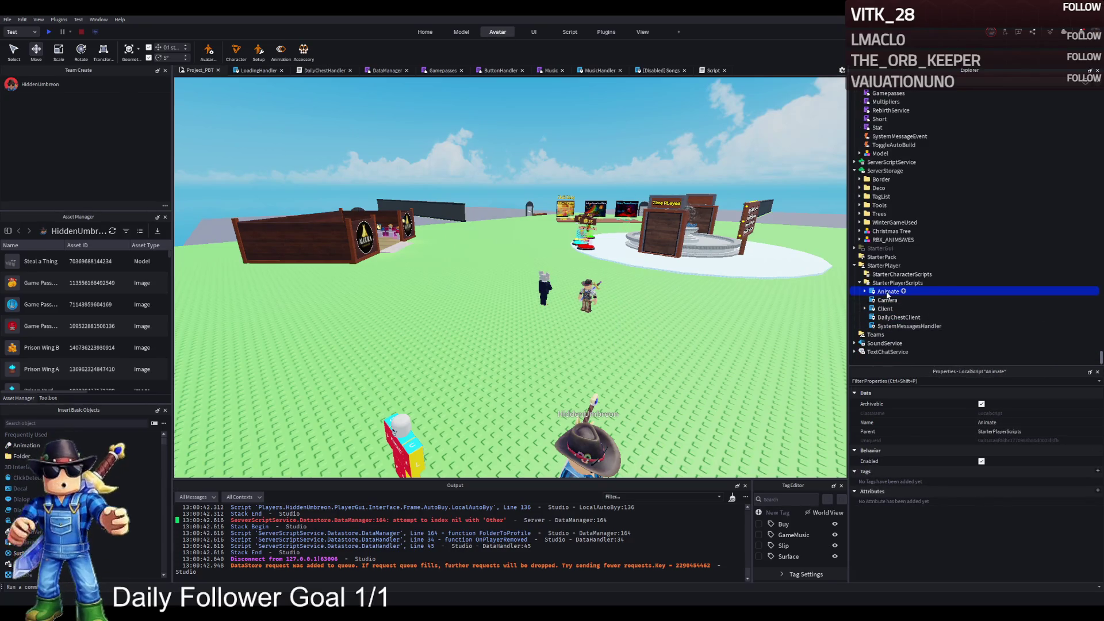
{"action": "double_click", "coordinate": [889, 292]}
Replace the walk animation's asset id with the new custom walk id
{"action": "scroll", "coordinate": [275, 199], "scroll_direction": "down", "scroll_amount": 1}
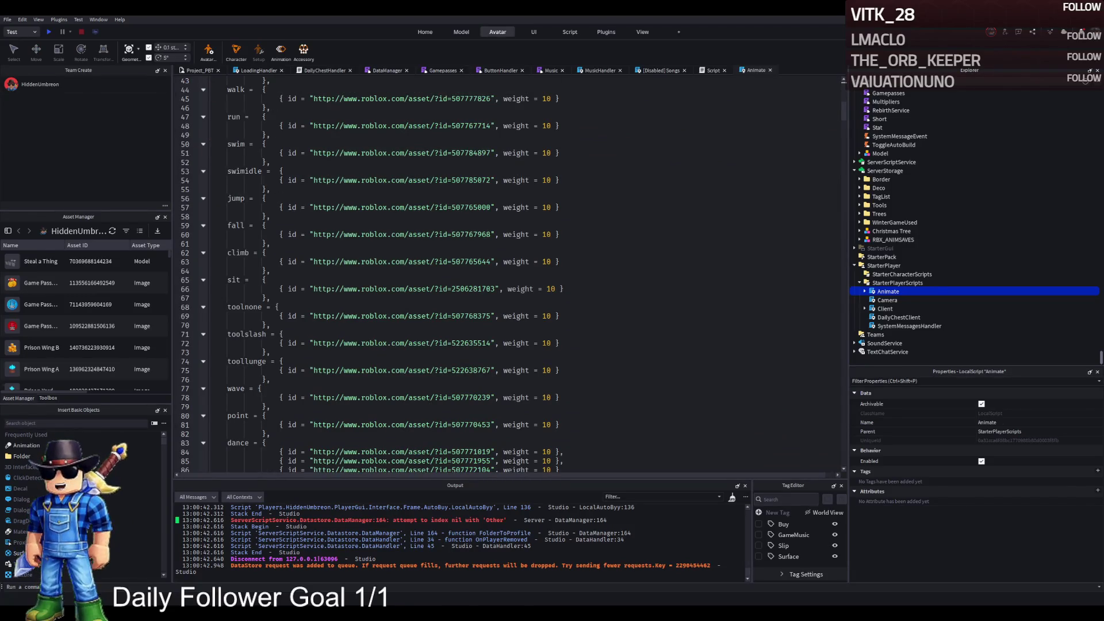
{"action": "left_click", "coordinate": [426, 193]}
{"action": "scroll", "coordinate": [426, 198], "scroll_direction": "up", "scroll_amount": 4}
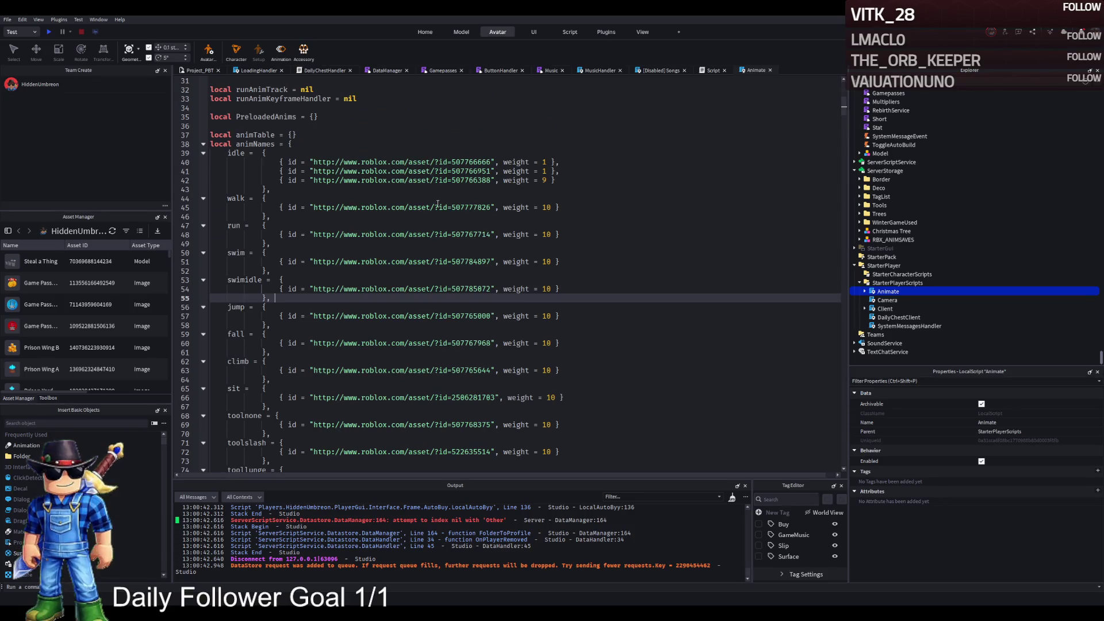
{"action": "double_click", "coordinate": [476, 207]}
{"action": "key", "text": "ctrl+v"}
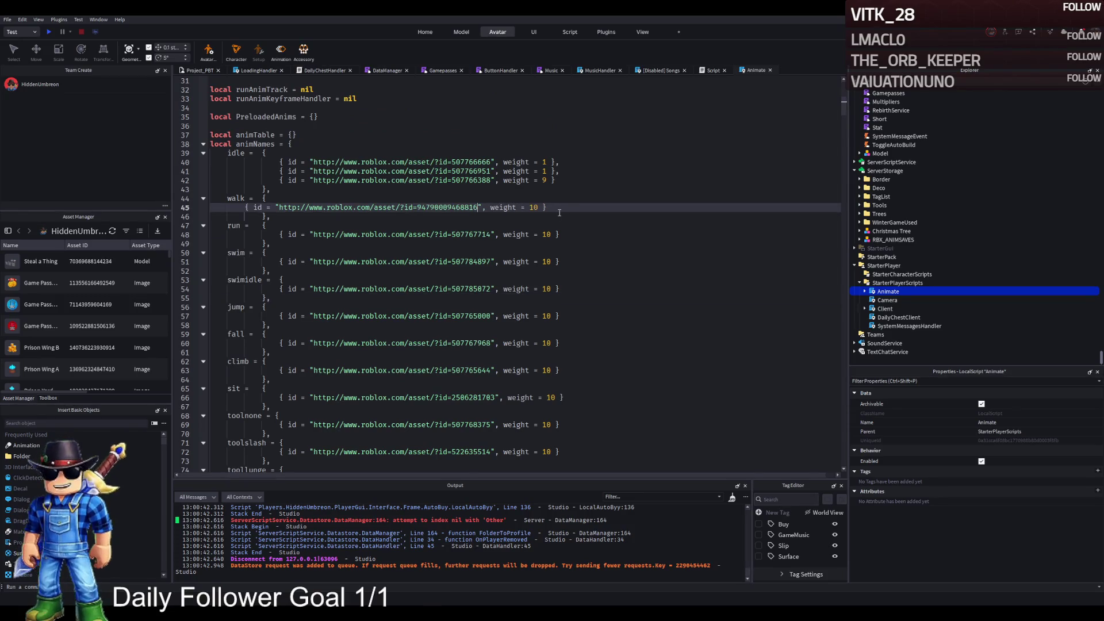
Play-test, walking and turning the avatar to watch the new walk animation
{"action": "key", "text": "F5"}
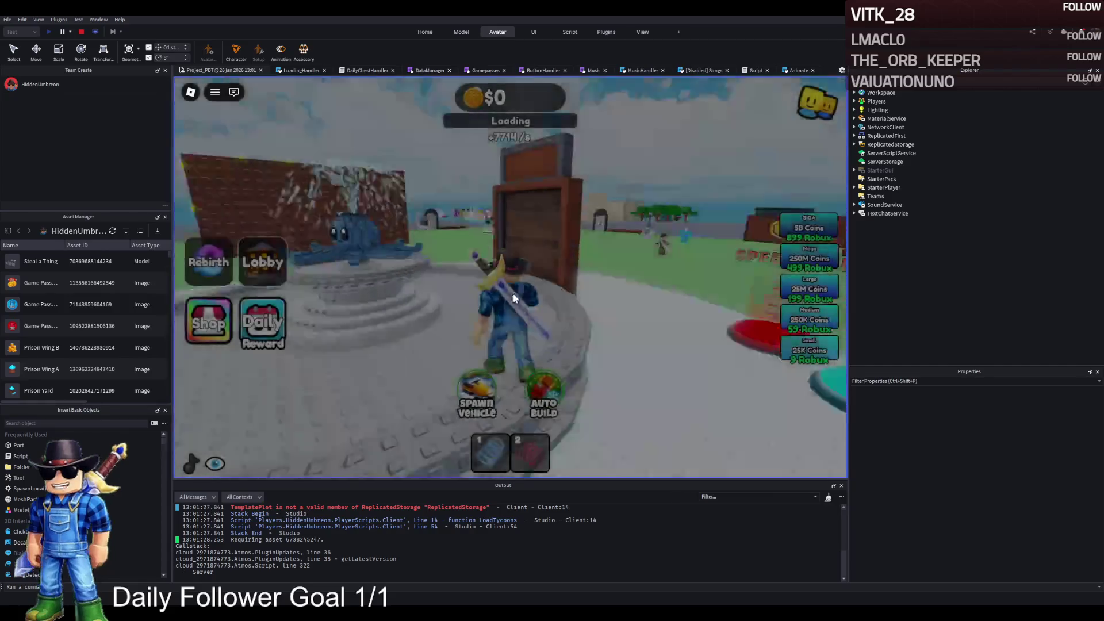
{"action": "key", "text": "w"}
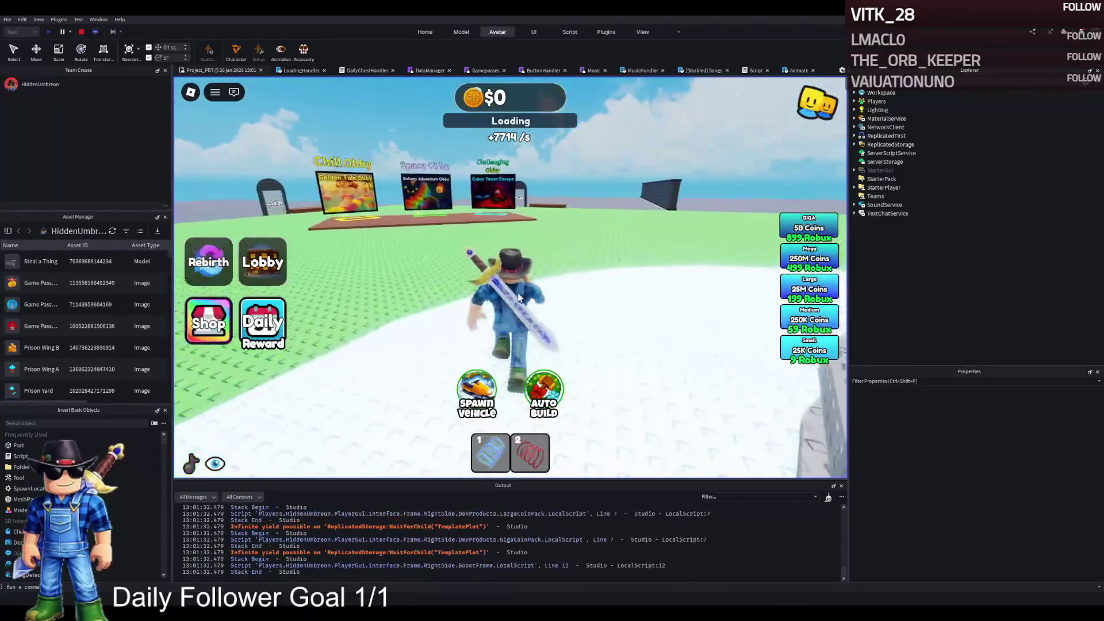
{"action": "key", "text": "a"}
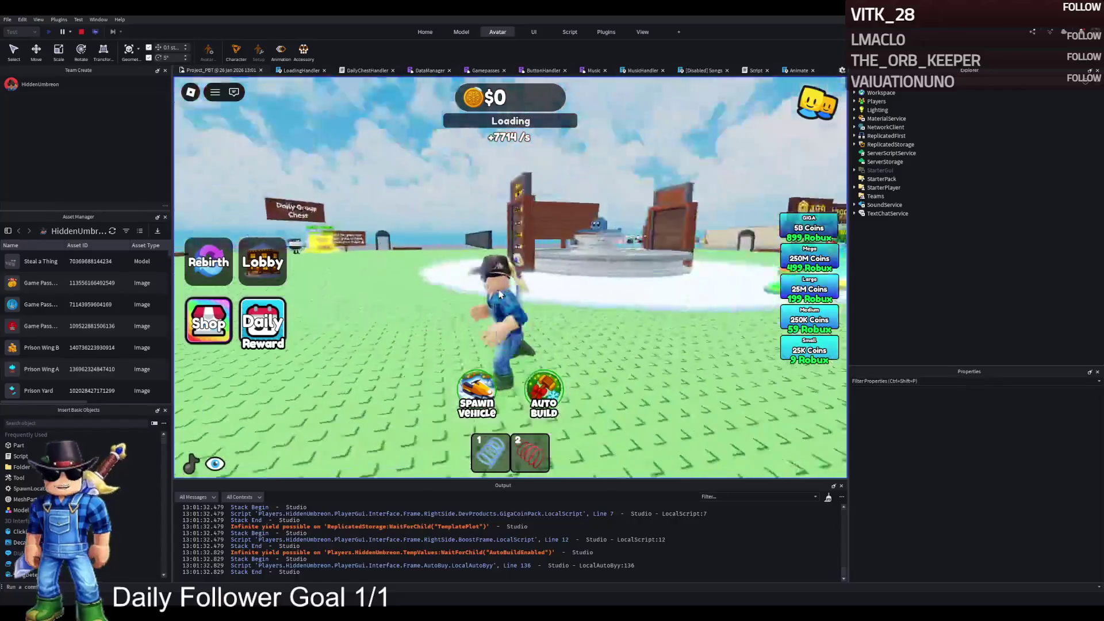
{"action": "key", "text": "w"}
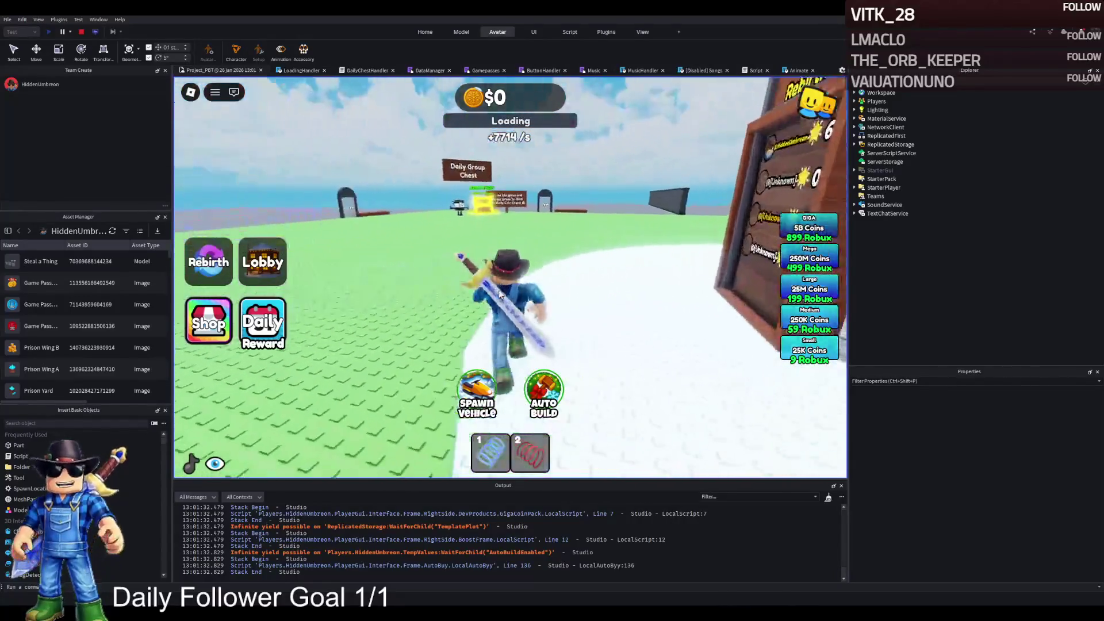
{"action": "key", "text": "s"}
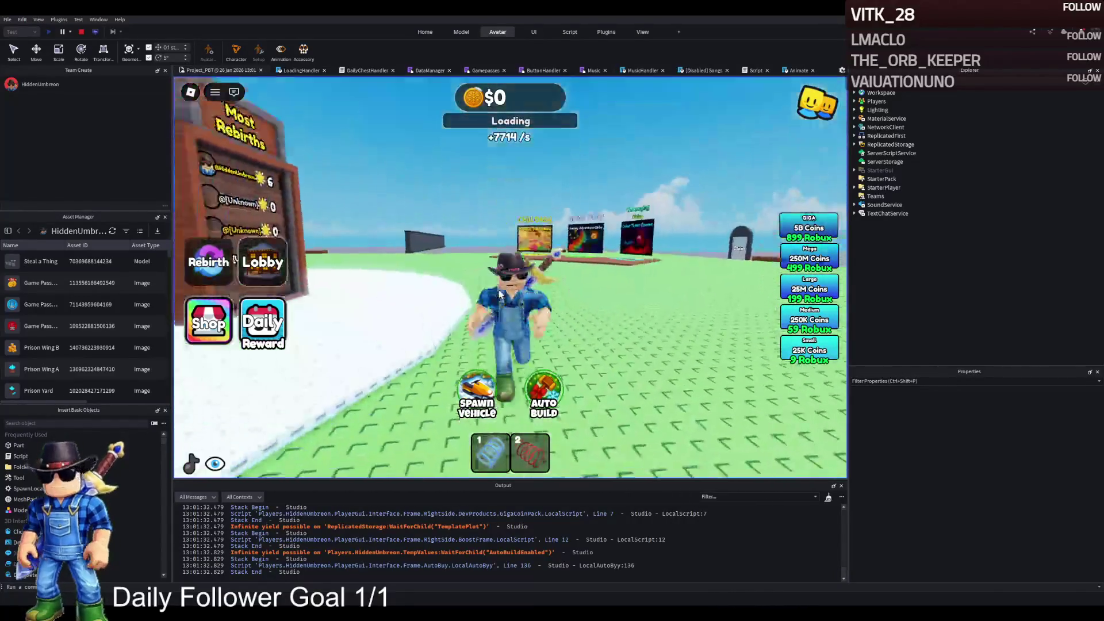
{"action": "key", "text": "shift+F5"}
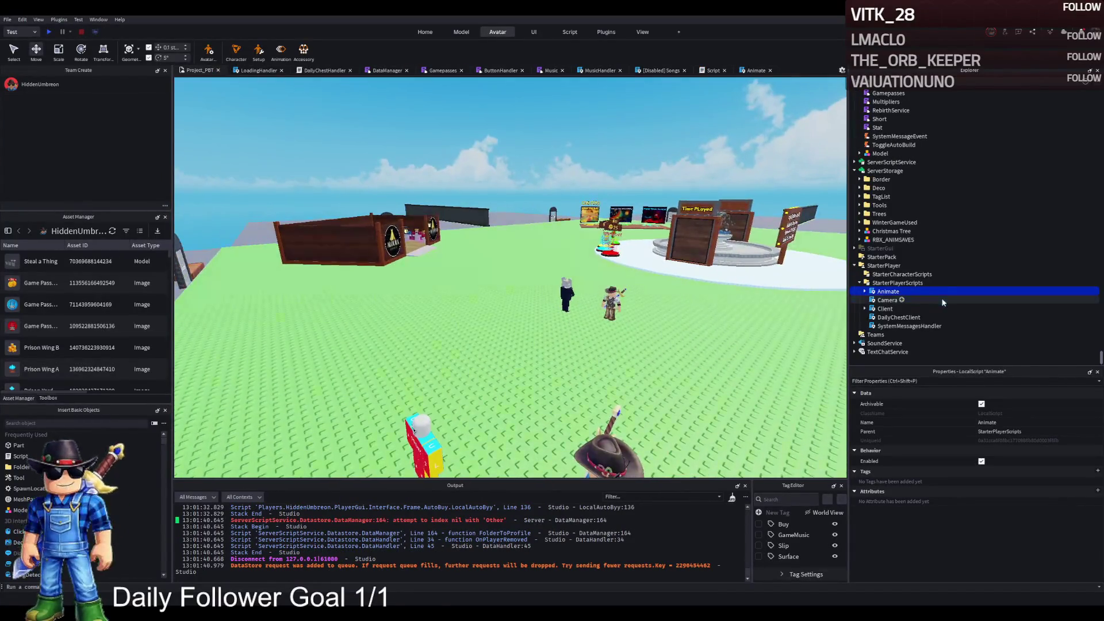
Reopen the Animate script, run a second walking play-test, then return to its code
{"action": "double_click", "coordinate": [884, 293]}
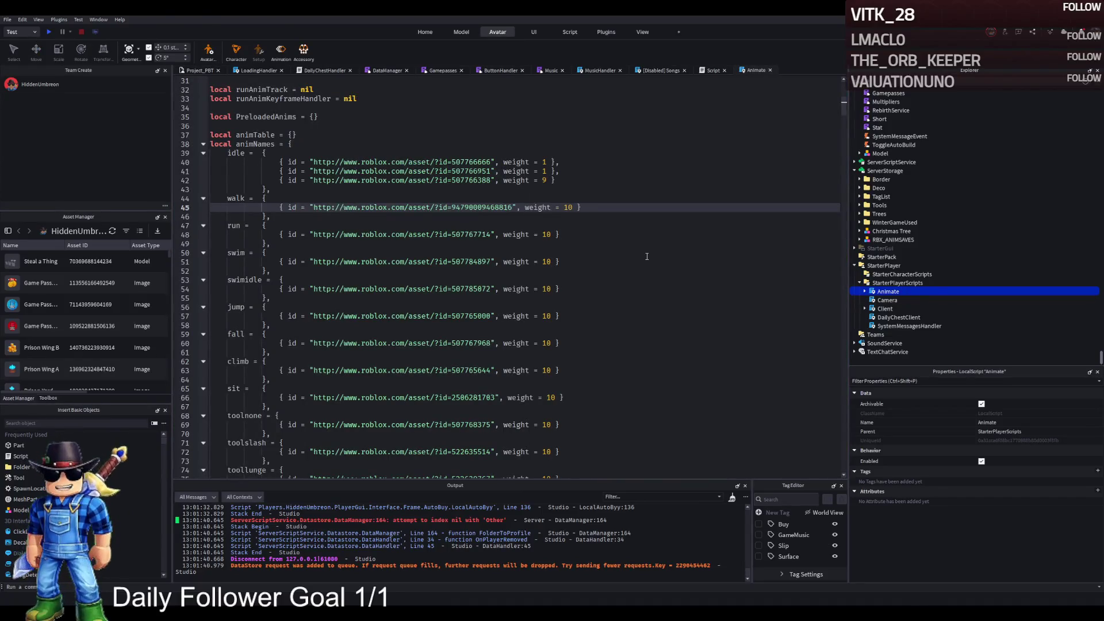
{"action": "key", "text": "F5"}
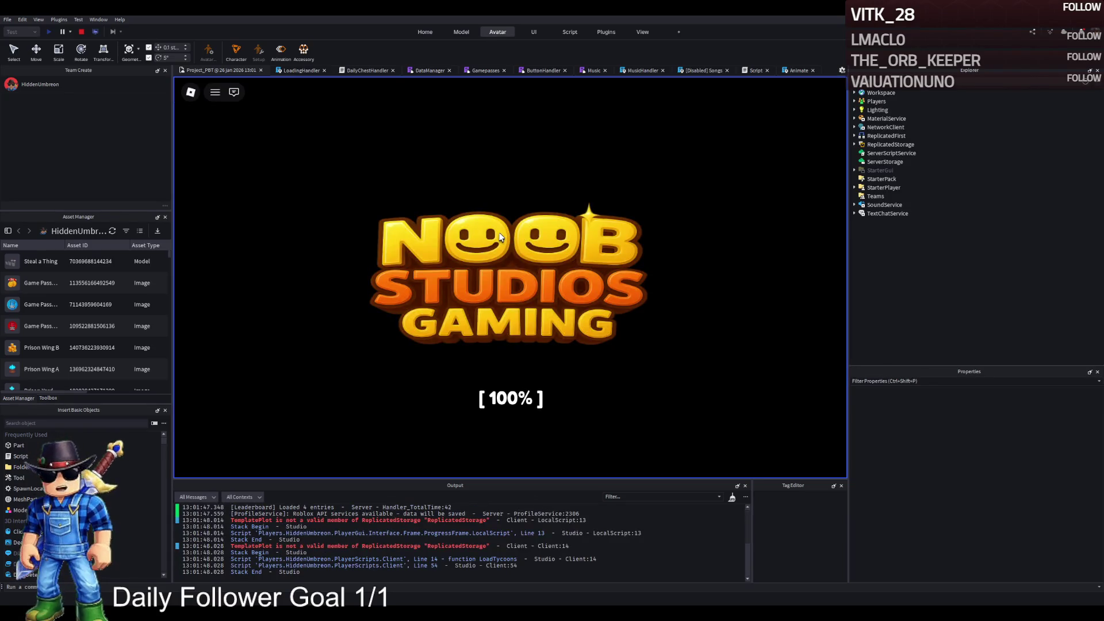
{"action": "key", "text": "w"}
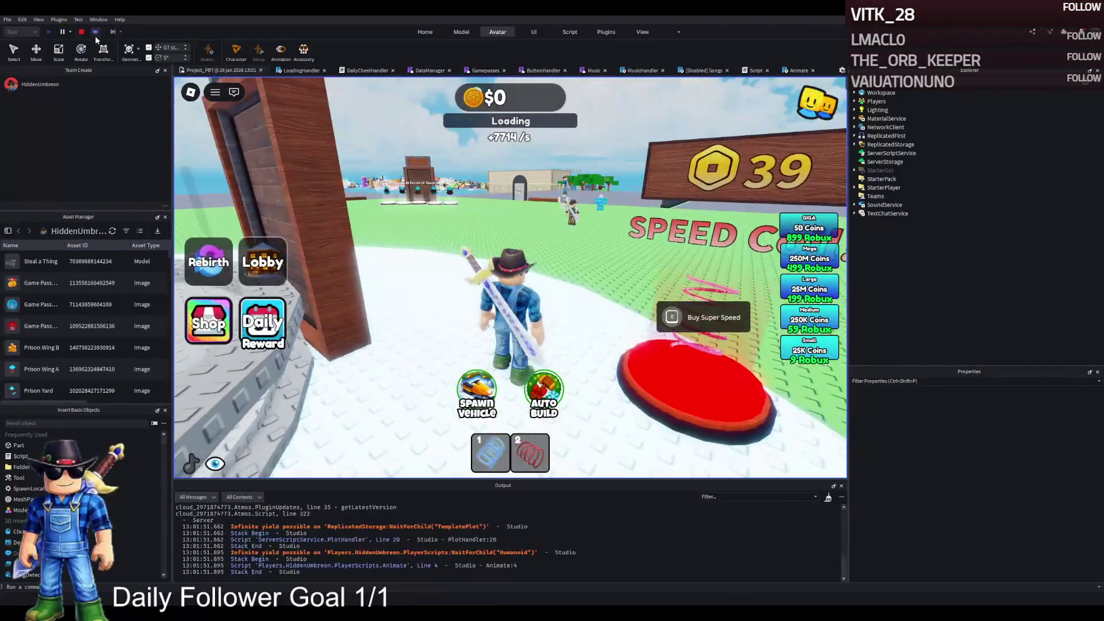
{"action": "left_click", "coordinate": [84, 33]}
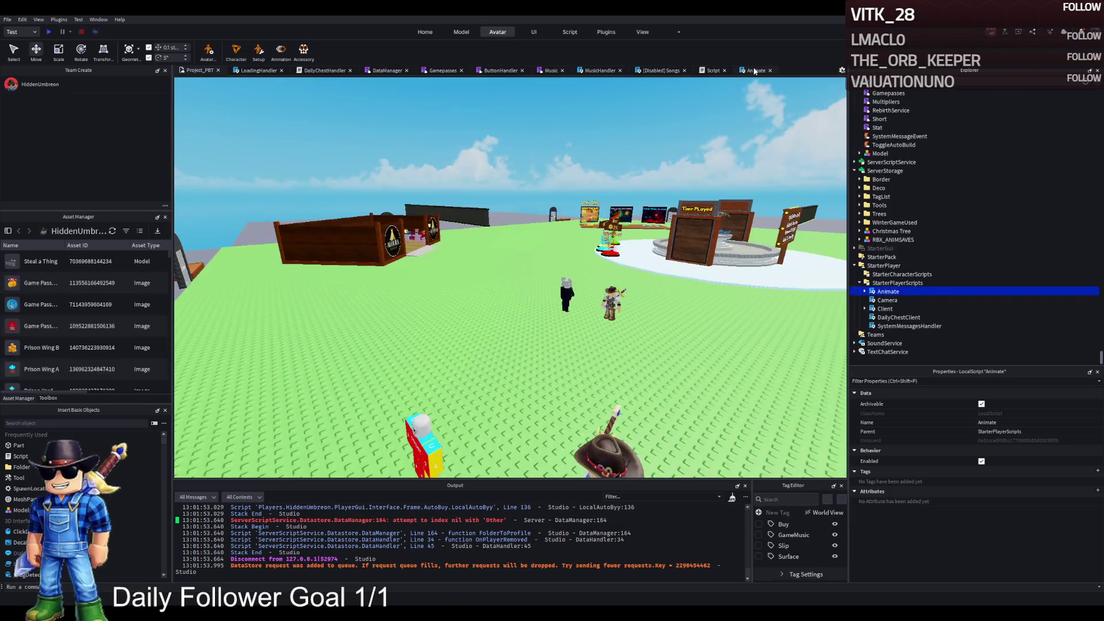
{"action": "left_click", "coordinate": [755, 70]}
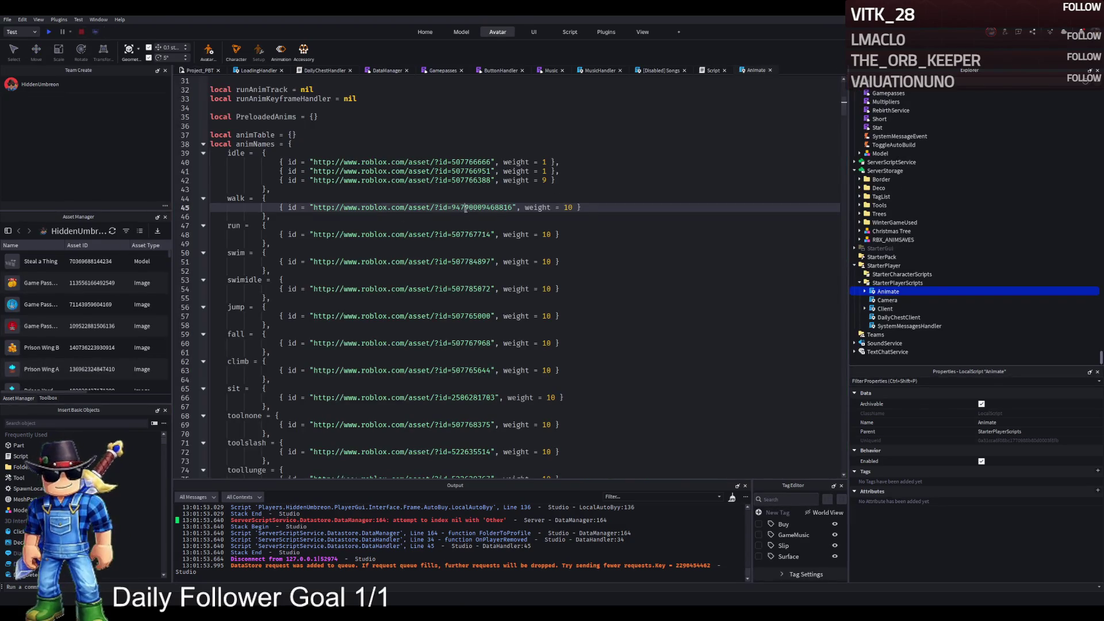
Paste the new id over another movement animation's asset id and playtest walking with it
{"action": "double_click", "coordinate": [467, 234]}
{"action": "key", "text": "ctrl+v"}
{"action": "key", "text": "F5"}
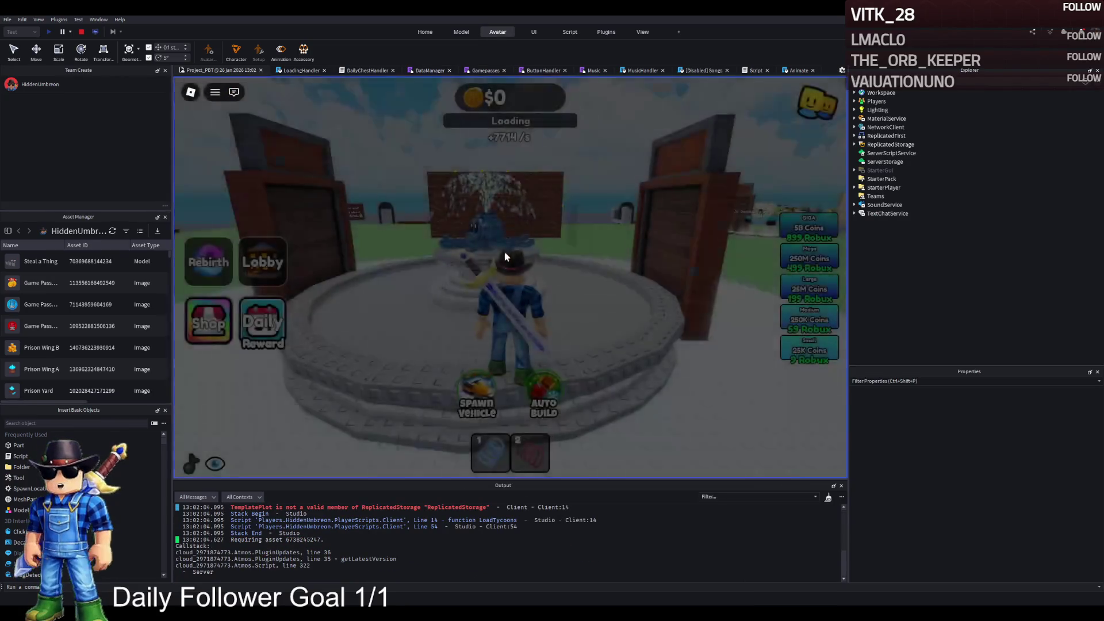
{"action": "key", "text": "w"}
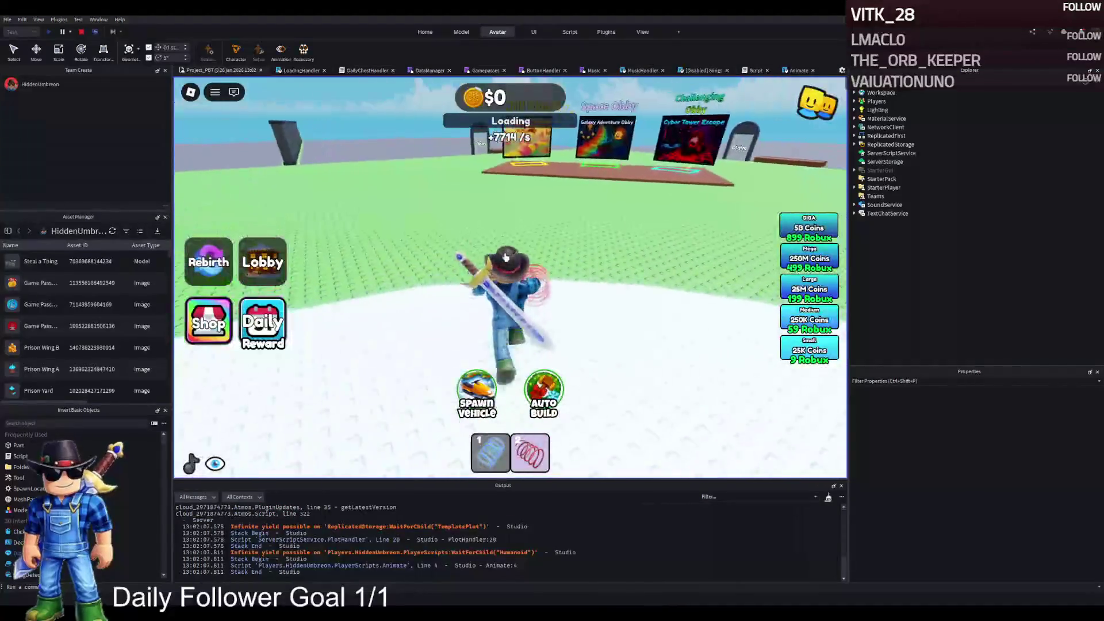
{"action": "scroll", "coordinate": [552, 536], "scroll_direction": "up", "scroll_amount": 10}
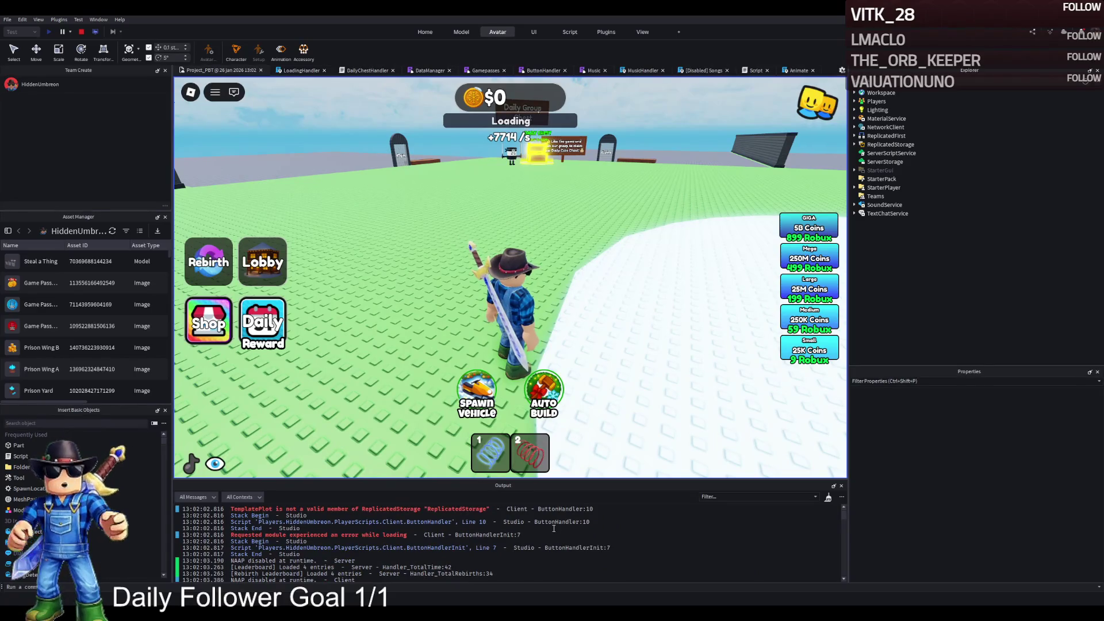
{"action": "left_click", "coordinate": [82, 32]}
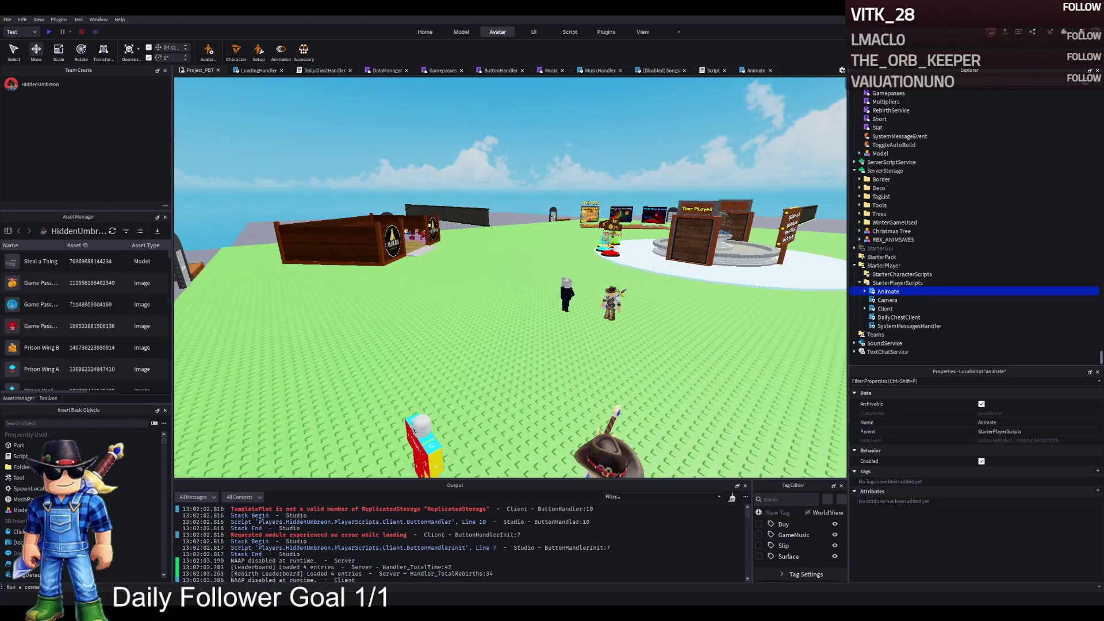
Inspect the animations under Animate in StarterPlayerScripts, then run and stop another walking playtest
{"action": "key", "text": "w"}
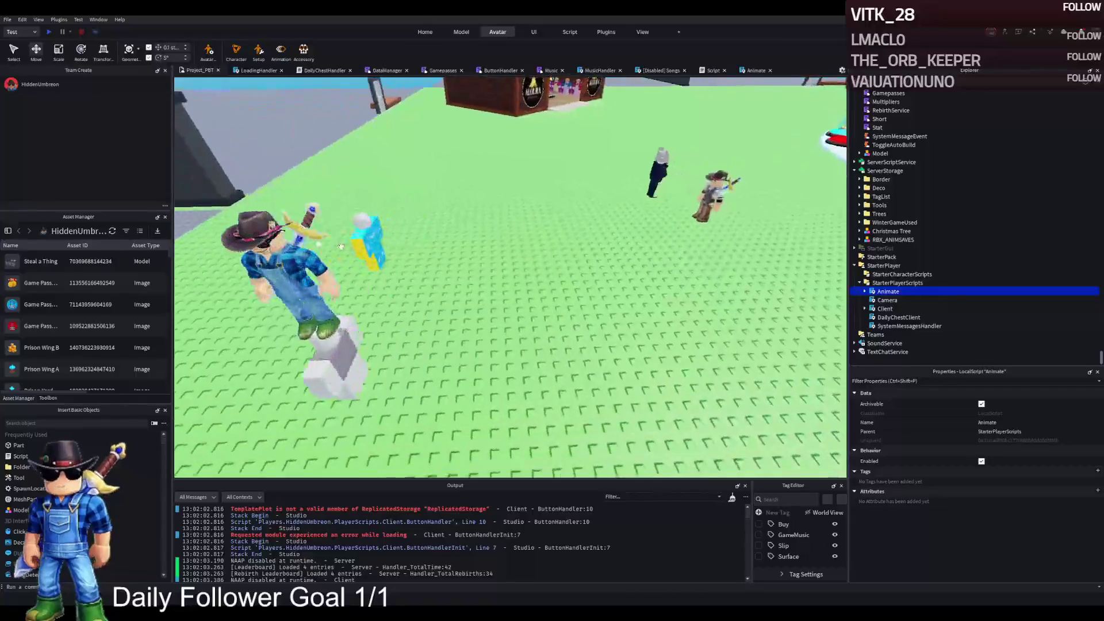
{"action": "key", "text": "w"}
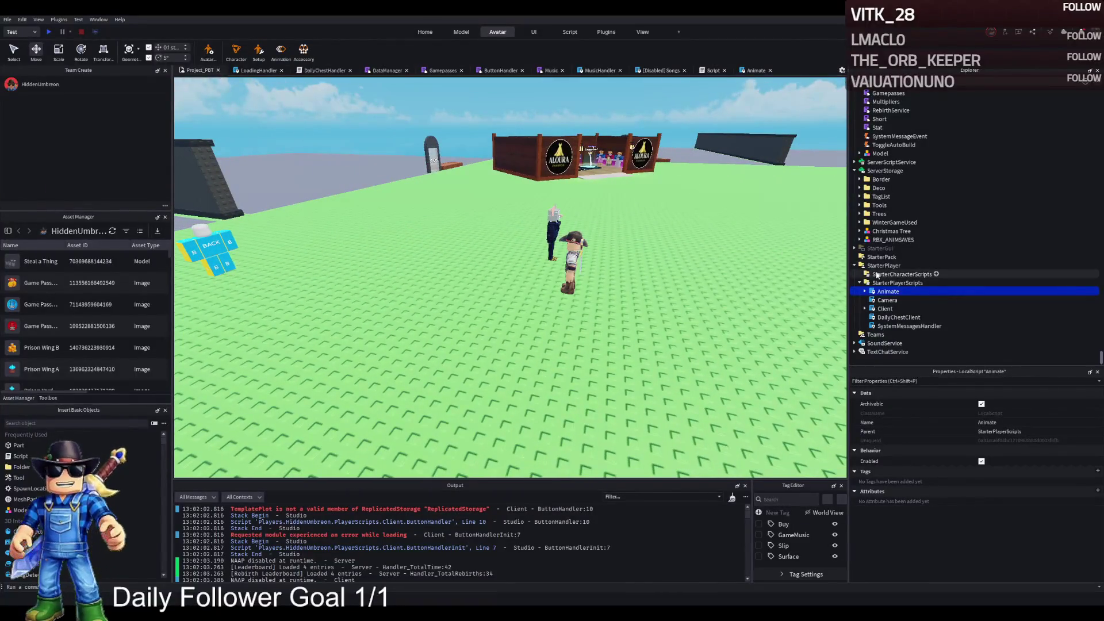
{"action": "left_click", "coordinate": [886, 293]}
{"action": "scroll", "coordinate": [885, 300], "scroll_direction": "down", "scroll_amount": 2}
{"action": "scroll", "coordinate": [884, 304], "scroll_direction": "down", "scroll_amount": 2}
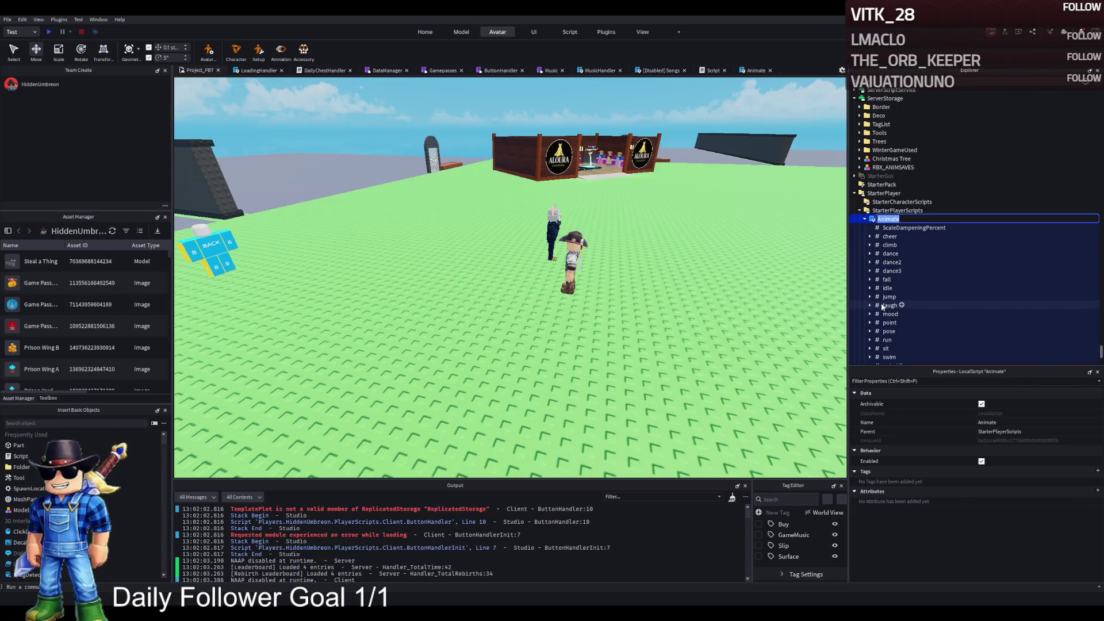
{"action": "left_click", "coordinate": [884, 211]}
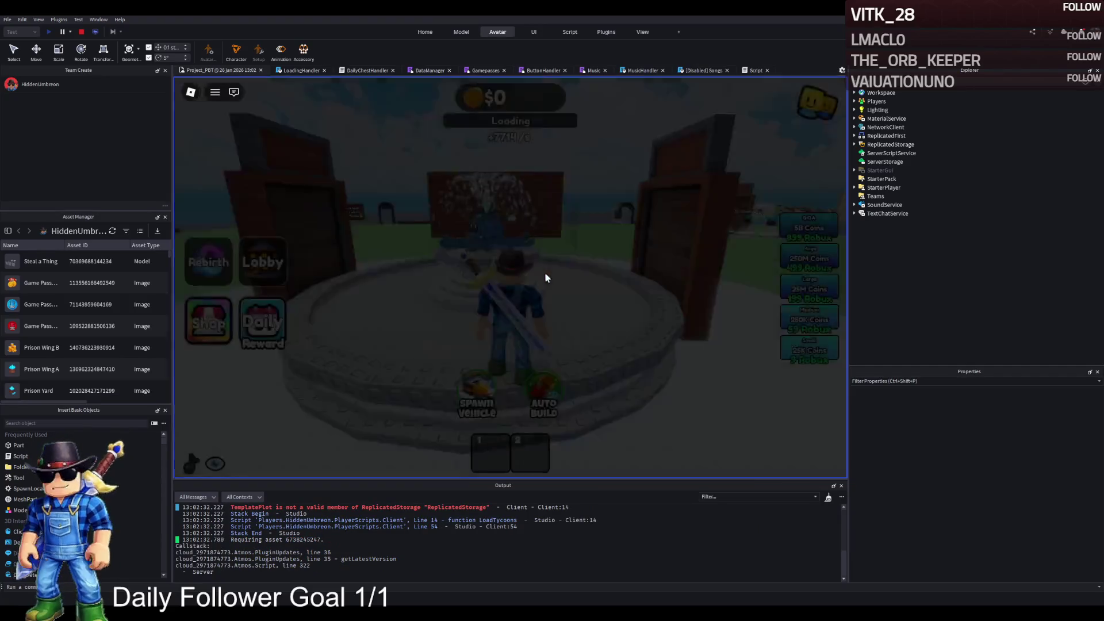
{"action": "key", "text": "w"}
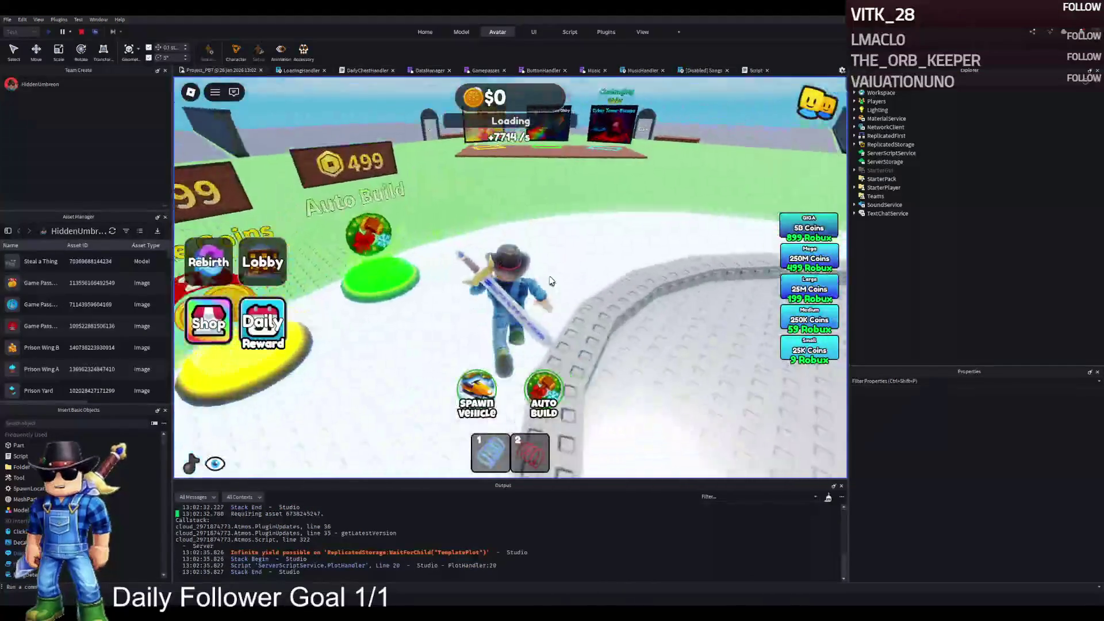
{"action": "left_click", "coordinate": [81, 32]}
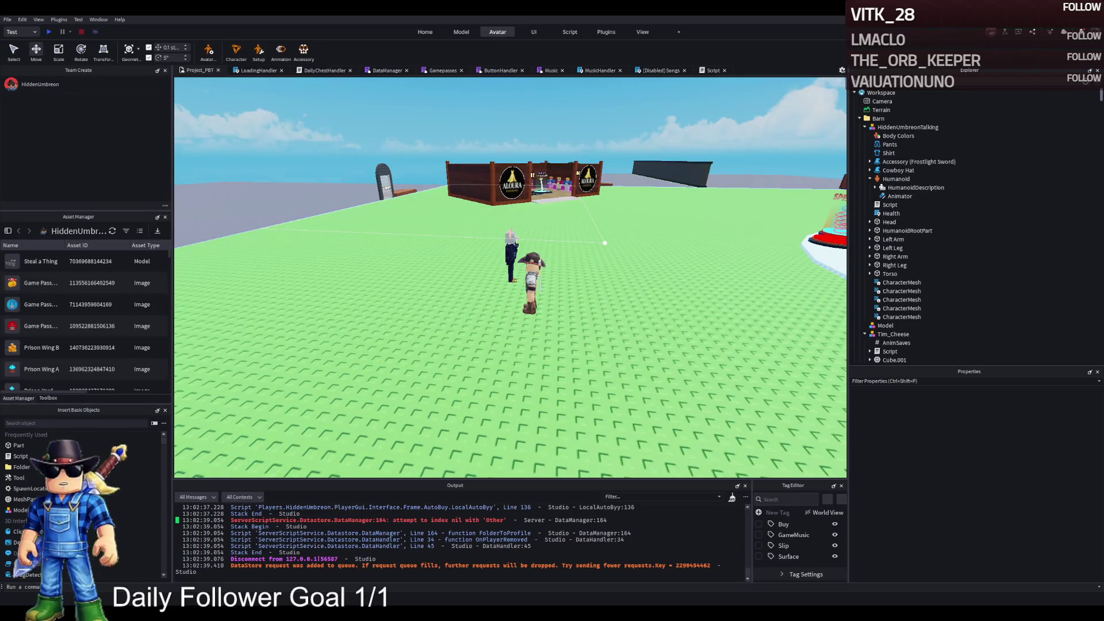
Collapse the HiddenUmbreonTalking, Barn, BestWalkAnimR6, BrainRots and TemplatePlot entries in Explorer
{"action": "mouse_move", "coordinate": [437, 237]}
{"action": "left_mouse_down"}
{"action": "mouse_move", "coordinate": [551, 289]}
{"action": "mouse_move", "coordinate": [549, 278]}
{"action": "left_mouse_up"}
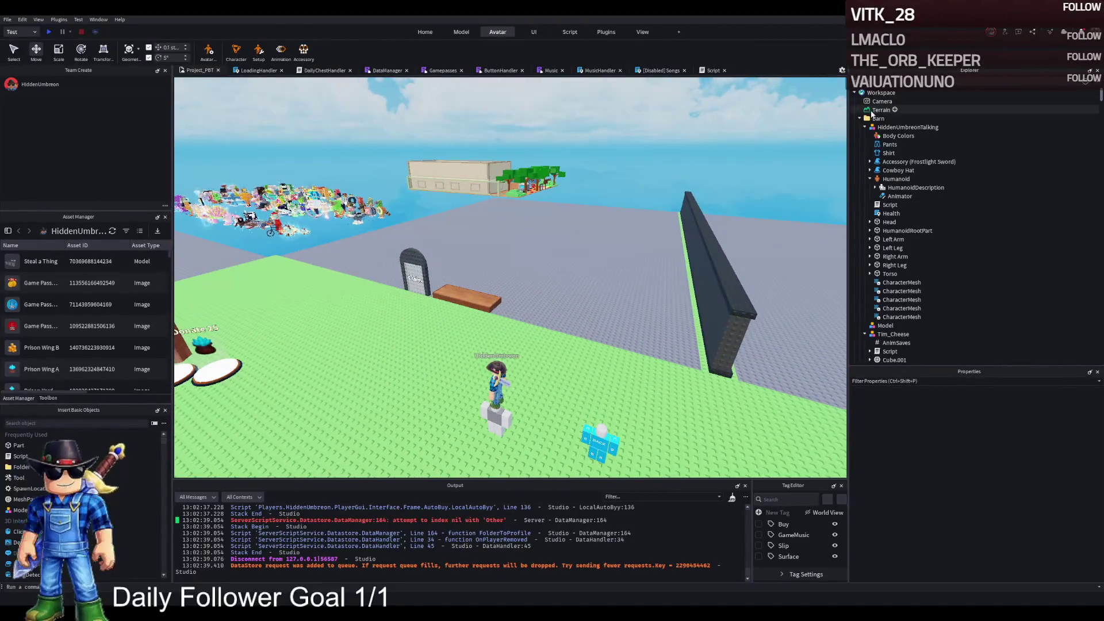
{"action": "double_click", "coordinate": [873, 126]}
{"action": "double_click", "coordinate": [877, 118]}
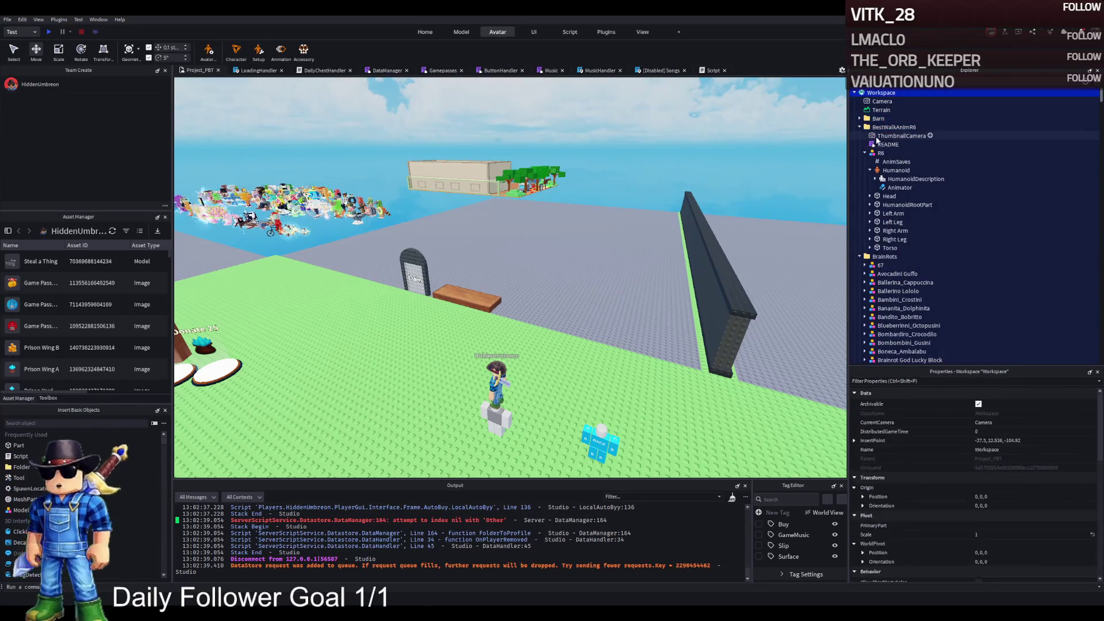
{"action": "double_click", "coordinate": [894, 127]}
{"action": "double_click", "coordinate": [885, 135]}
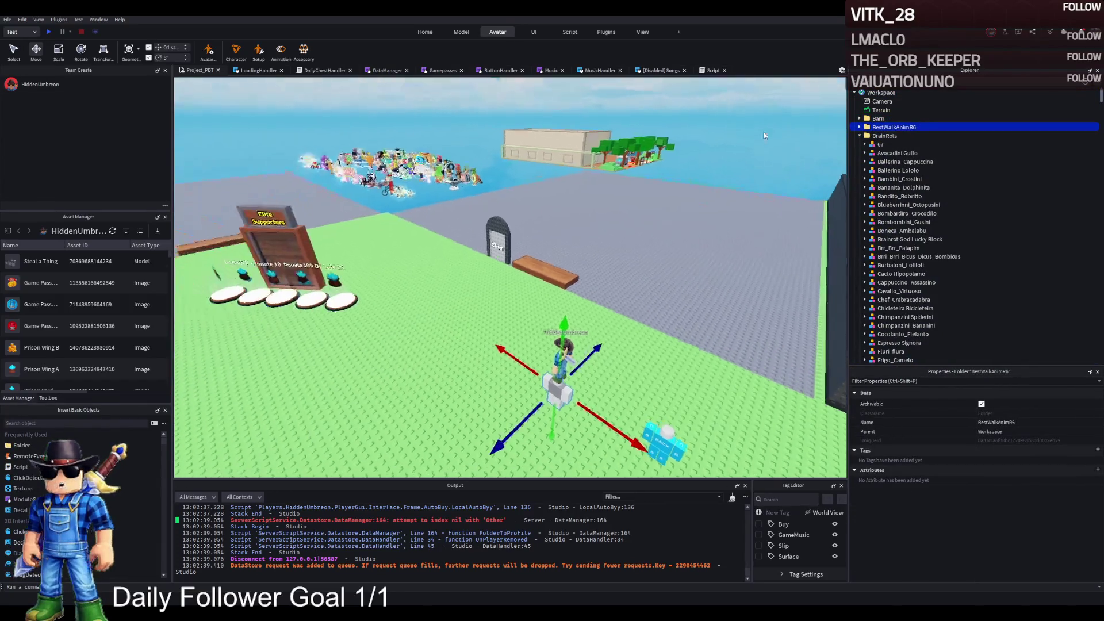
{"action": "double_click", "coordinate": [889, 170]}
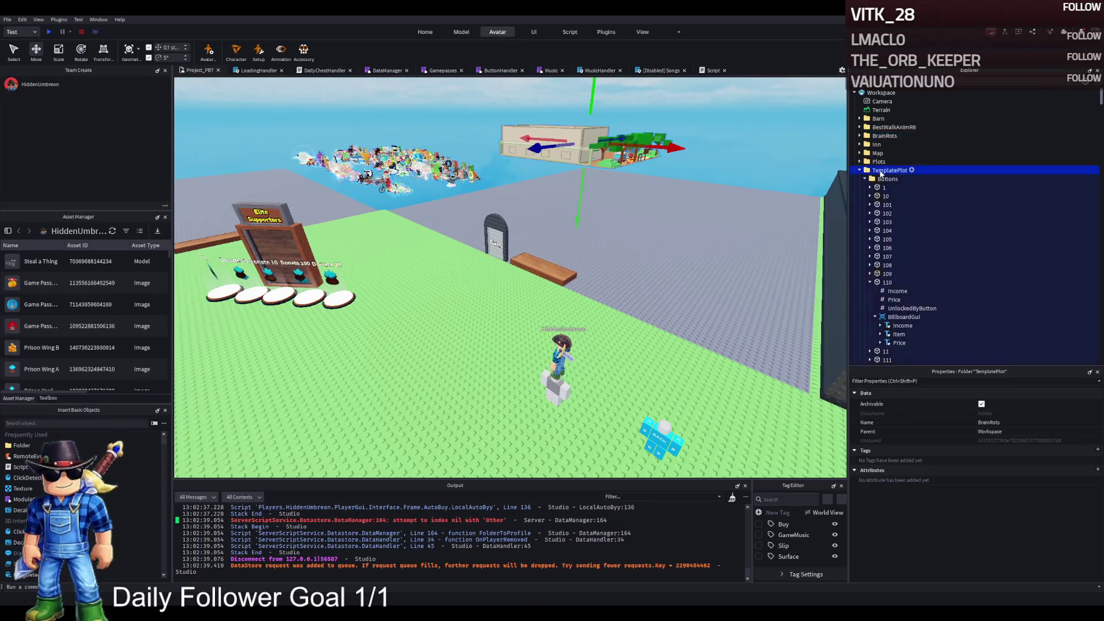
{"action": "left_click", "coordinate": [893, 196]}
Move RBX_ANIMSAVES from ServerStorage into Workspace, keeping its name unchanged
{"action": "scroll", "coordinate": [890, 225], "scroll_direction": "down", "scroll_amount": 15}
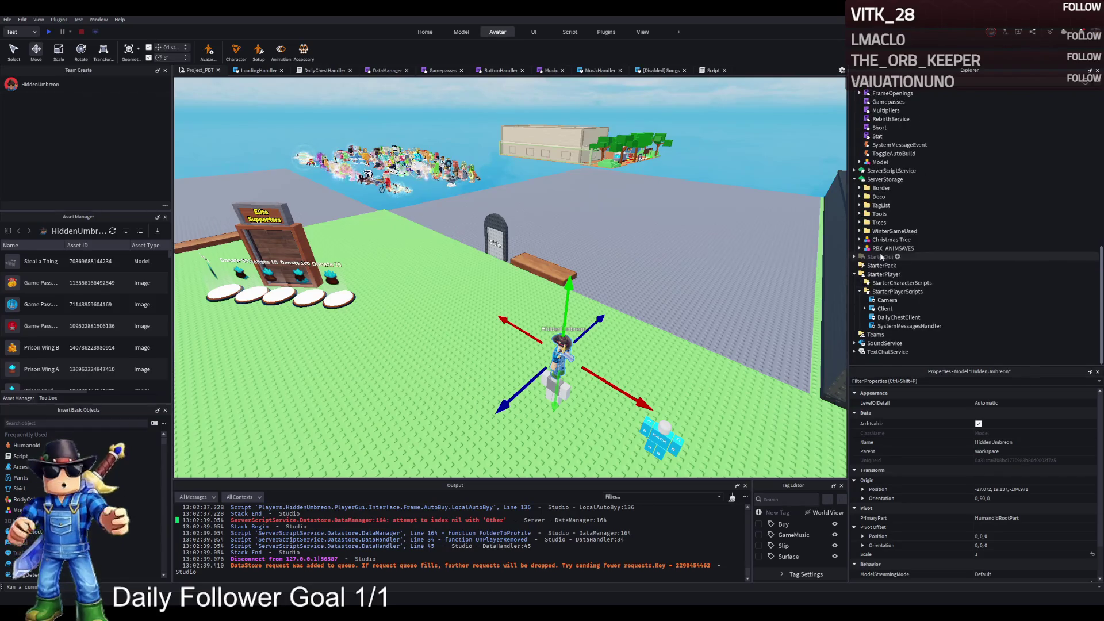
{"action": "left_click", "coordinate": [892, 248]}
{"action": "scroll", "coordinate": [895, 154], "scroll_direction": "up", "scroll_amount": 10}
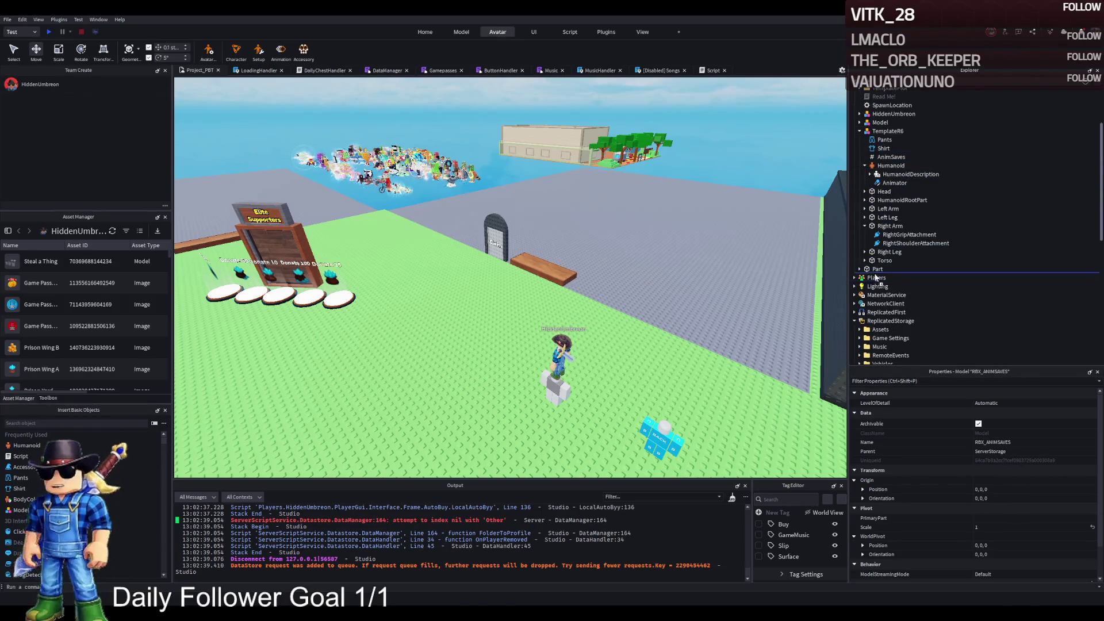
{"action": "left_click_drag", "start_coordinate": [874, 276], "coordinate": [874, 274]}
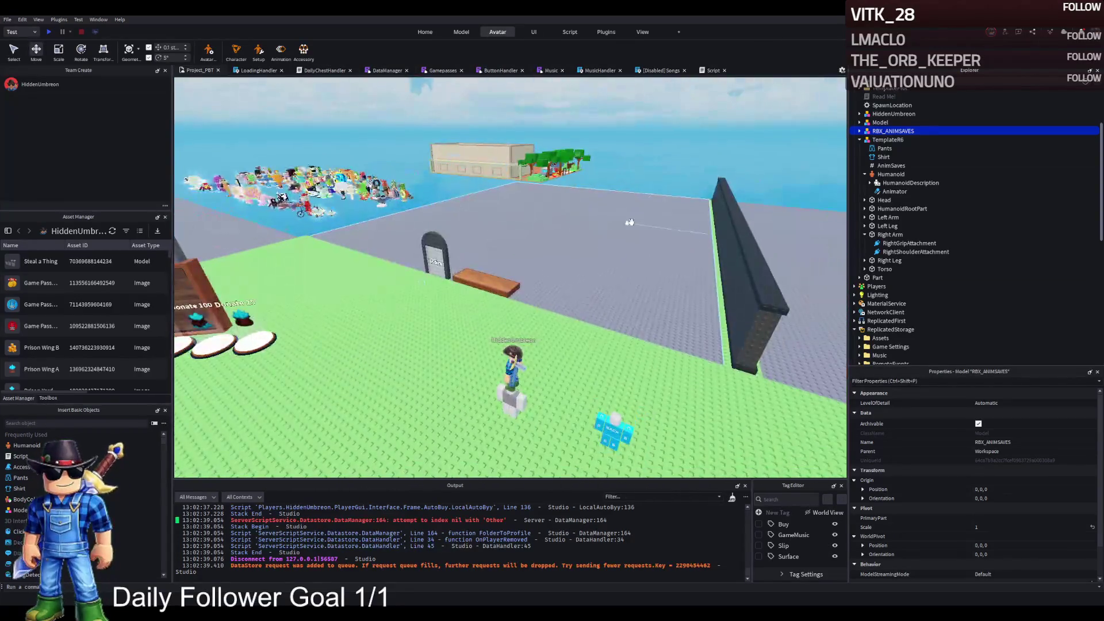
{"action": "left_click", "coordinate": [860, 131]}
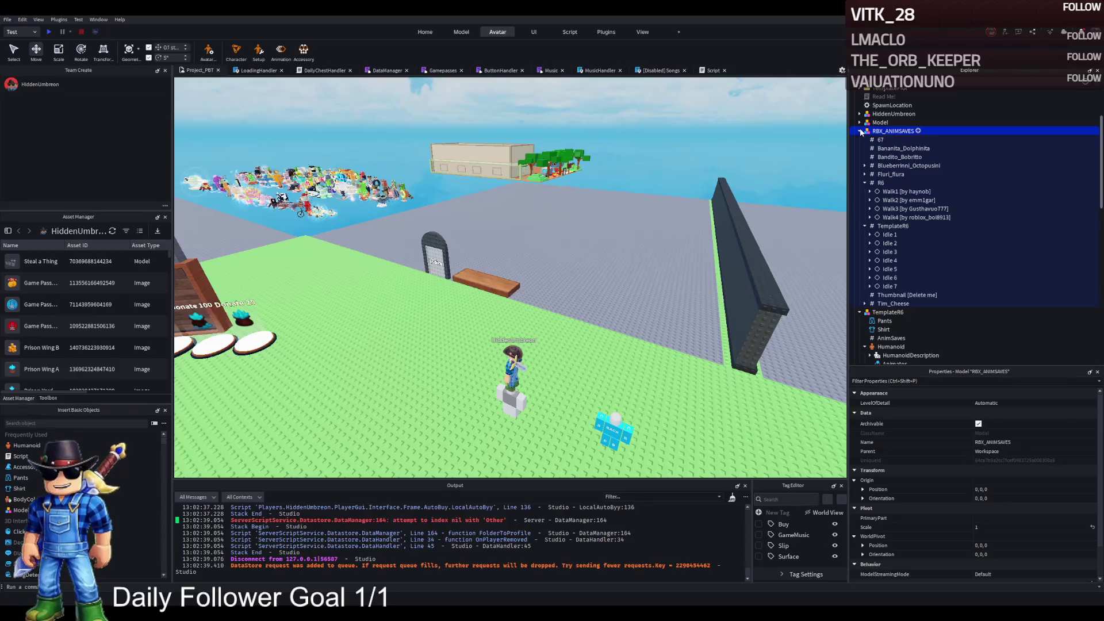
{"action": "left_click", "coordinate": [860, 131]}
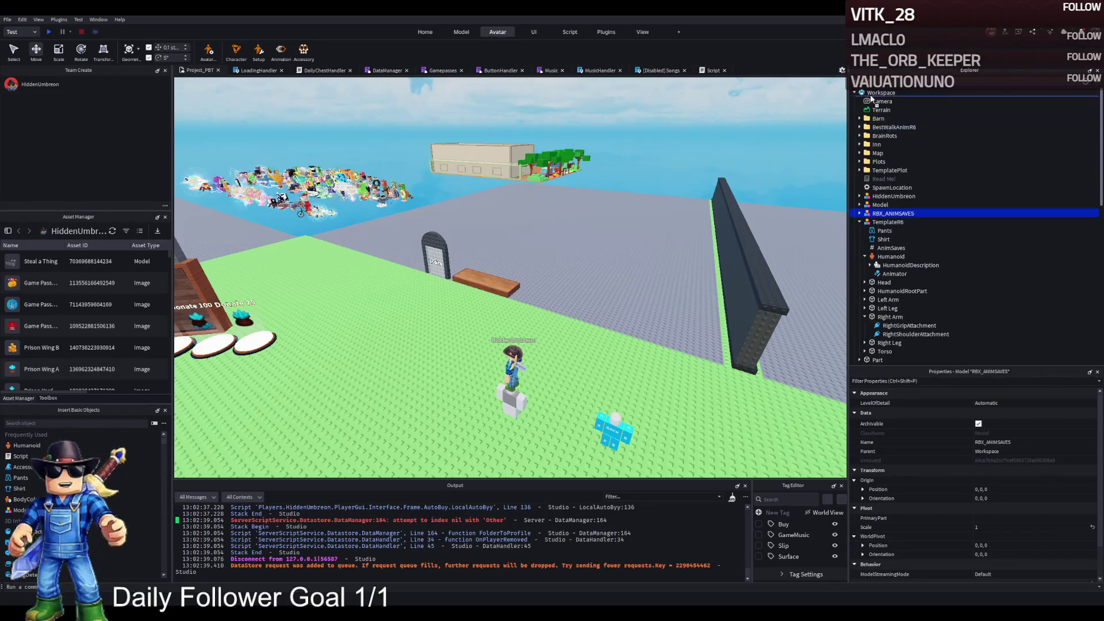
{"action": "key", "text": "F2"}
{"action": "type", "text": "1"}
{"action": "key", "text": "Return"}
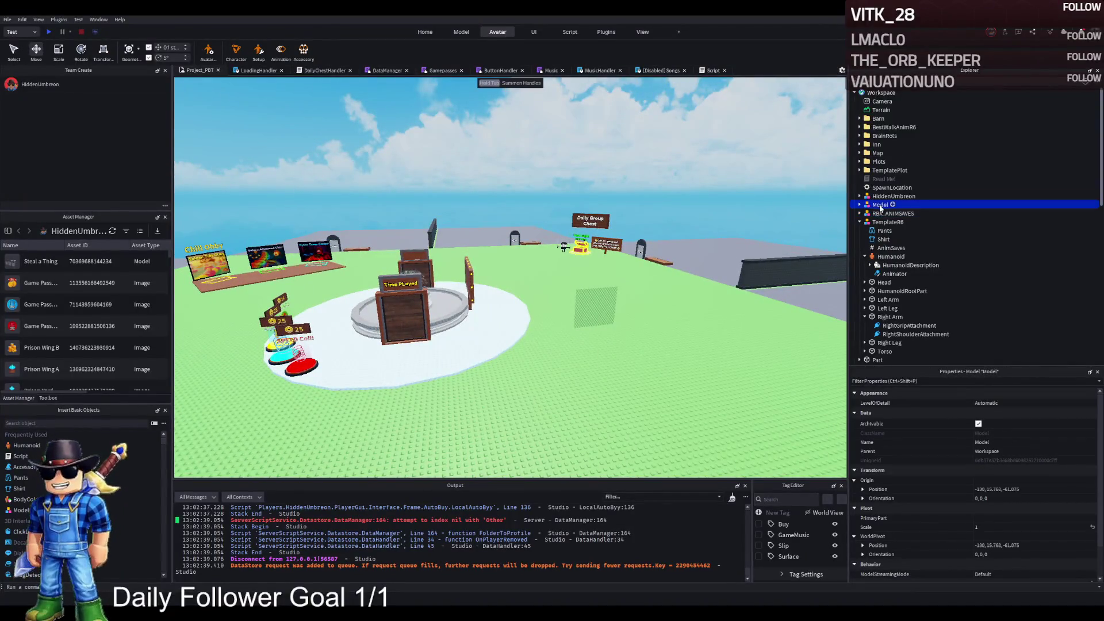
Collapse TemplateR6 and frame the view on the HiddenUmbreon character
{"action": "key", "text": "f"}
{"action": "left_click", "coordinate": [860, 222]}
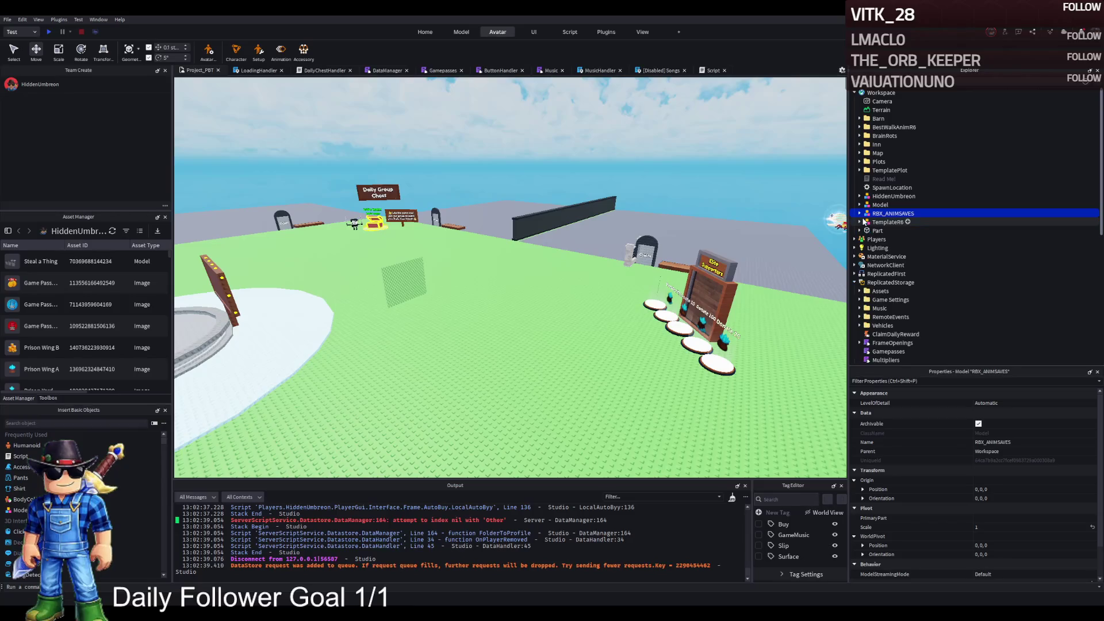
{"action": "scroll", "coordinate": [881, 283], "scroll_direction": "down", "scroll_amount": 3}
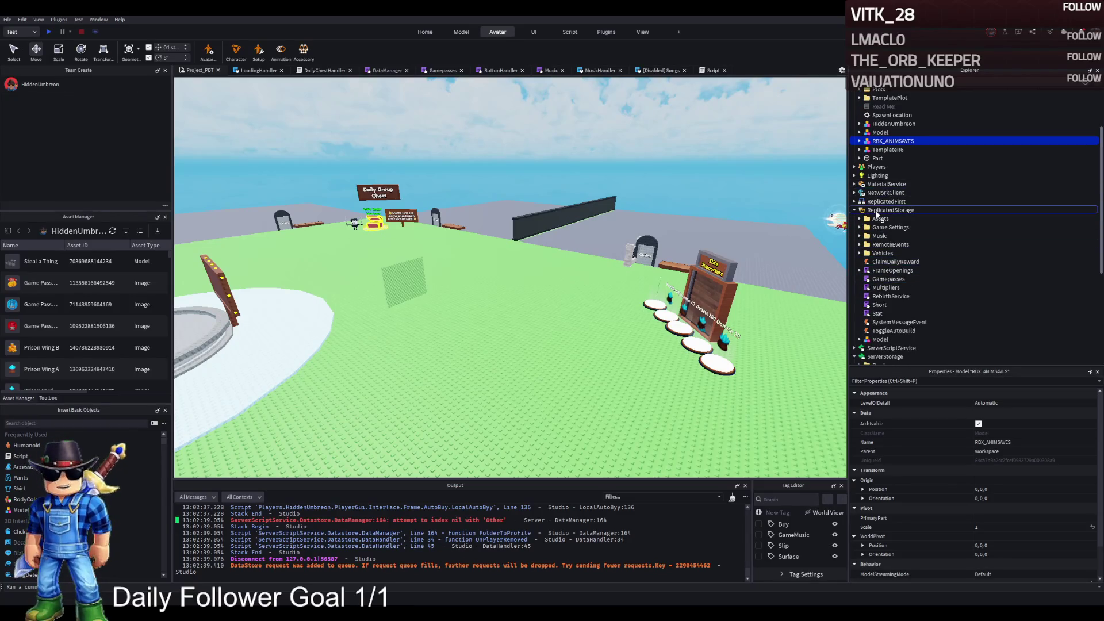
{"action": "scroll", "coordinate": [908, 247], "scroll_direction": "down", "scroll_amount": 4}
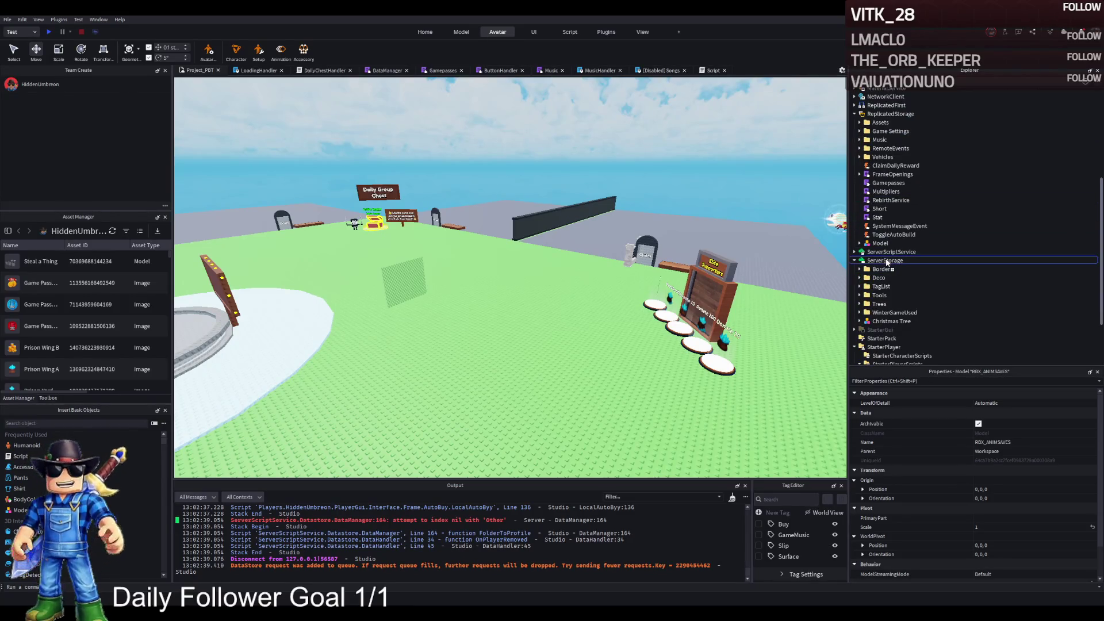
{"action": "left_click", "coordinate": [885, 309]}
{"action": "scroll", "coordinate": [920, 230], "scroll_direction": "up", "scroll_amount": 5}
{"action": "left_click", "coordinate": [625, 220]}
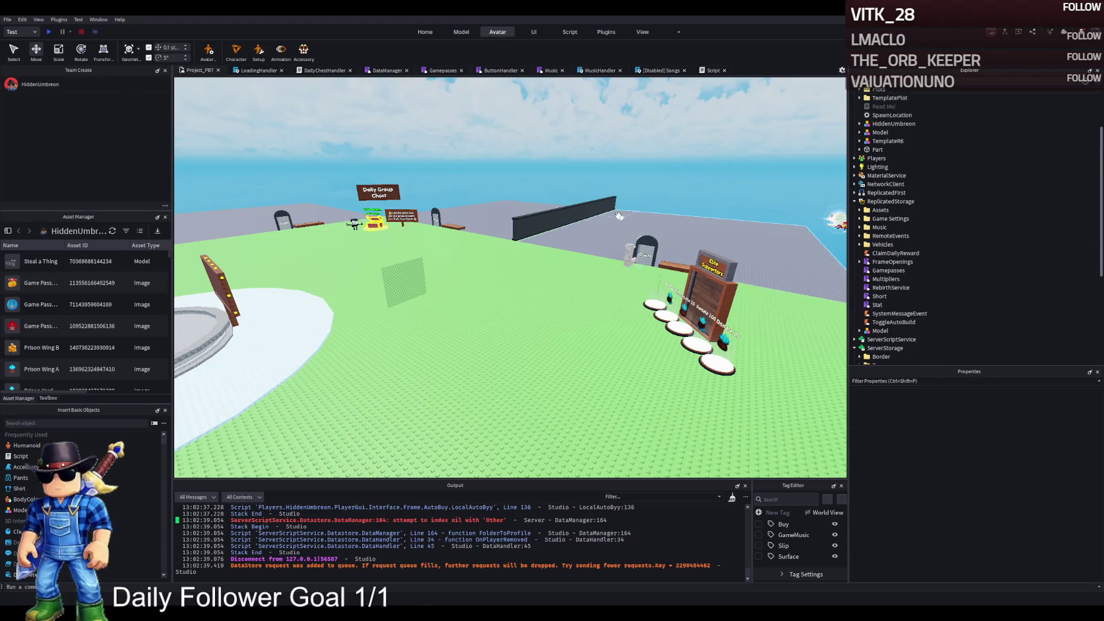
{"action": "scroll", "coordinate": [919, 230], "scroll_direction": "up", "scroll_amount": 3}
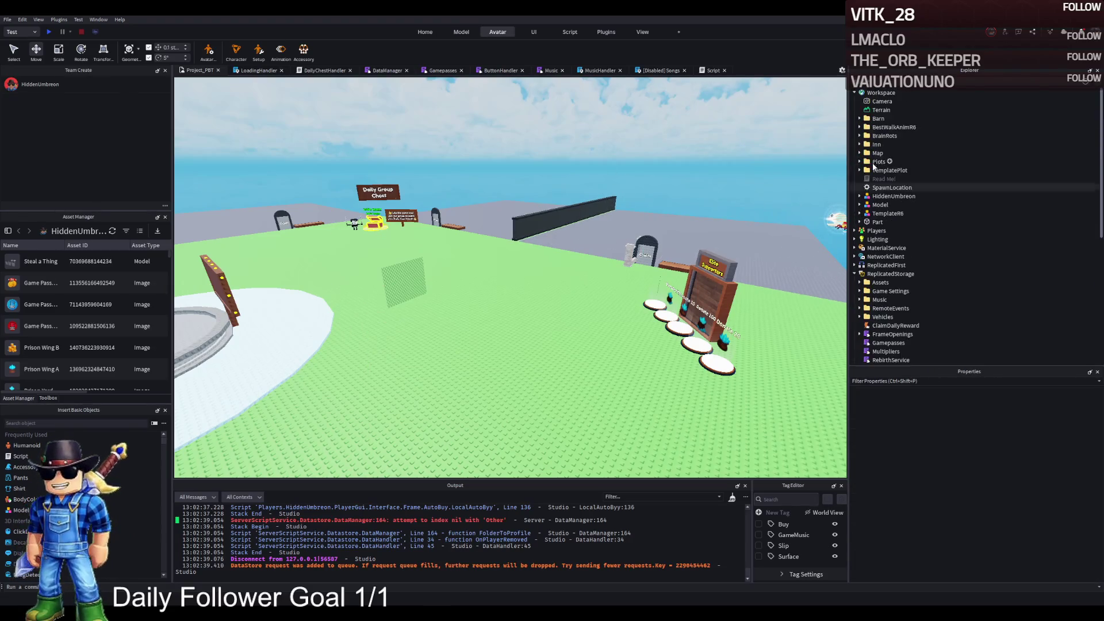
{"action": "left_click", "coordinate": [894, 196]}
{"action": "key", "text": "f"}
{"action": "scroll", "coordinate": [674, 169], "scroll_direction": "down", "scroll_amount": 5}
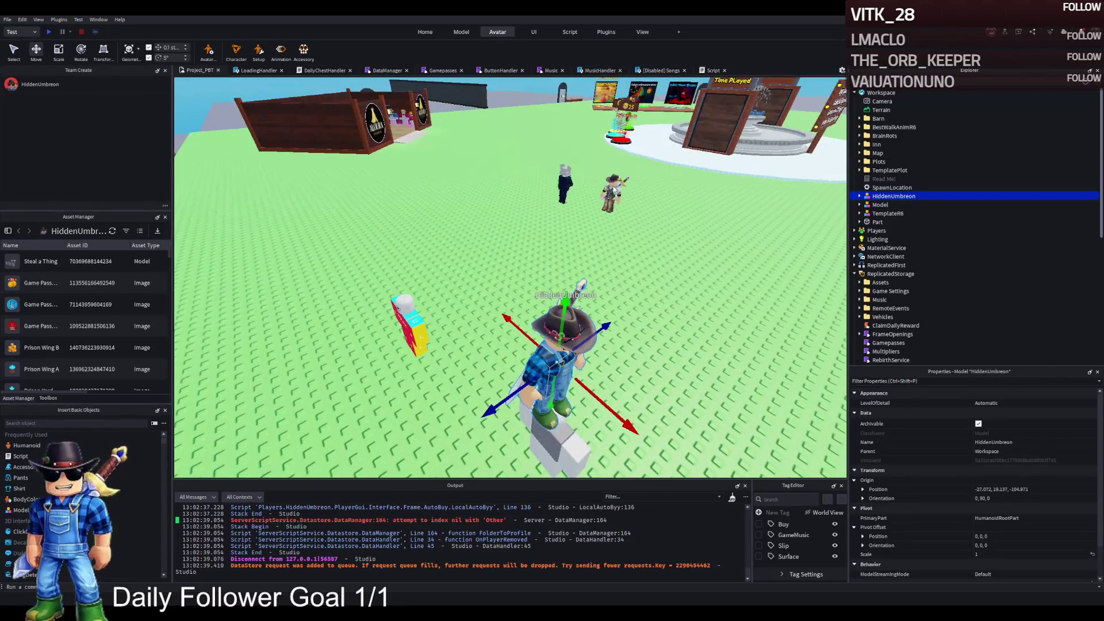
Remove the HiddenUmbreon character copy from the map
{"action": "left_click", "coordinate": [571, 179]}
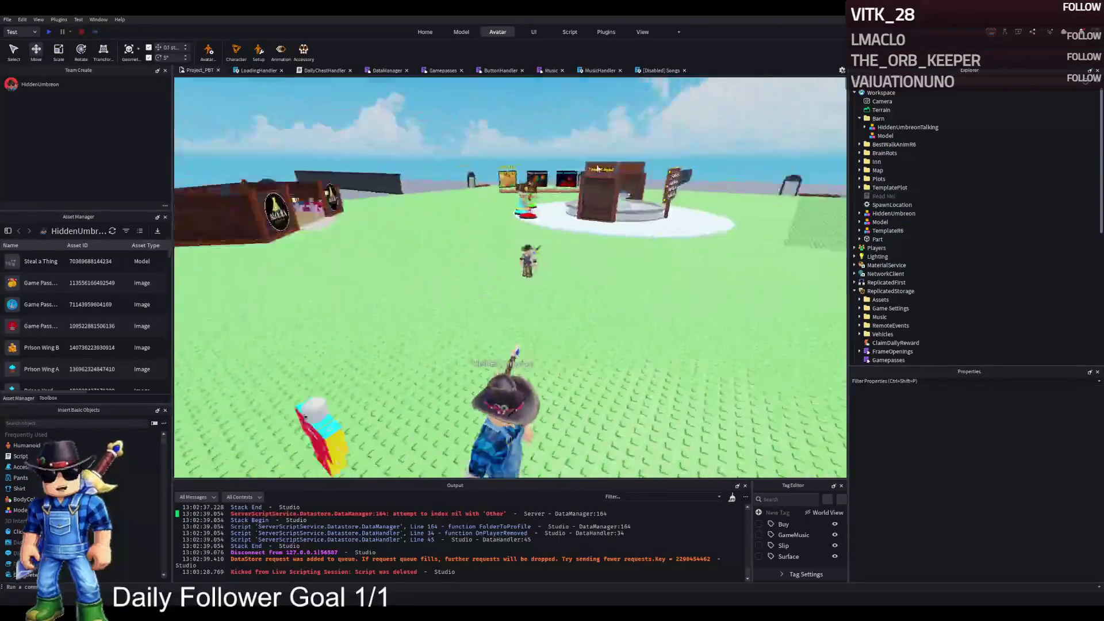
{"action": "left_click", "coordinate": [544, 360]}
{"action": "mouse_move", "coordinate": [534, 391]}
{"action": "left_mouse_down"}
{"action": "mouse_move", "coordinate": [592, 310]}
{"action": "mouse_move", "coordinate": [559, 266]}
{"action": "mouse_move", "coordinate": [565, 227]}
{"action": "mouse_move", "coordinate": [582, 223]}
{"action": "left_mouse_up"}
{"action": "key", "text": "Delete"}
{"action": "key", "text": "f"}
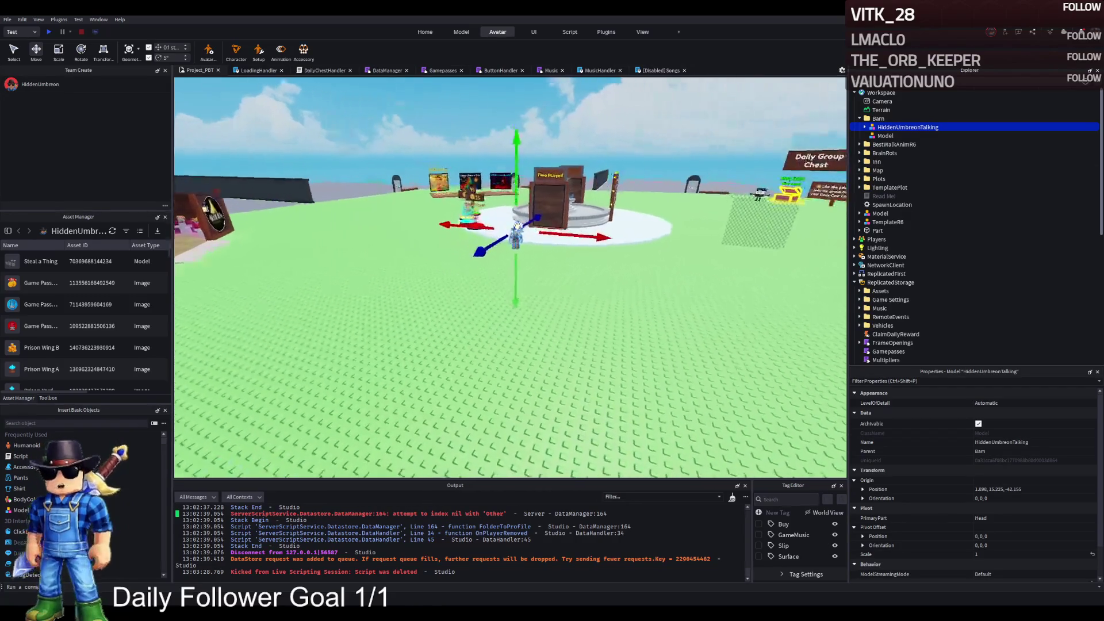
{"action": "scroll", "coordinate": [931, 242], "scroll_direction": "down", "scroll_amount": 10}
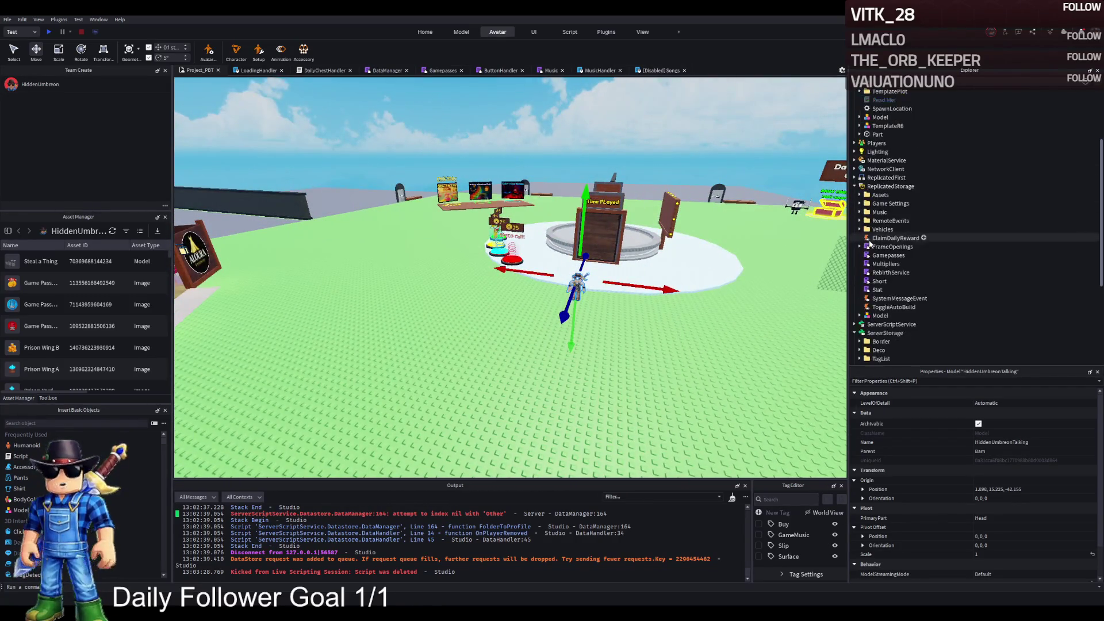
Delete the Thumbnail [Delete me] entry from RBX_ANIMSAVES and select the Tim_Cheese entry
{"action": "left_click", "coordinate": [919, 249]}
{"action": "left_click", "coordinate": [859, 249]}
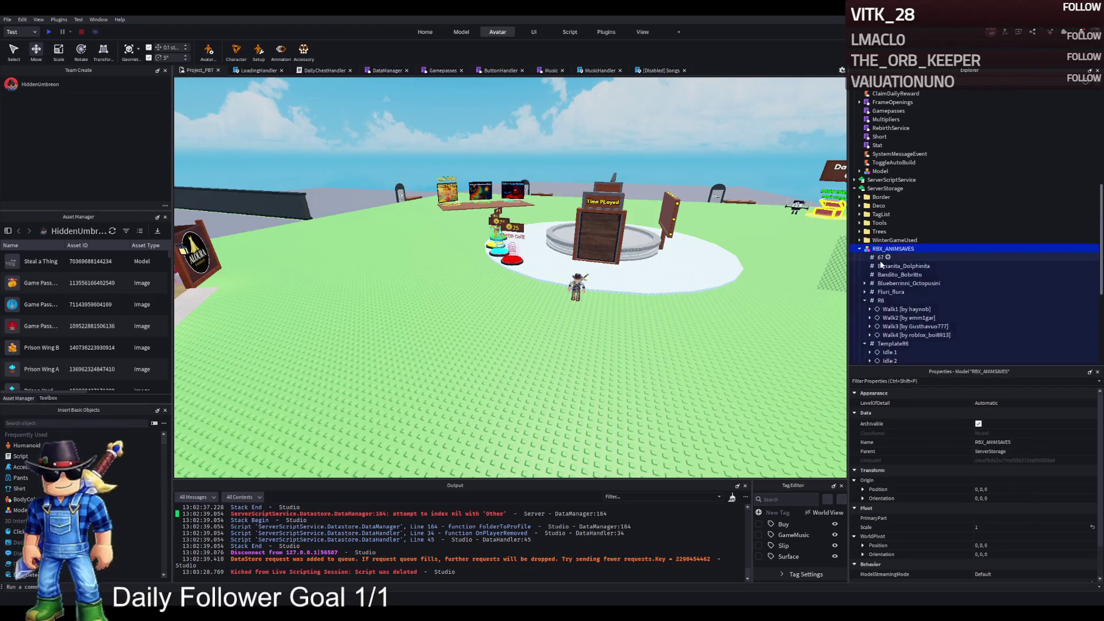
{"action": "left_click", "coordinate": [880, 256]}
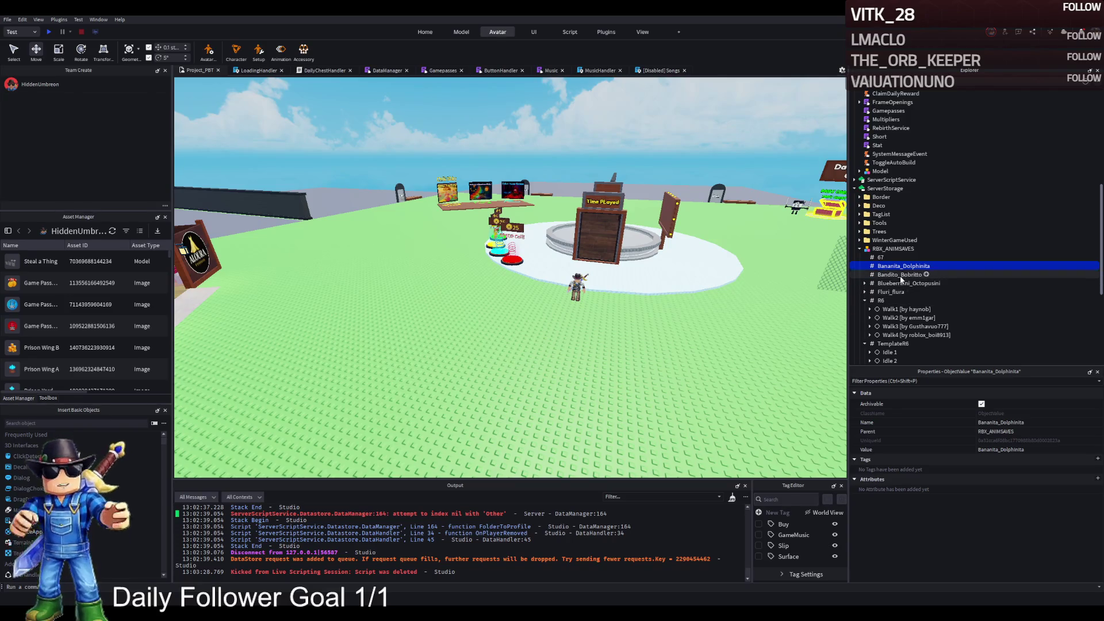
{"action": "left_click_drag", "start_coordinate": [678, 291], "coordinate": [678, 291]}
{"action": "left_click", "coordinate": [884, 302]}
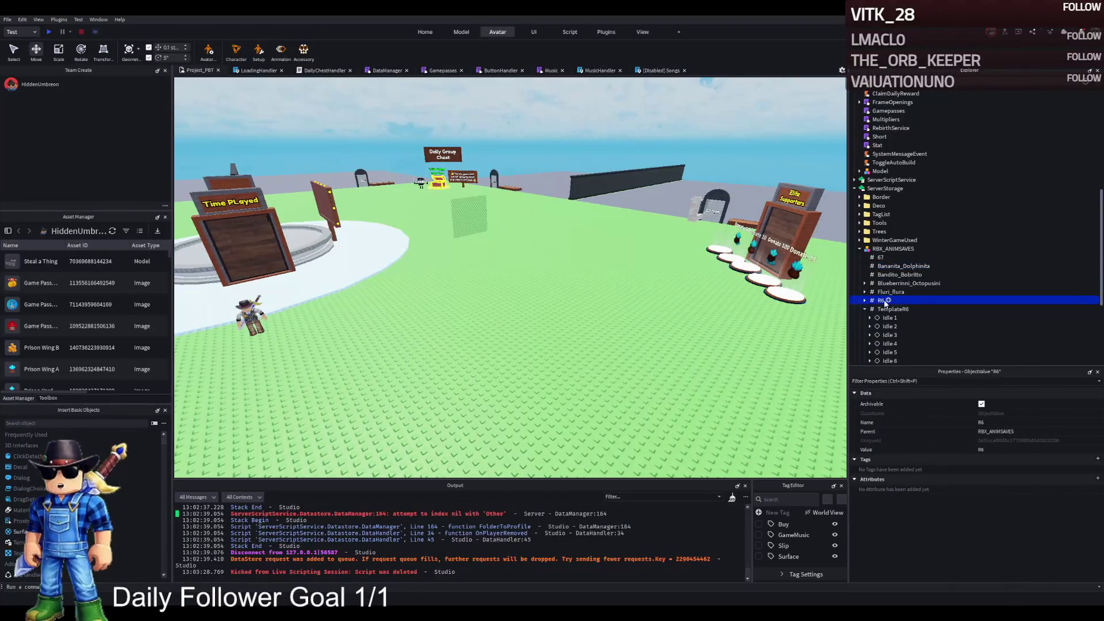
{"action": "double_click", "coordinate": [891, 309]}
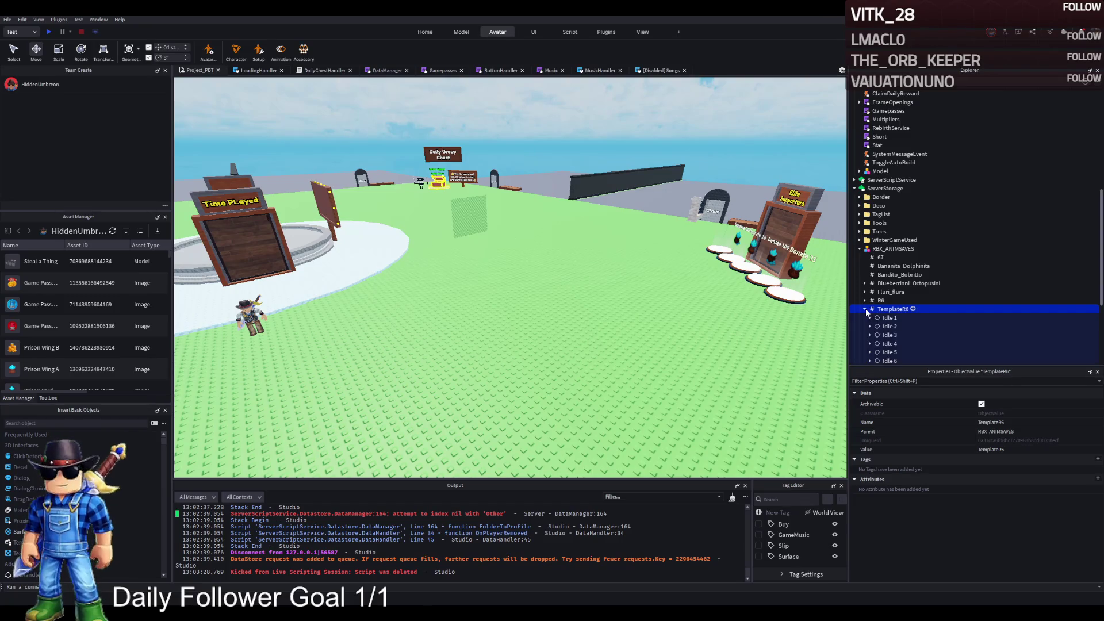
{"action": "left_click", "coordinate": [885, 319]}
{"action": "key", "text": "Delete"}
{"action": "left_click", "coordinate": [888, 321]}
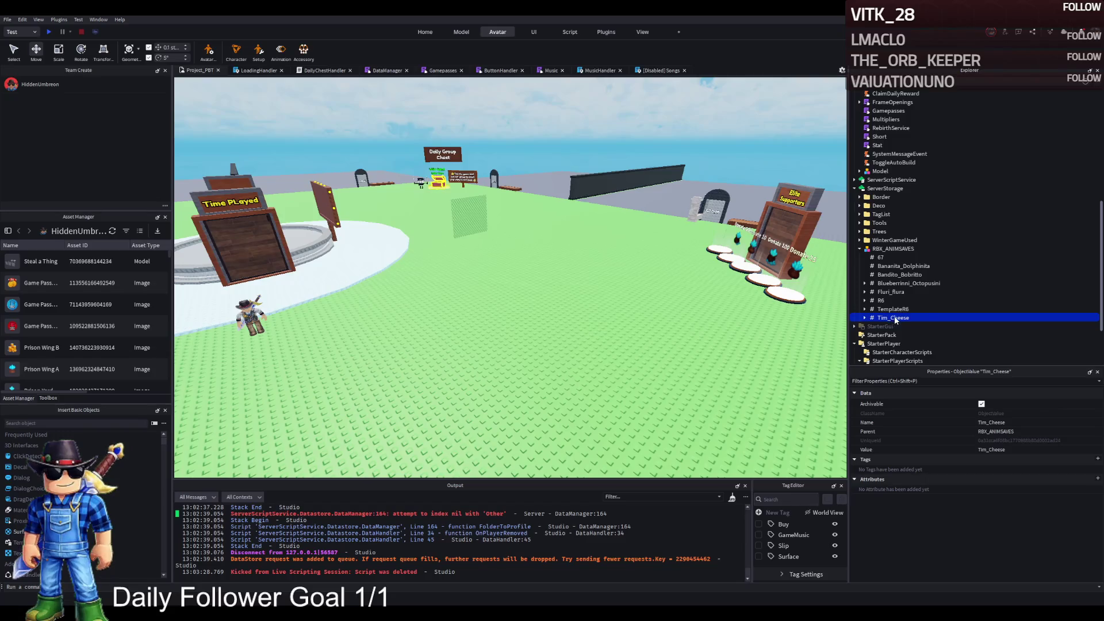
{"action": "key", "text": "w"}
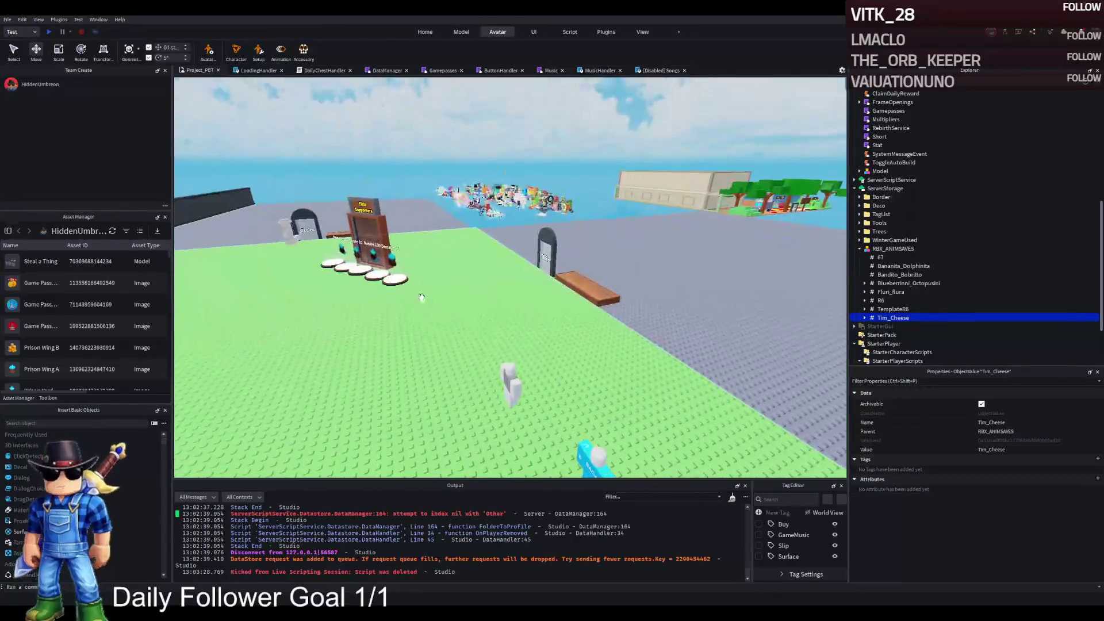
{"action": "left_click", "coordinate": [475, 200]}
Duplicate the Tim_Cheese model and paste the Tim_Cheese animation value into the copy
{"action": "key", "text": "f"}
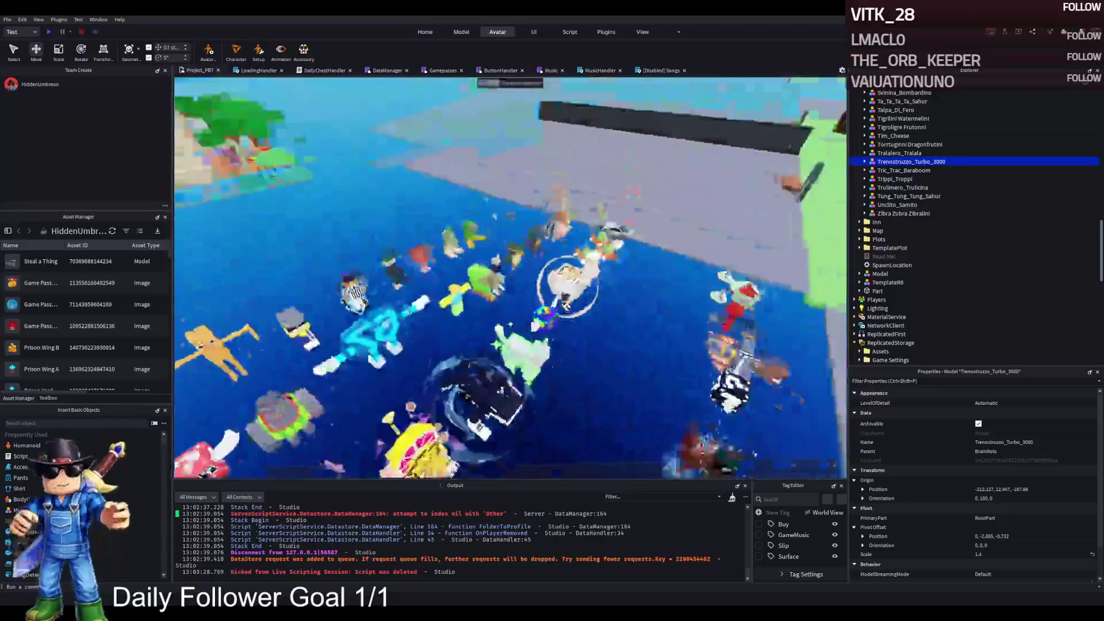
{"action": "left_click", "coordinate": [581, 284]}
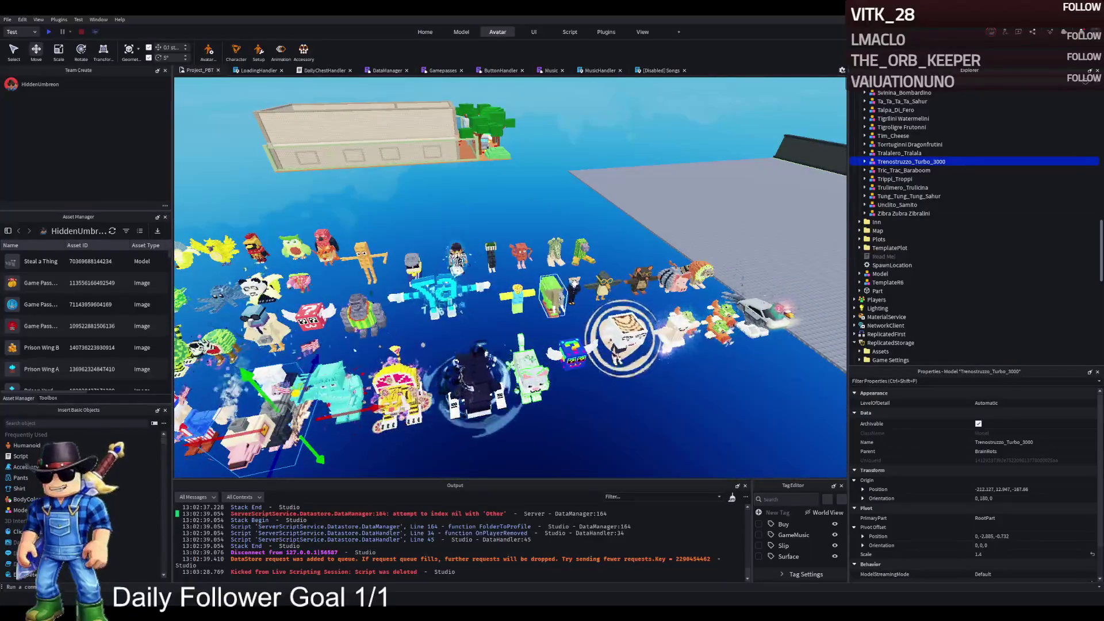
{"action": "key", "text": "ctrl+d"}
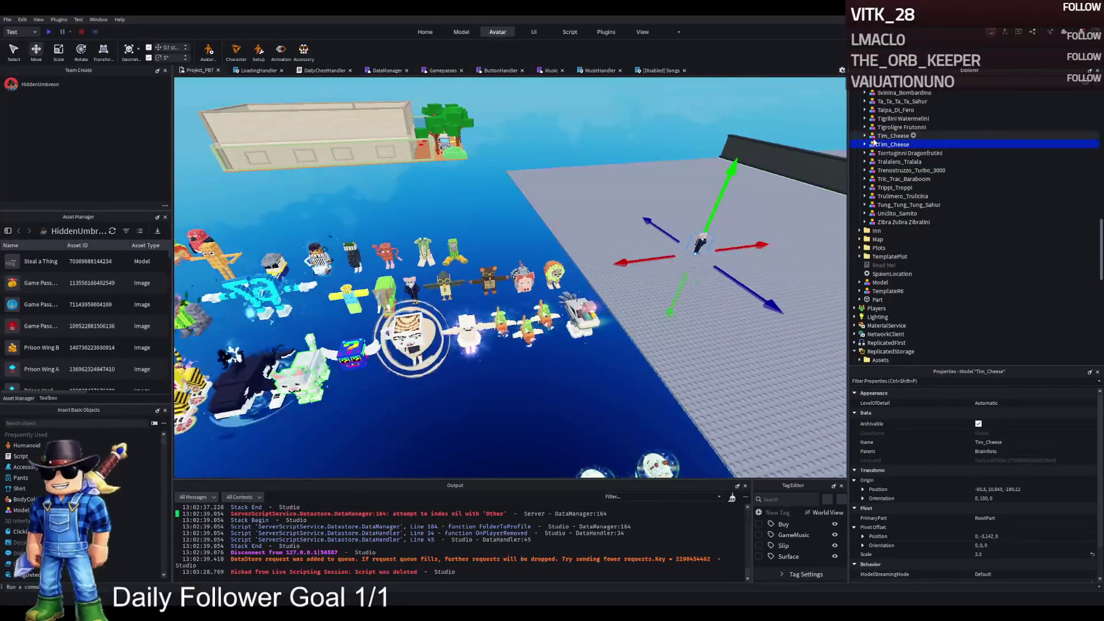
{"action": "left_click", "coordinate": [865, 145]}
{"action": "left_click", "coordinate": [868, 230]}
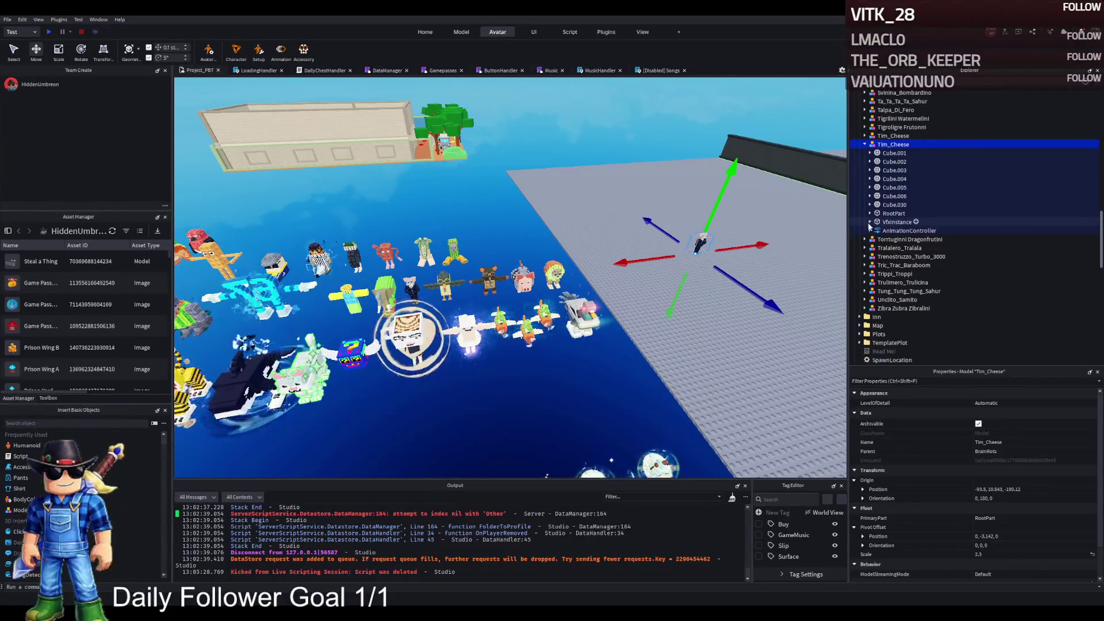
{"action": "left_click", "coordinate": [869, 230]}
{"action": "key", "text": "ctrl+v"}
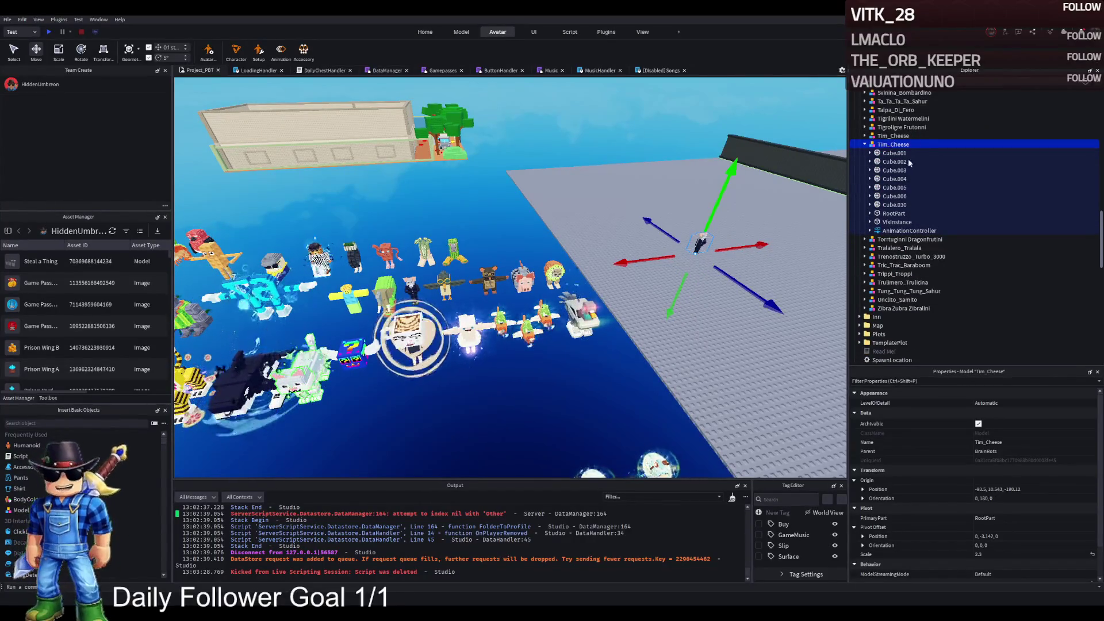
Move the Tim_Cheese copy onto the grass beside the HiddenUmbreonTalking cowboy avatar
{"action": "left_click", "coordinate": [885, 145]}
{"action": "key", "text": "f"}
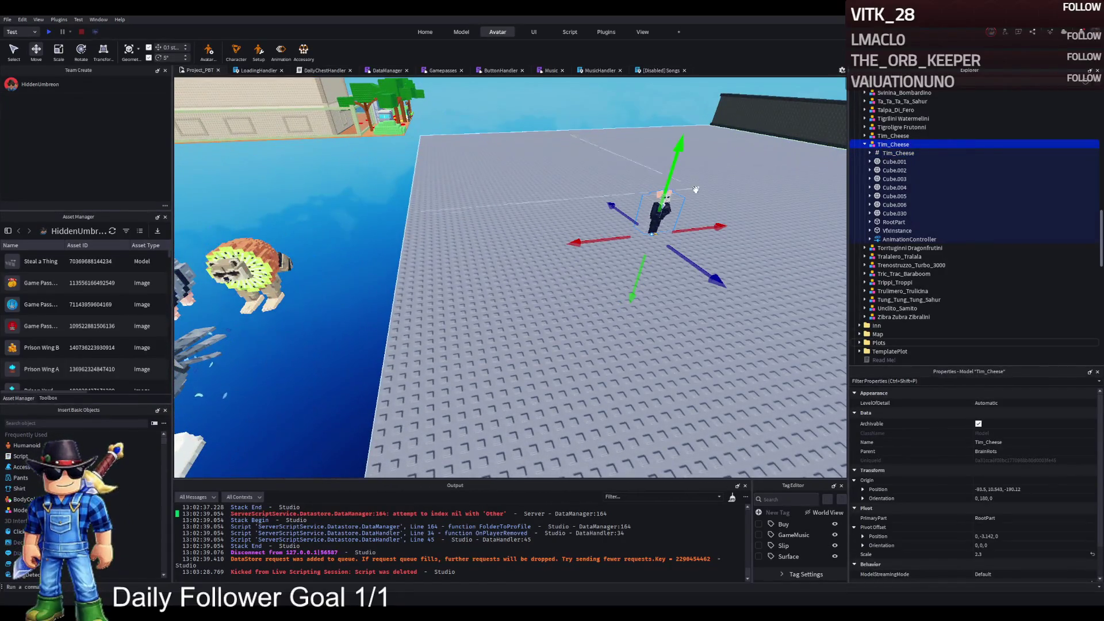
{"action": "mouse_move", "coordinate": [695, 189]}
{"action": "left_mouse_down"}
{"action": "mouse_move", "coordinate": [665, 259]}
{"action": "mouse_move", "coordinate": [734, 184]}
{"action": "mouse_move", "coordinate": [764, 247]}
{"action": "mouse_move", "coordinate": [759, 164]}
{"action": "mouse_move", "coordinate": [611, 265]}
{"action": "left_mouse_up"}
{"action": "left_click", "coordinate": [545, 160]}
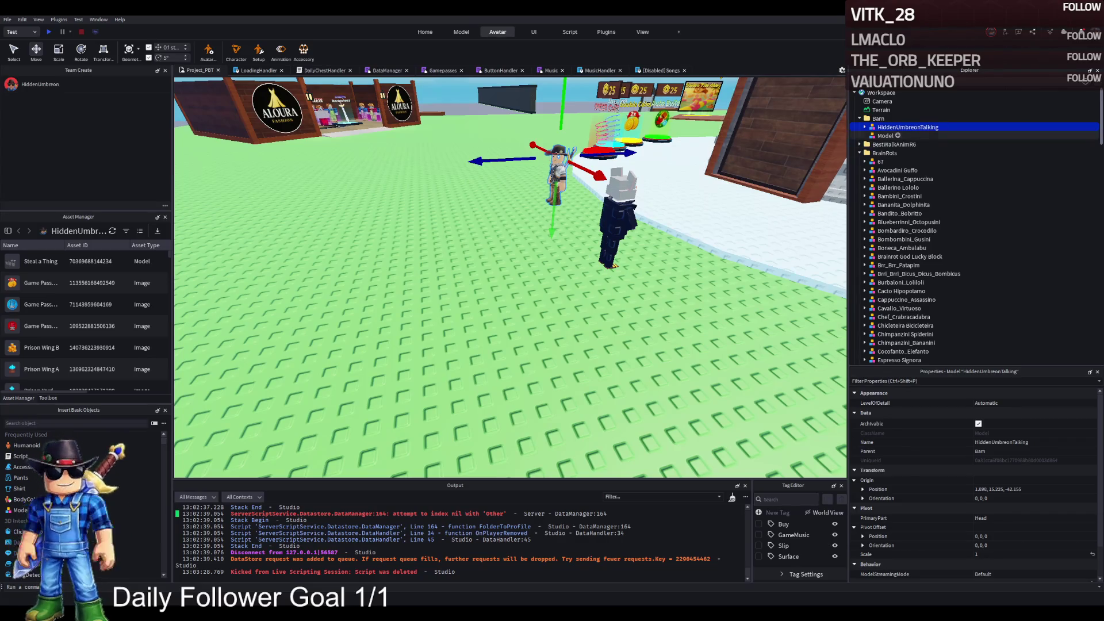
Put Tim_Cheese in the Barn, paste the looping animation code into its script, and save
{"action": "left_click", "coordinate": [617, 209]}
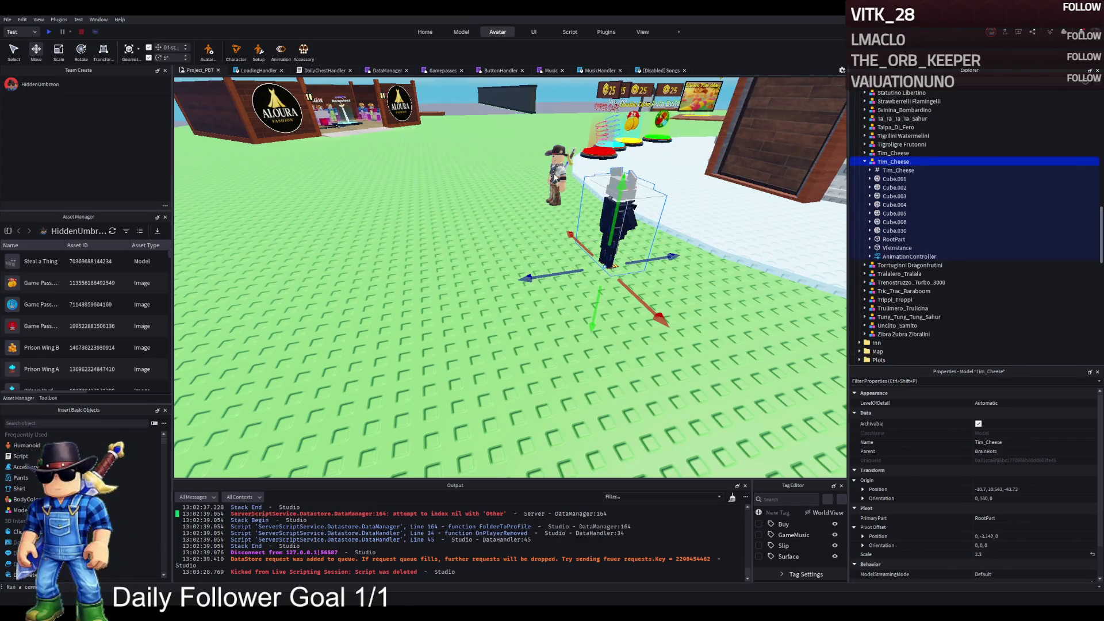
{"action": "left_click", "coordinate": [562, 146], "text": "ctrl"}
{"action": "left_click_drag", "start_coordinate": [887, 130], "coordinate": [884, 122]}
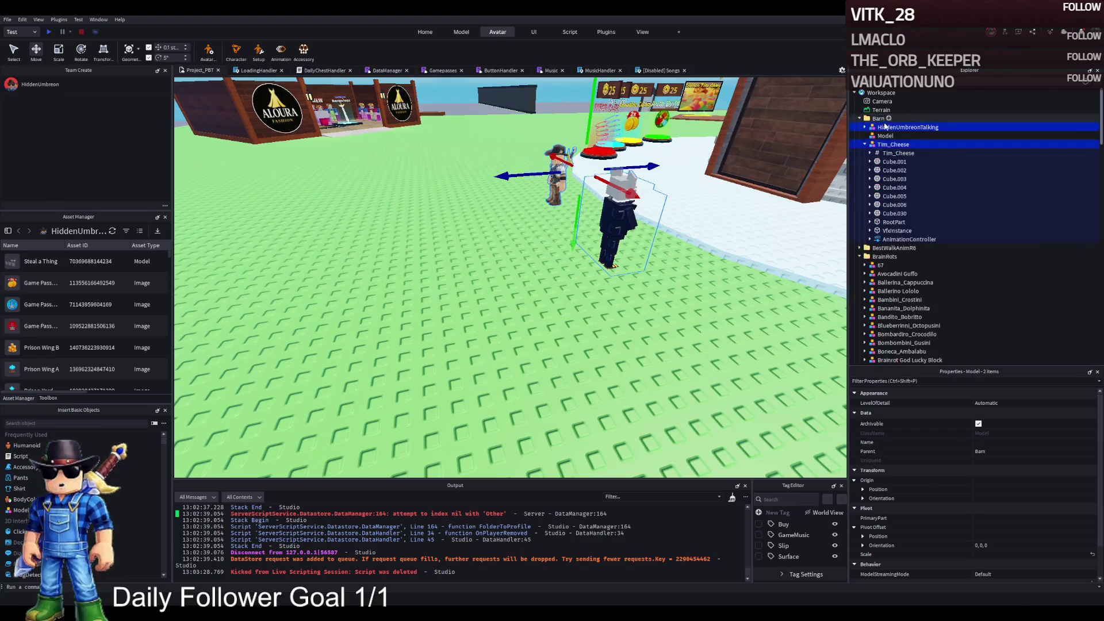
{"action": "left_click", "coordinate": [908, 146]}
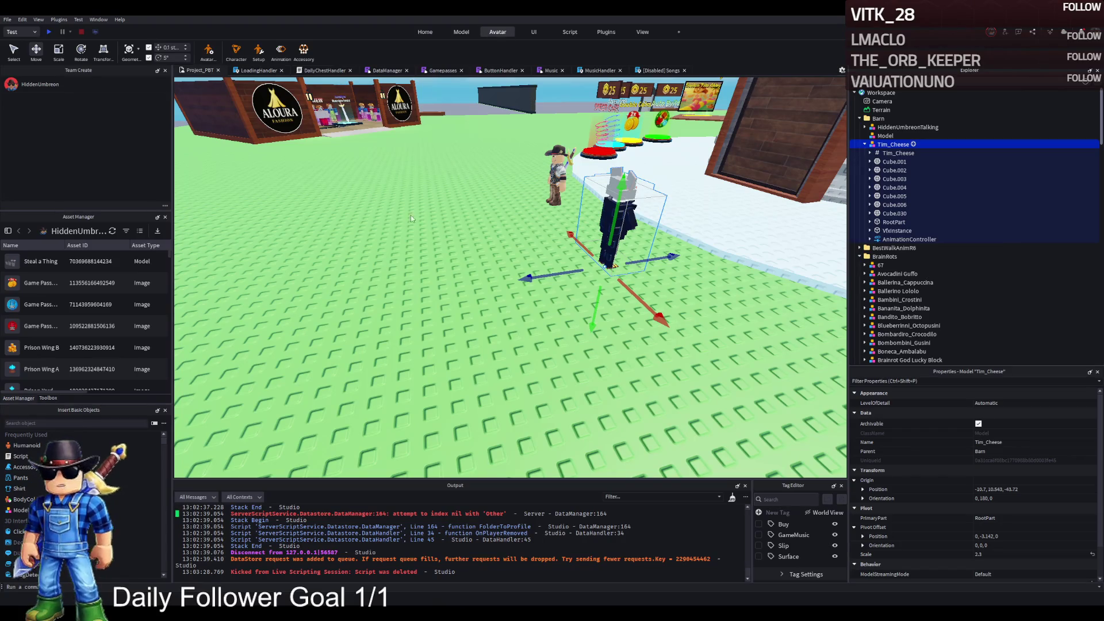
{"action": "key", "text": "ctrl+a"}
{"action": "type", "text": "local model = script.Parent local animation = script:WaitForChild(\"Animation\")  local animationController = model:WaitForChild(\"AnimationController\") local animator = animationController:WaitForChild(\"Animator\")  local track = animator:LoadAnimation(animation) track.Looped = true track:Play()"}
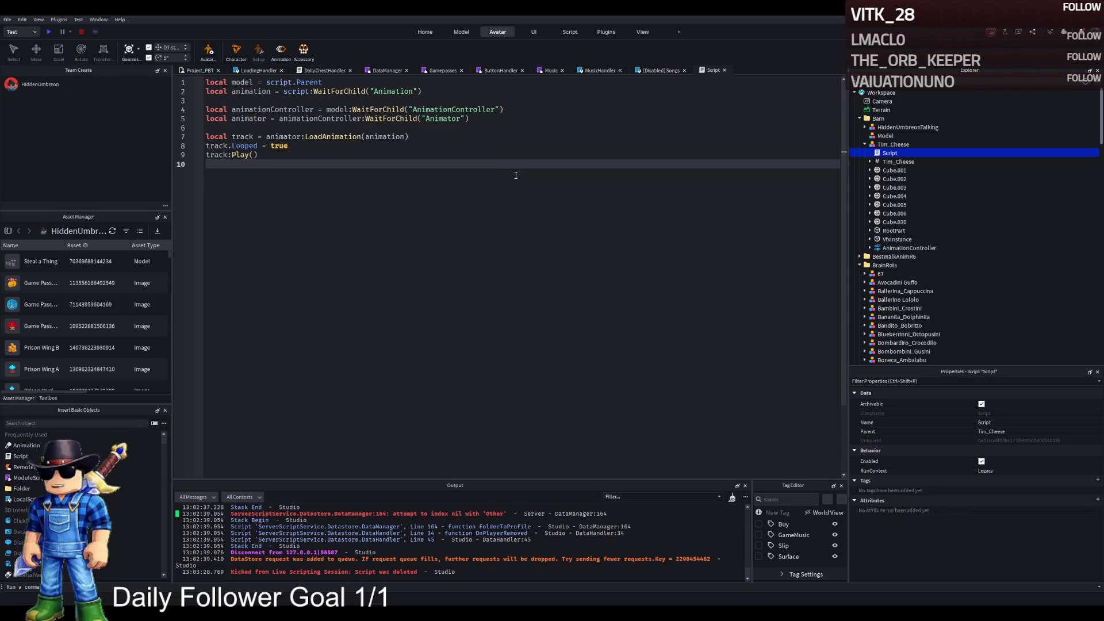
{"action": "key", "text": "ctrl+s"}
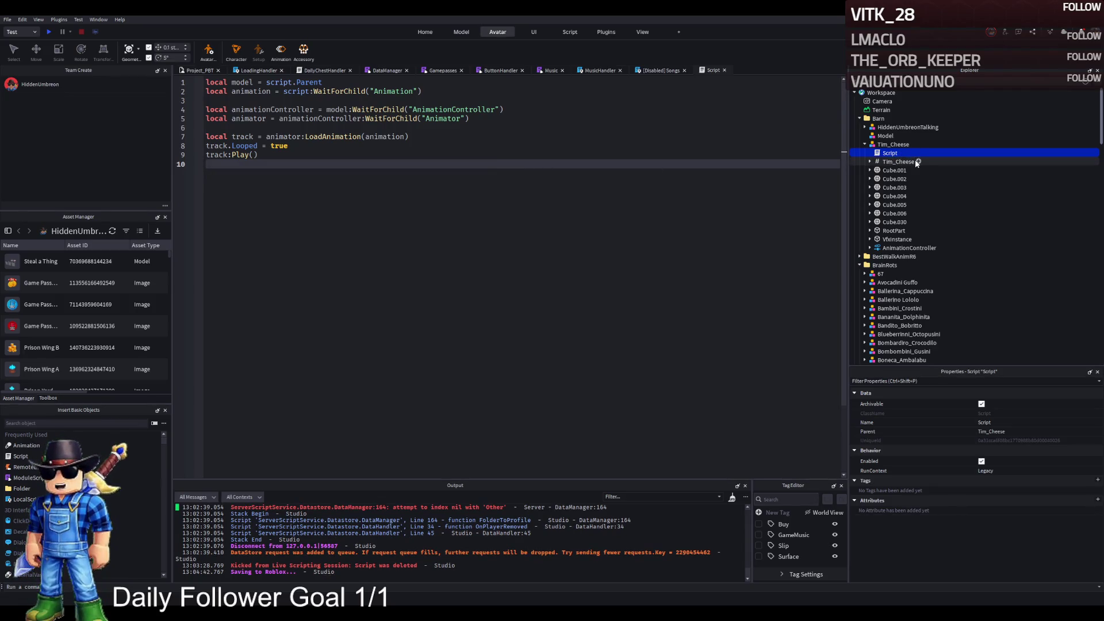
Inspect the cowboy avatar's Humanoid, Animator and script, then start a play-test
{"action": "left_click", "coordinate": [864, 127]}
{"action": "left_click", "coordinate": [869, 179]}
{"action": "left_click", "coordinate": [900, 197]}
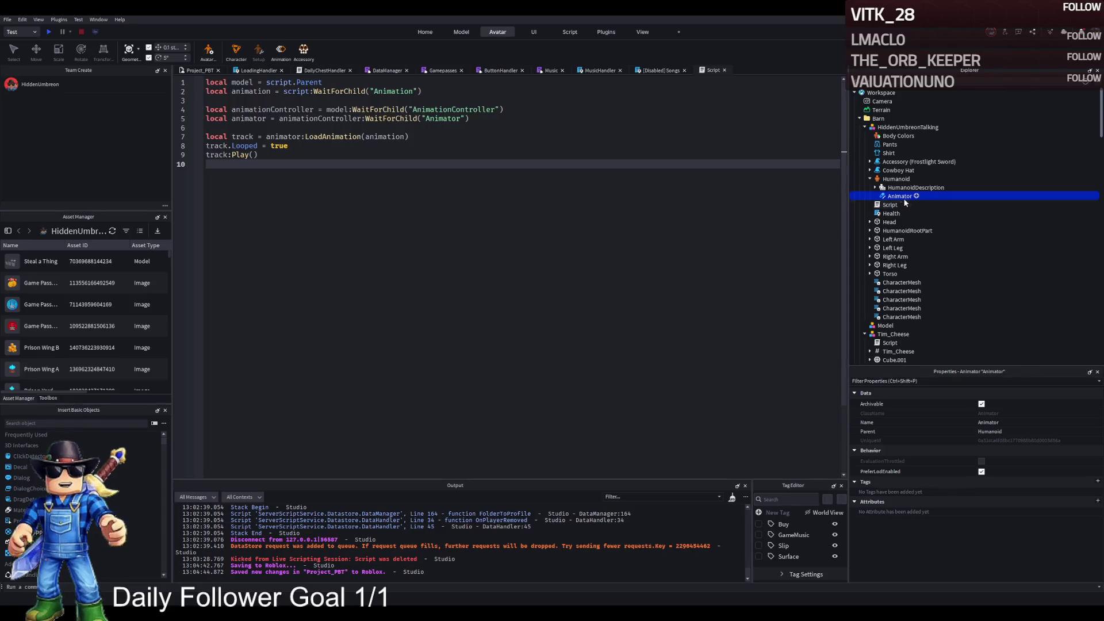
{"action": "left_click", "coordinate": [869, 179]}
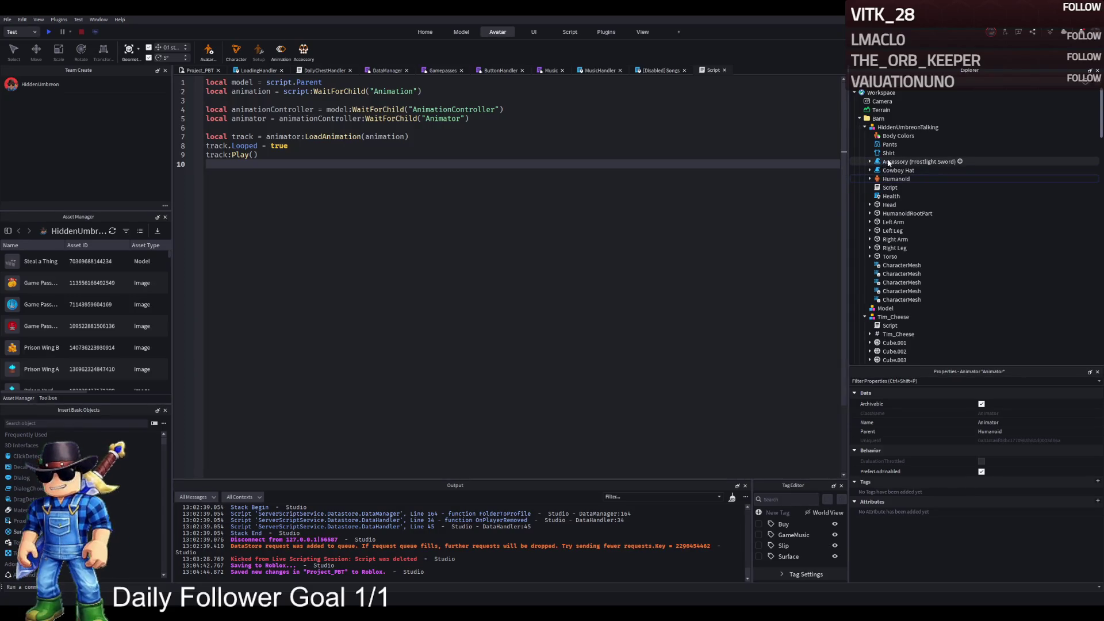
{"action": "scroll", "coordinate": [888, 166], "scroll_direction": "down", "scroll_amount": 2}
{"action": "scroll", "coordinate": [879, 184], "scroll_direction": "up", "scroll_amount": 2}
{"action": "left_click", "coordinate": [877, 187]}
{"action": "scroll", "coordinate": [909, 216], "scroll_direction": "down", "scroll_amount": 3}
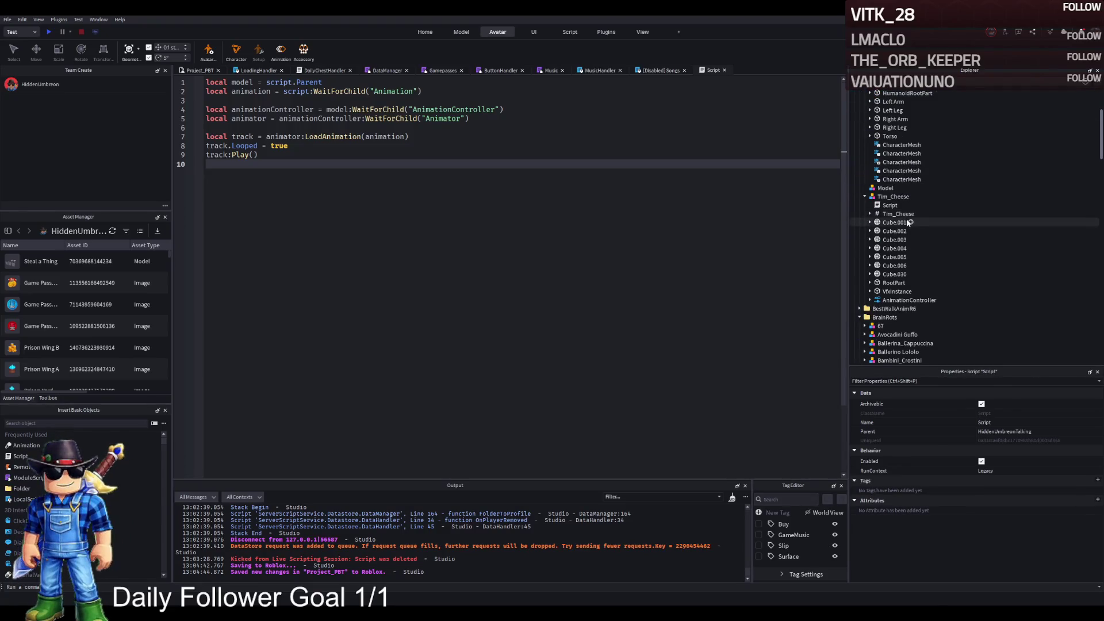
{"action": "scroll", "coordinate": [903, 222], "scroll_direction": "down", "scroll_amount": 3}
{"action": "scroll", "coordinate": [891, 220], "scroll_direction": "up", "scroll_amount": 3}
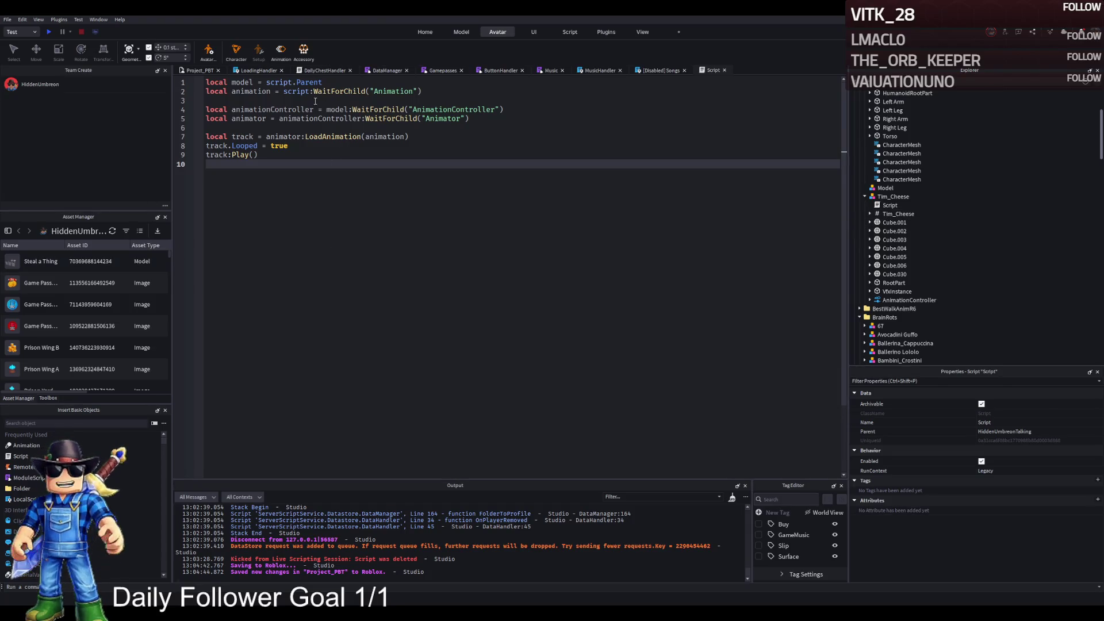
{"action": "left_click", "coordinate": [355, 91]}
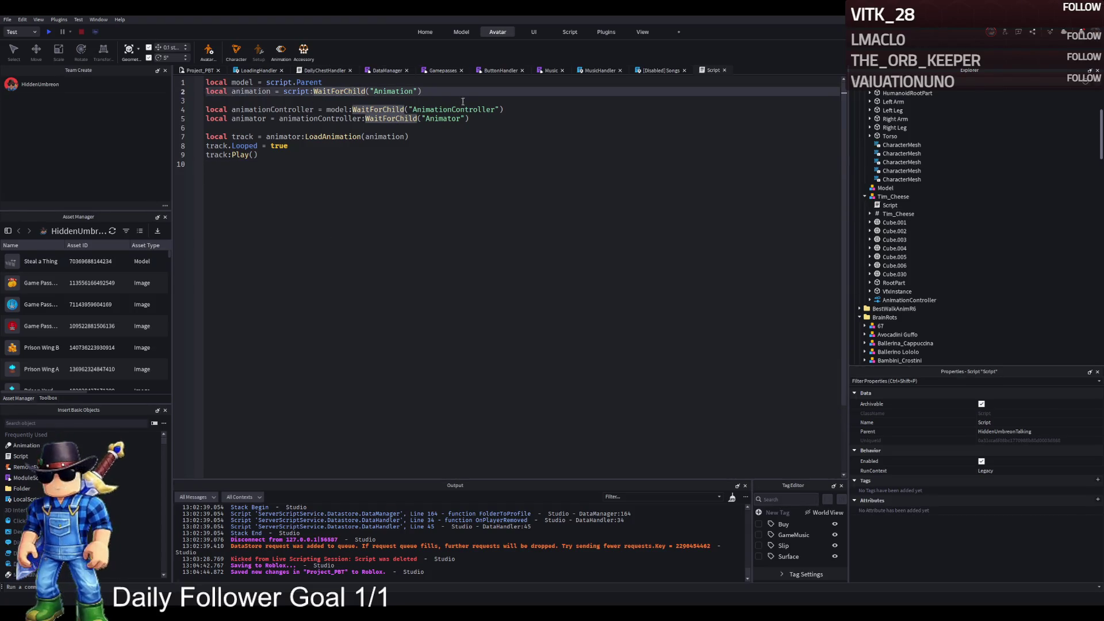
{"action": "key", "text": "F5"}
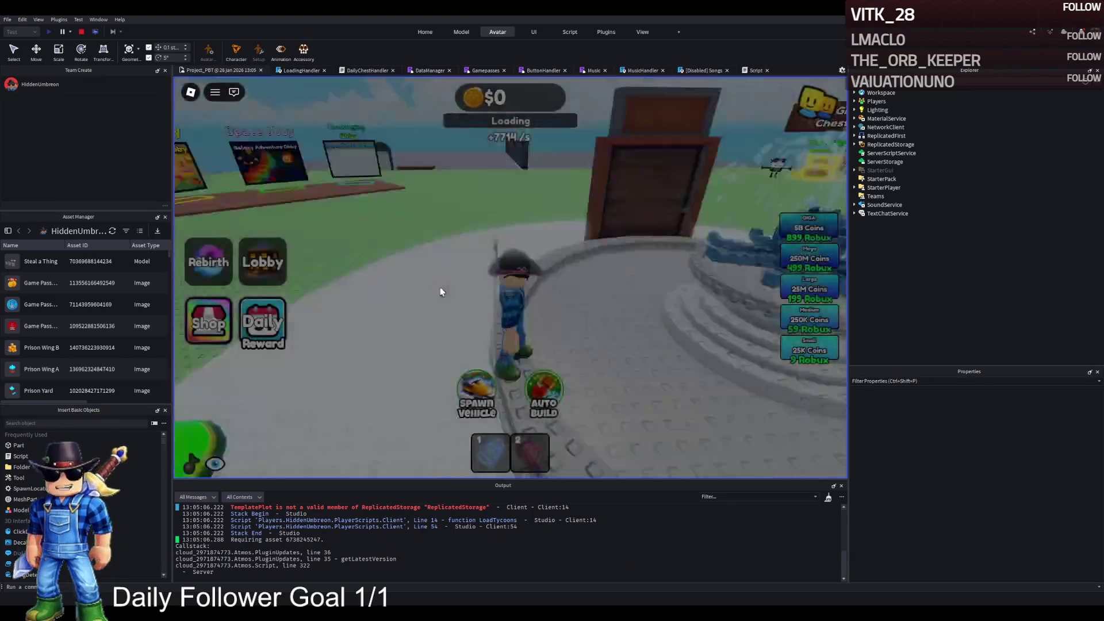
Walk the avatar past the fountain to the NPC on the grass, then stop the play-test
{"action": "key", "text": "w"}
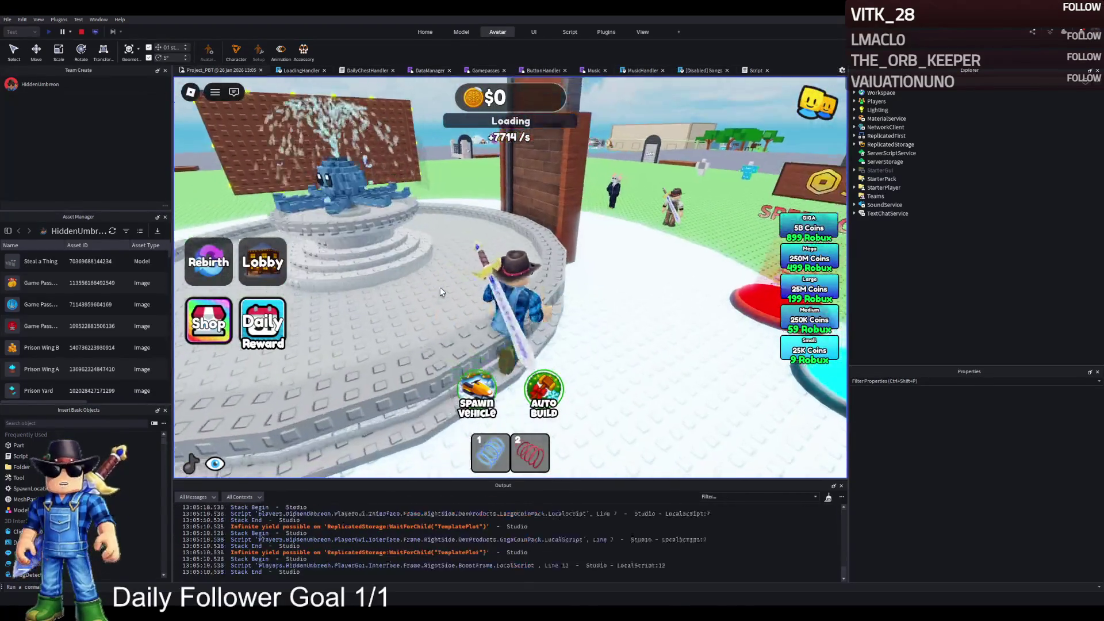
{"action": "key", "text": "w"}
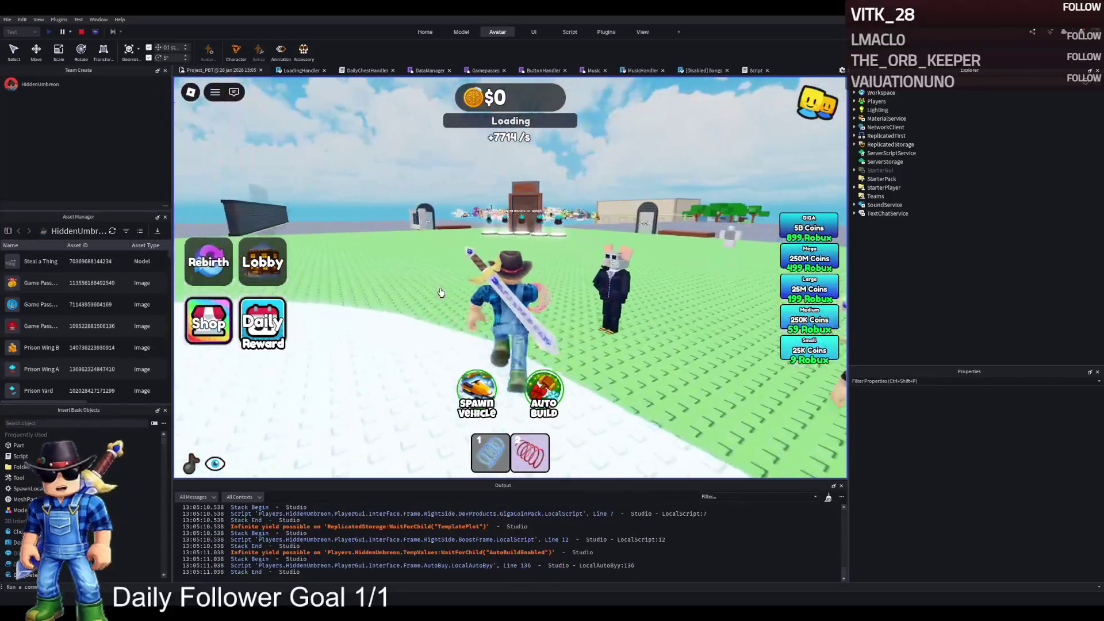
{"action": "key", "text": "s"}
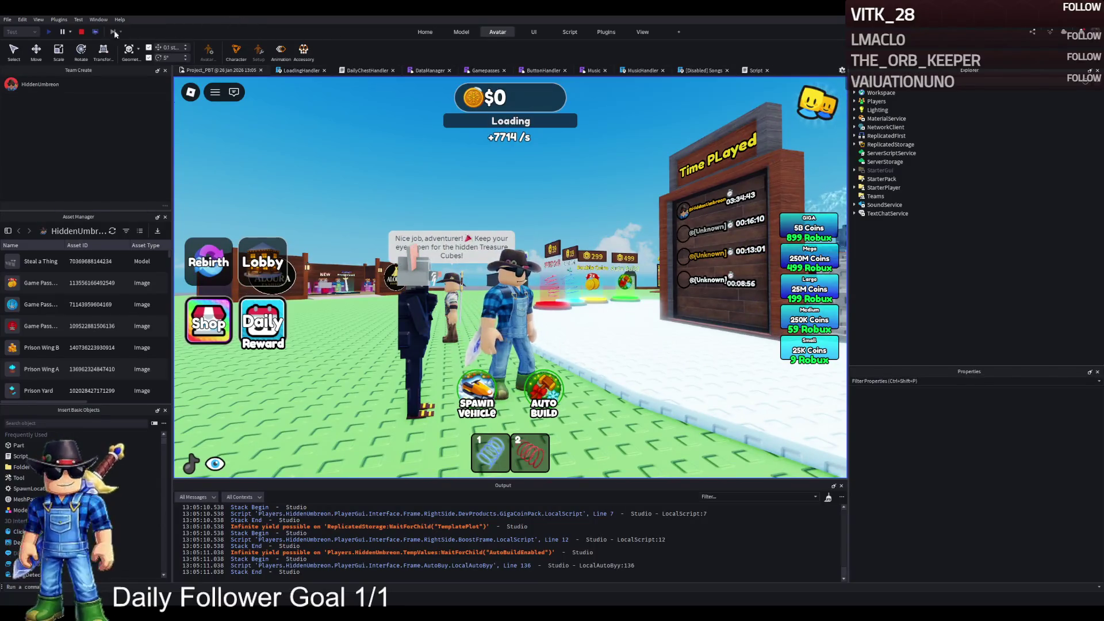
{"action": "left_click", "coordinate": [82, 32]}
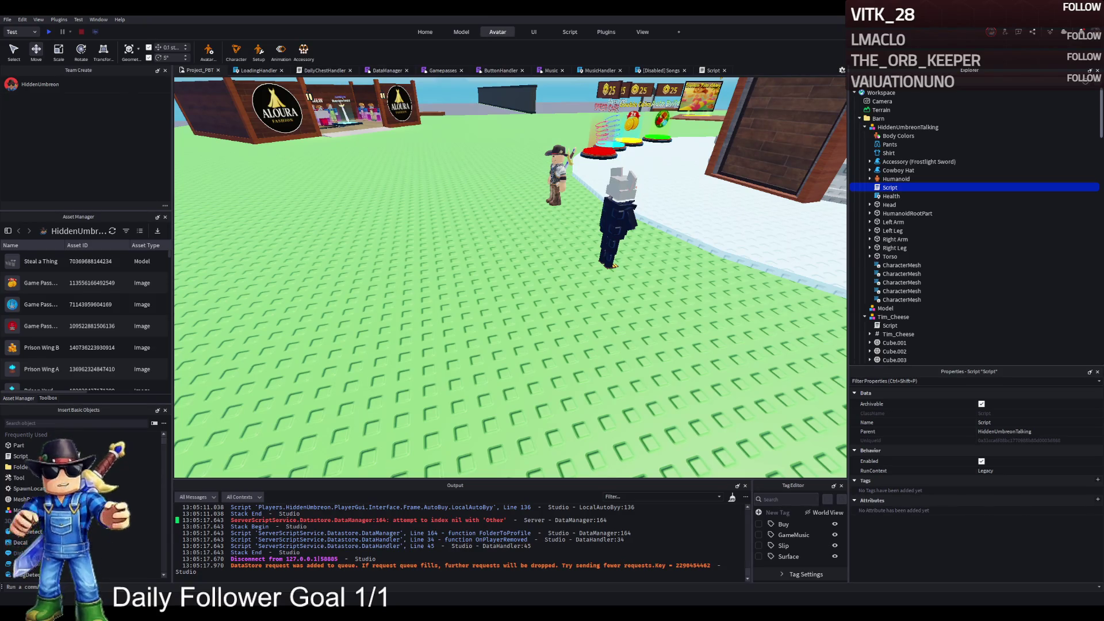
Inspect Tim_Cheese's Script, Animation and Idle keyframe sequence, then launch another play test
{"action": "left_click", "coordinate": [616, 224]}
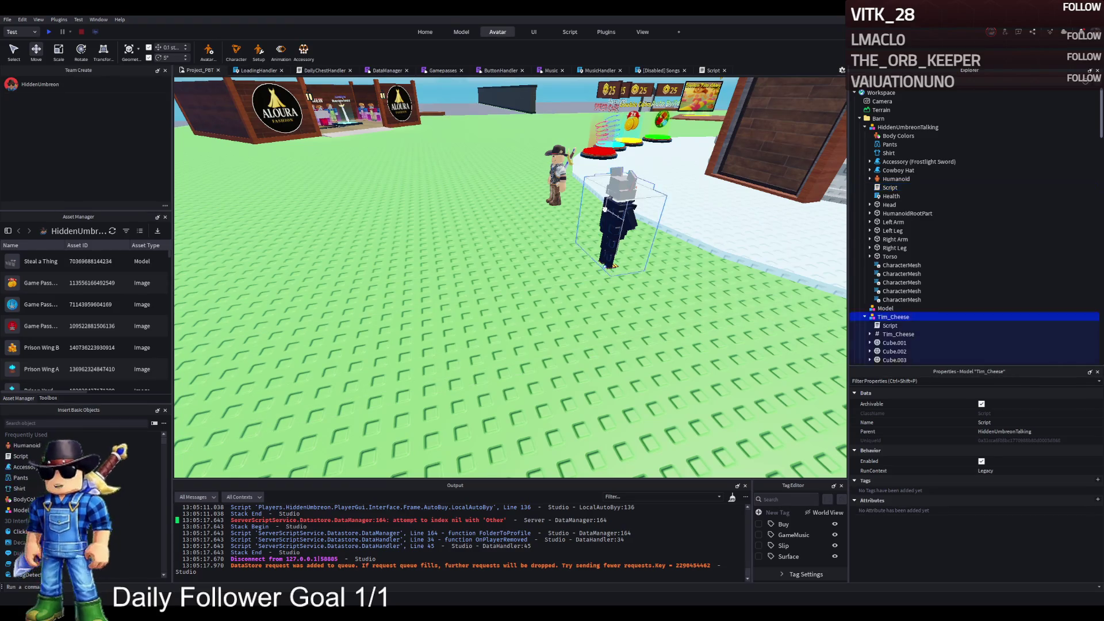
{"action": "left_click", "coordinate": [885, 325]}
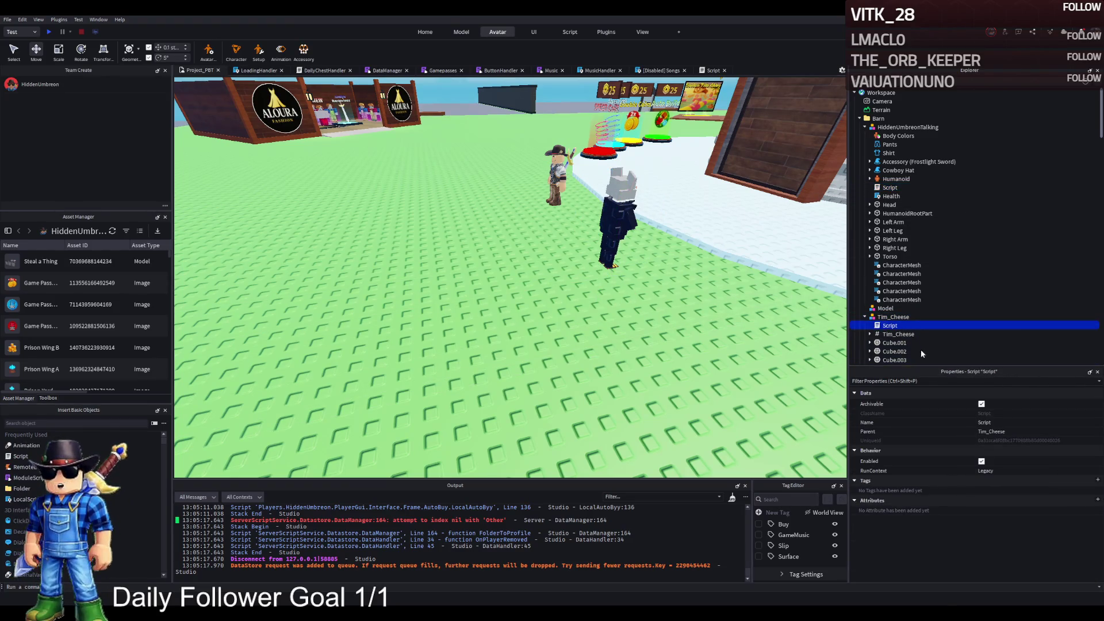
{"action": "left_click", "coordinate": [870, 325]}
{"action": "left_click", "coordinate": [901, 334]}
{"action": "scroll", "coordinate": [884, 224], "scroll_direction": "down", "scroll_amount": 5}
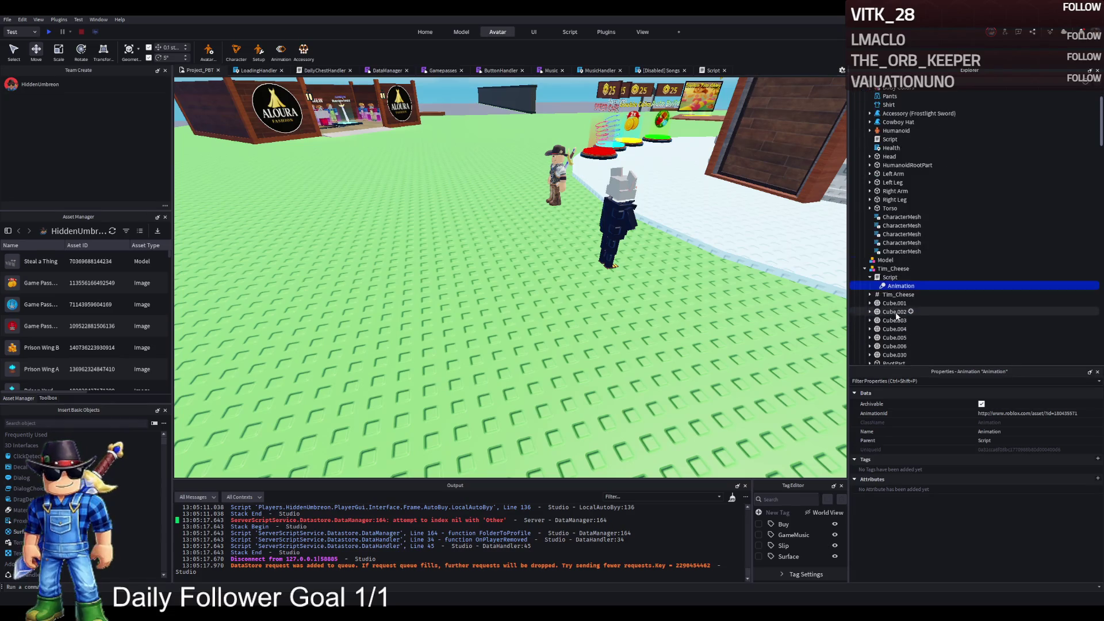
{"action": "left_click", "coordinate": [896, 198]}
{"action": "left_click", "coordinate": [869, 198]}
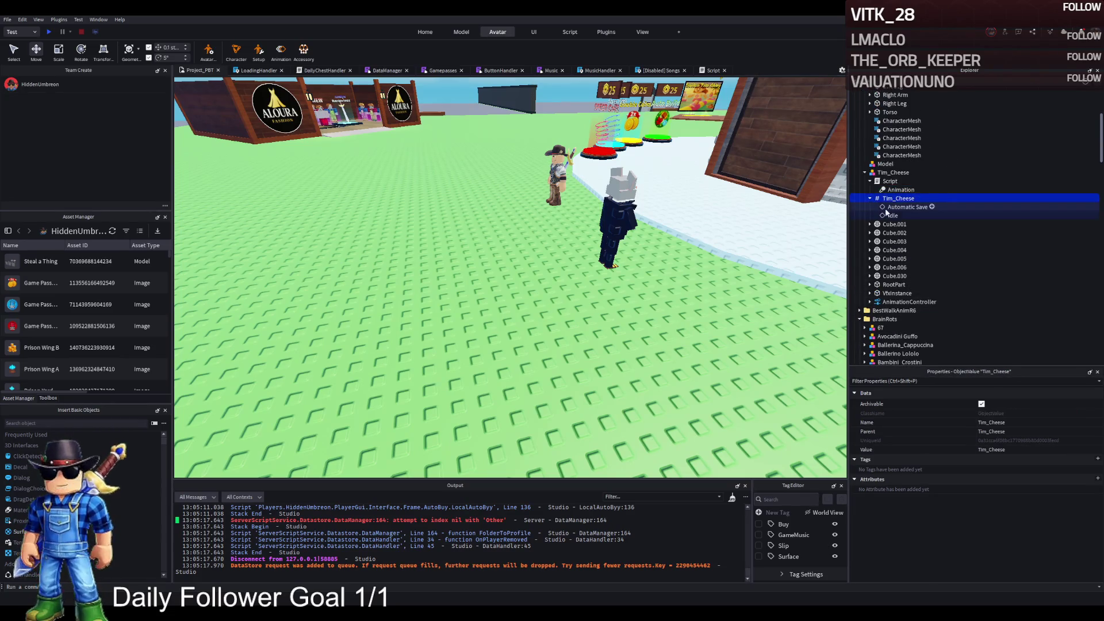
{"action": "left_click", "coordinate": [897, 216]}
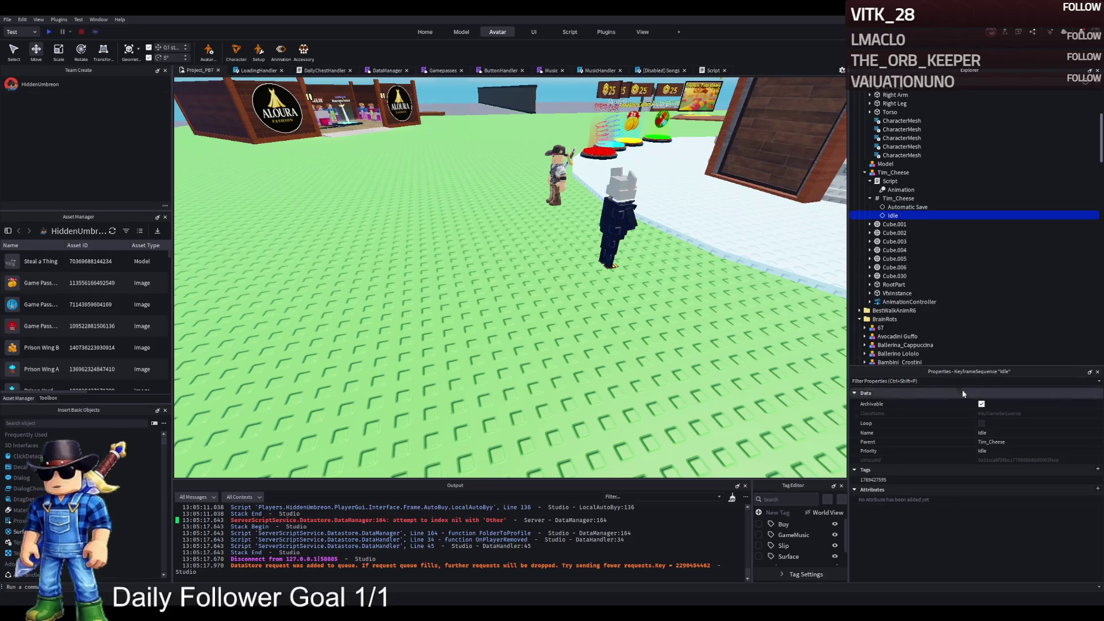
{"action": "key", "text": "F5"}
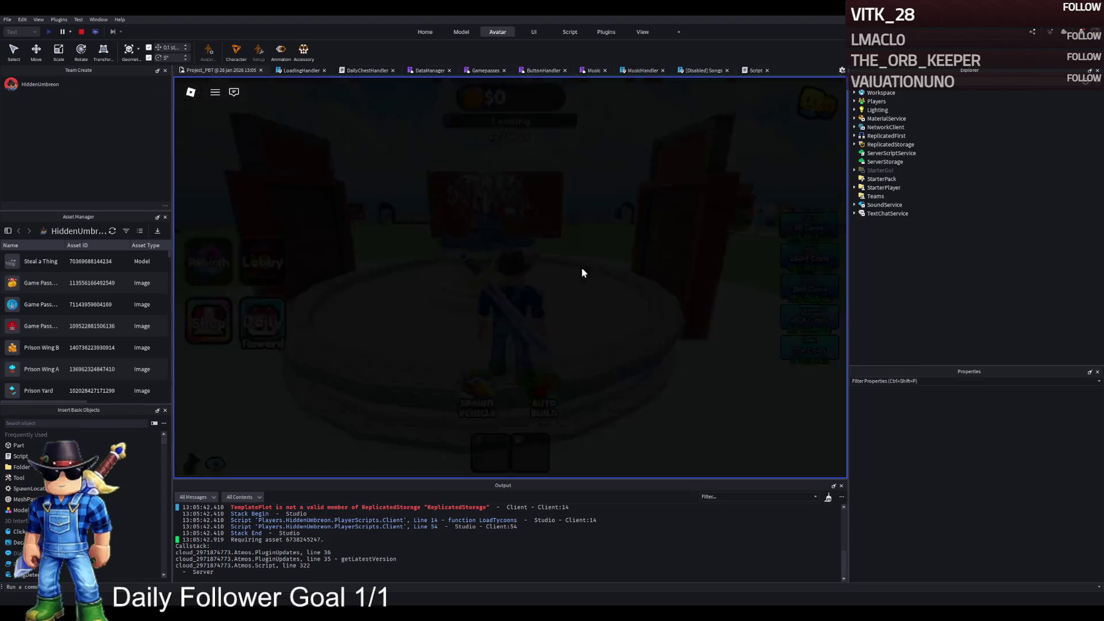
Walk the avatar to the Tim_Cheese NPC on the green field, then stop the play test
{"action": "key", "text": "a"}
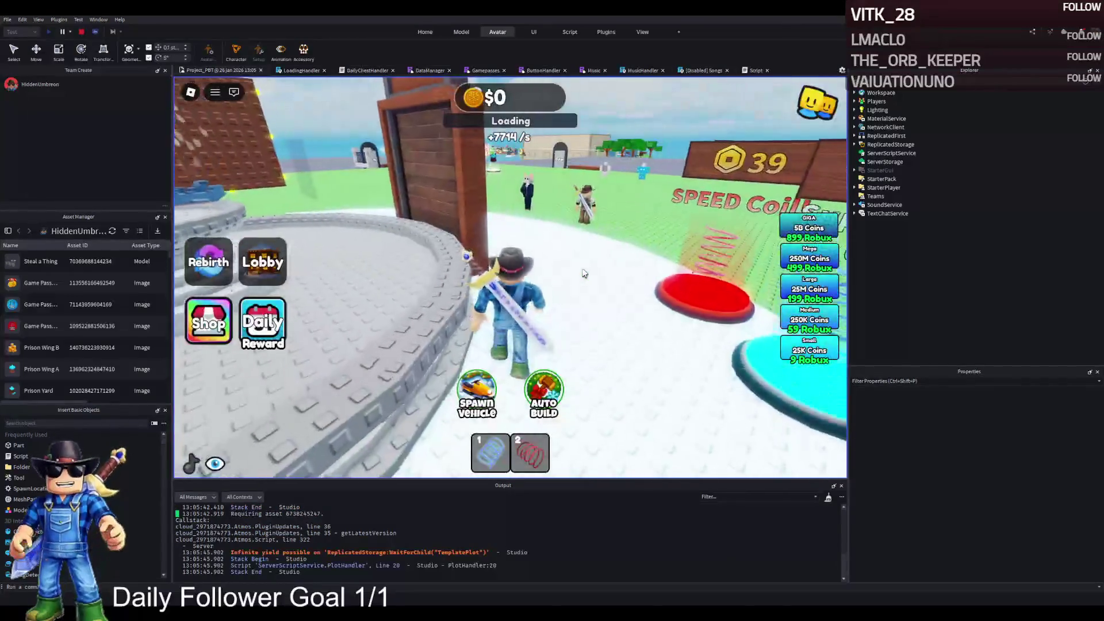
{"action": "key", "text": "Left"}
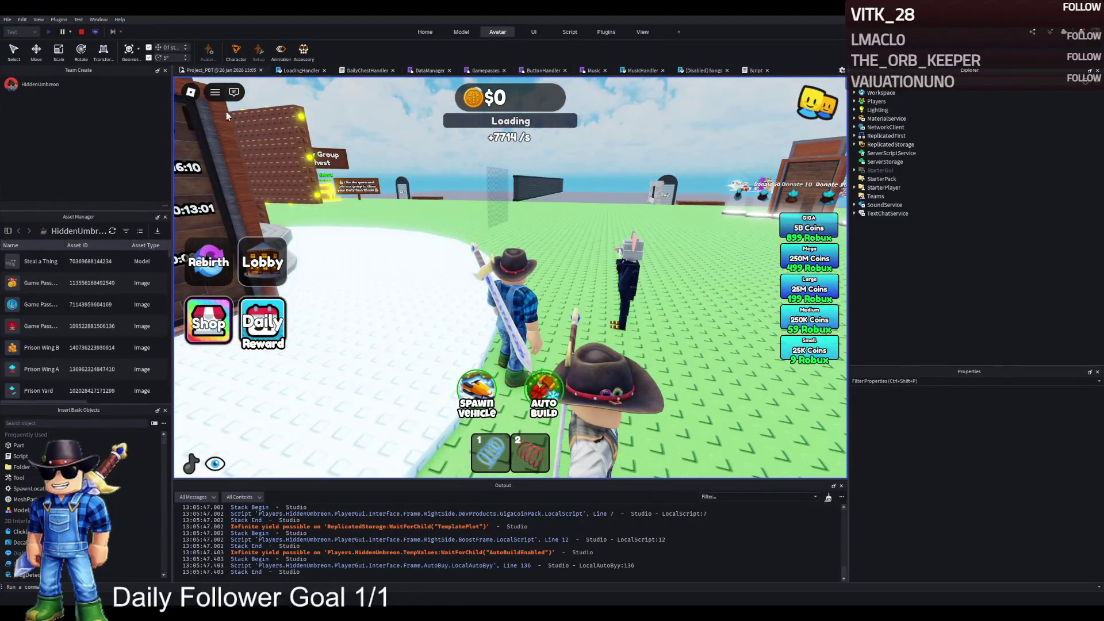
{"action": "left_click", "coordinate": [81, 31]}
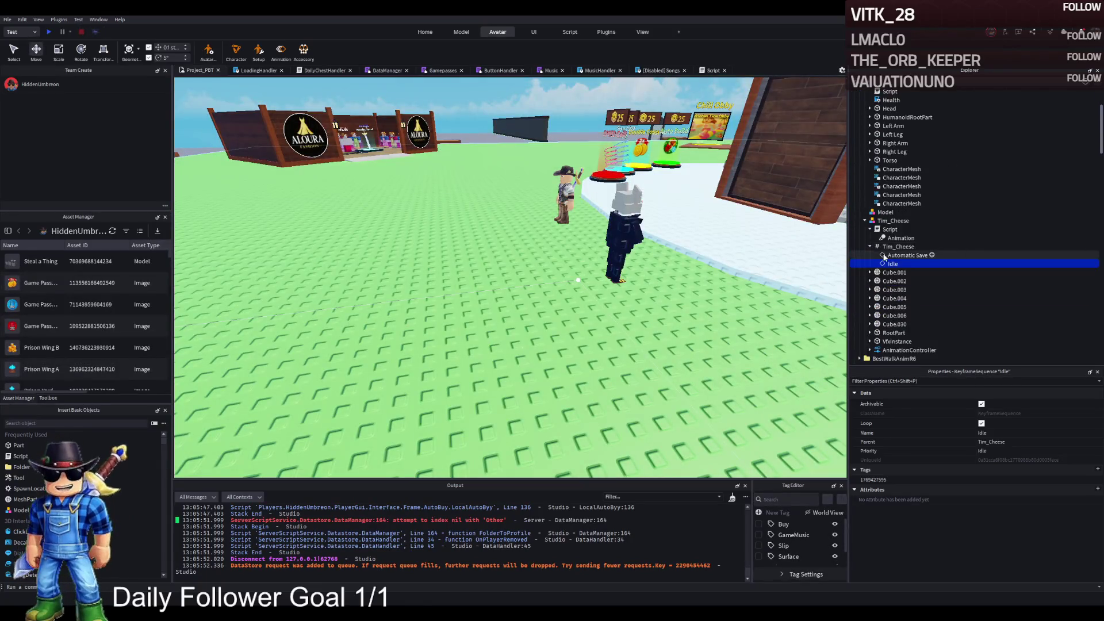
Move the Tim_Cheese animations under the NPC's AnimationController, check Automatic Save and Idle, and start a play test
{"action": "mouse_move", "coordinate": [888, 250]}
{"action": "left_mouse_down"}
{"action": "mouse_move", "coordinate": [905, 353]}
{"action": "mouse_move", "coordinate": [914, 336]}
{"action": "left_mouse_up"}
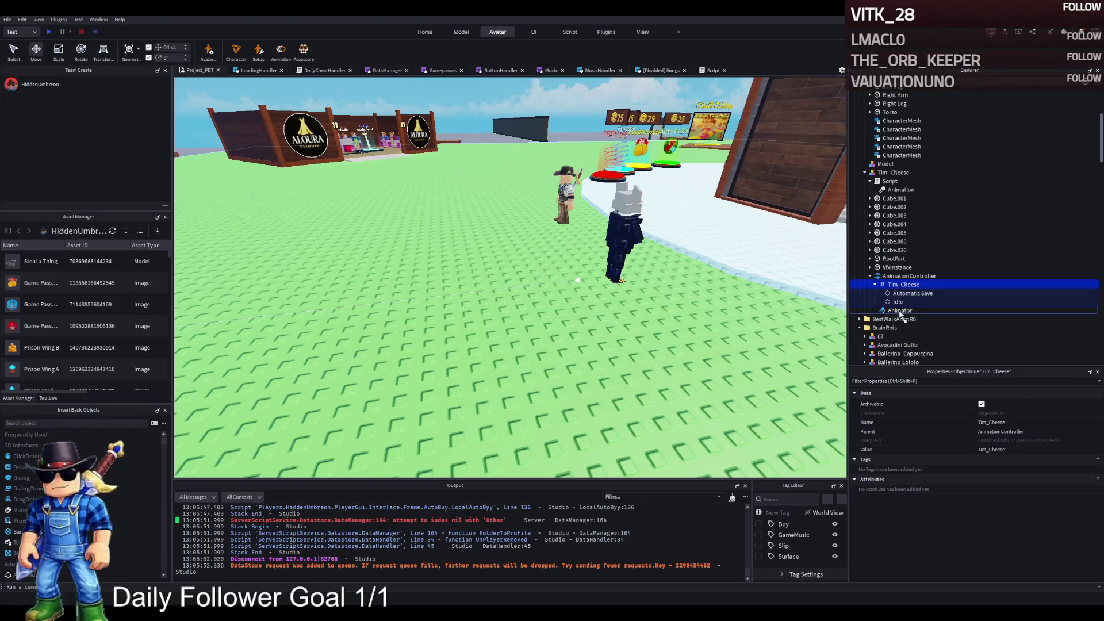
{"action": "key", "text": "Down"}
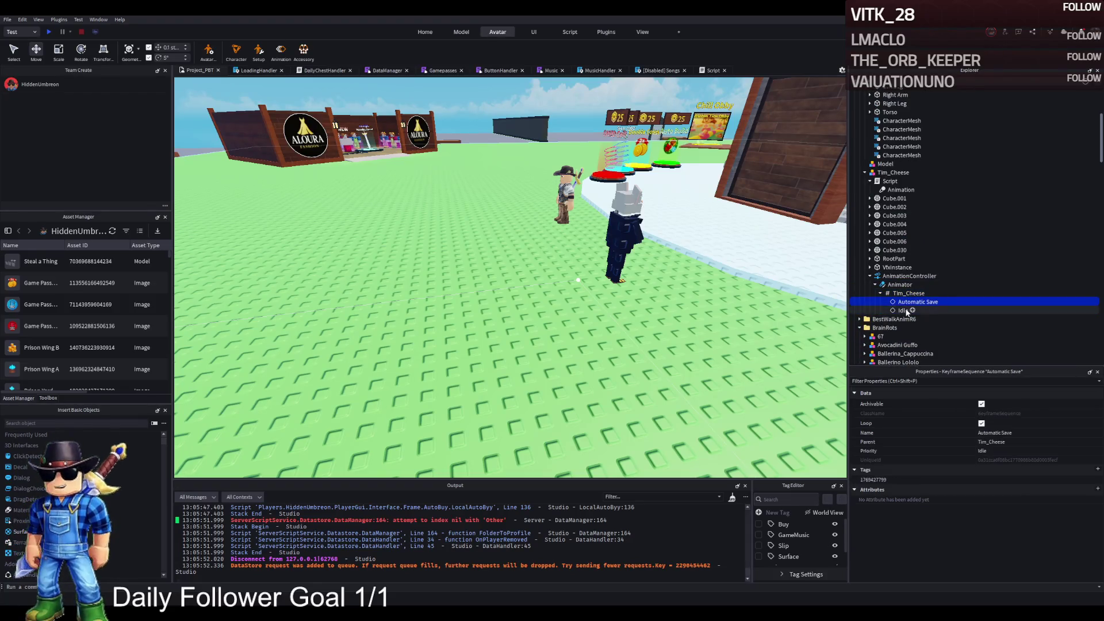
{"action": "left_click", "coordinate": [903, 311]}
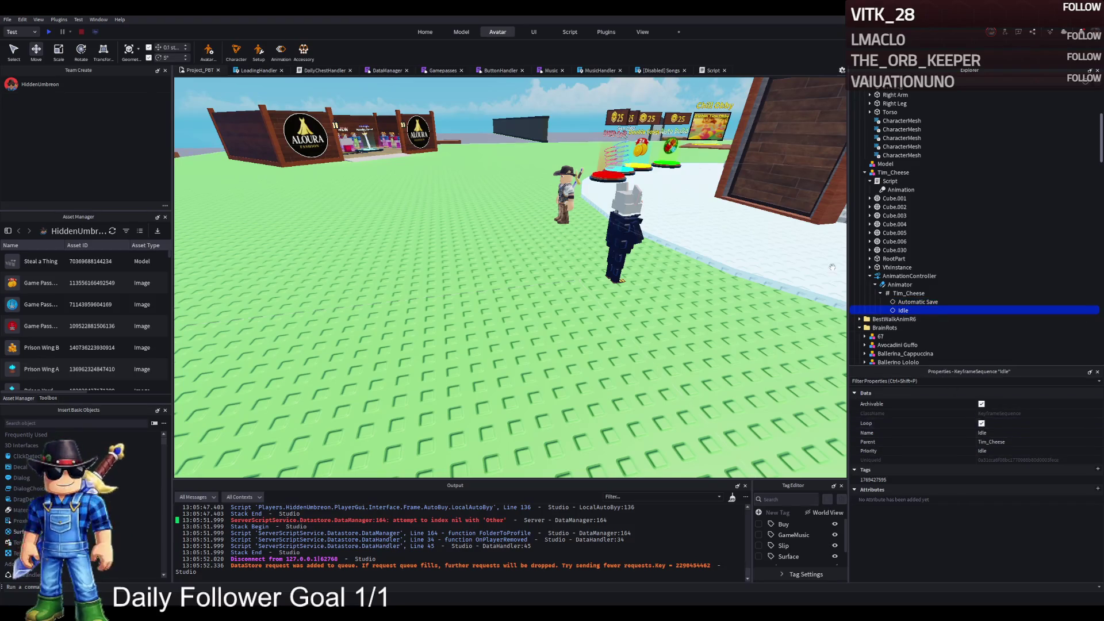
{"action": "left_click", "coordinate": [885, 182]}
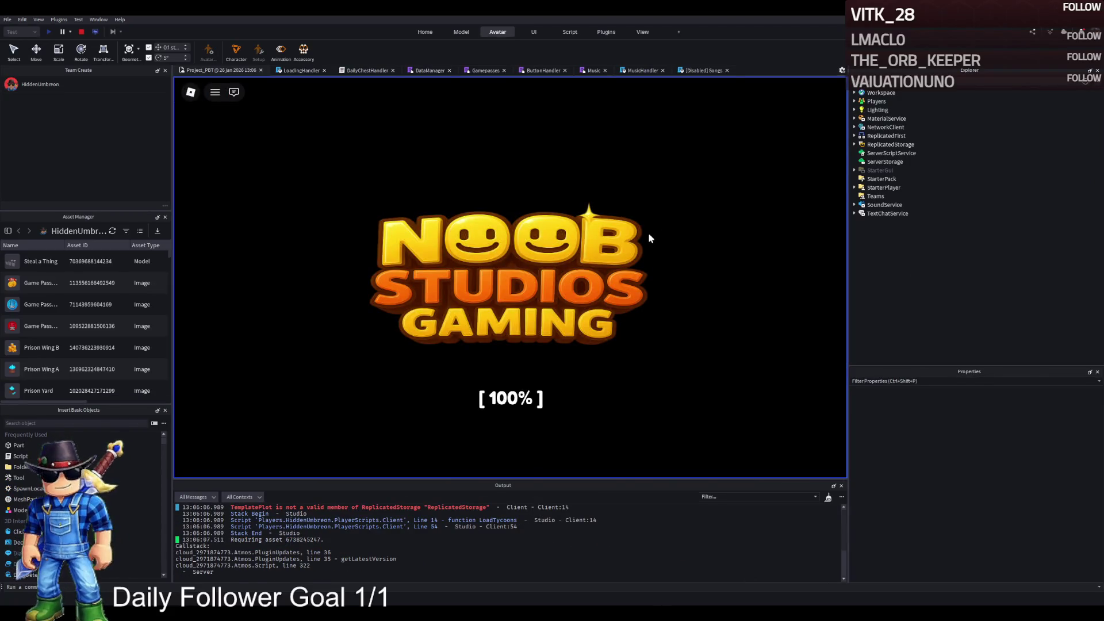
Walk the avatar along the path onto the grass beside Tim_Cheese, then stop the test
{"action": "key", "text": "w"}
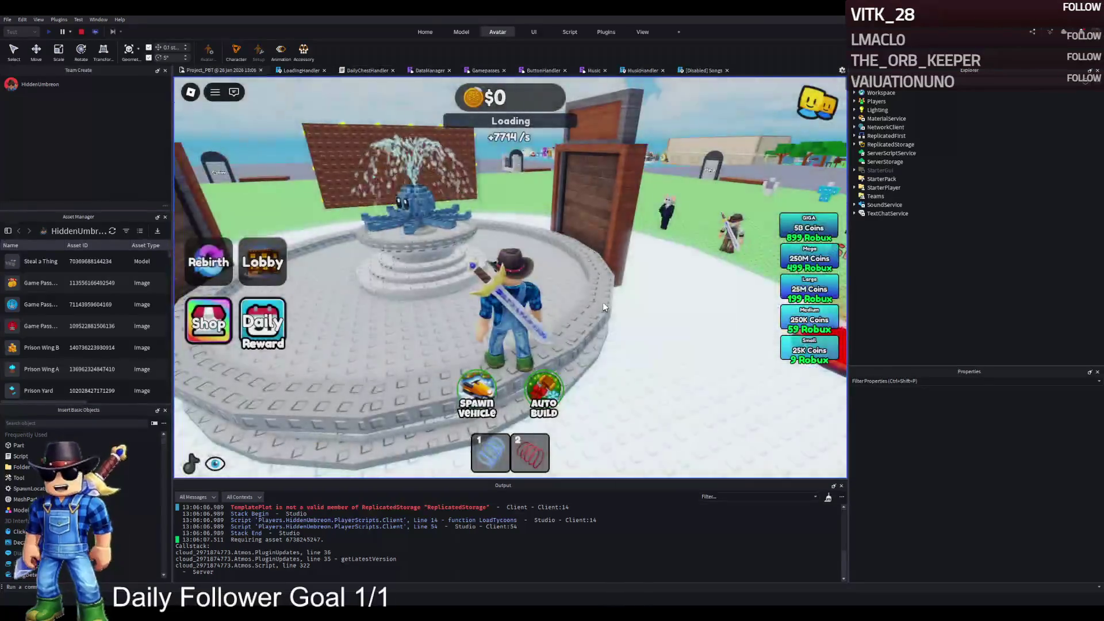
{"action": "key", "text": "a"}
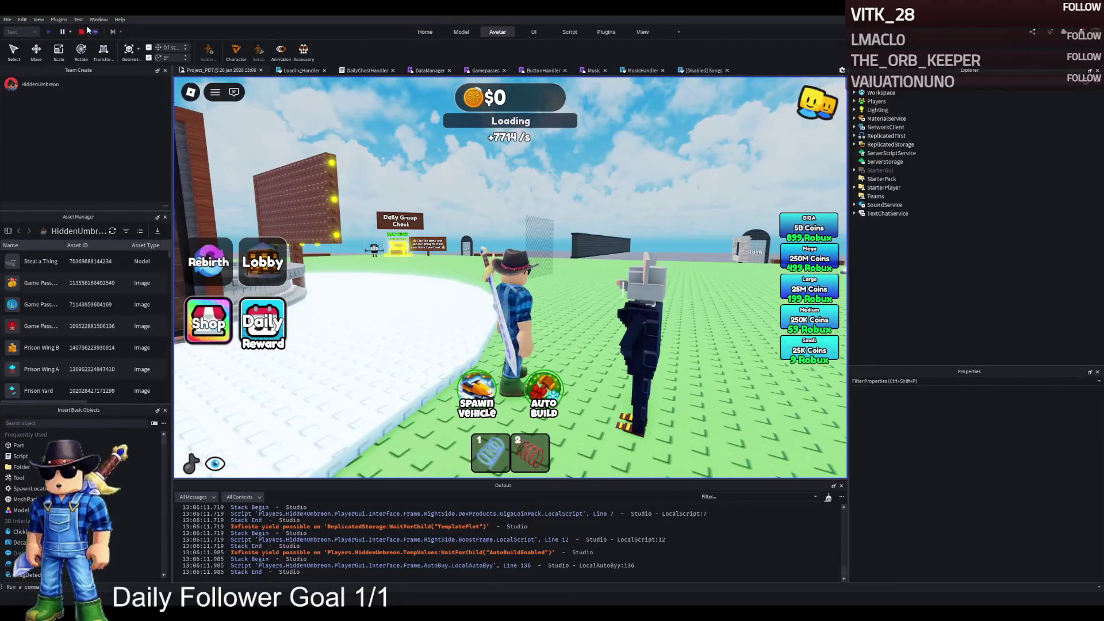
{"action": "left_click", "coordinate": [81, 33]}
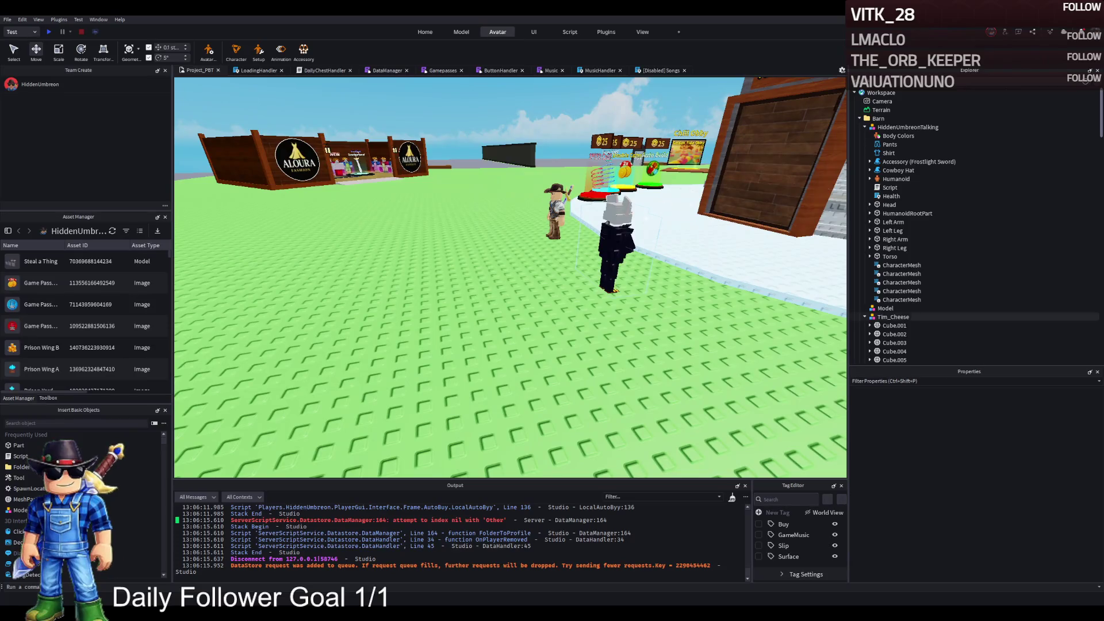
Delete the Tim_Cheese NPC, then fly the view to the jail holding the Blueberry brainrot
{"action": "left_click", "coordinate": [615, 248]}
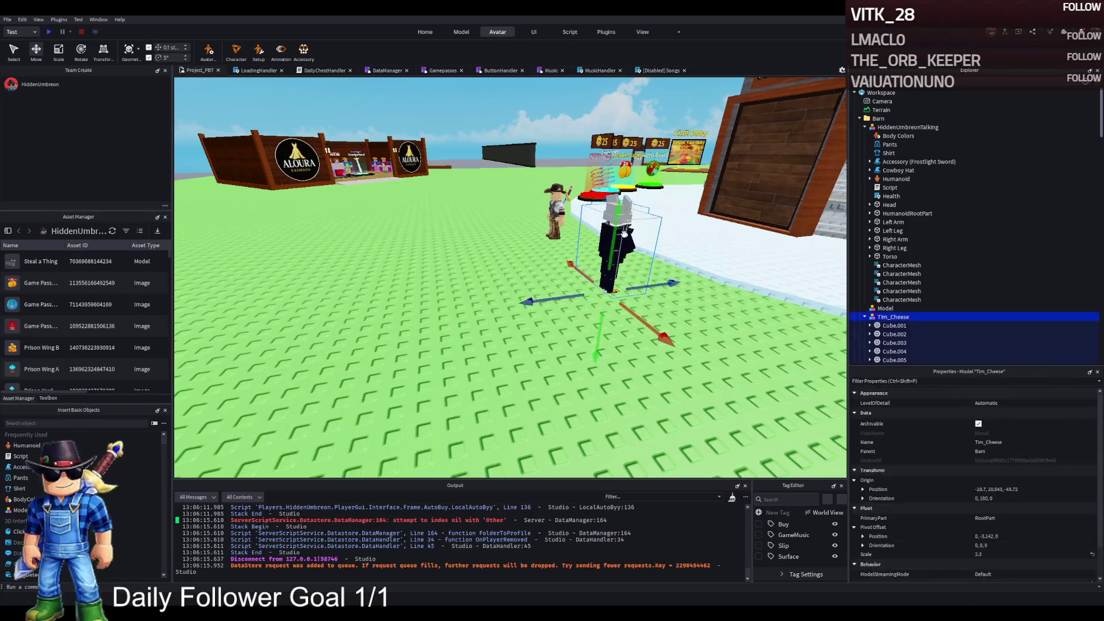
{"action": "key", "text": "Delete"}
{"action": "key", "text": "w"}
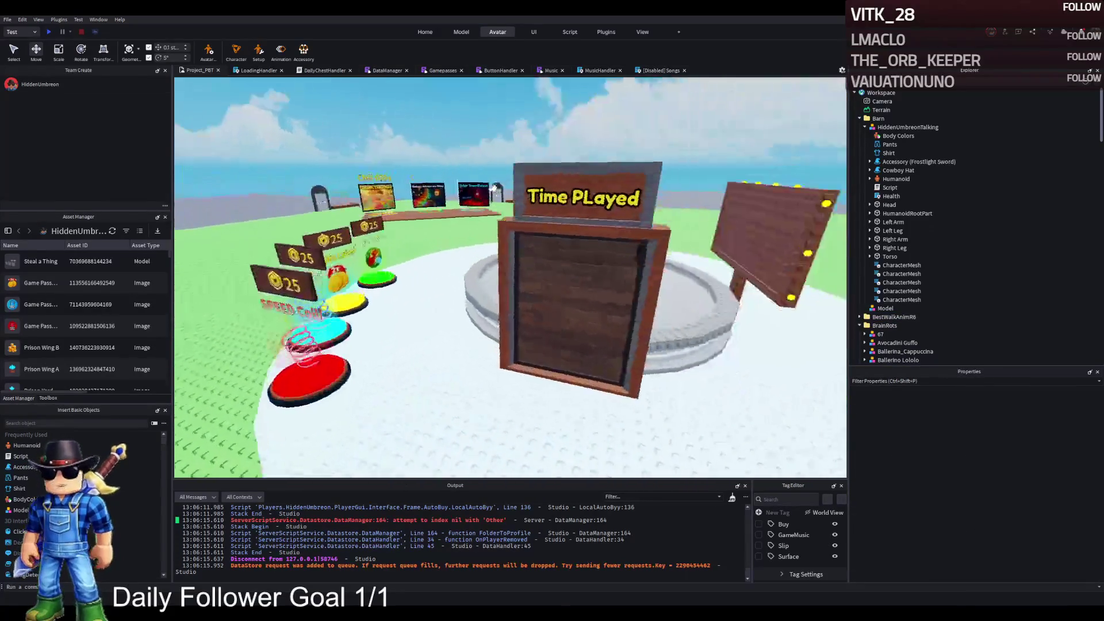
{"action": "key", "text": "w"}
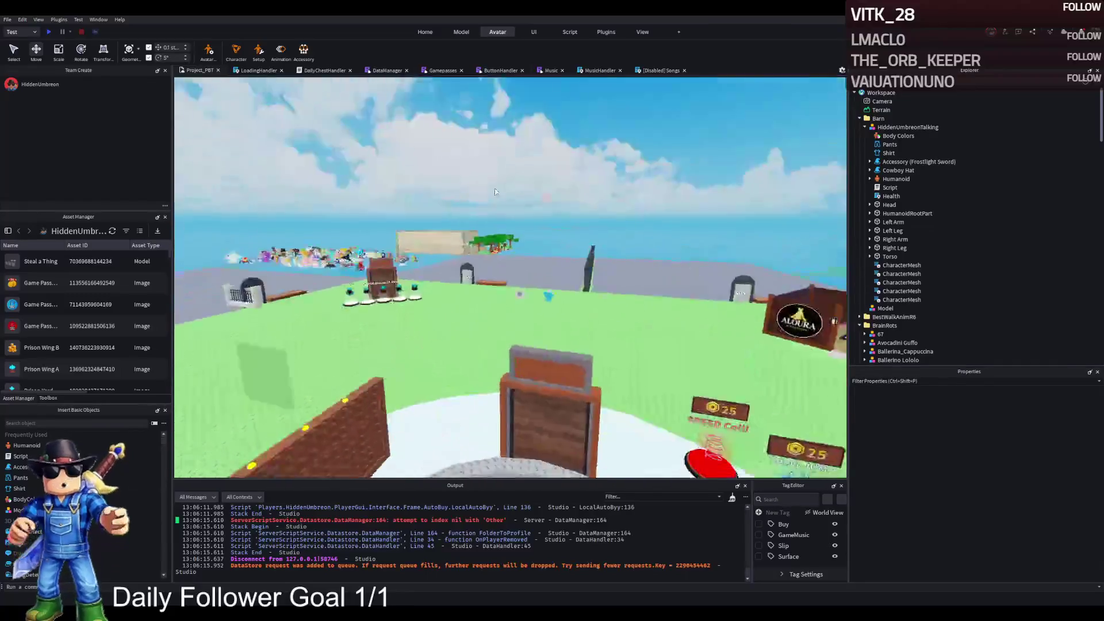
{"action": "key", "text": "w"}
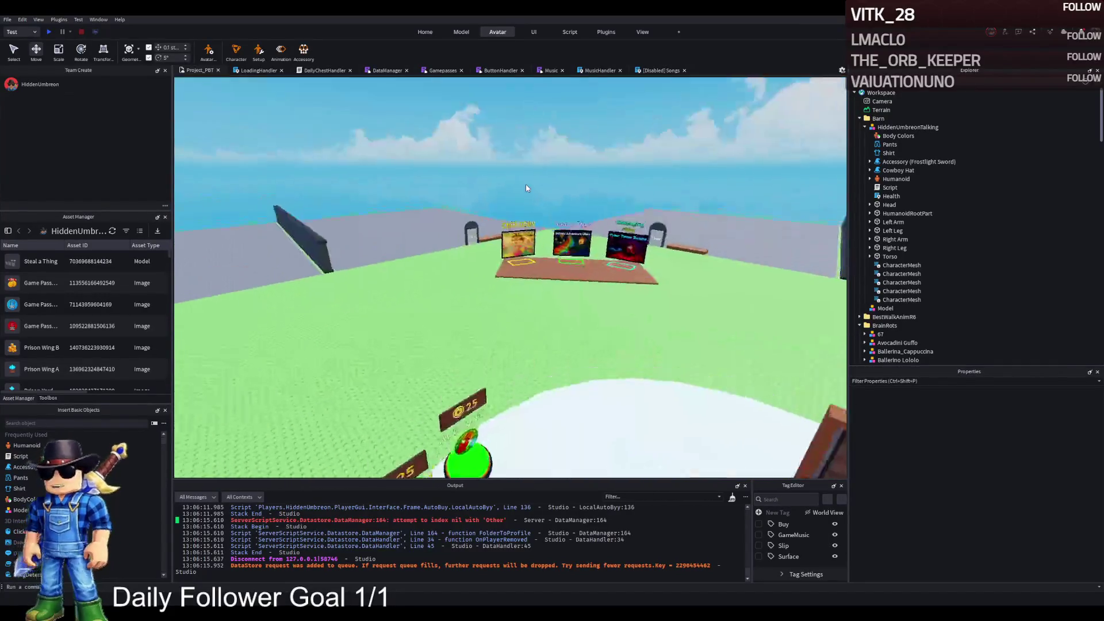
{"action": "key", "text": "w"}
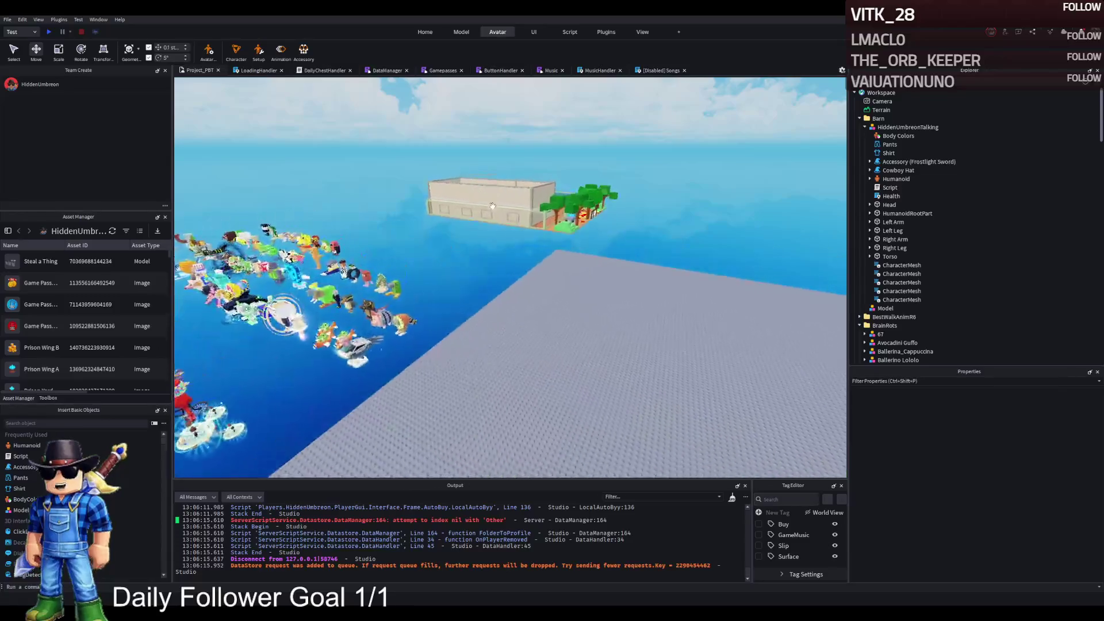
{"action": "key", "text": "w"}
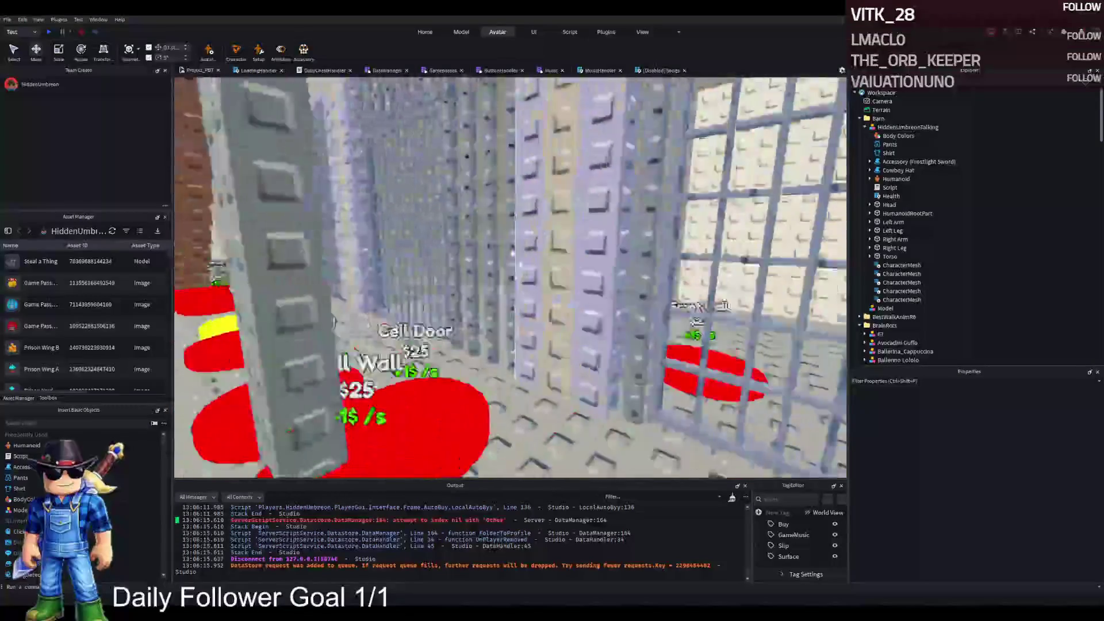
{"action": "key", "text": "w"}
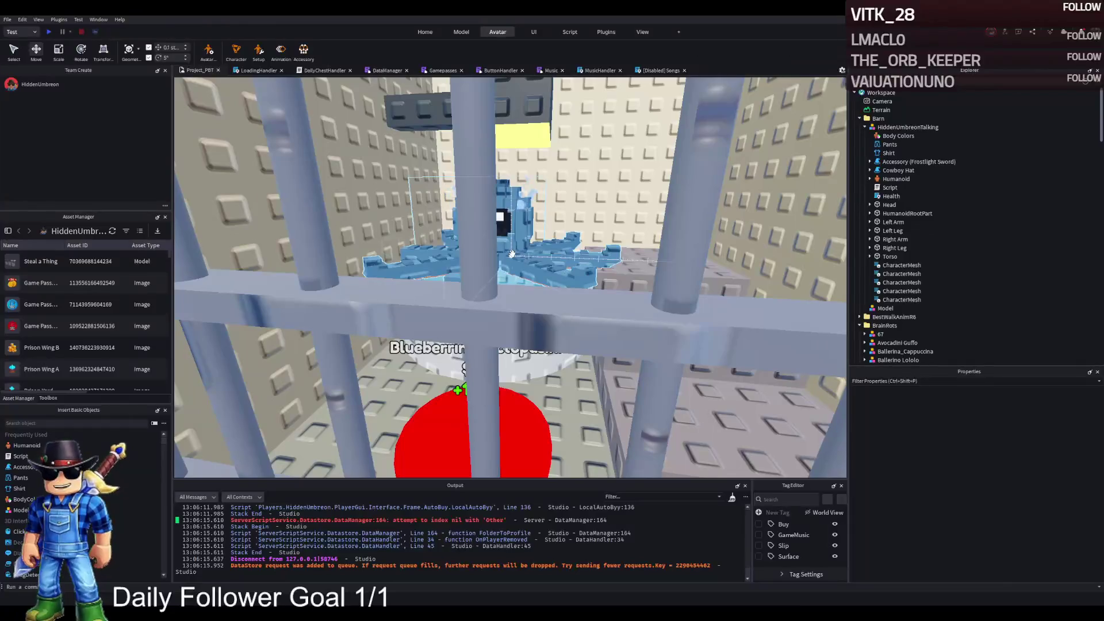